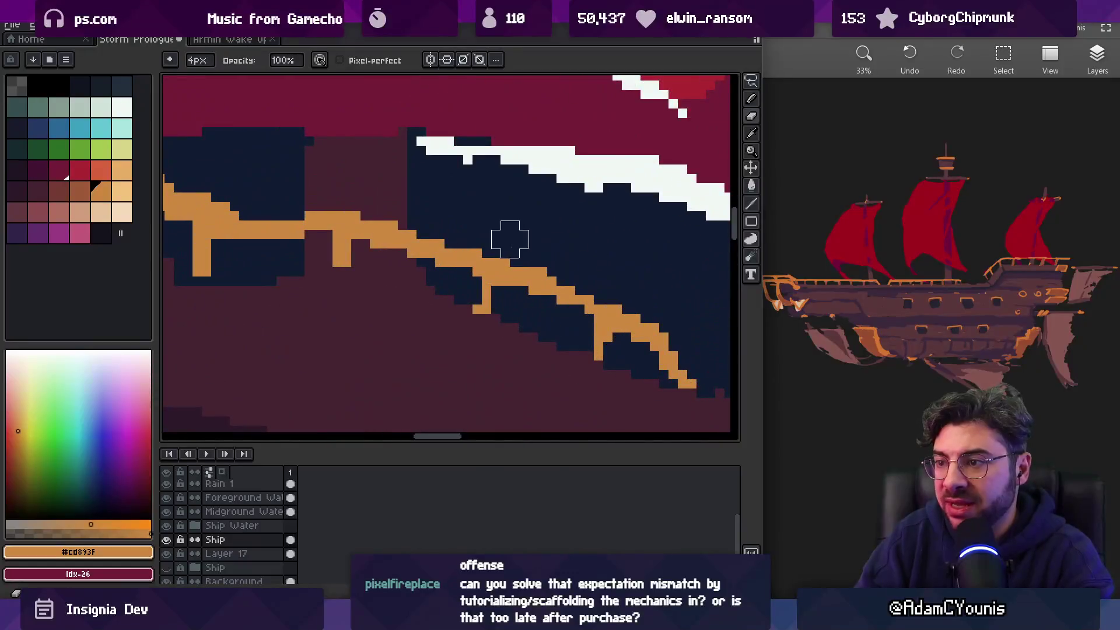
Zoom in on the bow deck railing and touch up its pixels with pencil and eraser
{"action": "scroll", "coordinate": [533, 233], "scroll_direction": "down", "scroll_amount": 2}
{"action": "key", "text": "b"}
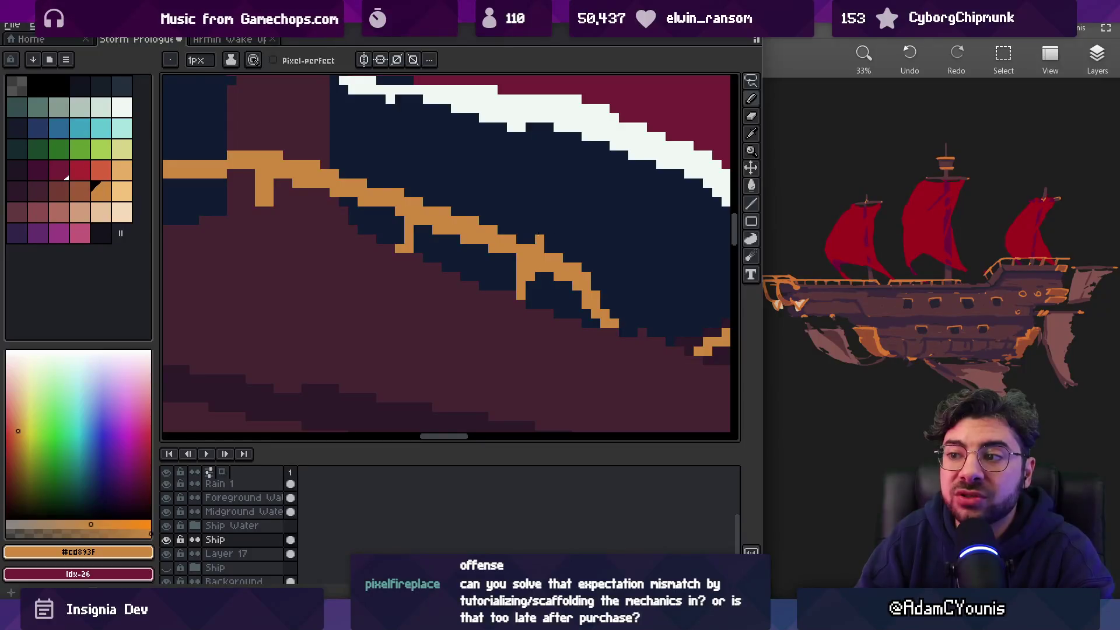
{"action": "key", "text": "b"}
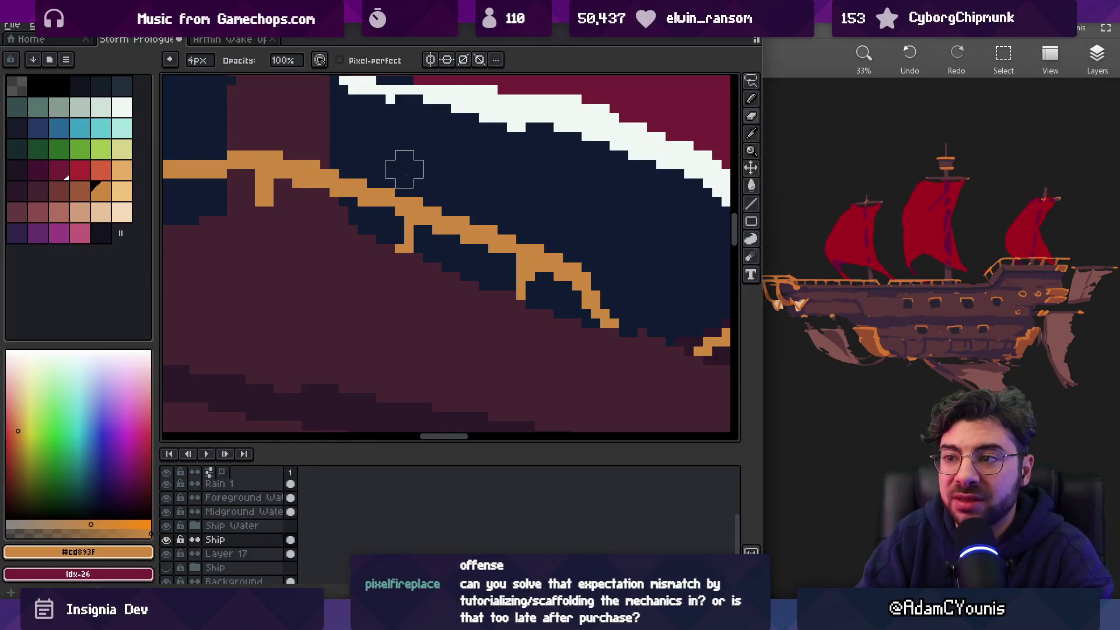
{"action": "key", "text": "b"}
{"action": "key", "text": "b"}
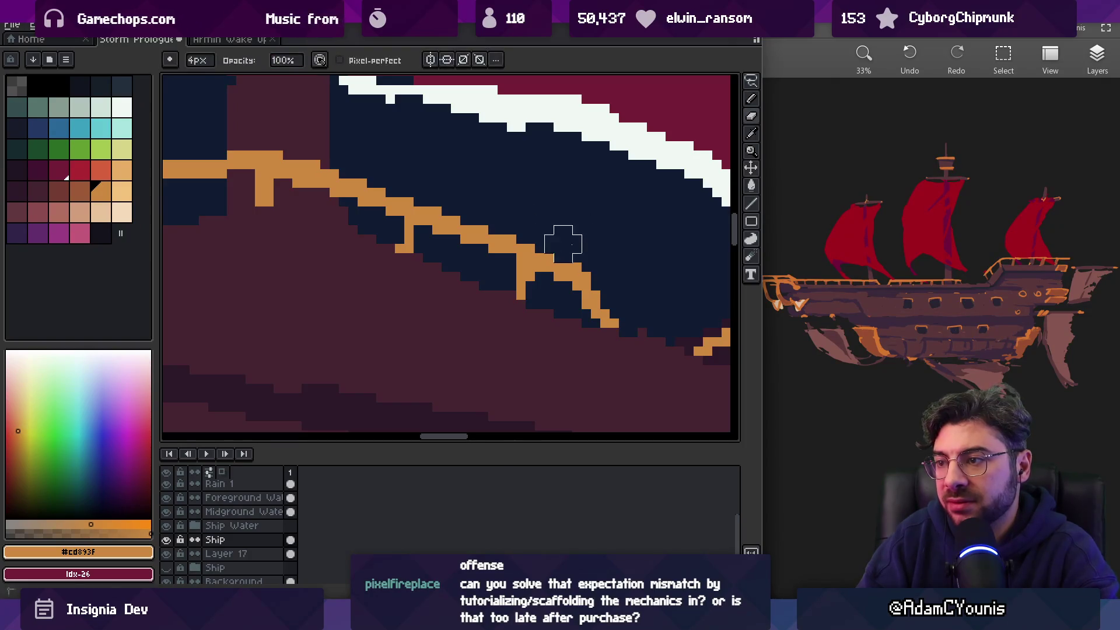
{"action": "key", "text": "z"}
{"action": "scroll", "coordinate": [557, 224], "scroll_direction": "down", "scroll_amount": 4}
{"action": "scroll", "coordinate": [603, 212], "scroll_direction": "up", "scroll_amount": 4}
{"action": "key", "text": "b"}
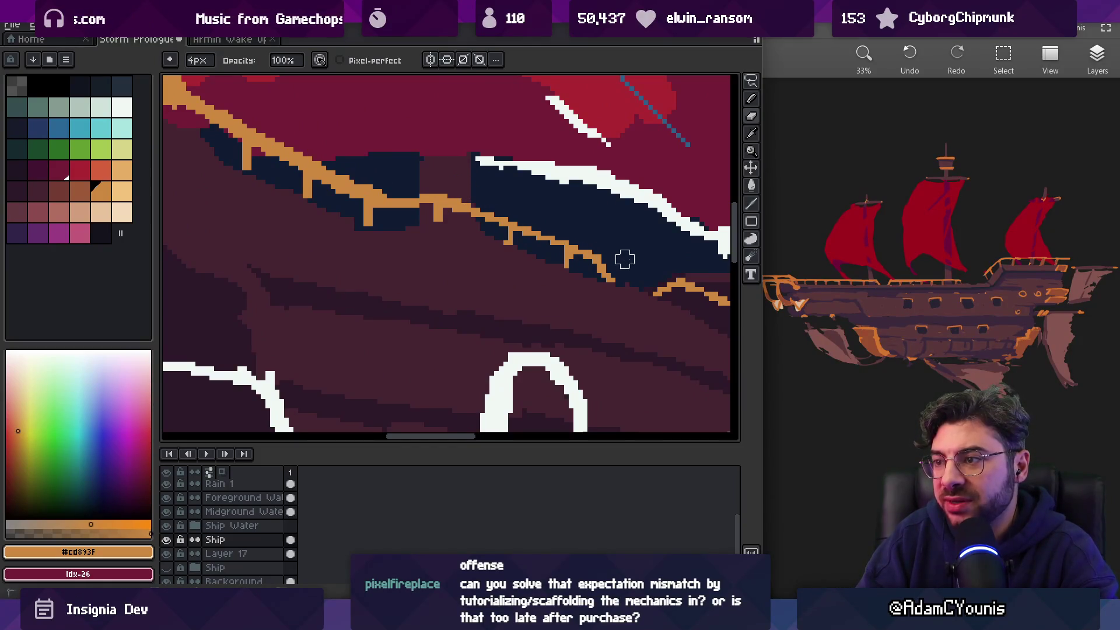
{"action": "key", "text": "z"}
{"action": "scroll", "coordinate": [621, 251], "scroll_direction": "down", "scroll_amount": 3}
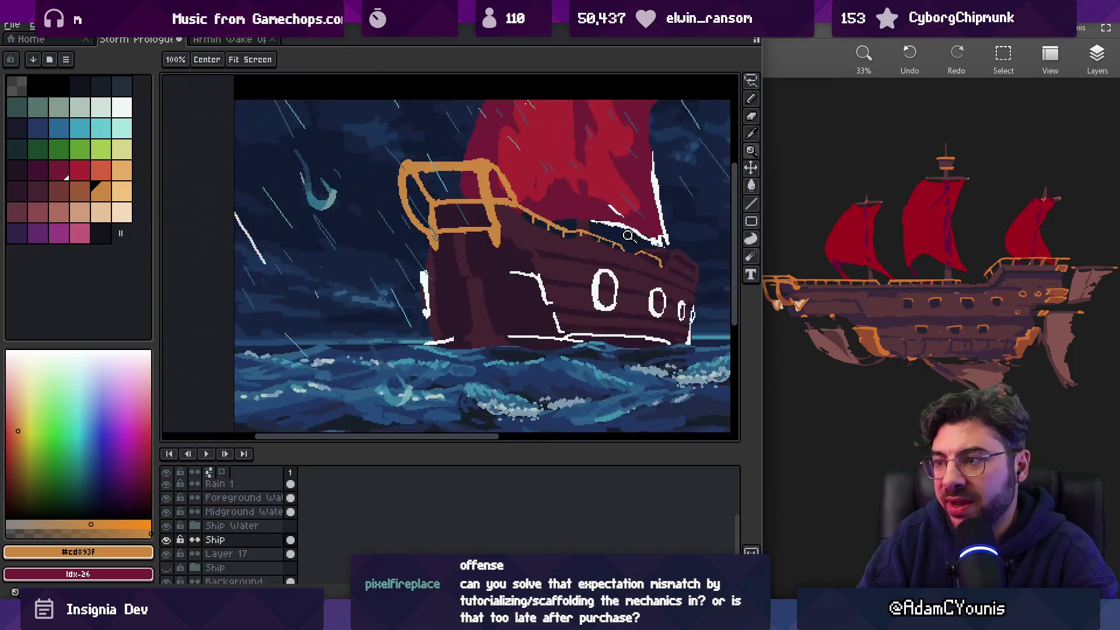
{"action": "scroll", "coordinate": [620, 249], "scroll_direction": "up", "scroll_amount": 2}
{"action": "scroll", "coordinate": [621, 249], "scroll_direction": "up", "scroll_amount": 3}
{"action": "key", "text": "b"}
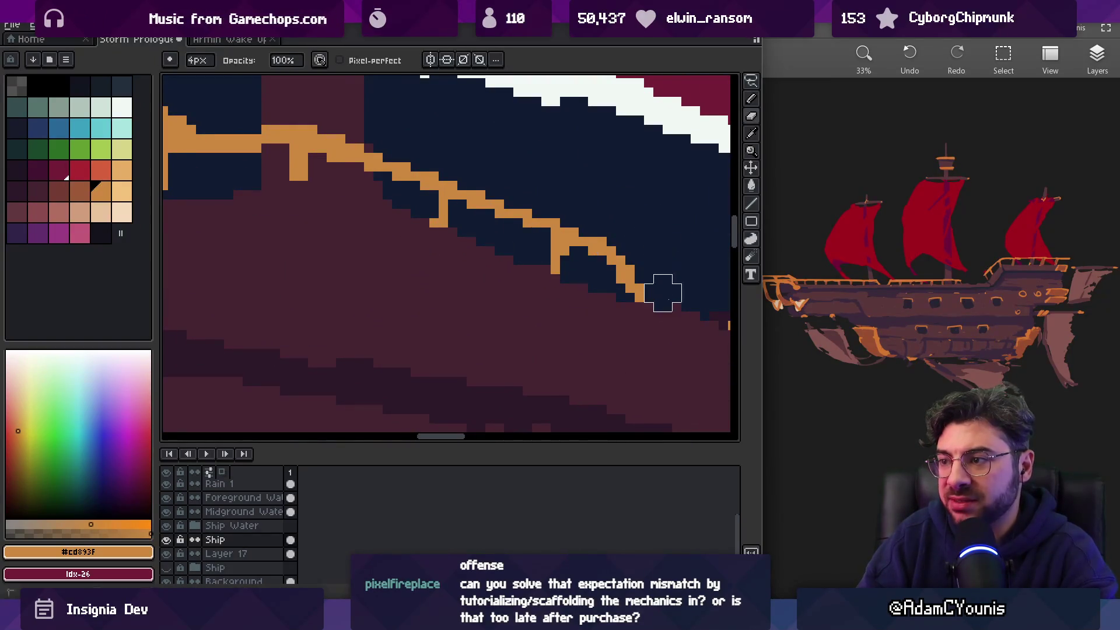
{"action": "key", "text": "p"}
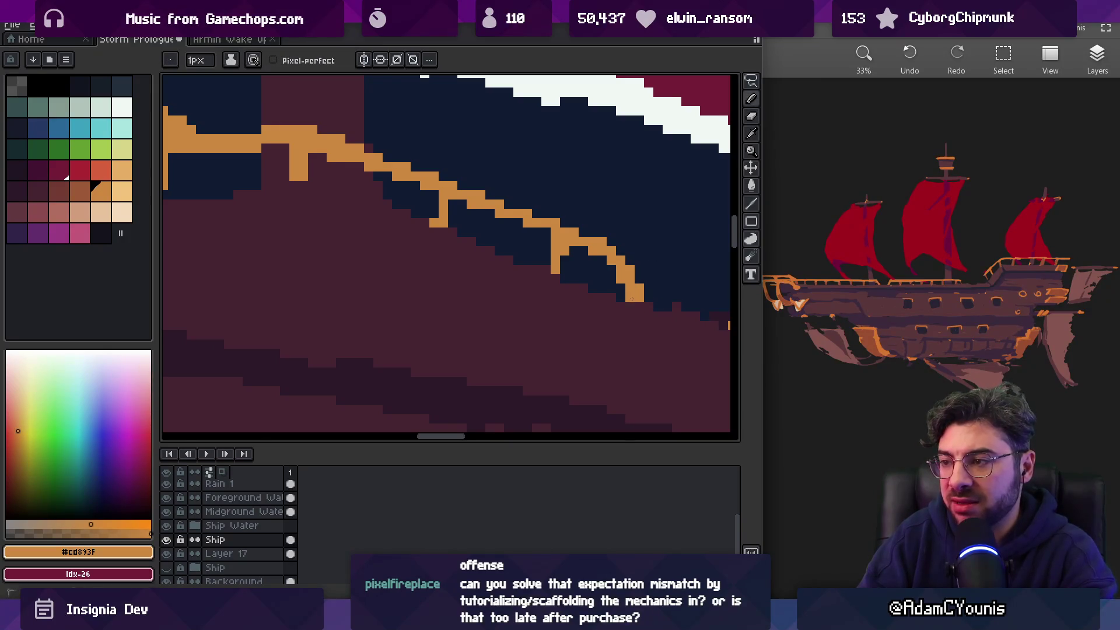
Sample the railing orange and keep refining the railing, zooming in closer on it
{"action": "left_click", "coordinate": [578, 250], "text": "alt"}
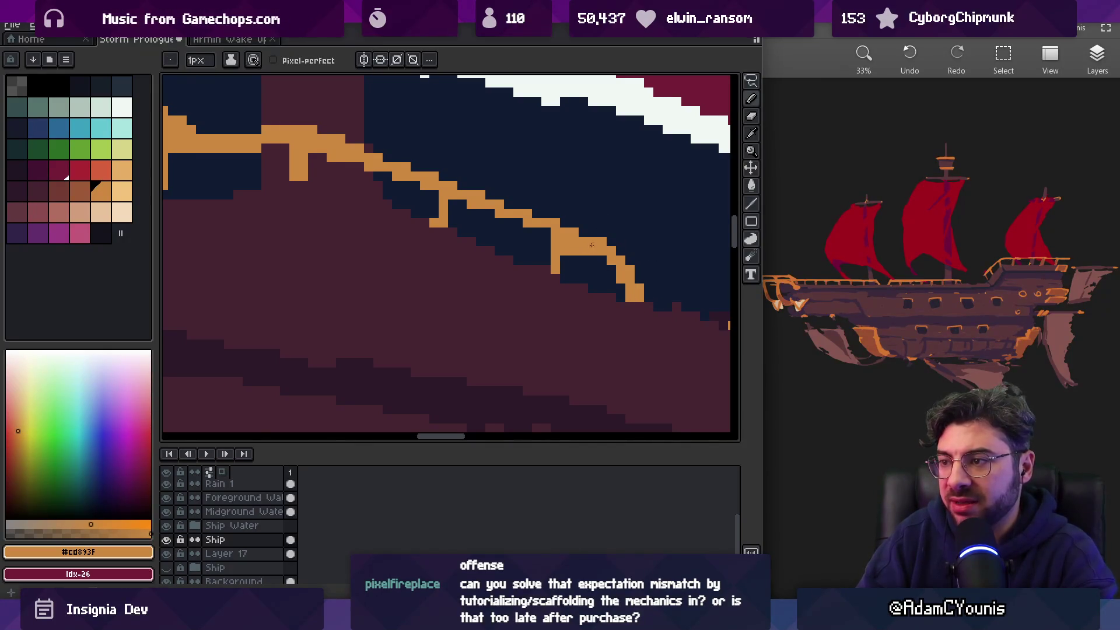
{"action": "key", "text": "b"}
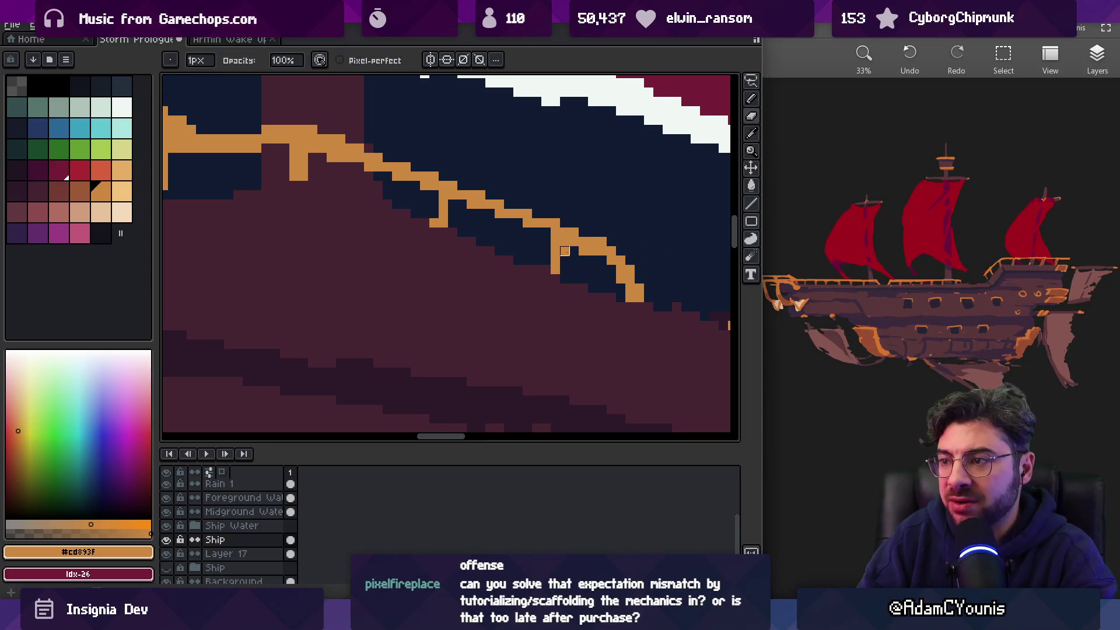
{"action": "key", "text": "z"}
{"action": "scroll", "coordinate": [502, 168], "scroll_direction": "down", "scroll_amount": 3}
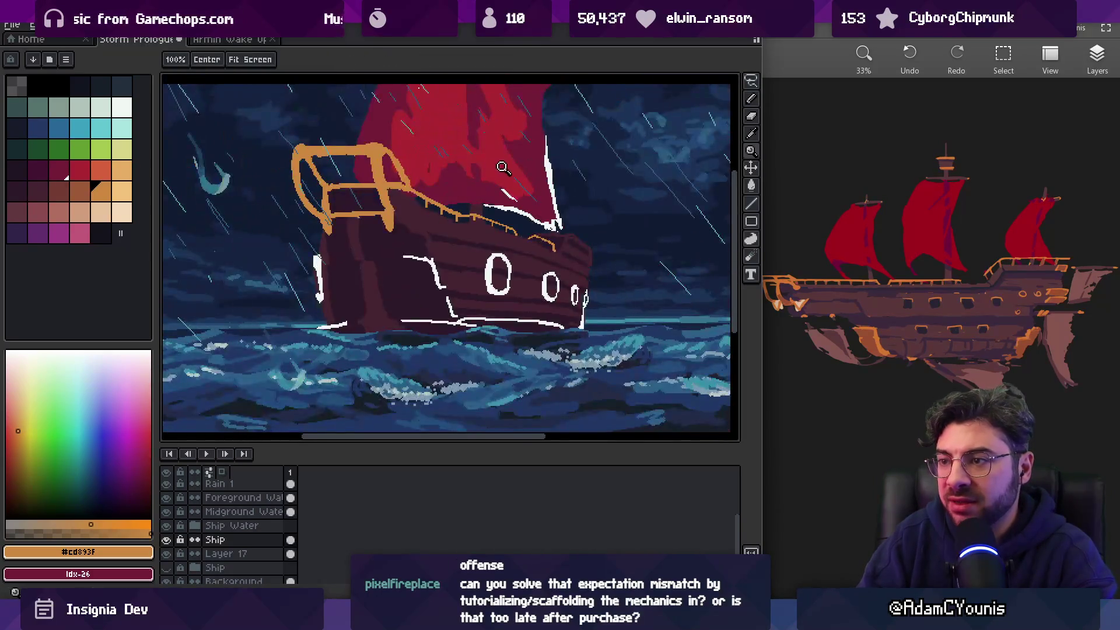
{"action": "scroll", "coordinate": [493, 221], "scroll_direction": "up", "scroll_amount": 3}
{"action": "key", "text": "b"}
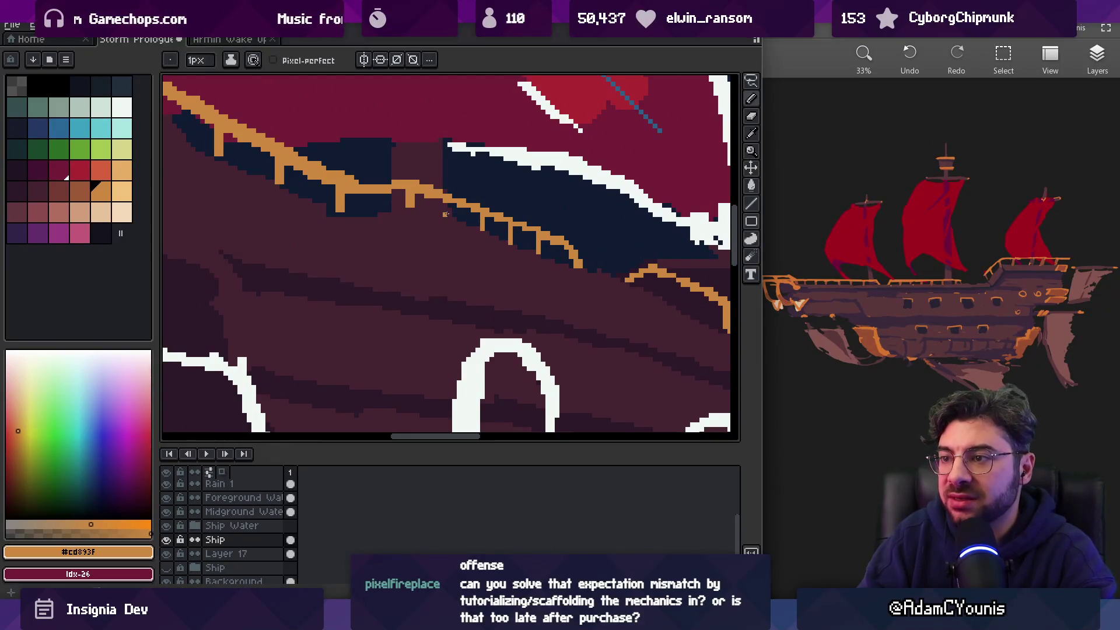
{"action": "key", "text": "z"}
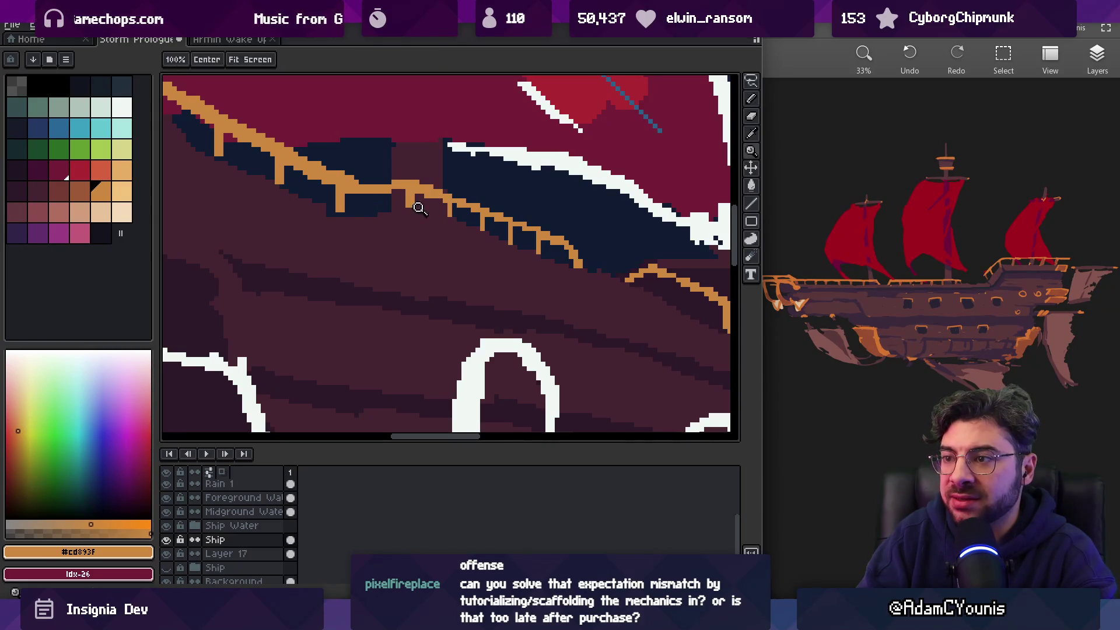
{"action": "scroll", "coordinate": [483, 206], "scroll_direction": "down", "scroll_amount": 3}
{"action": "scroll", "coordinate": [483, 206], "scroll_direction": "up", "scroll_amount": 3}
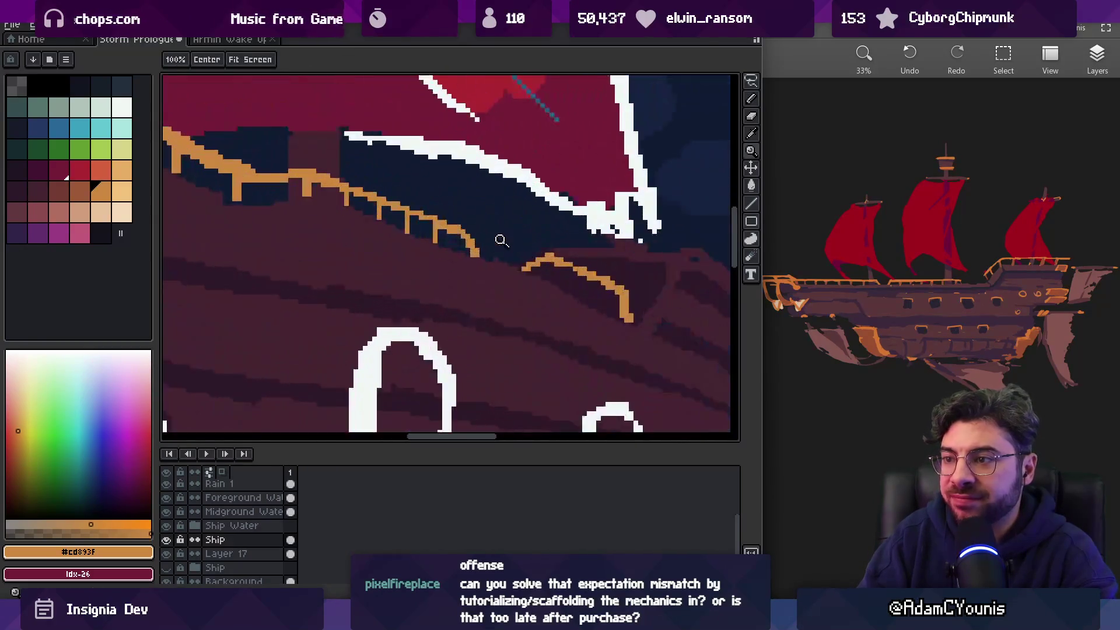
{"action": "key", "text": "b"}
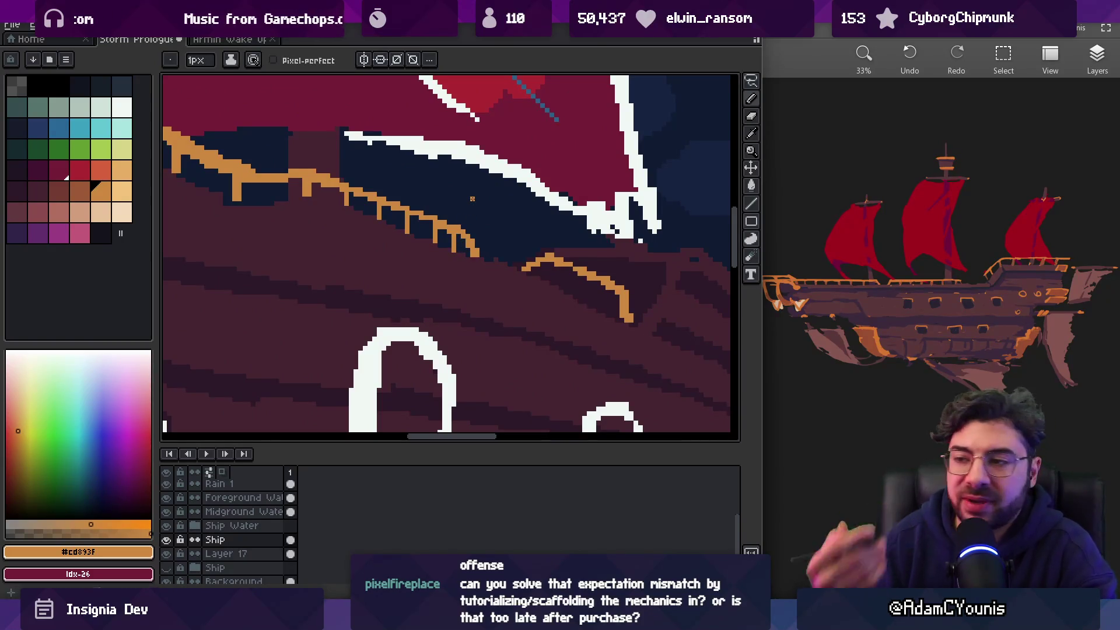
{"action": "key", "text": "z"}
{"action": "scroll", "coordinate": [450, 224], "scroll_direction": "up", "scroll_amount": 2}
Select a section of the orange railing, nudge it one pixel right and deselect
{"action": "key", "text": "m"}
{"action": "mouse_move", "coordinate": [441, 201]}
{"action": "left_mouse_down"}
{"action": "mouse_move", "coordinate": [466, 321]}
{"action": "mouse_move", "coordinate": [544, 320]}
{"action": "left_mouse_up"}
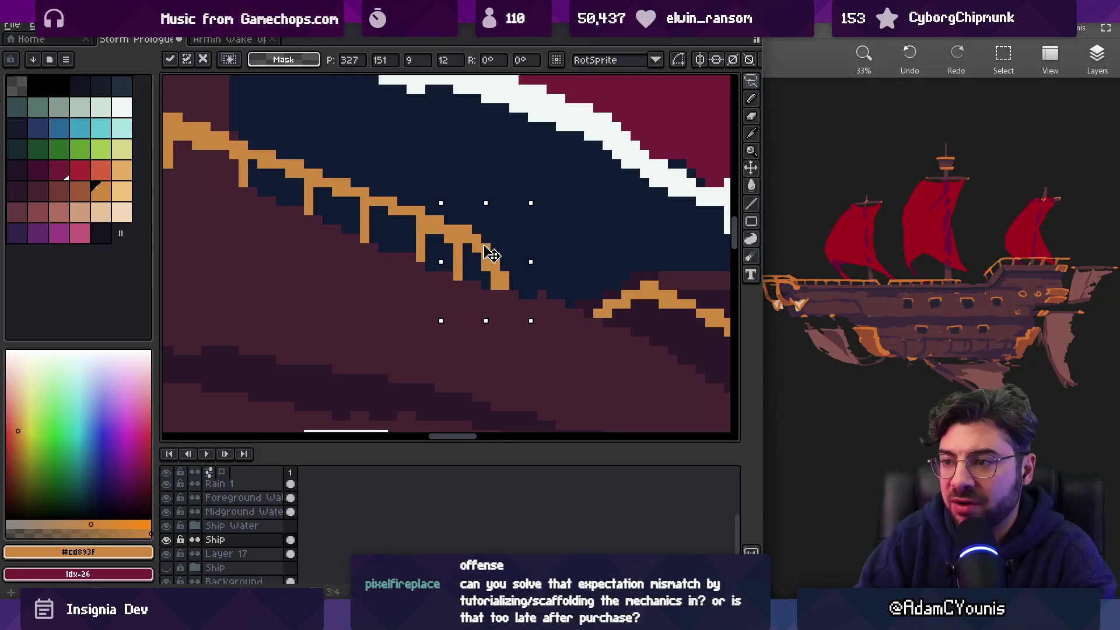
{"action": "left_click_drag", "start_coordinate": [489, 252], "coordinate": [499, 253]}
{"action": "key", "text": "ctrl+d"}
Eyedrop the railing orange and fill the gap left by the moved section
{"action": "key", "text": "i"}
{"action": "key", "text": "b"}
{"action": "left_click", "coordinate": [449, 230]}
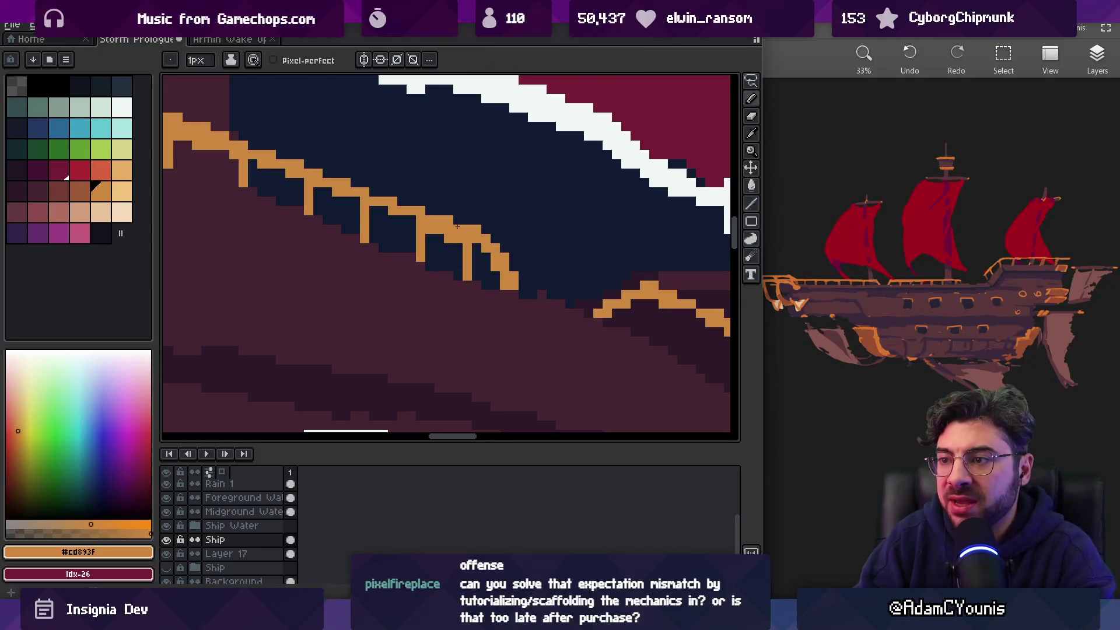
{"action": "key", "text": "z"}
{"action": "scroll", "coordinate": [438, 251], "scroll_direction": "down", "scroll_amount": 4}
{"action": "scroll", "coordinate": [457, 223], "scroll_direction": "up", "scroll_amount": 4}
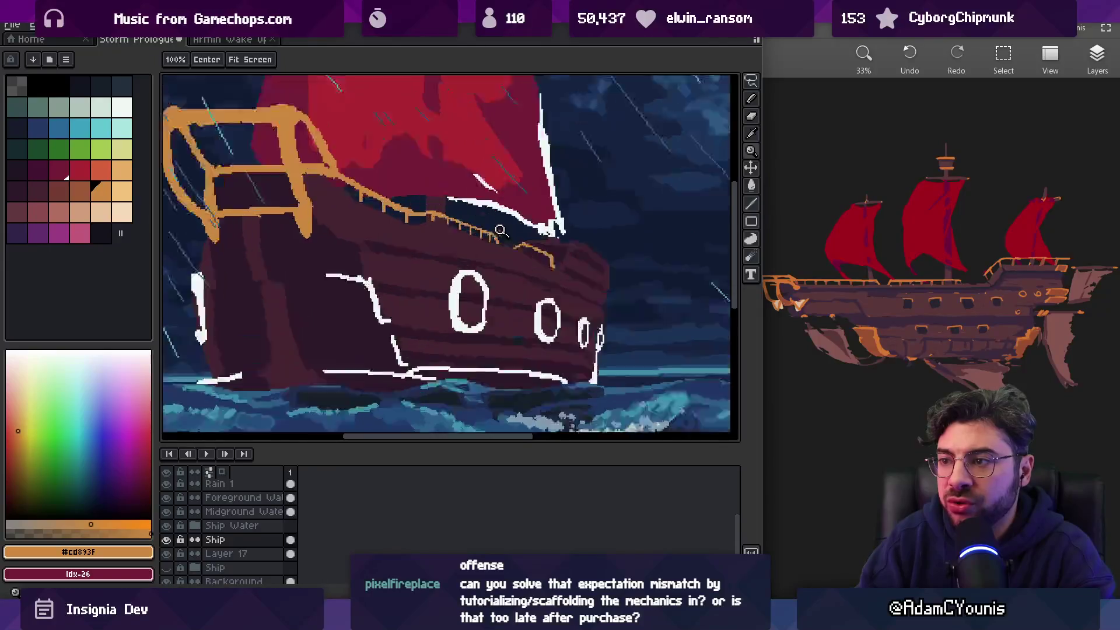
{"action": "key", "text": "b"}
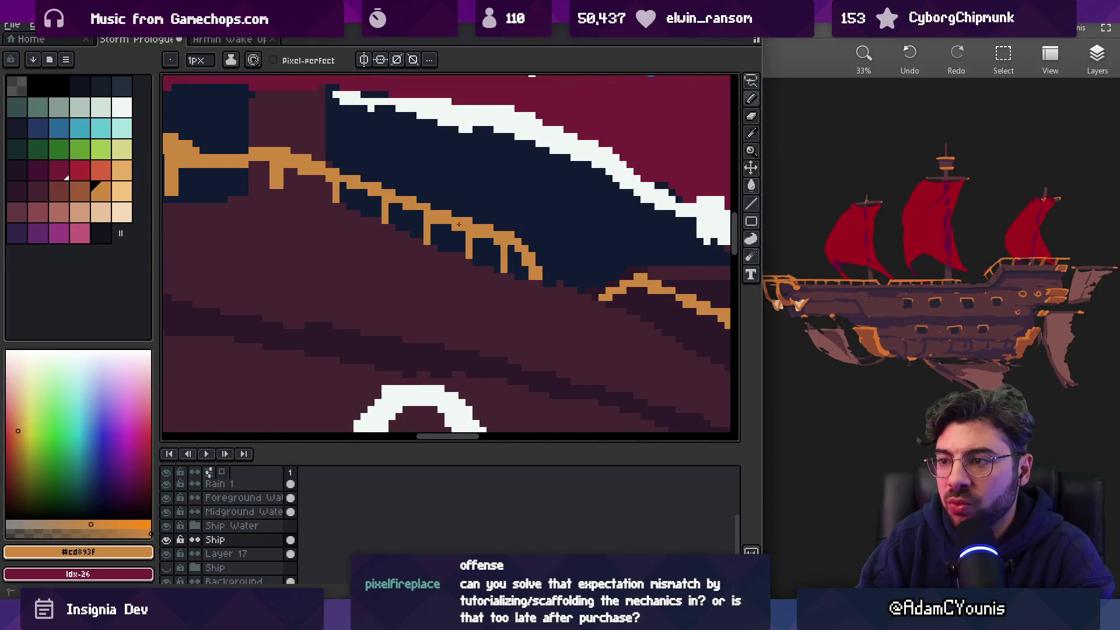
{"action": "key", "text": "z"}
{"action": "scroll", "coordinate": [514, 216], "scroll_direction": "down", "scroll_amount": 4}
{"action": "scroll", "coordinate": [534, 218], "scroll_direction": "up", "scroll_amount": 6}
Erase stray orange railing pixels, add one orange pixel and trim the stepped end
{"action": "key", "text": "e"}
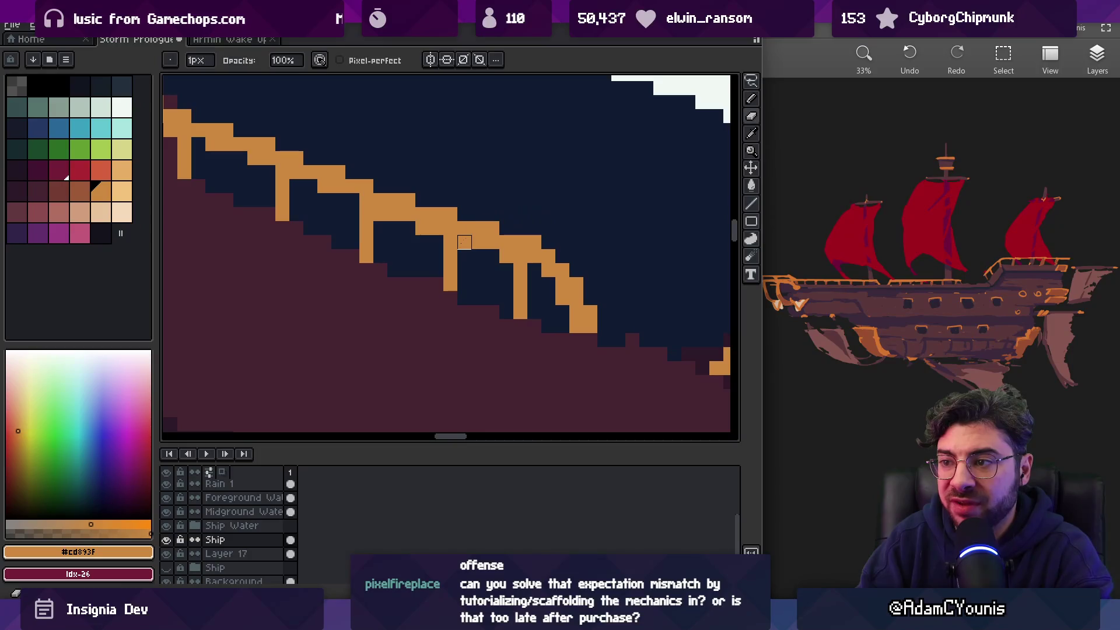
{"action": "left_click", "coordinate": [464, 242]}
{"action": "left_click", "coordinate": [506, 257]}
{"action": "key", "text": "b"}
{"action": "left_click", "coordinate": [535, 172]}
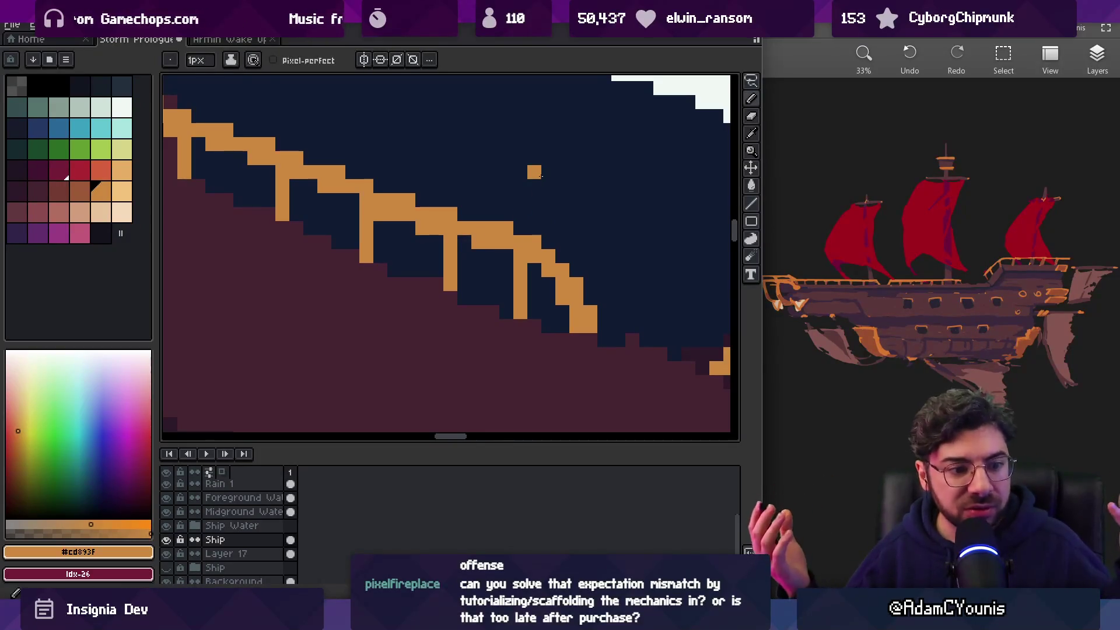
{"action": "key", "text": "e"}
{"action": "left_click", "coordinate": [577, 284]}
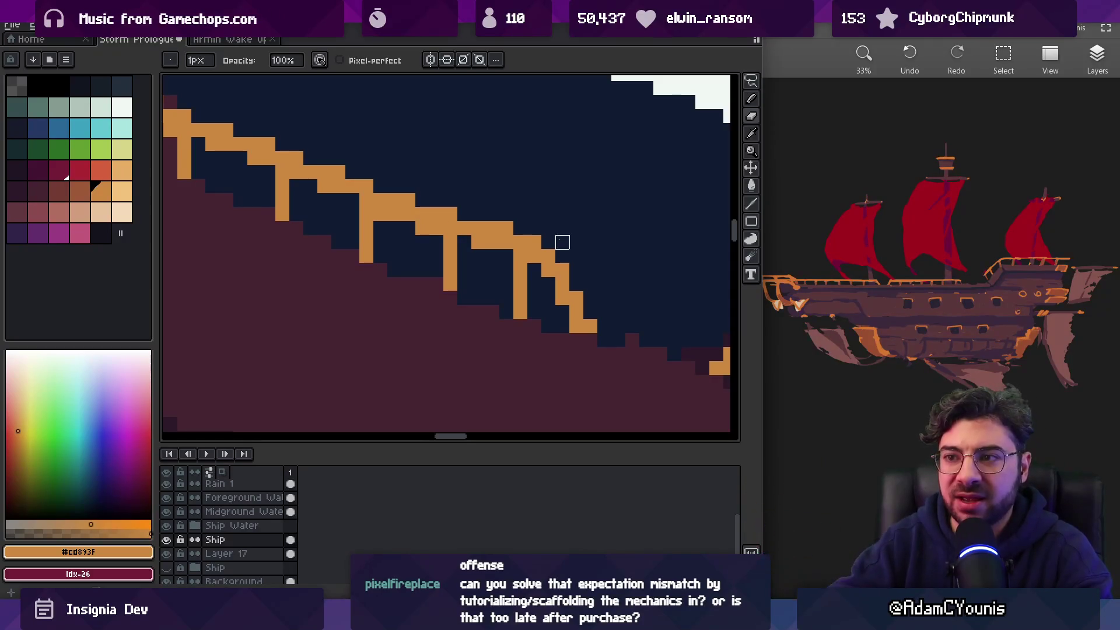
Zoom in and out around the deck railing to review the evened-out posts
{"action": "key", "text": "e"}
{"action": "scroll", "coordinate": [351, 193], "scroll_direction": "down", "scroll_amount": 2}
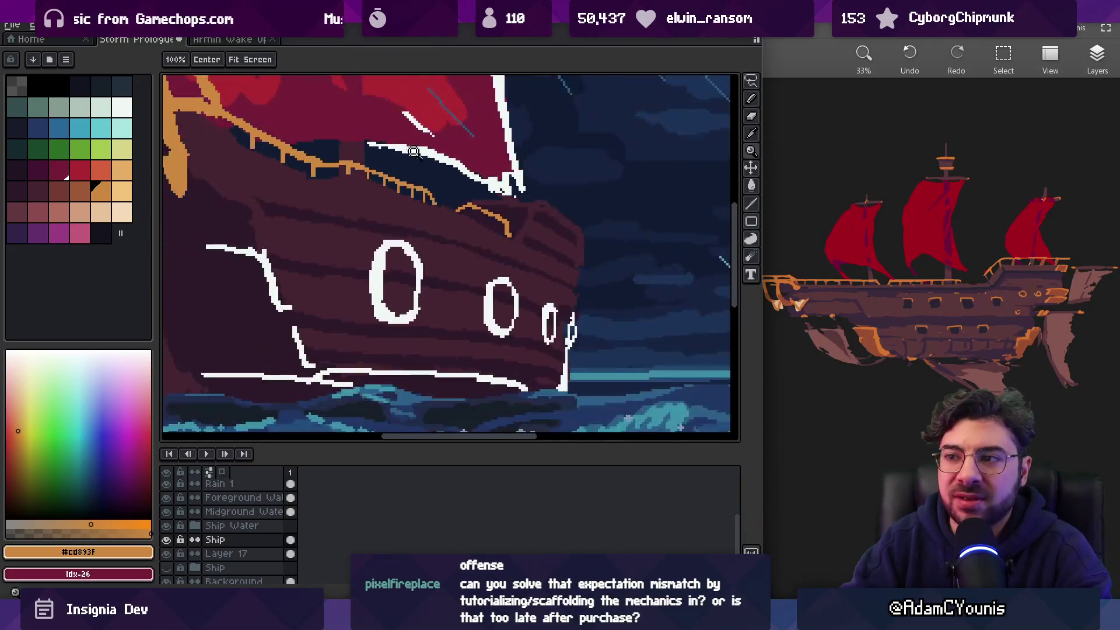
{"action": "scroll", "coordinate": [371, 208], "scroll_direction": "up", "scroll_amount": 2}
{"action": "key", "text": "b"}
{"action": "key", "text": "z"}
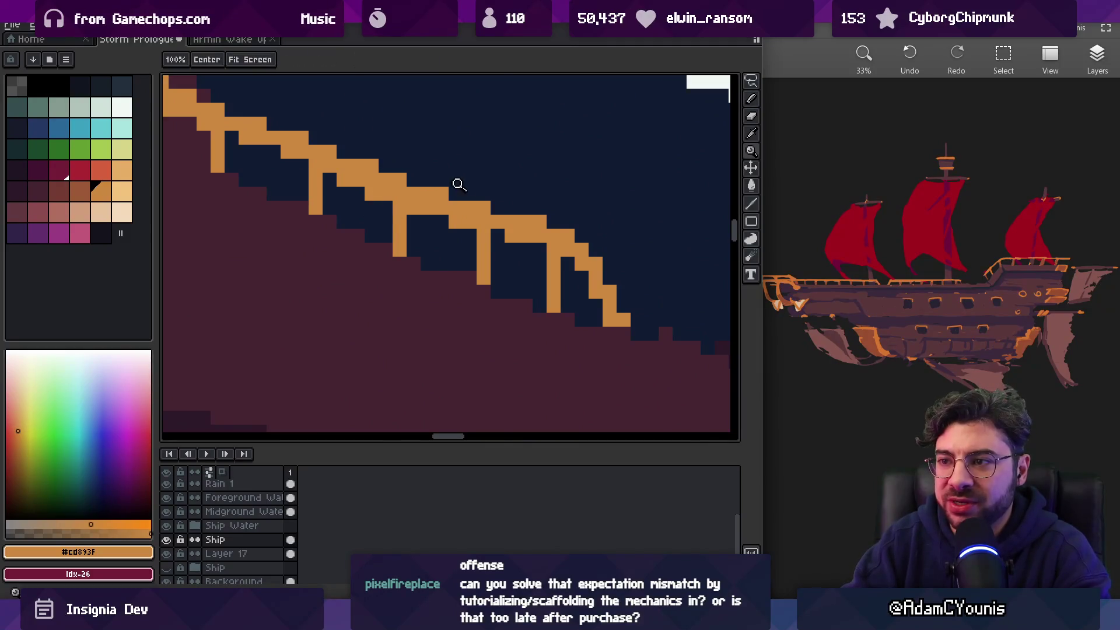
{"action": "scroll", "coordinate": [472, 151], "scroll_direction": "down", "scroll_amount": 5}
{"action": "scroll", "coordinate": [469, 175], "scroll_direction": "up", "scroll_amount": 4}
{"action": "key", "text": "b"}
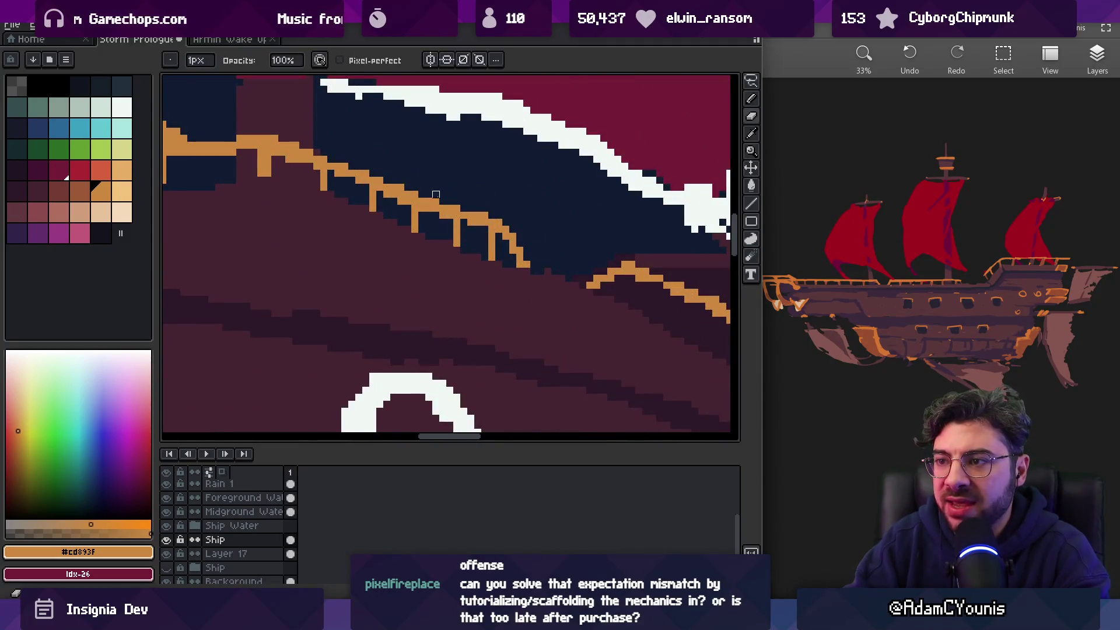
{"action": "key", "text": "z"}
{"action": "scroll", "coordinate": [496, 206], "scroll_direction": "up", "scroll_amount": 1}
{"action": "key", "text": "b"}
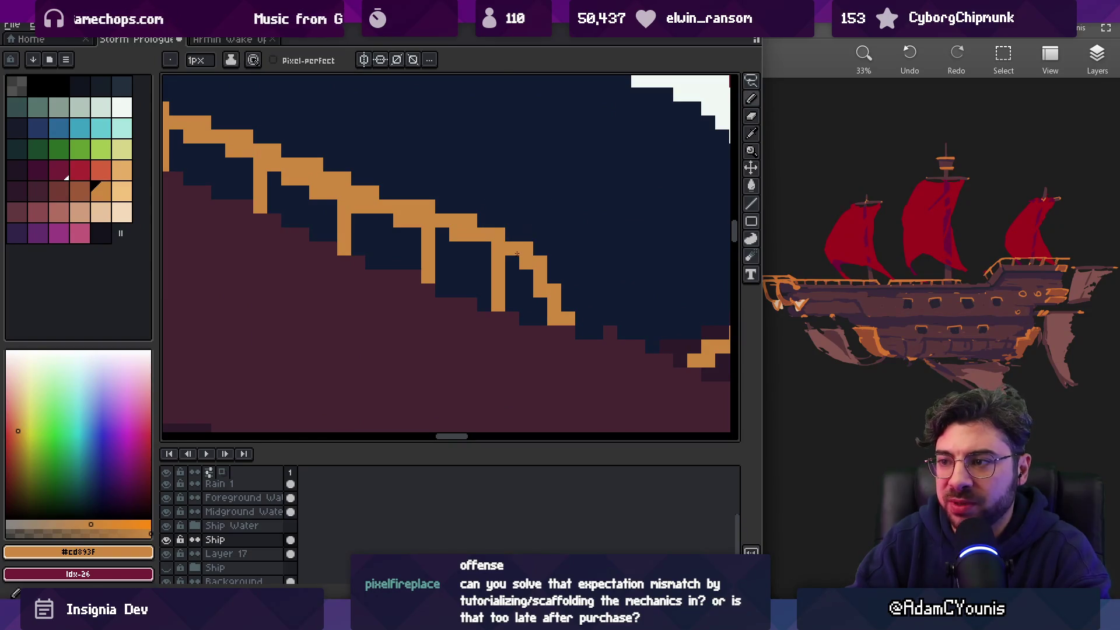
{"action": "key", "text": "z"}
{"action": "scroll", "coordinate": [545, 228], "scroll_direction": "down", "scroll_amount": 2}
{"action": "scroll", "coordinate": [545, 228], "scroll_direction": "up", "scroll_amount": 2}
{"action": "key", "text": "b"}
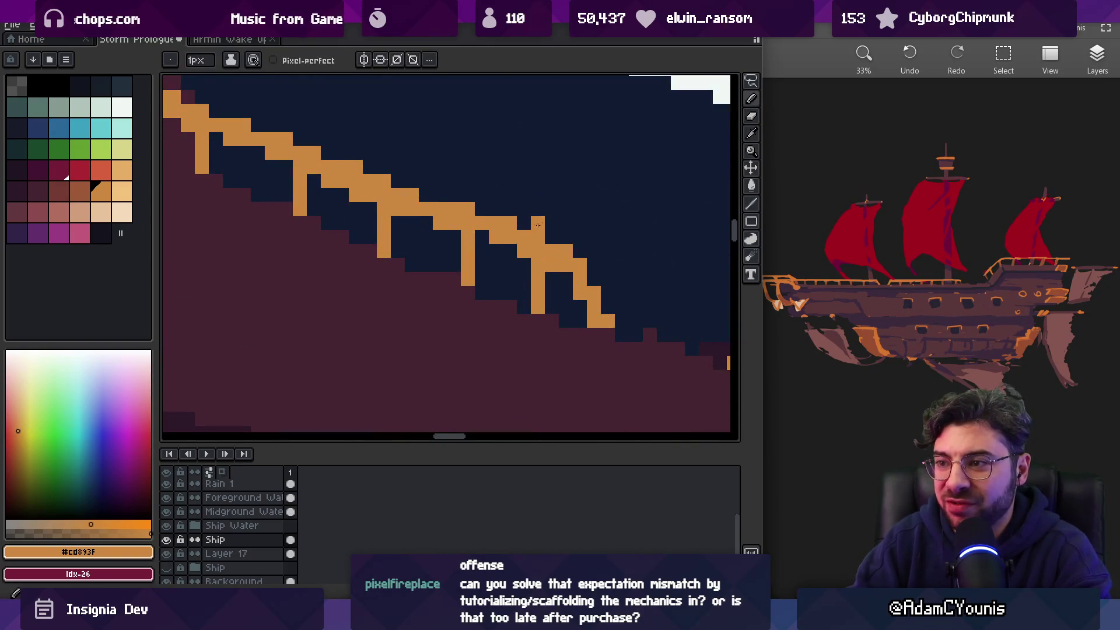
Frame the short orange arched rail on the bow hull up close
{"action": "key", "text": "z"}
{"action": "scroll", "coordinate": [565, 192], "scroll_direction": "down", "scroll_amount": 3}
{"action": "scroll", "coordinate": [572, 186], "scroll_direction": "up", "scroll_amount": 3}
{"action": "key", "text": "b"}
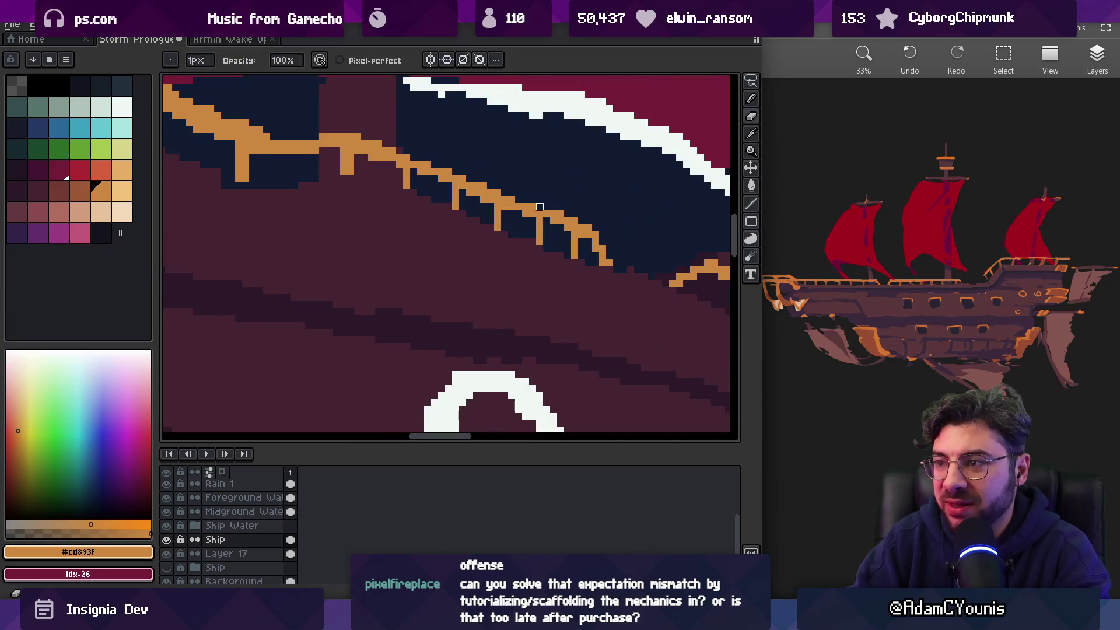
{"action": "key", "text": "z"}
{"action": "scroll", "coordinate": [591, 170], "scroll_direction": "down", "scroll_amount": 2}
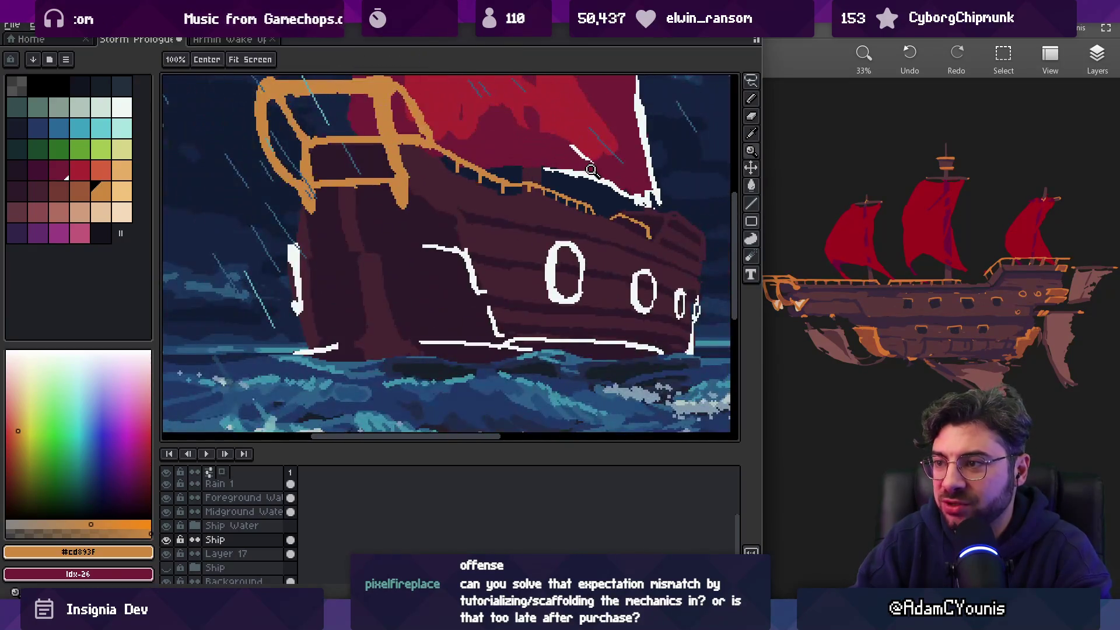
{"action": "scroll", "coordinate": [607, 191], "scroll_direction": "down", "scroll_amount": 1}
{"action": "scroll", "coordinate": [583, 199], "scroll_direction": "up", "scroll_amount": 1}
{"action": "scroll", "coordinate": [578, 205], "scroll_direction": "up", "scroll_amount": 3}
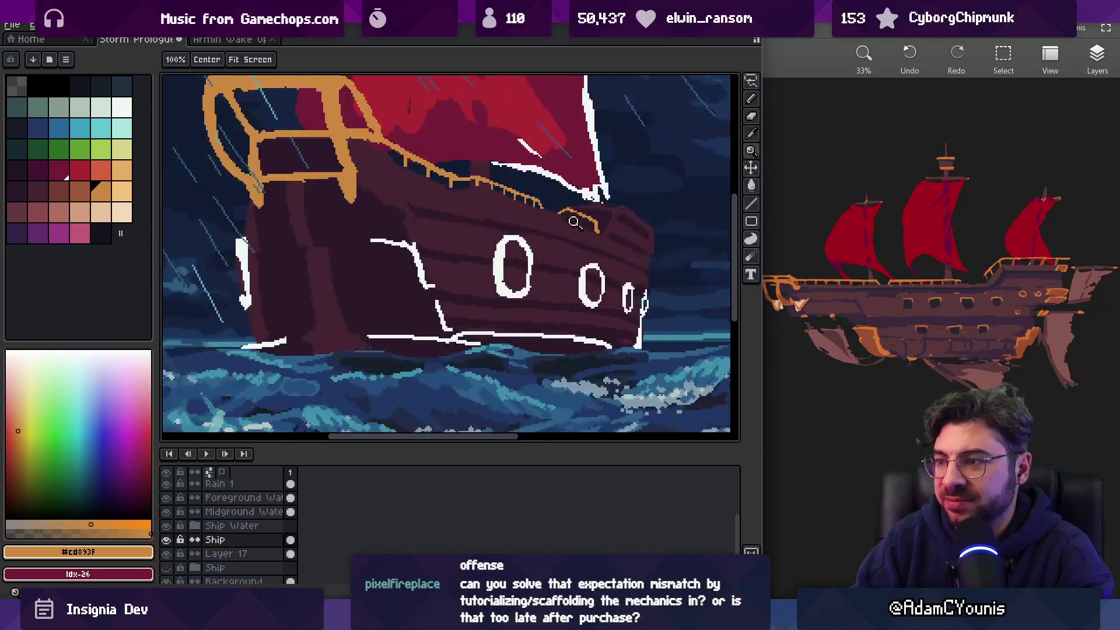
{"action": "key", "text": "b"}
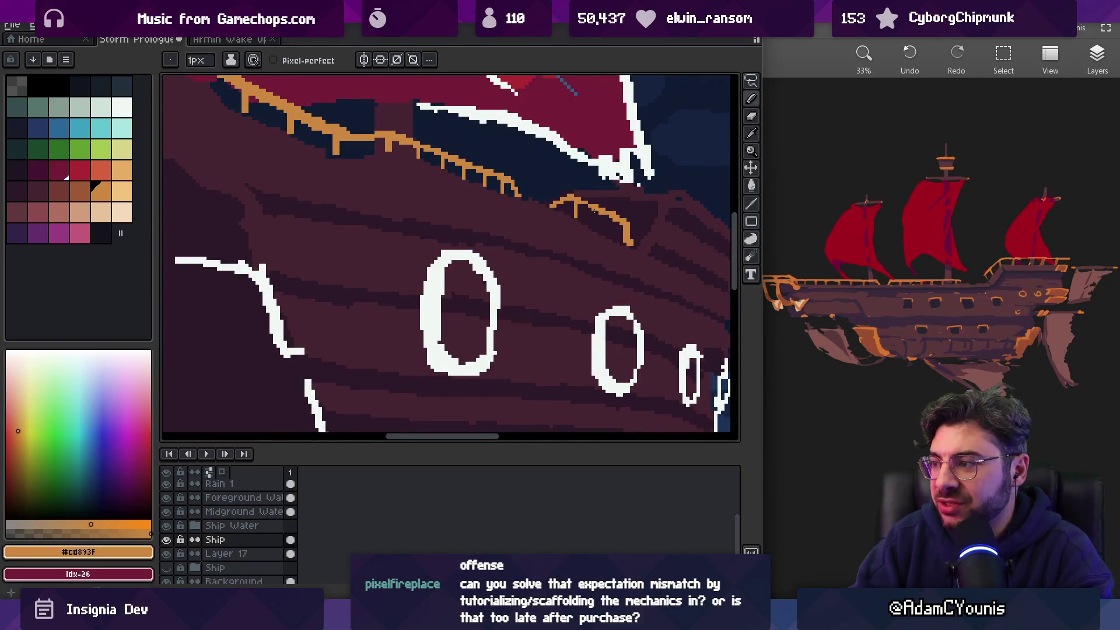
{"action": "key", "text": "z"}
{"action": "scroll", "coordinate": [592, 211], "scroll_direction": "down", "scroll_amount": 1}
{"action": "scroll", "coordinate": [574, 225], "scroll_direction": "up", "scroll_amount": 2}
Lasso the short bow railing and sample the hull purple and railing orange #cd893f
{"action": "key", "text": "m"}
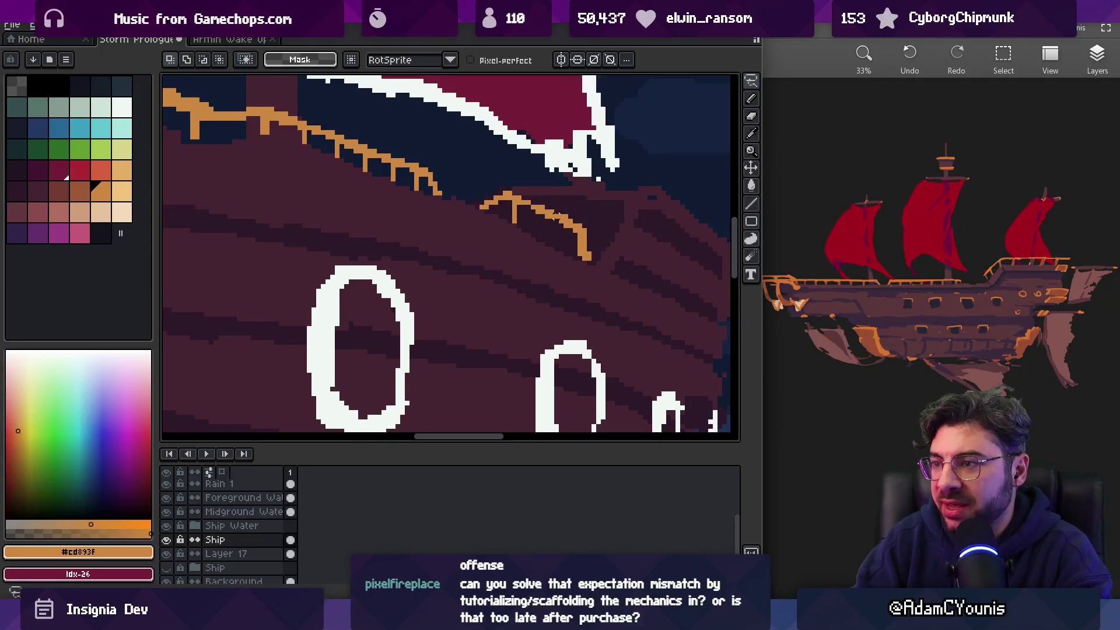
{"action": "mouse_move", "coordinate": [562, 235]}
{"action": "left_mouse_down"}
{"action": "mouse_move", "coordinate": [490, 198]}
{"action": "mouse_move", "coordinate": [545, 221]}
{"action": "left_mouse_up"}
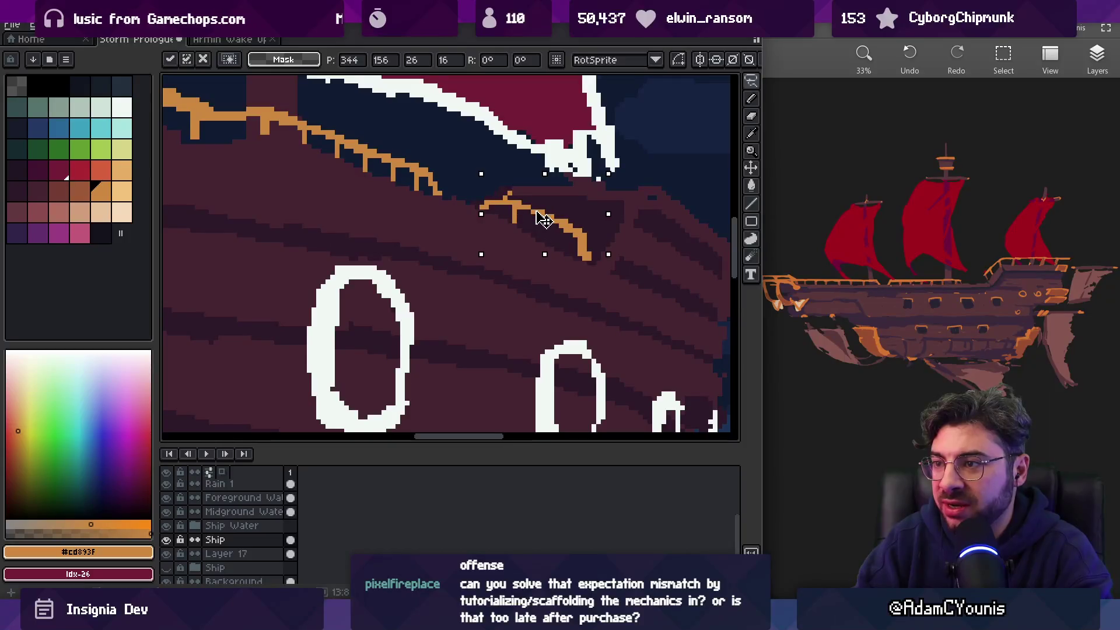
{"action": "key", "text": "b"}
{"action": "left_click", "coordinate": [507, 195], "text": "ctrl"}
{"action": "left_click", "coordinate": [508, 193], "text": "alt"}
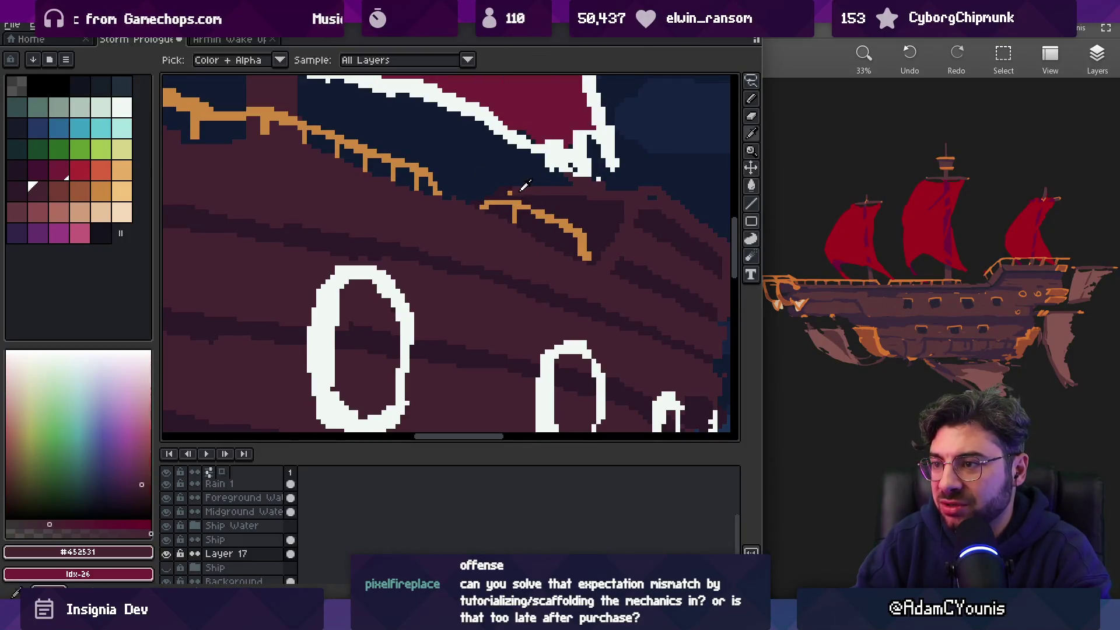
{"action": "left_click", "coordinate": [517, 203], "text": "ctrl"}
{"action": "left_click", "coordinate": [517, 203], "text": "alt"}
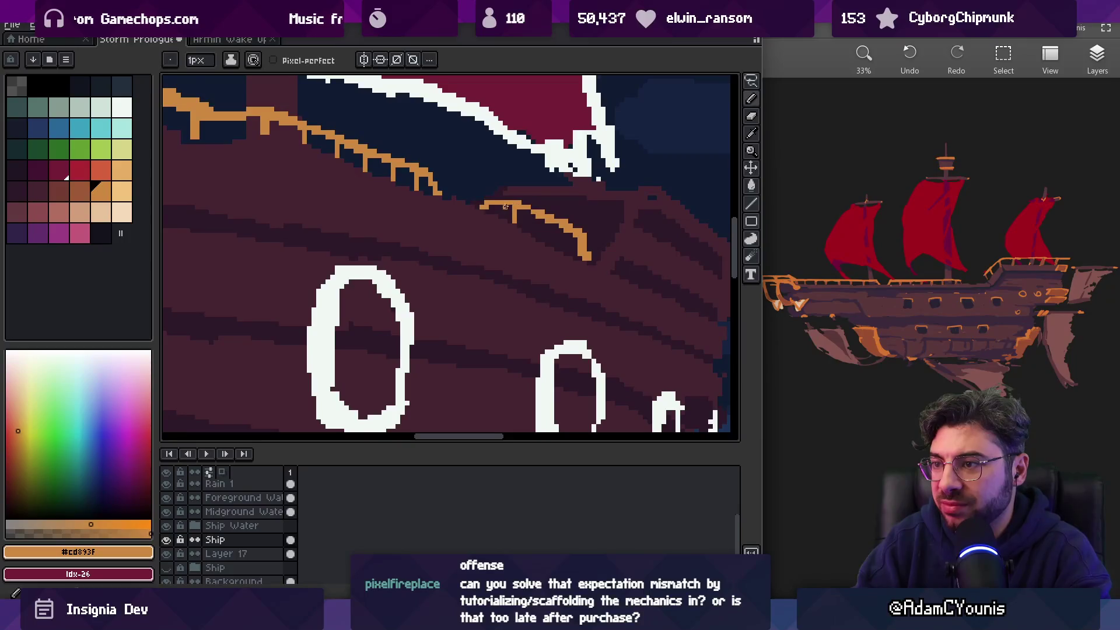
Draw vertical posts on the bow railing in #cd893f, then clear the selection
{"action": "key", "text": "e"}
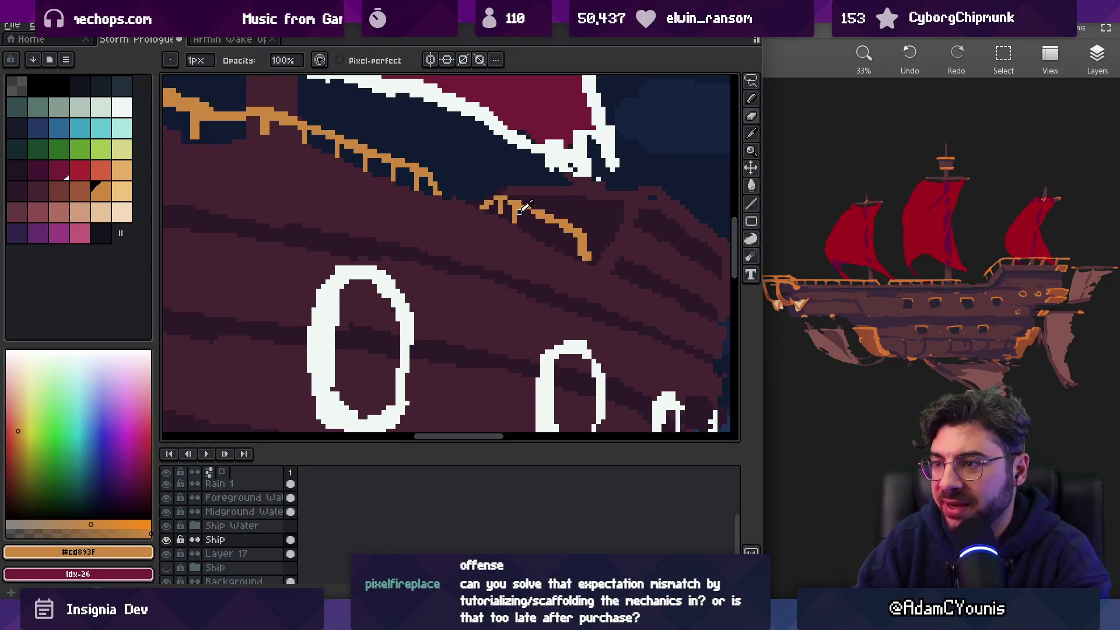
{"action": "key", "text": "alt"}
{"action": "key", "text": "alt"}
{"action": "key", "text": "alt"}
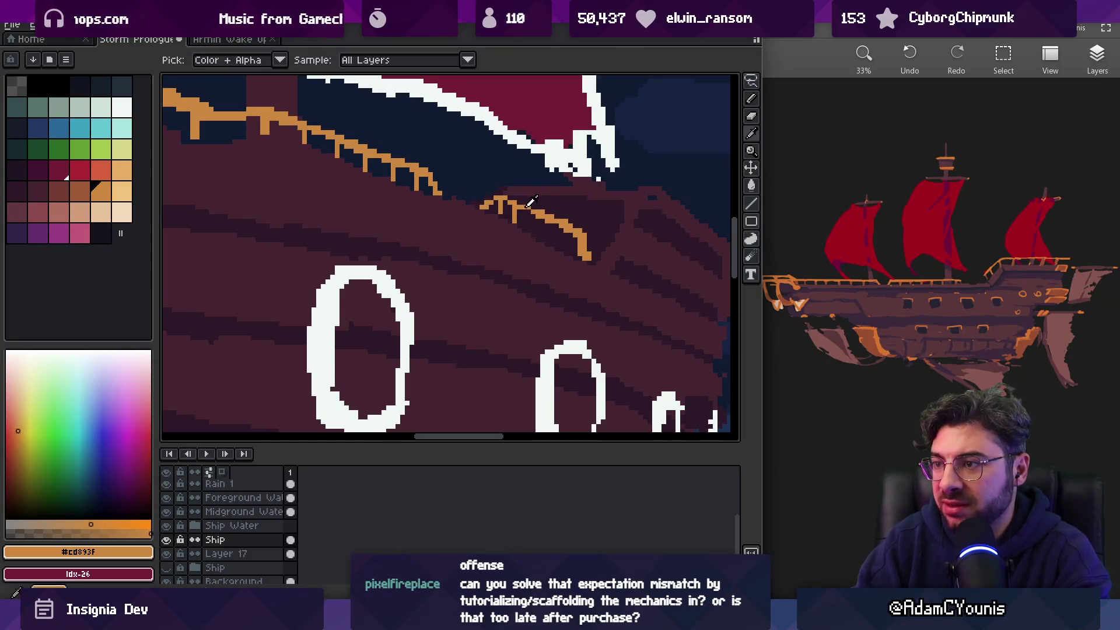
{"action": "key", "text": "alt"}
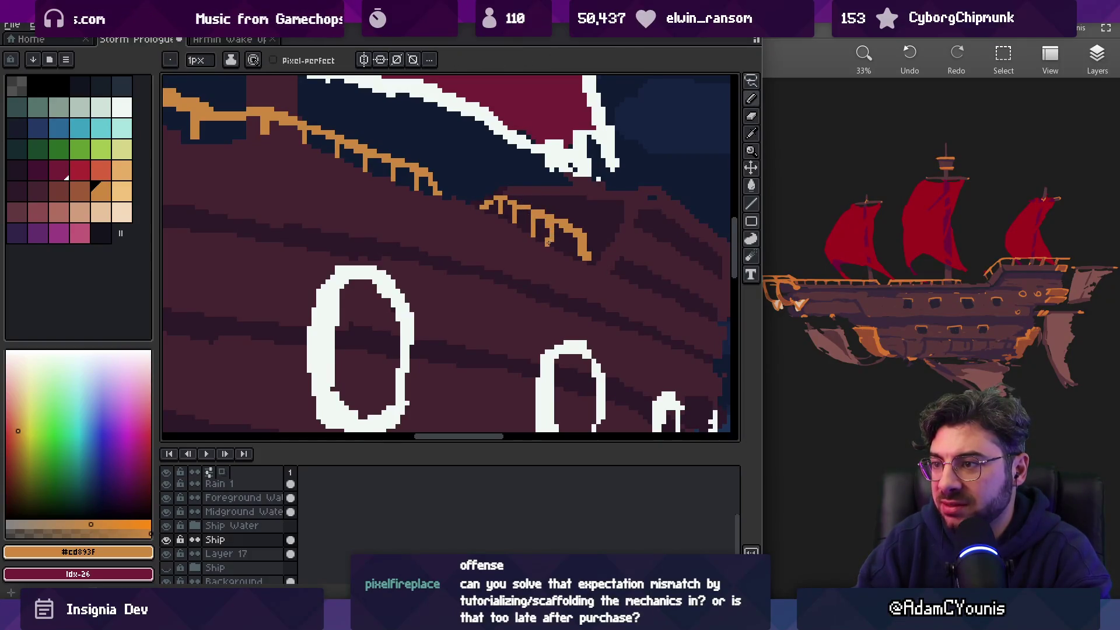
{"action": "key", "text": "alt"}
{"action": "key", "text": "alt"}
{"action": "key", "text": "alt"}
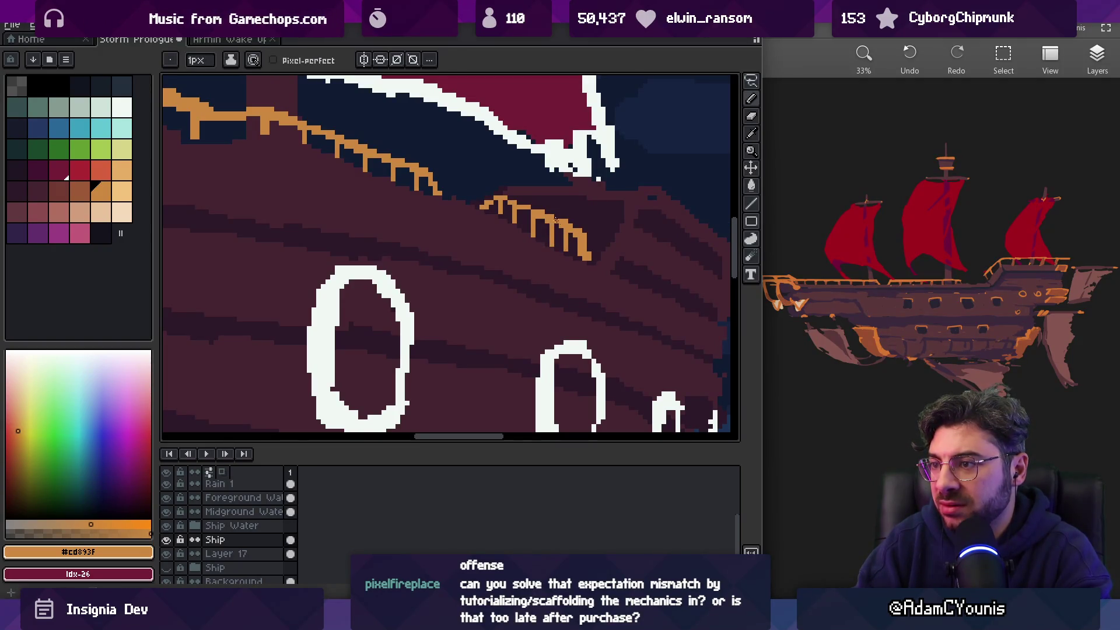
{"action": "key", "text": "m"}
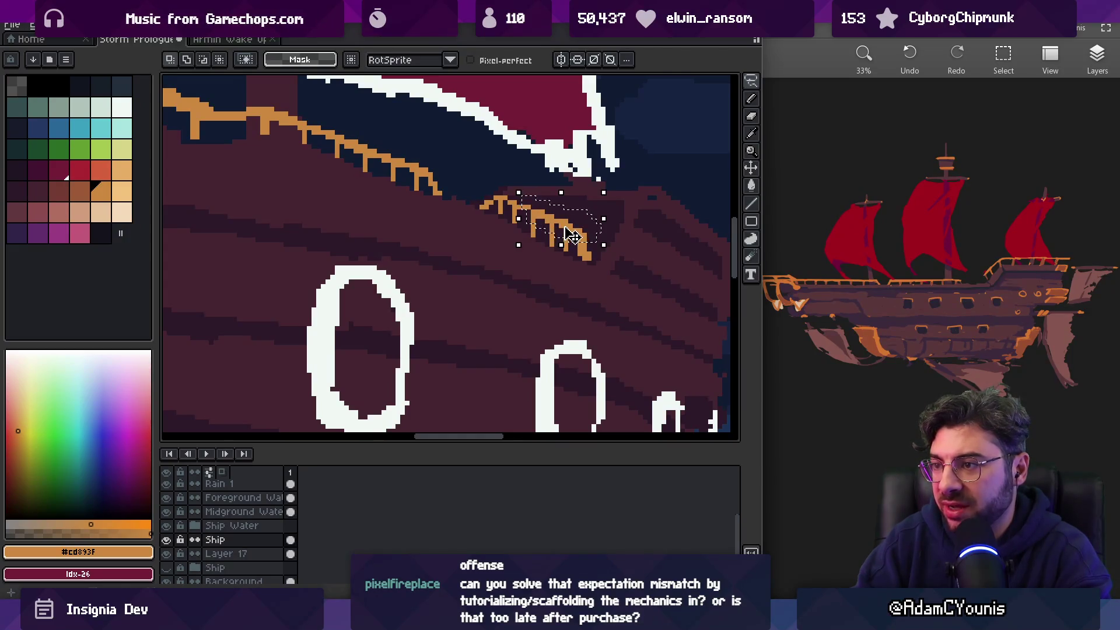
{"action": "key", "text": "ctrl+d"}
{"action": "key", "text": "b"}
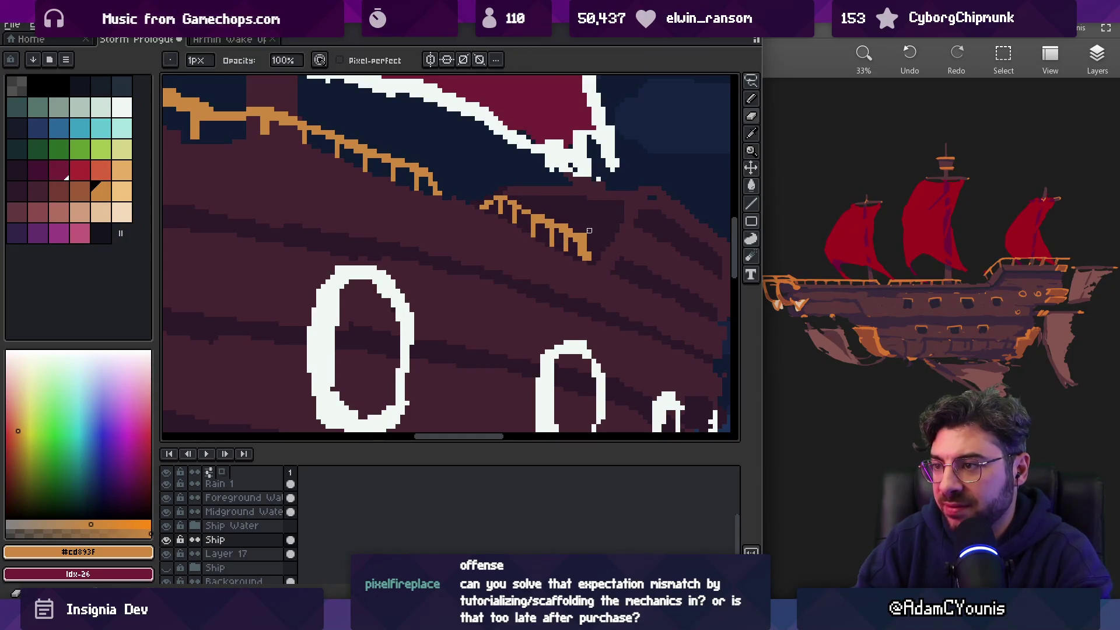
Paint over the bow railing's lower end in dark #2c1928
{"action": "scroll", "coordinate": [589, 230], "scroll_direction": "up", "scroll_amount": 2}
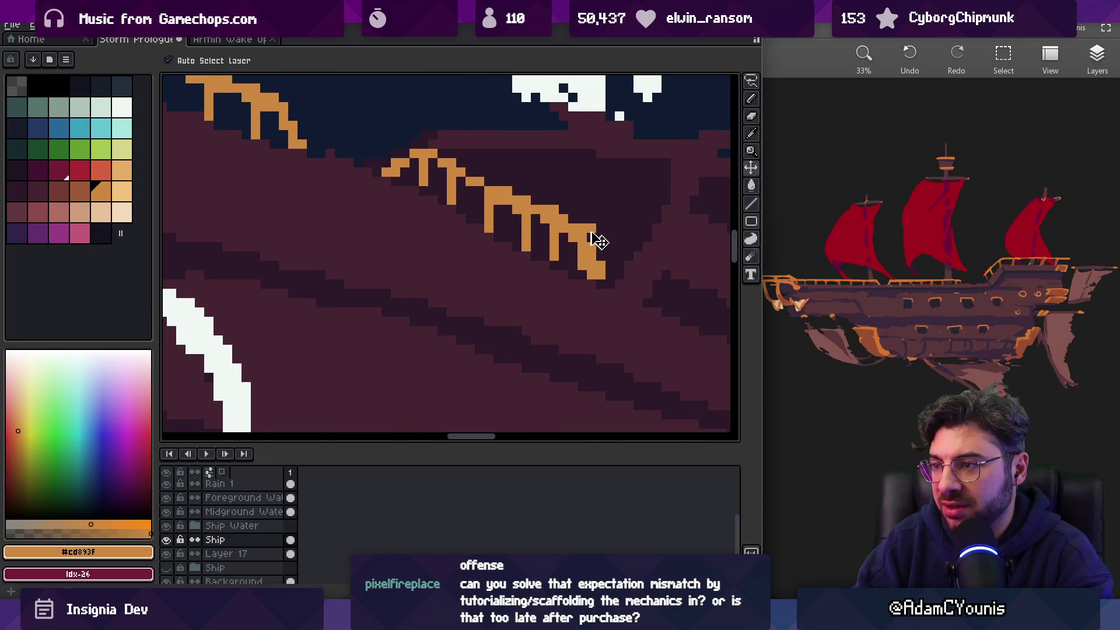
{"action": "left_click", "coordinate": [613, 219], "text": "alt"}
{"action": "left_click", "coordinate": [595, 242], "text": "ctrl"}
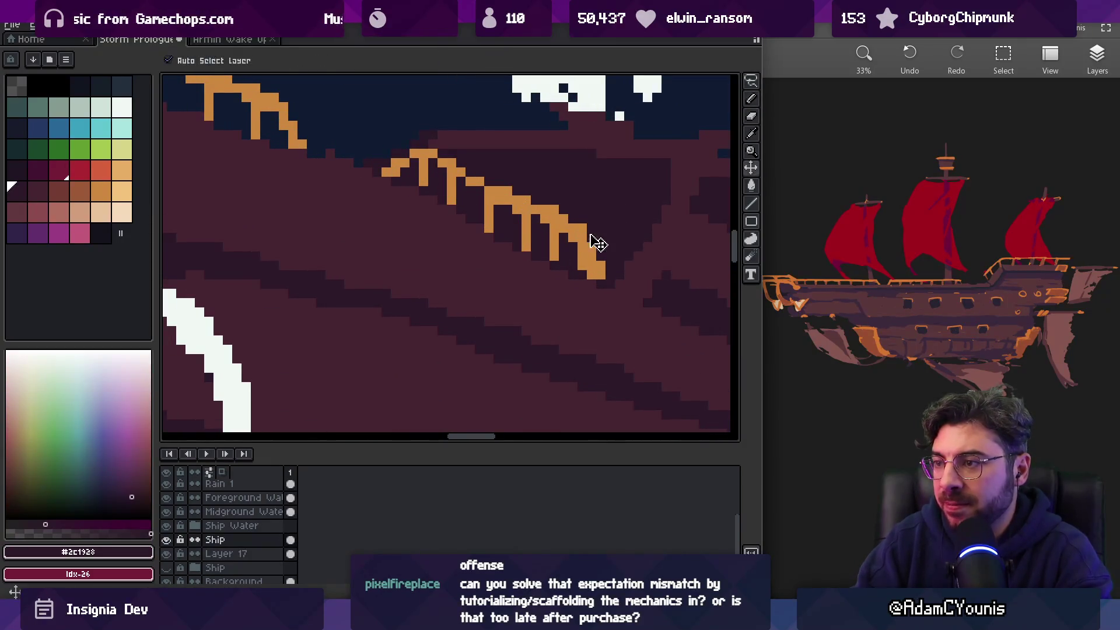
{"action": "left_click_drag", "start_coordinate": [592, 256], "coordinate": [582, 266]}
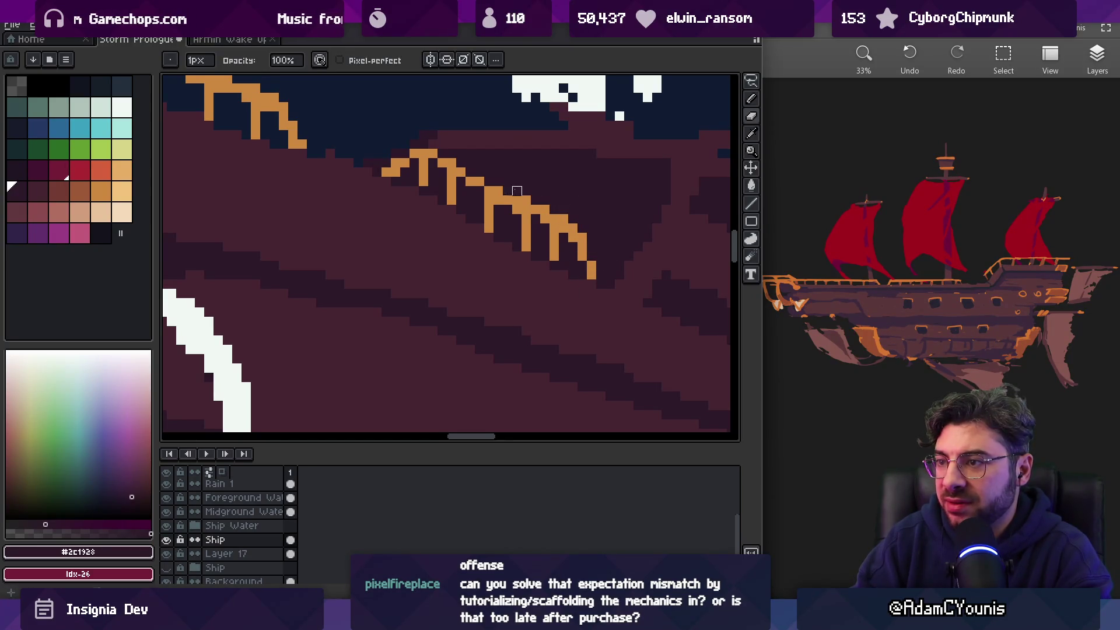
Resample the railing orange and touch up the bow railing, checking it against the whole ship
{"action": "left_click", "coordinate": [469, 177], "text": "alt"}
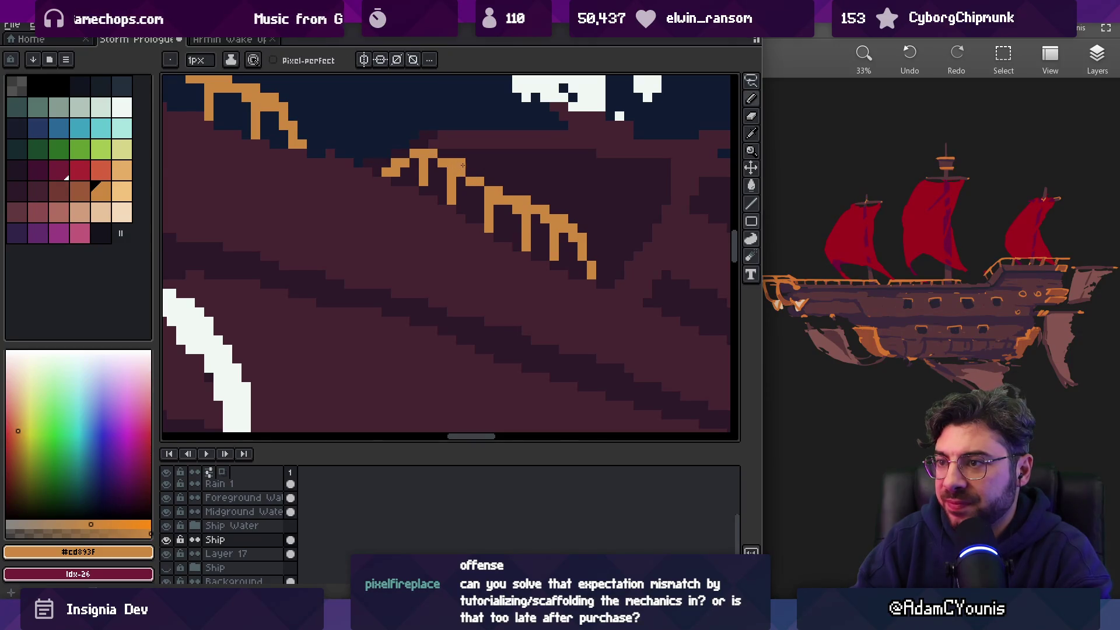
{"action": "key", "text": "e"}
{"action": "key", "text": "b"}
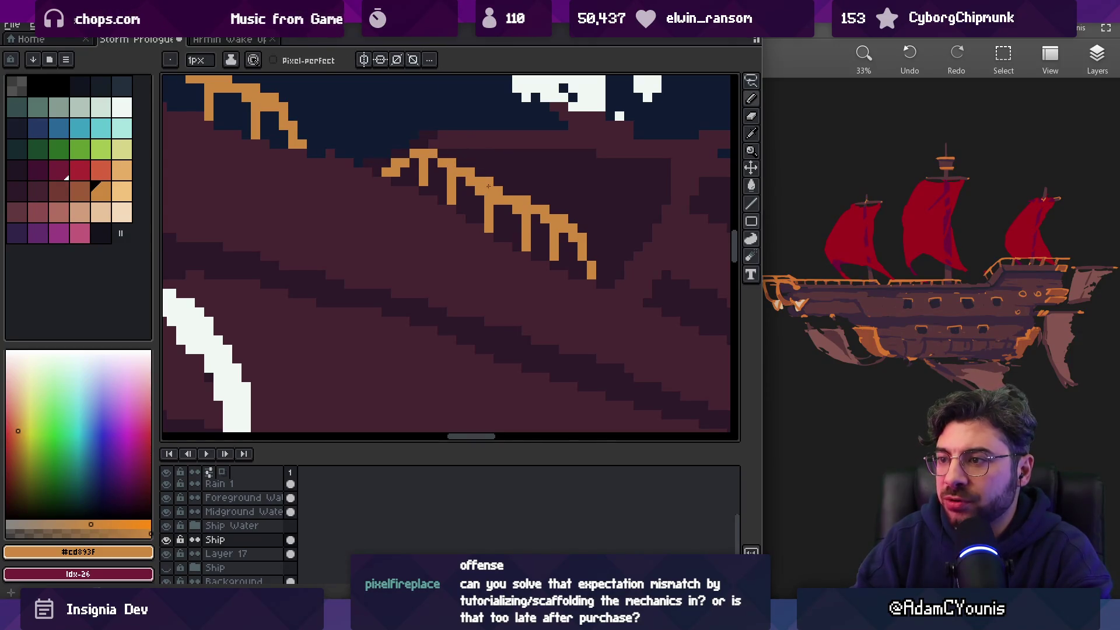
{"action": "key", "text": "z"}
{"action": "scroll", "coordinate": [563, 163], "scroll_direction": "down", "scroll_amount": 3}
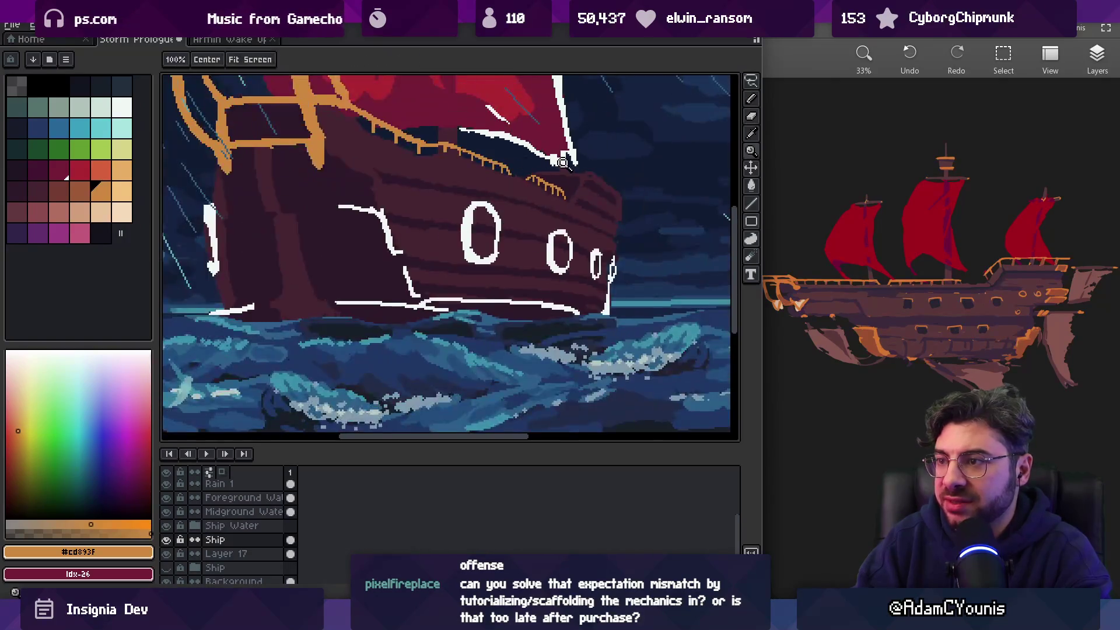
{"action": "scroll", "coordinate": [563, 162], "scroll_direction": "up", "scroll_amount": 3}
{"action": "key", "text": "e"}
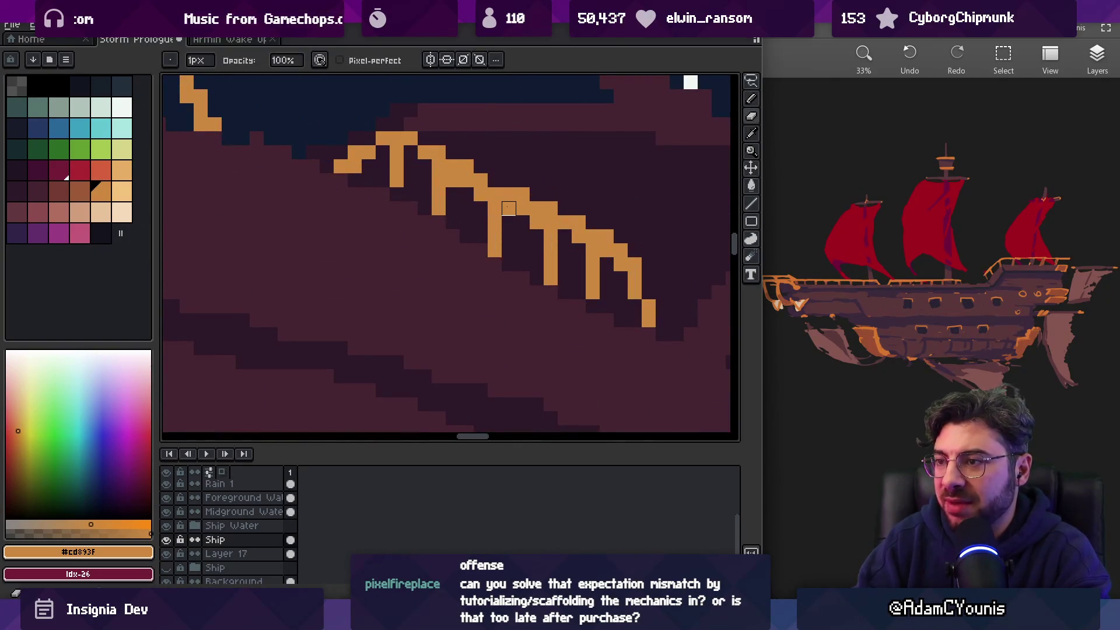
{"action": "key", "text": "alt"}
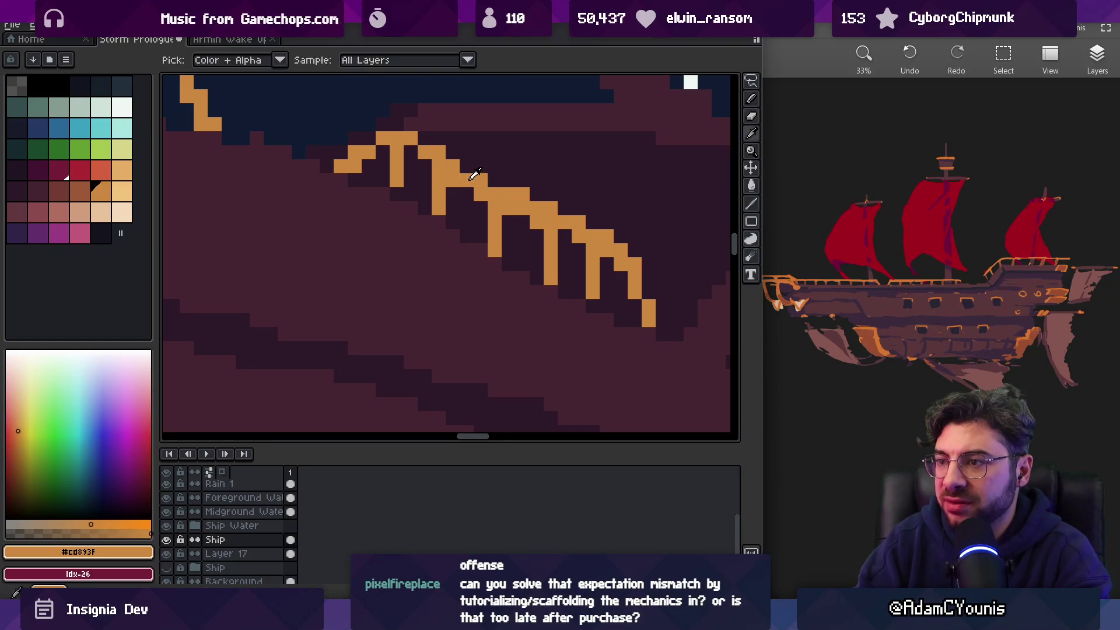
{"action": "key", "text": "z"}
{"action": "scroll", "coordinate": [474, 175], "scroll_direction": "down", "scroll_amount": 3}
{"action": "scroll", "coordinate": [551, 175], "scroll_direction": "up", "scroll_amount": 2}
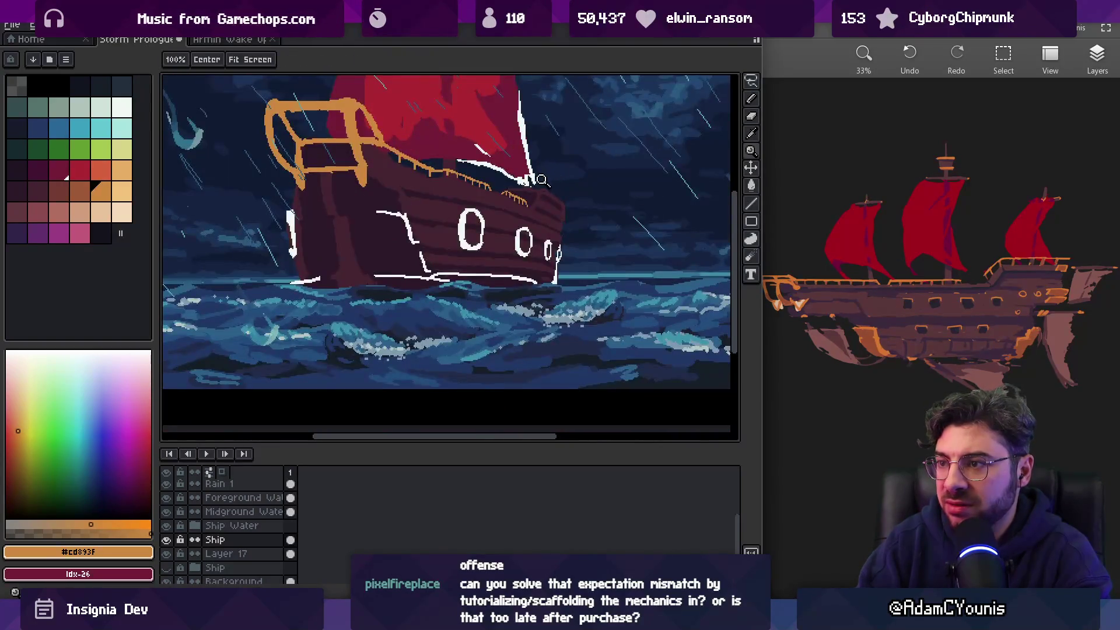
{"action": "scroll", "coordinate": [541, 179], "scroll_direction": "up", "scroll_amount": 3}
Fill the gap in the main deck railing with an orange stroke
{"action": "key", "text": "e"}
{"action": "key", "text": "alt"}
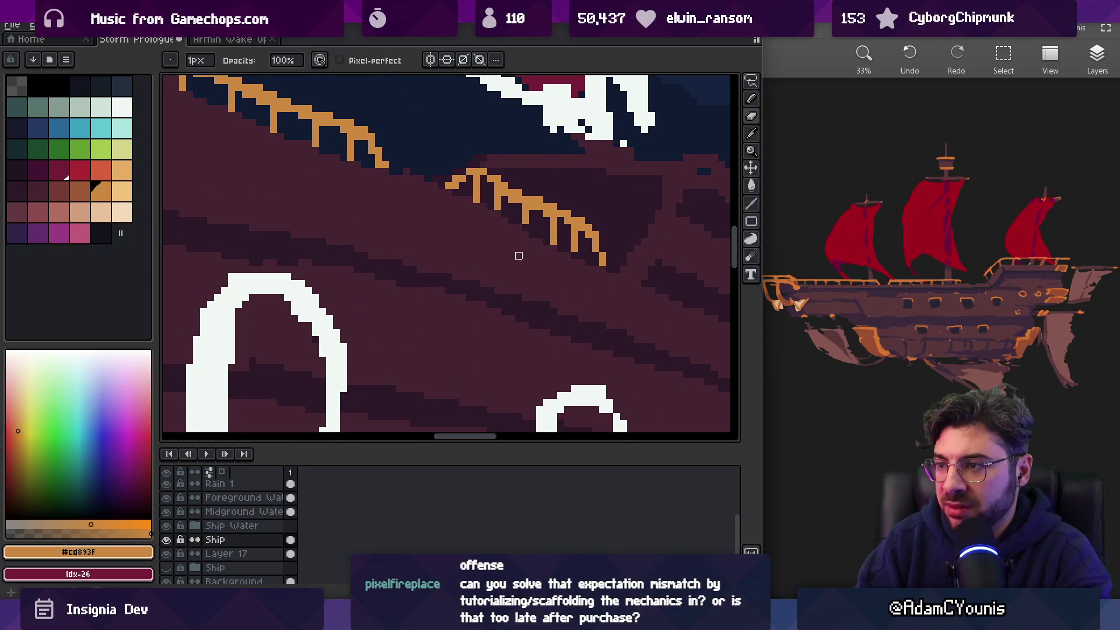
{"action": "key", "text": "z"}
{"action": "scroll", "coordinate": [518, 255], "scroll_direction": "down", "scroll_amount": 3}
{"action": "scroll", "coordinate": [524, 259], "scroll_direction": "up", "scroll_amount": 3}
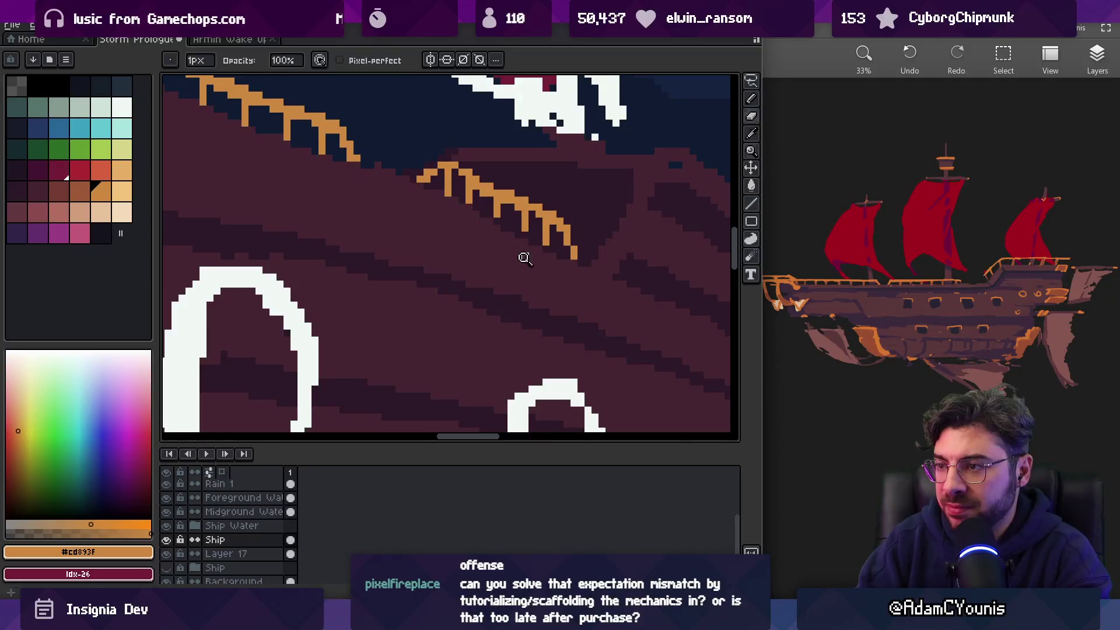
{"action": "key", "text": "z"}
{"action": "scroll", "coordinate": [524, 258], "scroll_direction": "down", "scroll_amount": 5}
{"action": "scroll", "coordinate": [557, 205], "scroll_direction": "up", "scroll_amount": 4}
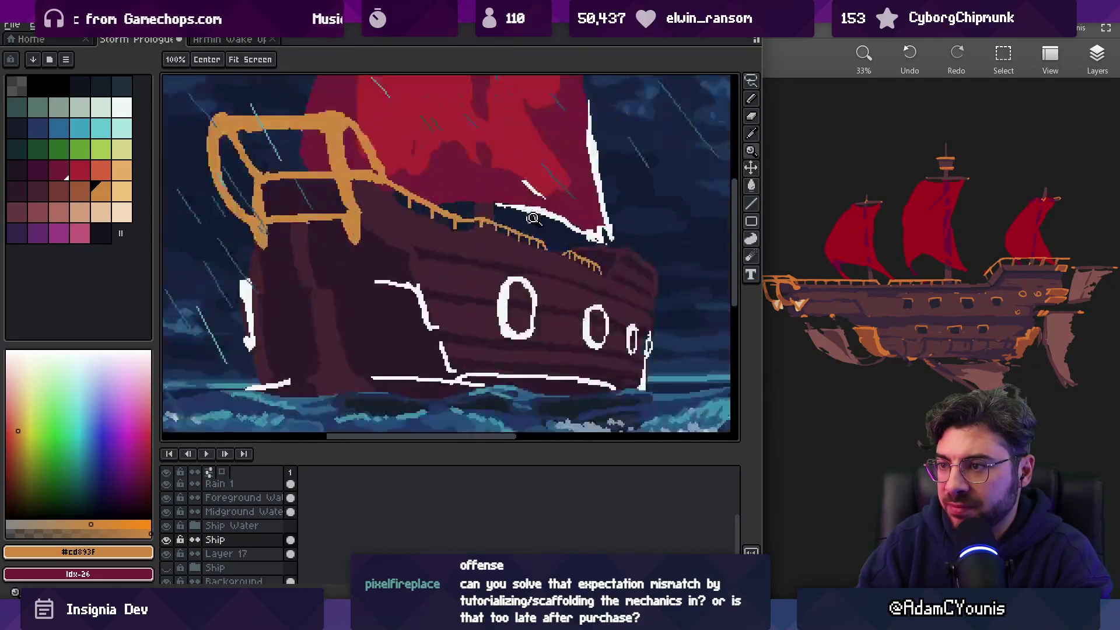
{"action": "key", "text": "v"}
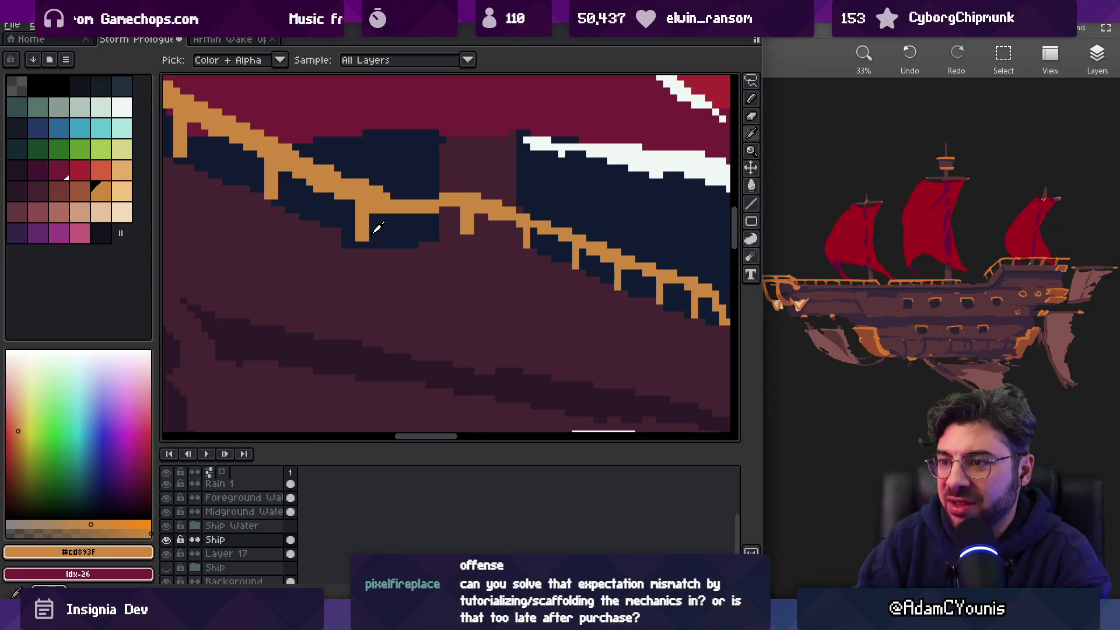
{"action": "key", "text": "b"}
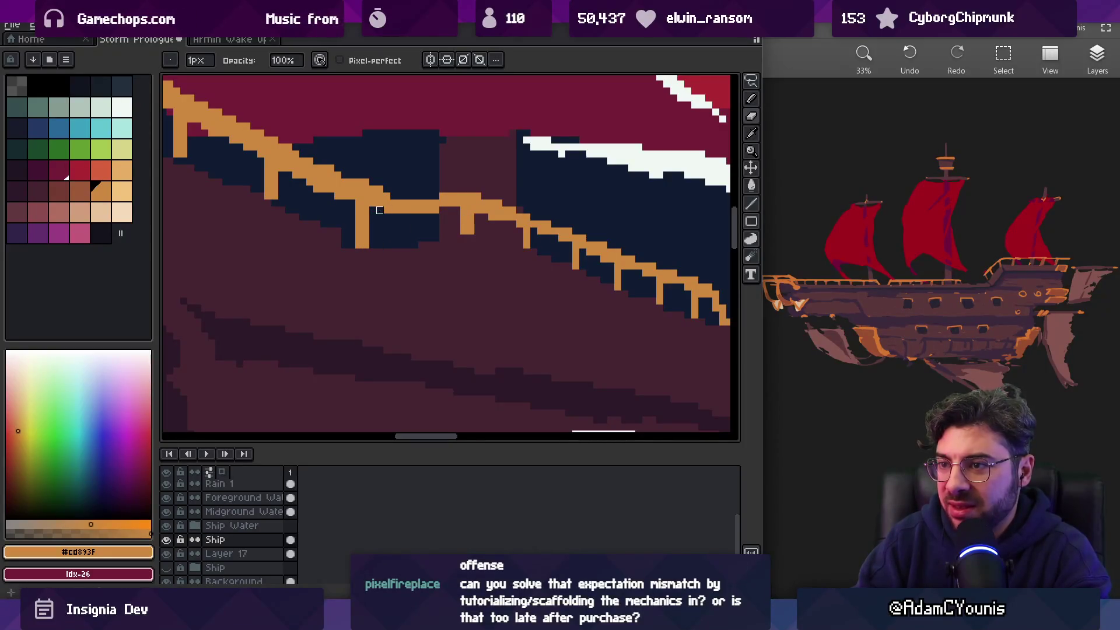
{"action": "left_click_drag", "start_coordinate": [379, 195], "coordinate": [395, 193]}
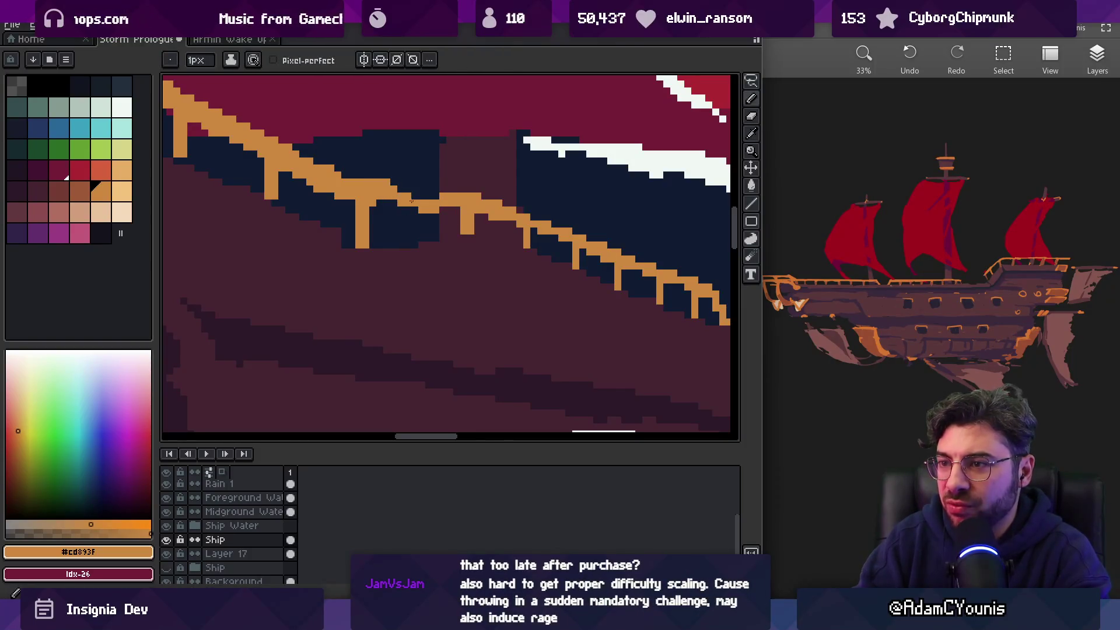
{"action": "scroll", "coordinate": [436, 182], "scroll_direction": "down", "scroll_amount": 5}
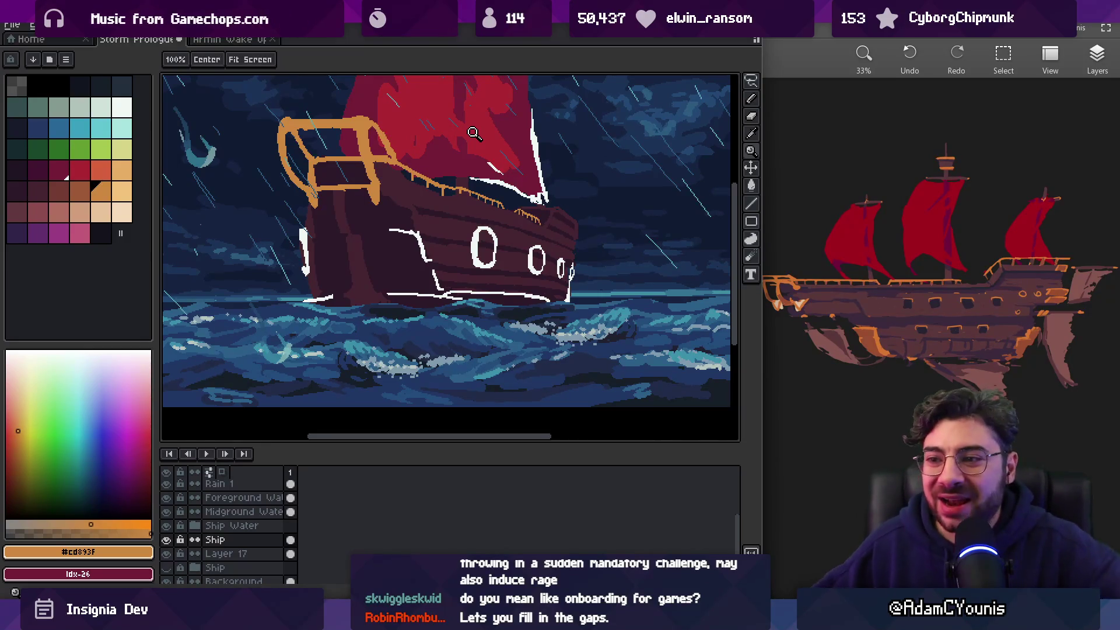
{"action": "left_click", "coordinate": [331, 256]}
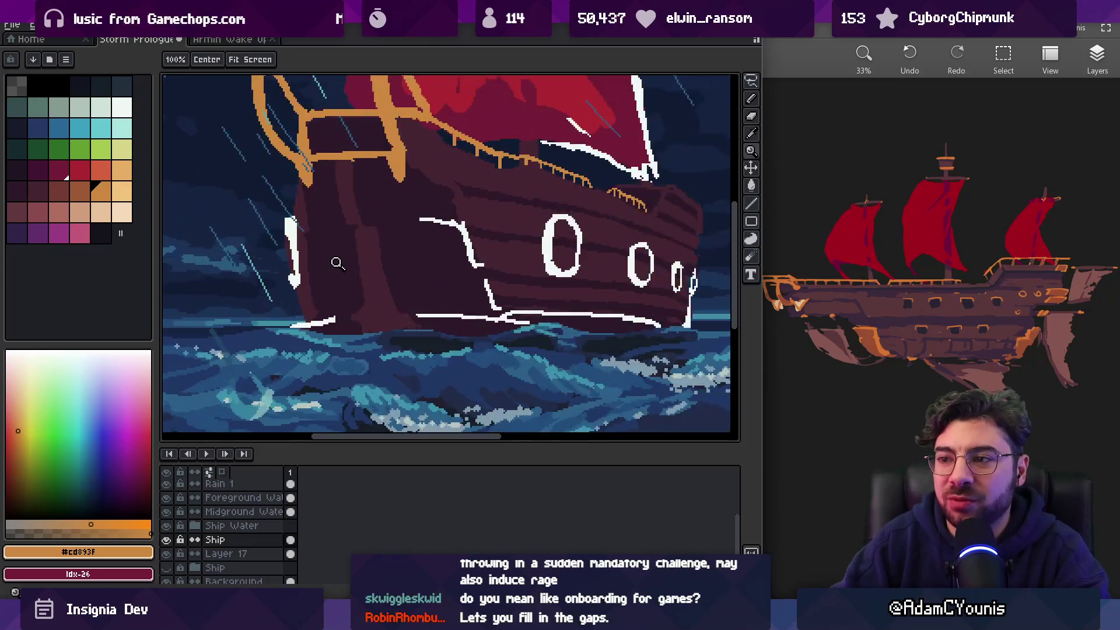
Pick the white outline colour and erase stray pixels on the hull at close zoom
{"action": "key", "text": "v"}
{"action": "key", "text": "b"}
{"action": "left_click", "coordinate": [296, 259], "text": "alt"}
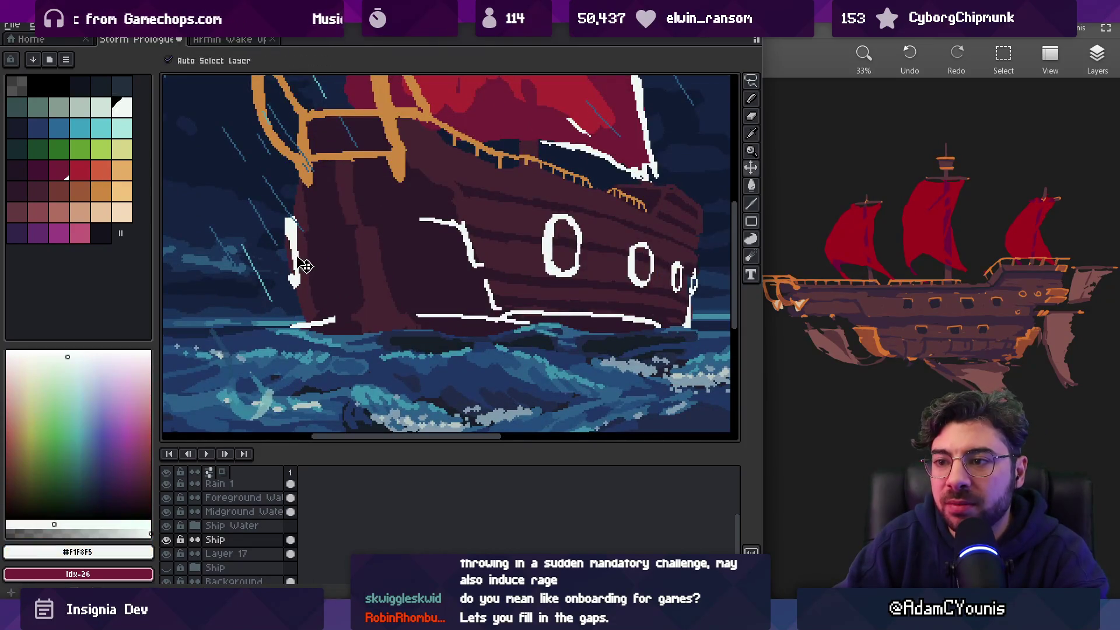
{"action": "key", "text": "e"}
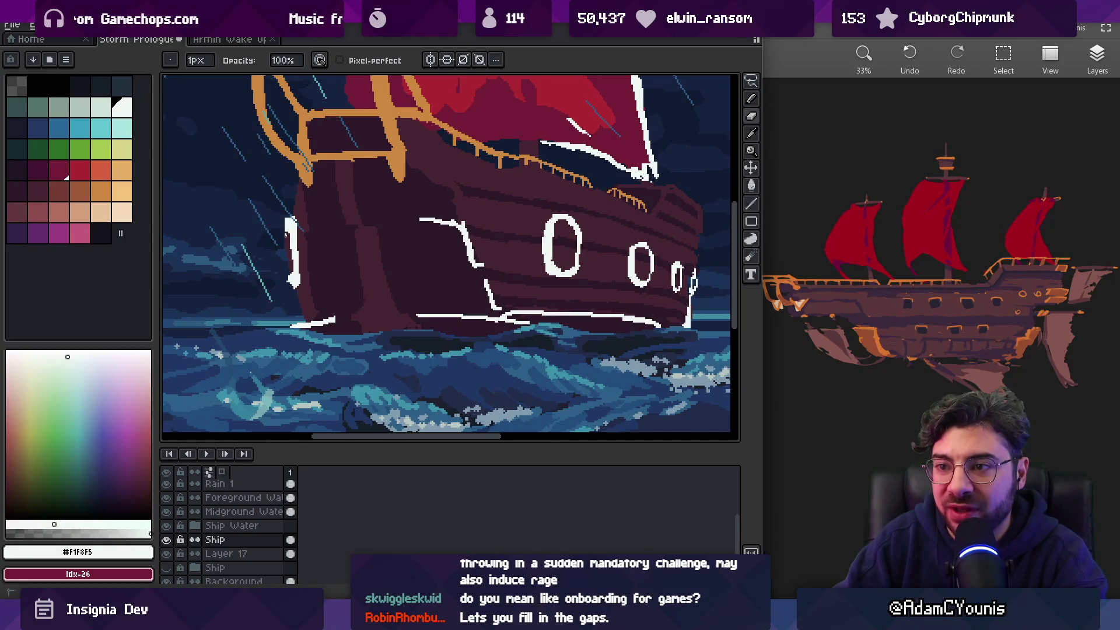
{"action": "key", "text": "z"}
{"action": "scroll", "coordinate": [242, 211], "scroll_direction": "down", "scroll_amount": 3}
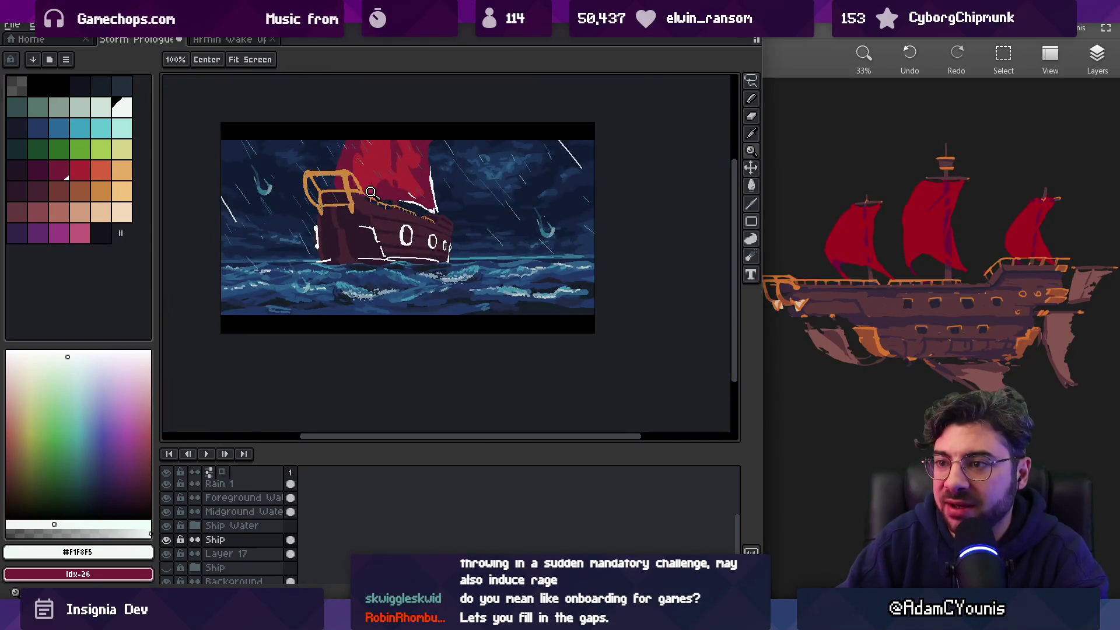
{"action": "scroll", "coordinate": [347, 247], "scroll_direction": "up", "scroll_amount": 4}
{"action": "scroll", "coordinate": [333, 274], "scroll_direction": "down", "scroll_amount": 2}
{"action": "key", "text": "e"}
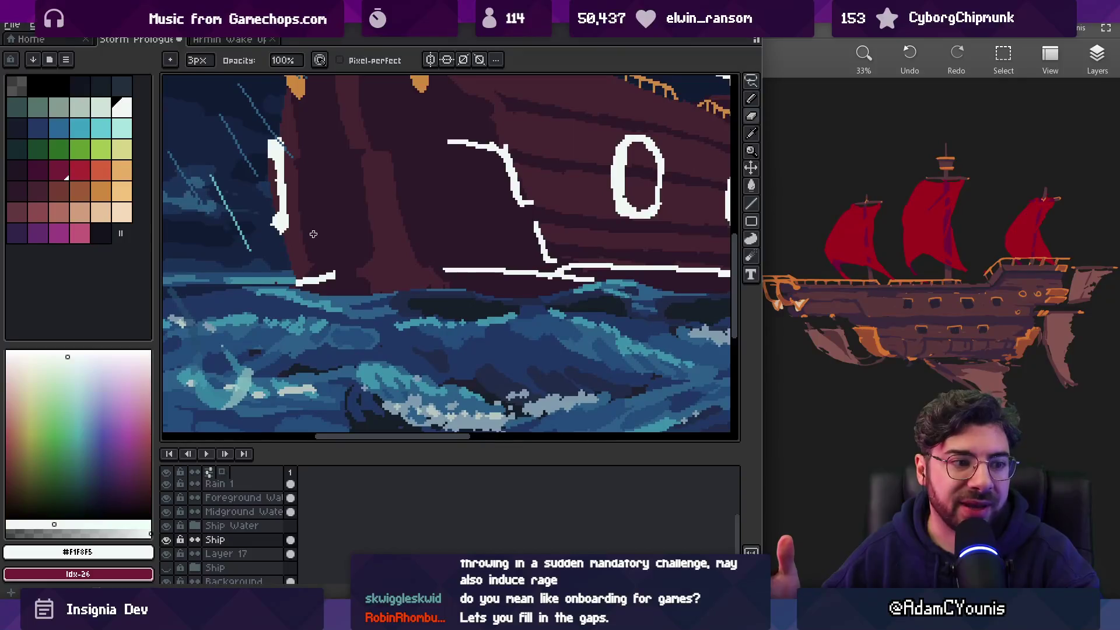
{"action": "key", "text": "z"}
{"action": "scroll", "coordinate": [379, 268], "scroll_direction": "down", "scroll_amount": 5}
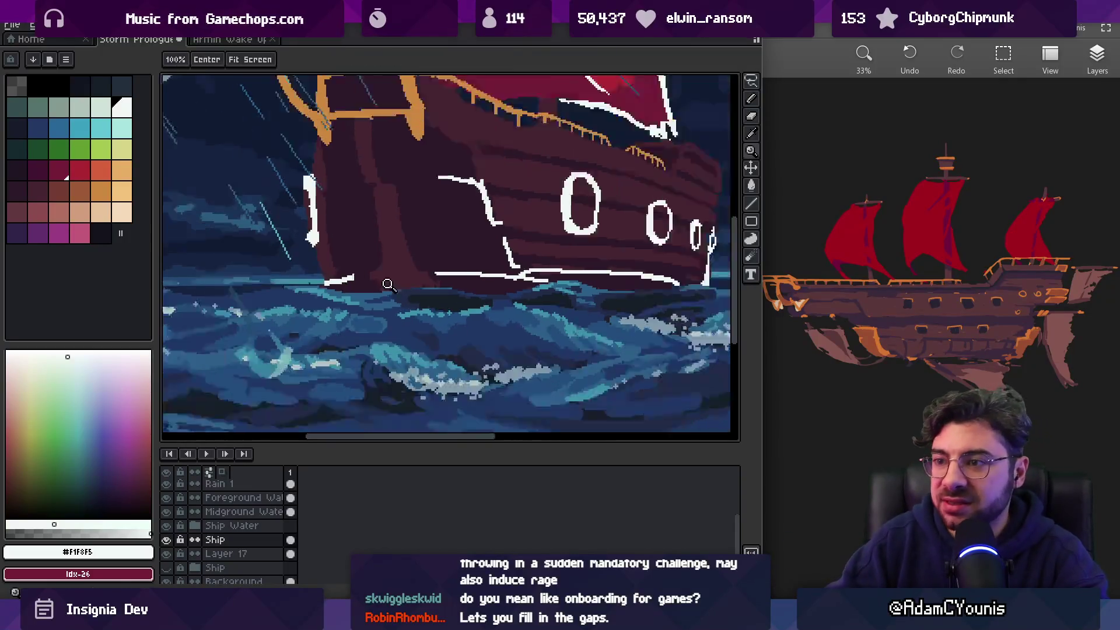
{"action": "scroll", "coordinate": [421, 257], "scroll_direction": "up", "scroll_amount": 3}
{"action": "scroll", "coordinate": [421, 257], "scroll_direction": "up", "scroll_amount": 2}
Eyedrop the railing orange #cd893f as the foreground colour
{"action": "key", "text": "b"}
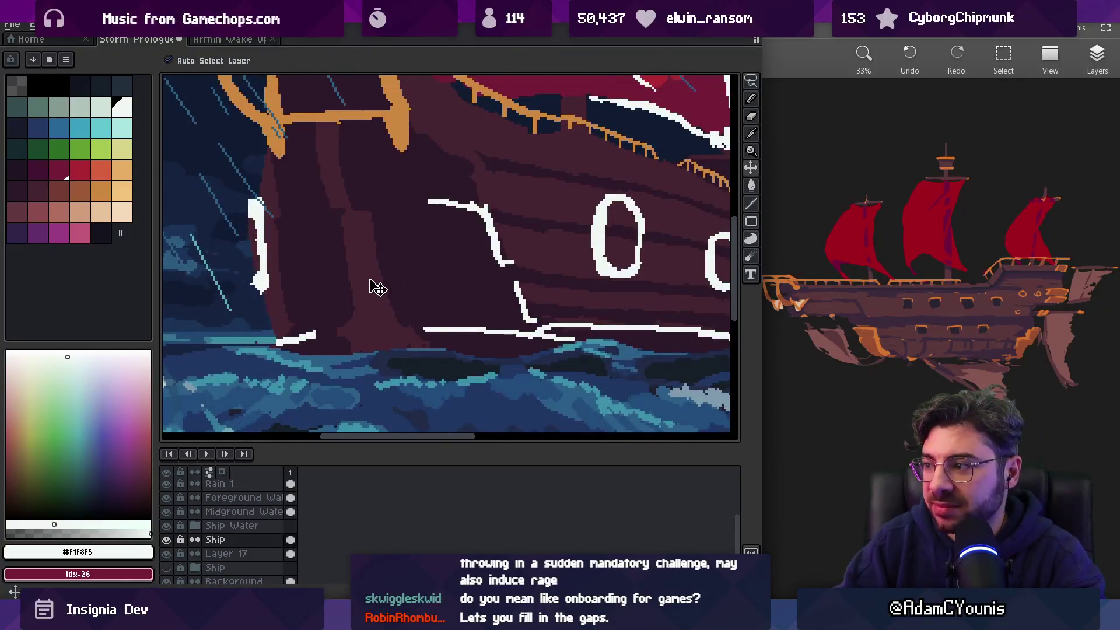
{"action": "key", "text": "alt"}
{"action": "left_click", "coordinate": [405, 131]}
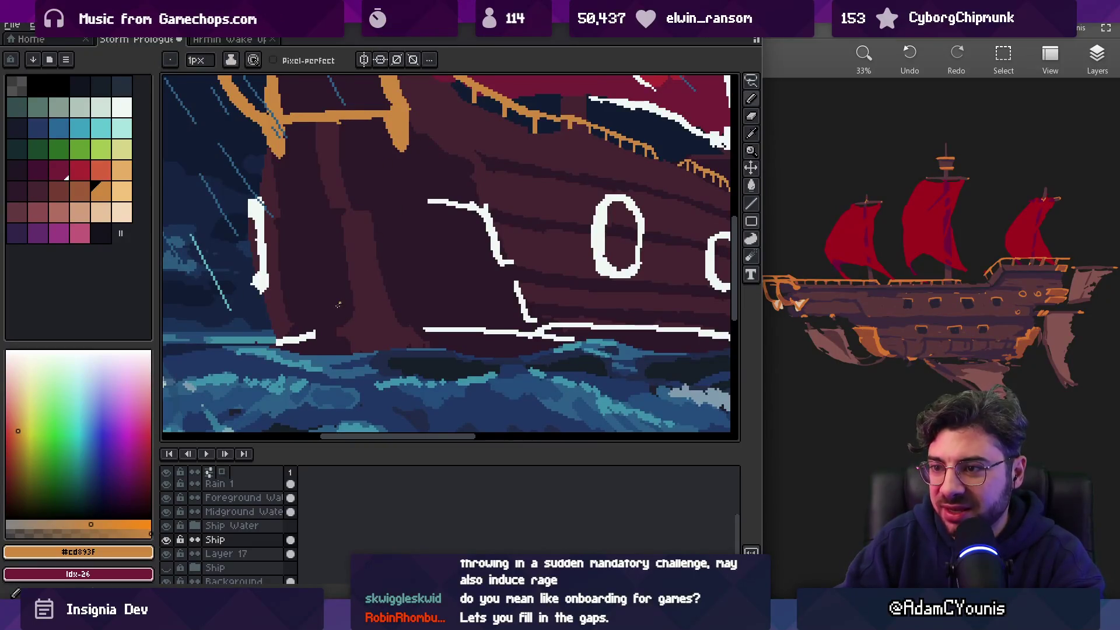
{"action": "scroll", "coordinate": [359, 295], "scroll_direction": "down", "scroll_amount": 3}
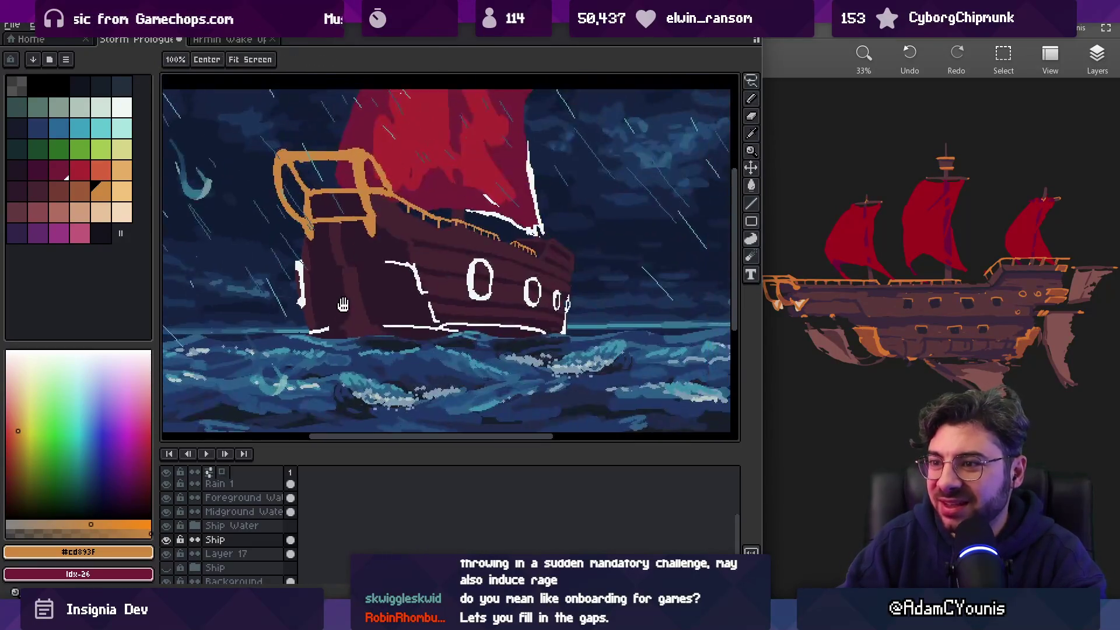
{"action": "scroll", "coordinate": [327, 311], "scroll_direction": "up", "scroll_amount": 2}
Paint an orange block low on the bow, trimming its upper-left and right edges into shape
{"action": "mouse_move", "coordinate": [322, 313]}
{"action": "left_mouse_down"}
{"action": "mouse_move", "coordinate": [326, 356]}
{"action": "mouse_move", "coordinate": [353, 308]}
{"action": "mouse_move", "coordinate": [384, 307]}
{"action": "mouse_move", "coordinate": [417, 351]}
{"action": "mouse_move", "coordinate": [336, 351]}
{"action": "mouse_move", "coordinate": [326, 323]}
{"action": "mouse_move", "coordinate": [402, 343]}
{"action": "left_mouse_up"}
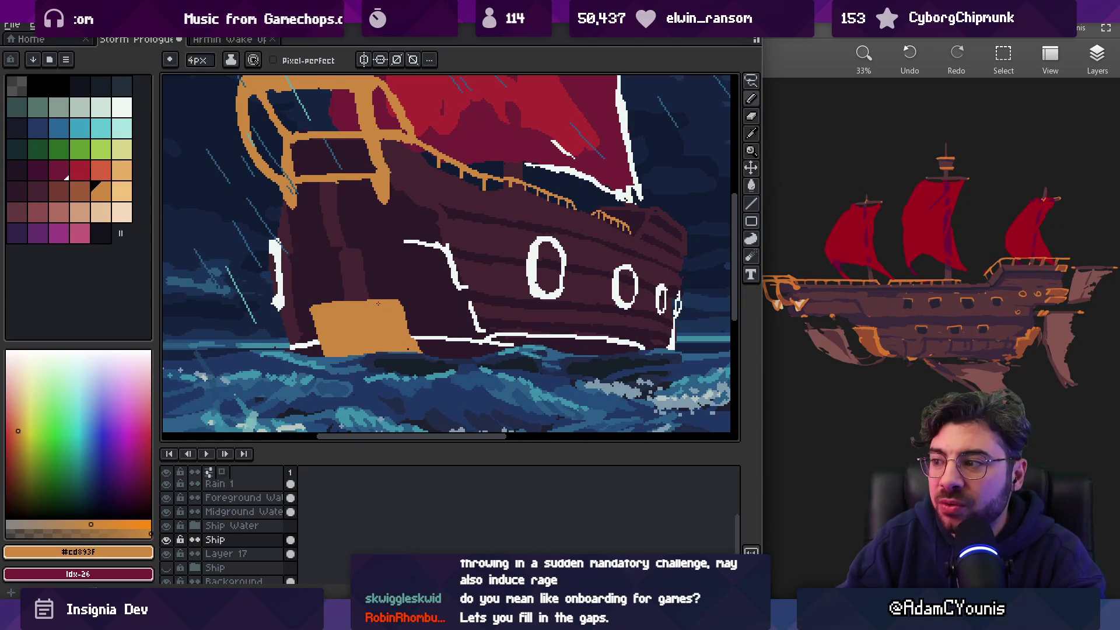
{"action": "key", "text": "e"}
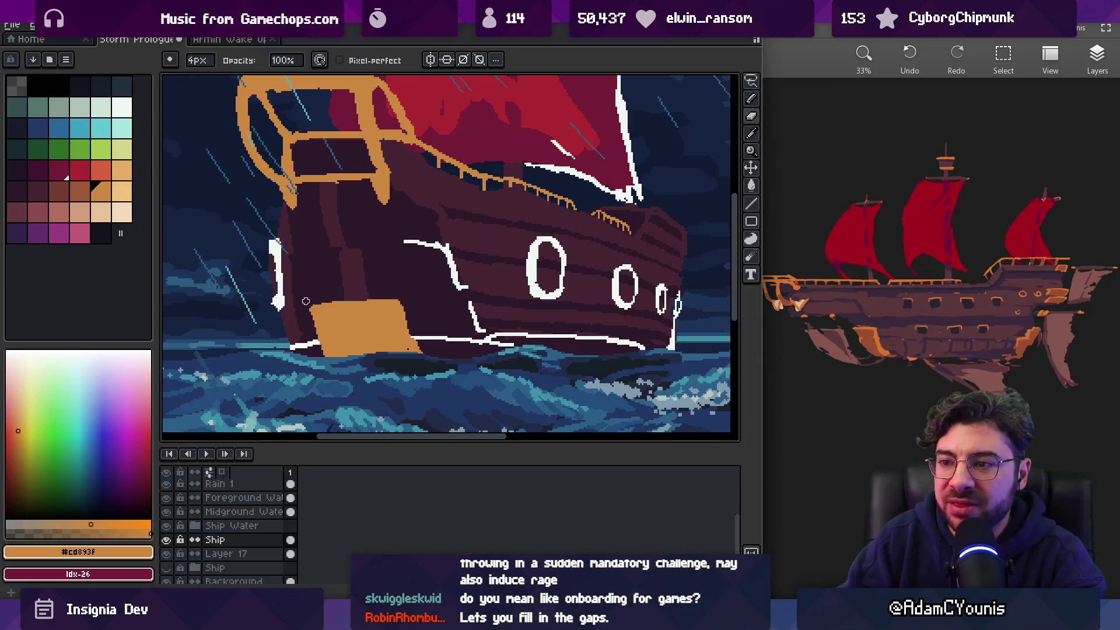
{"action": "left_click_drag", "start_coordinate": [306, 301], "coordinate": [315, 326]}
{"action": "key", "text": "b"}
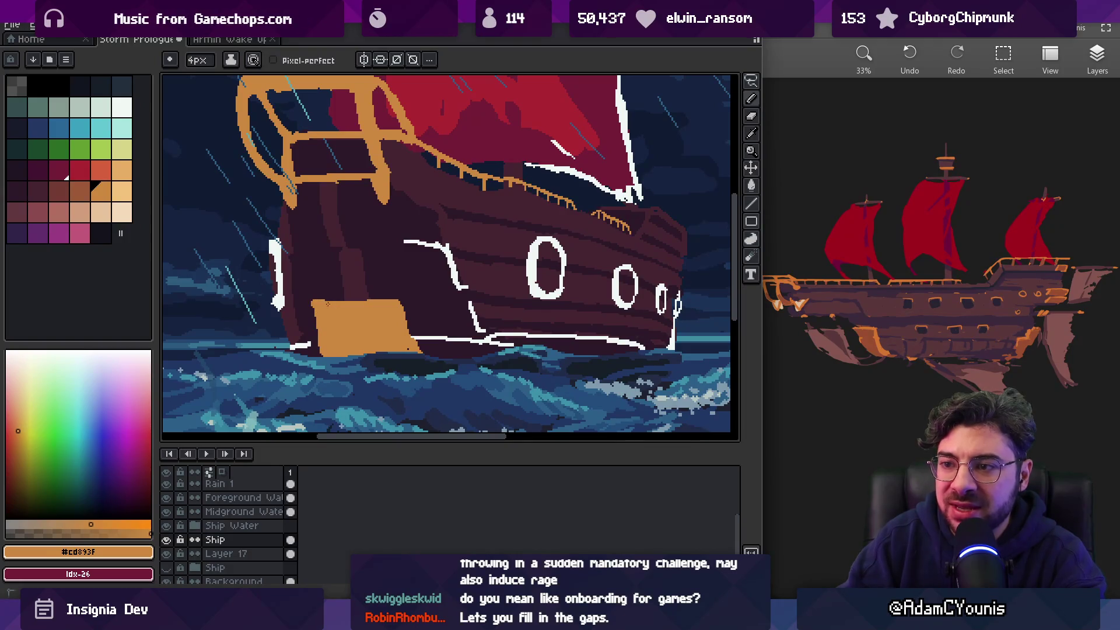
{"action": "key", "text": "e"}
{"action": "left_click_drag", "start_coordinate": [401, 300], "coordinate": [420, 339]}
{"action": "key", "text": "b"}
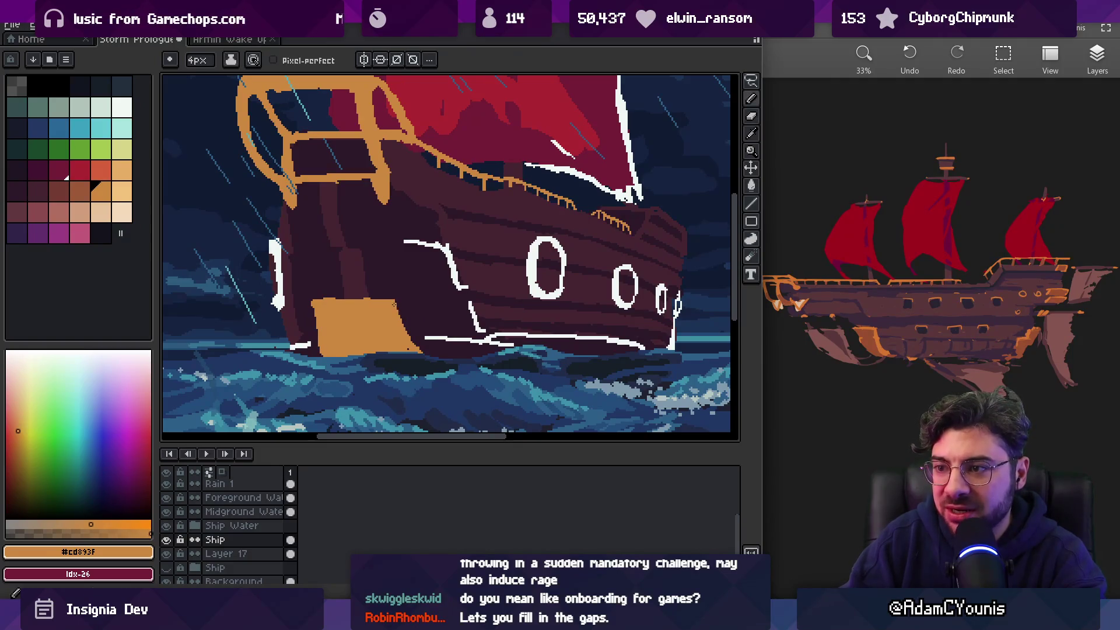
{"action": "left_click_drag", "start_coordinate": [400, 301], "coordinate": [399, 318]}
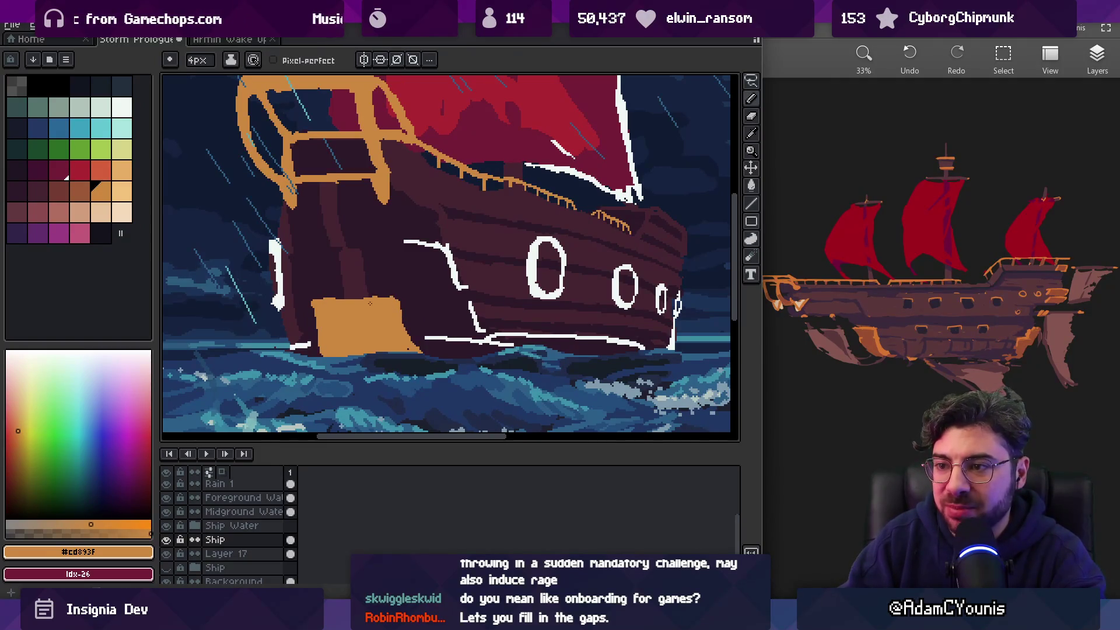
{"action": "key", "text": "e"}
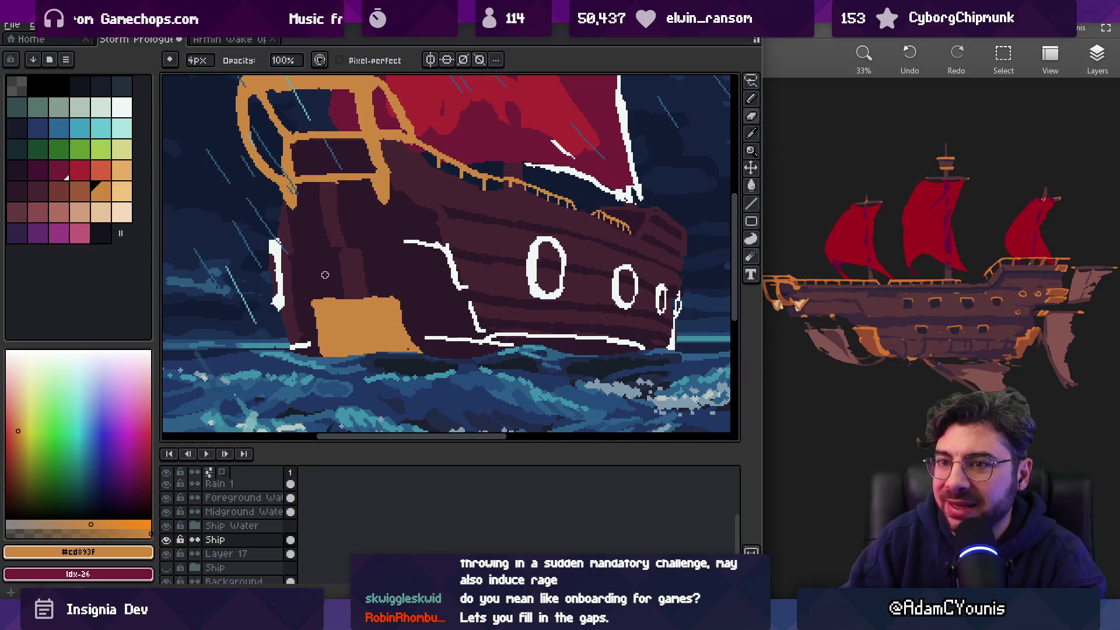
Shade the block in darker orange: a vertical stripe plus its right and bottom edges
{"action": "left_click", "coordinate": [80, 190]}
{"action": "key", "text": "b"}
{"action": "left_click_drag", "start_coordinate": [367, 300], "coordinate": [379, 343]}
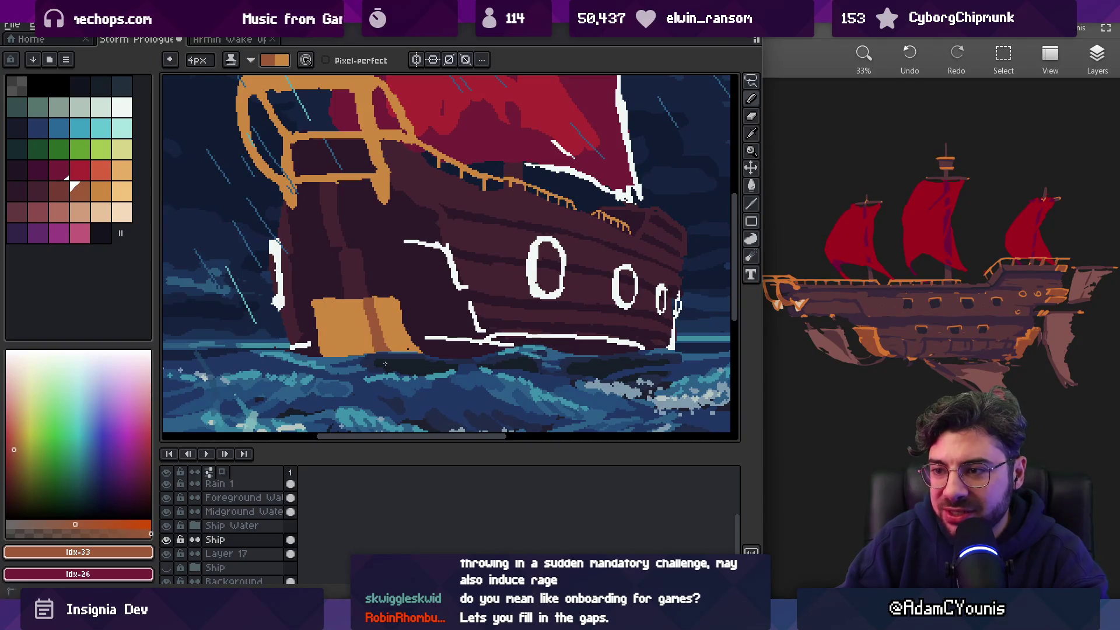
{"action": "key", "text": "x"}
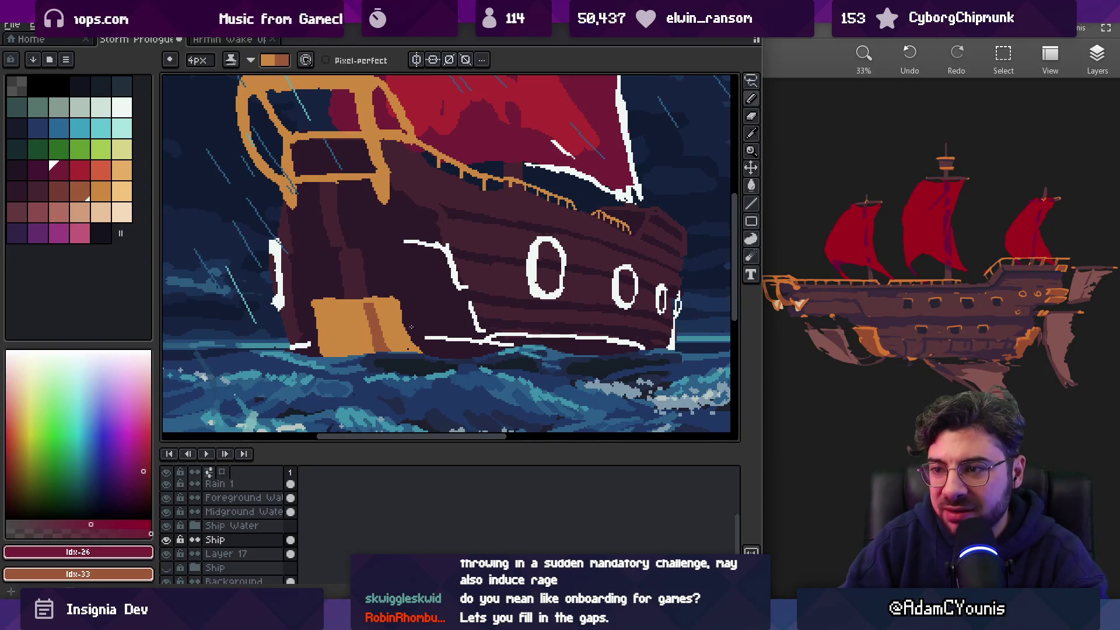
{"action": "key", "text": "x"}
{"action": "key", "text": "x"}
{"action": "key", "text": "x"}
{"action": "left_click_drag", "start_coordinate": [398, 301], "coordinate": [413, 350]}
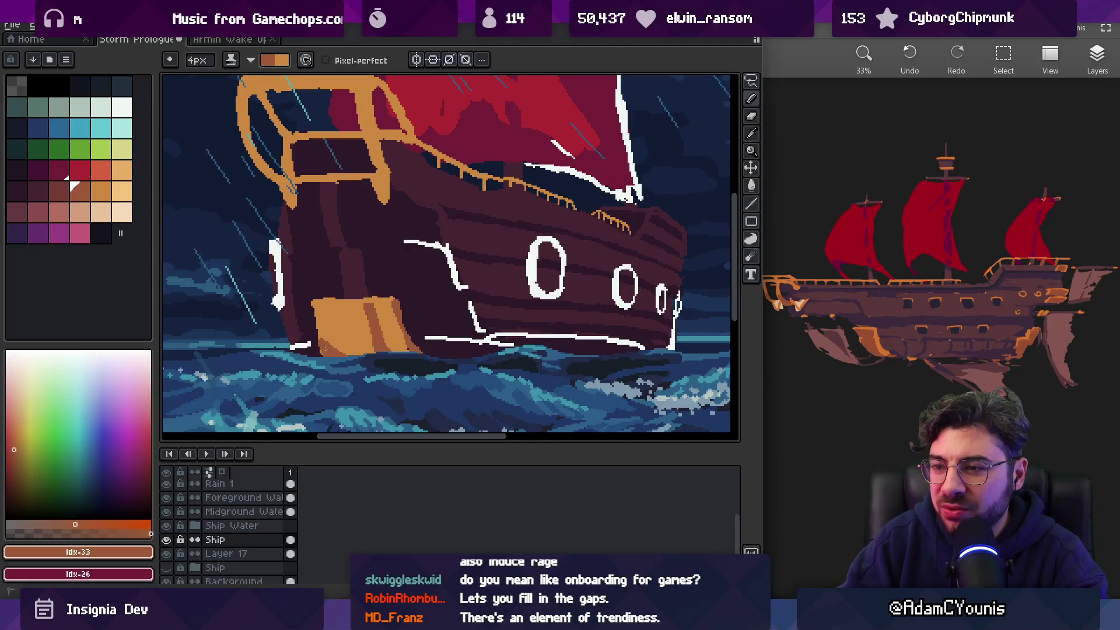
{"action": "left_click_drag", "start_coordinate": [325, 349], "coordinate": [410, 348]}
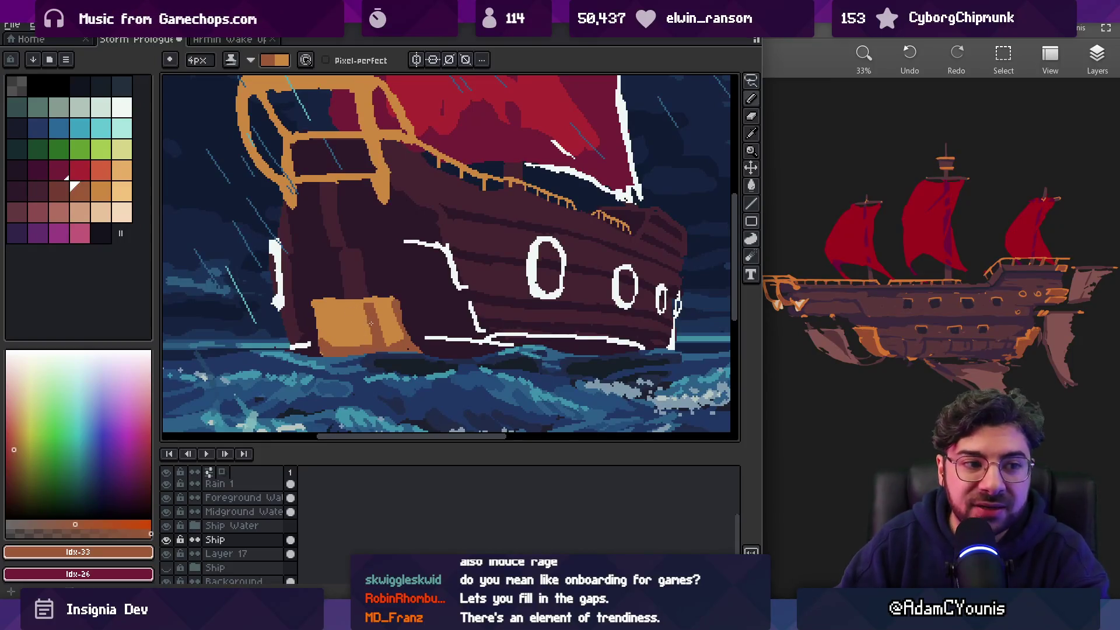
{"action": "key", "text": "x"}
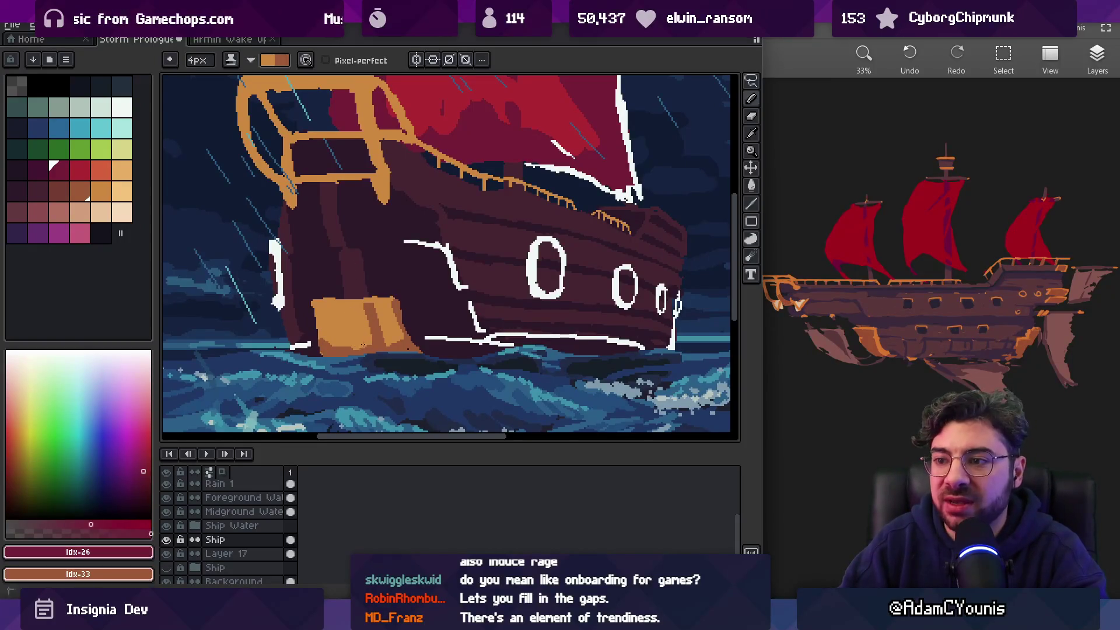
{"action": "key", "text": "x"}
{"action": "key", "text": "x"}
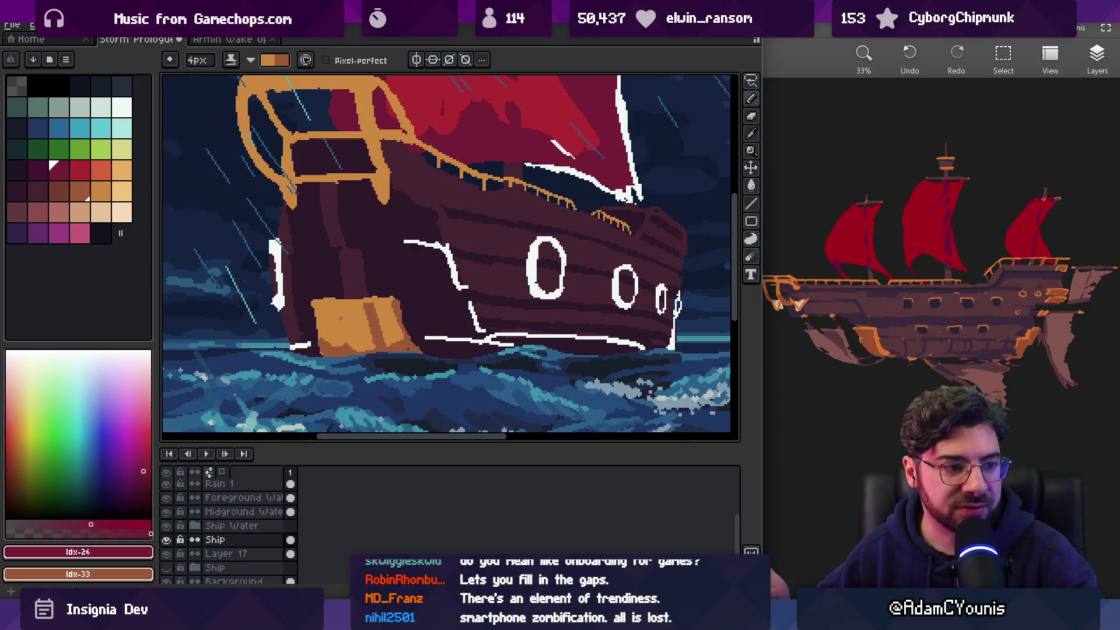
{"action": "key", "text": "z"}
{"action": "scroll", "coordinate": [408, 280], "scroll_direction": "down", "scroll_amount": 3}
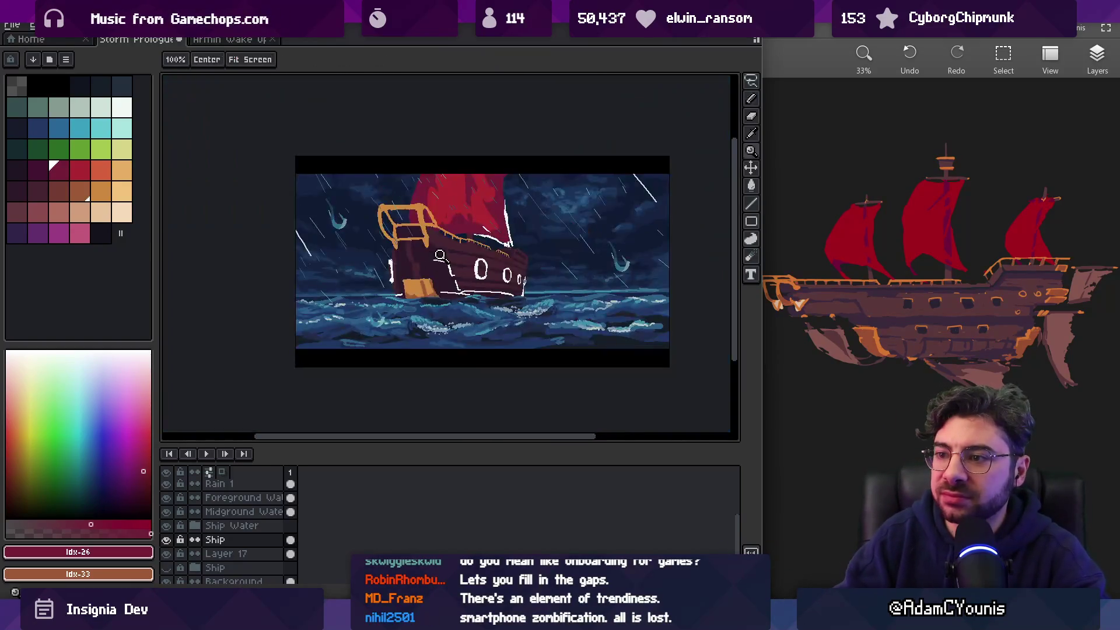
Paint the block's top edge orange, shade it with #9d5a37, and repaint a stripe in #cd893f
{"action": "scroll", "coordinate": [433, 270], "scroll_direction": "up", "scroll_amount": 5}
{"action": "key", "text": "b"}
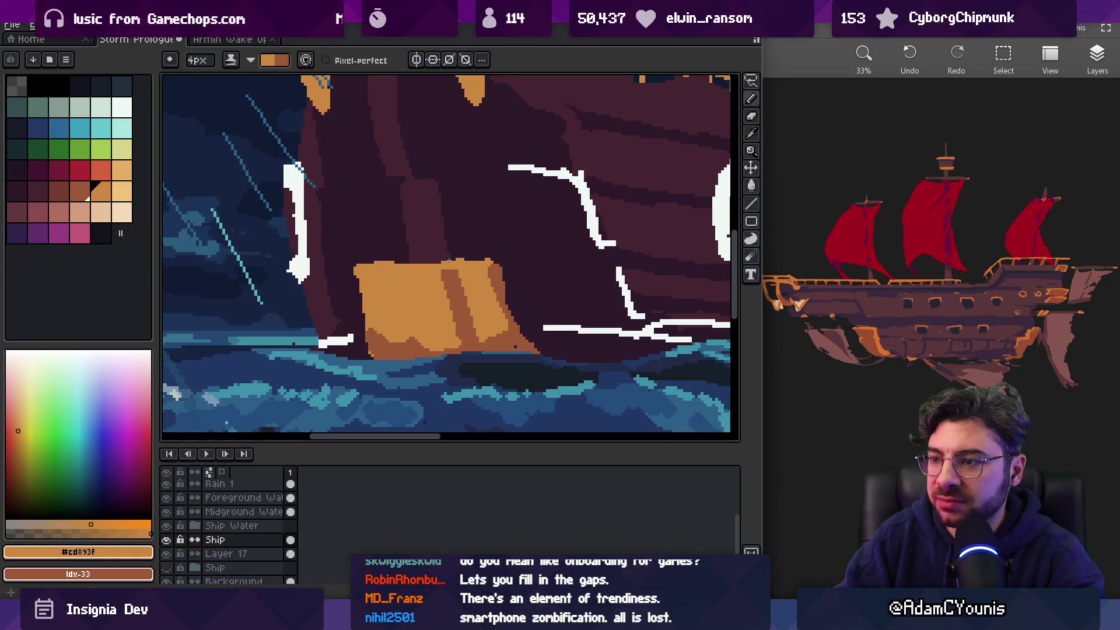
{"action": "left_click_drag", "start_coordinate": [449, 260], "coordinate": [415, 259]}
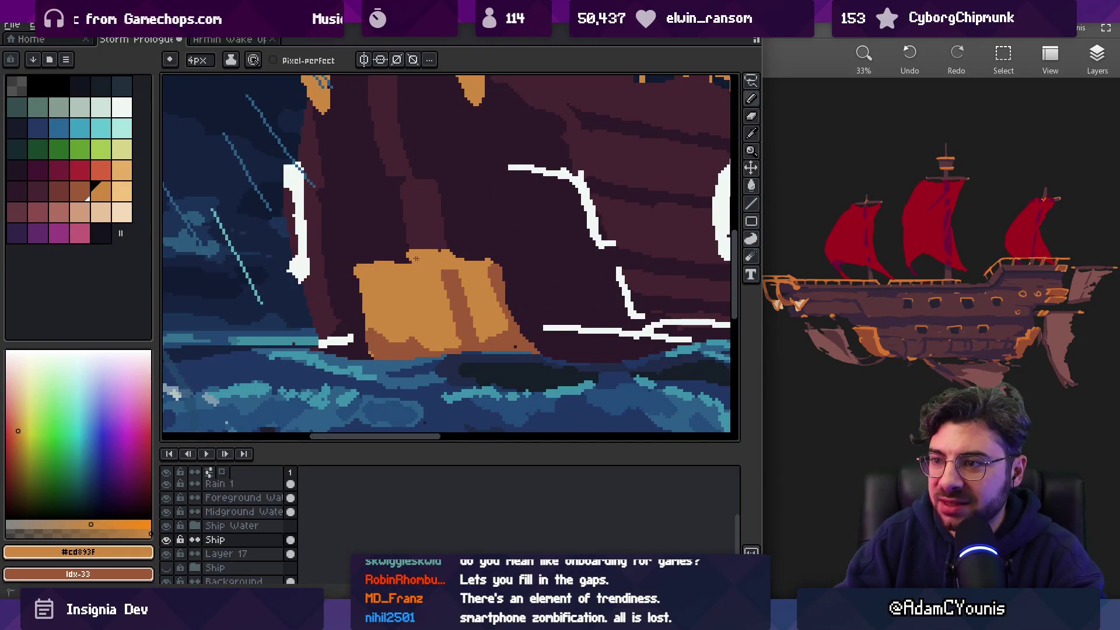
{"action": "key", "text": "e"}
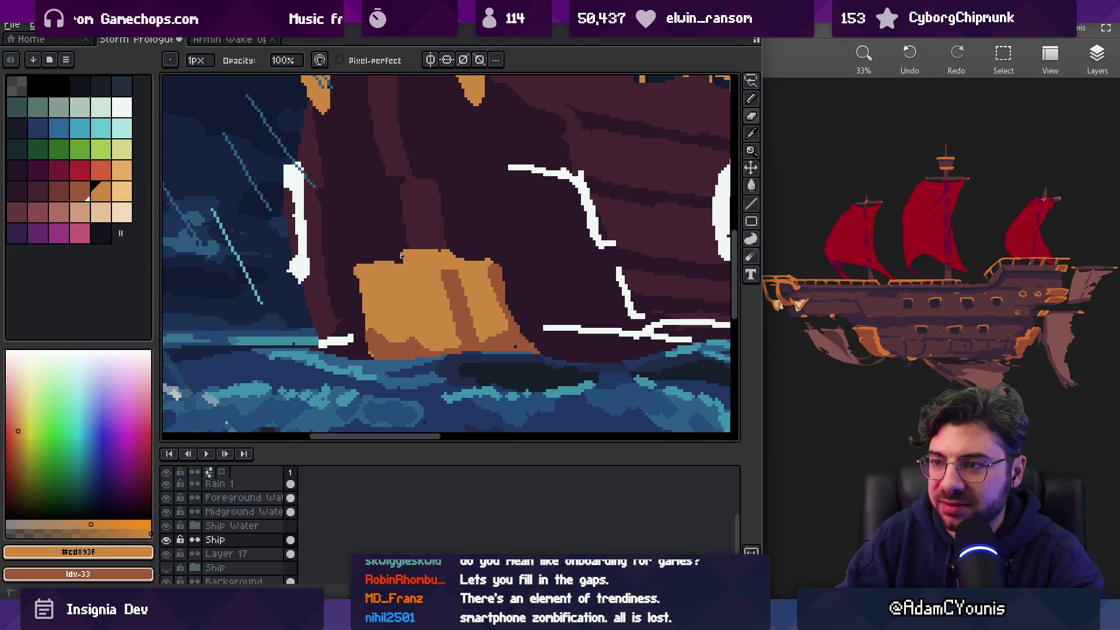
{"action": "key", "text": "i"}
{"action": "left_click", "coordinate": [445, 268]}
{"action": "key", "text": "b"}
{"action": "left_click_drag", "start_coordinate": [446, 267], "coordinate": [450, 262]}
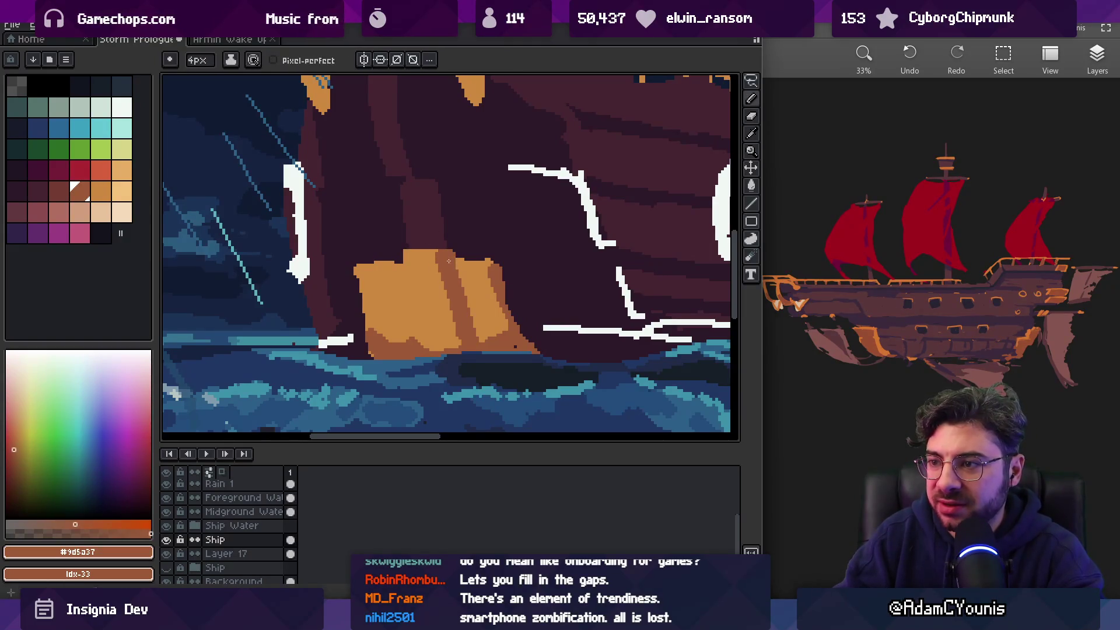
{"action": "key", "text": "e"}
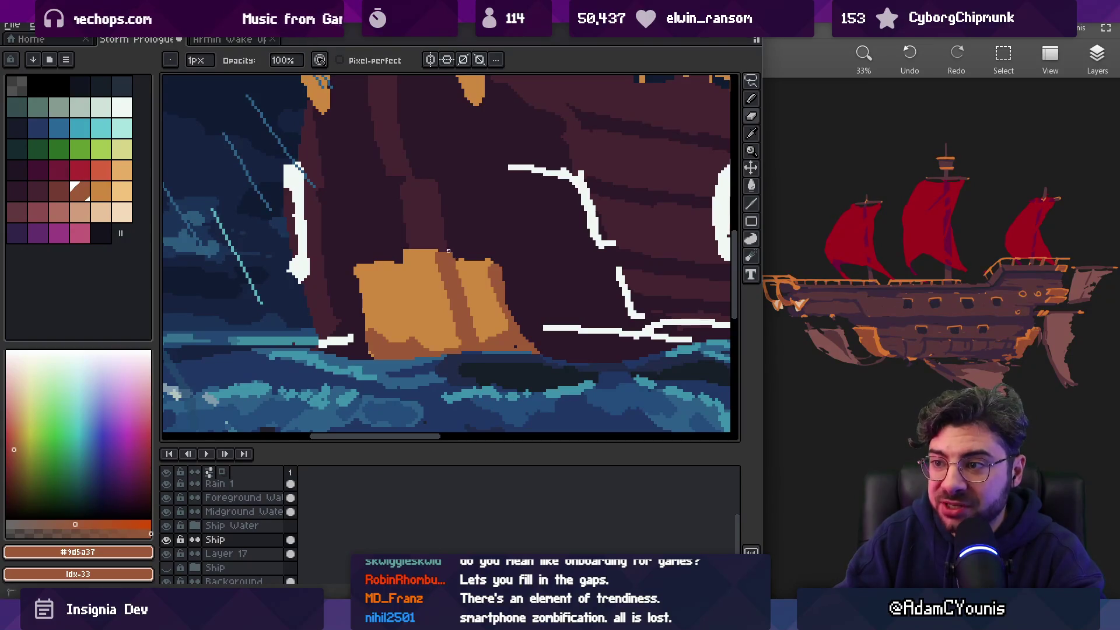
{"action": "key", "text": "z"}
{"action": "scroll", "coordinate": [465, 245], "scroll_direction": "down", "scroll_amount": 5}
{"action": "scroll", "coordinate": [505, 237], "scroll_direction": "up", "scroll_amount": 5}
{"action": "left_click", "coordinate": [416, 274], "text": "alt"}
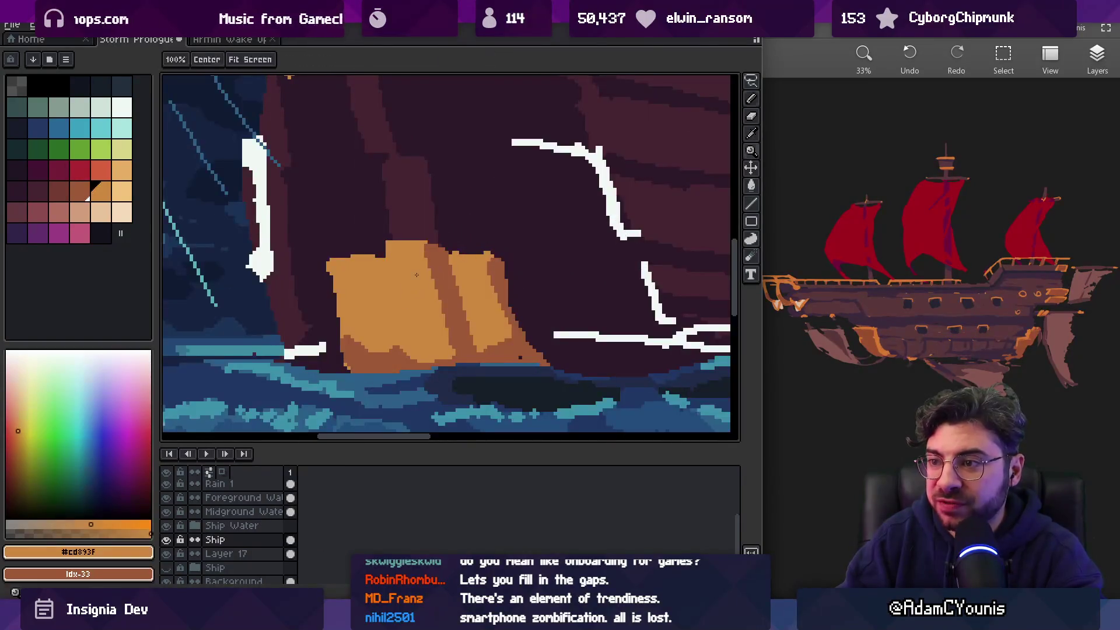
{"action": "key", "text": "b"}
{"action": "left_click_drag", "start_coordinate": [429, 245], "coordinate": [455, 357]}
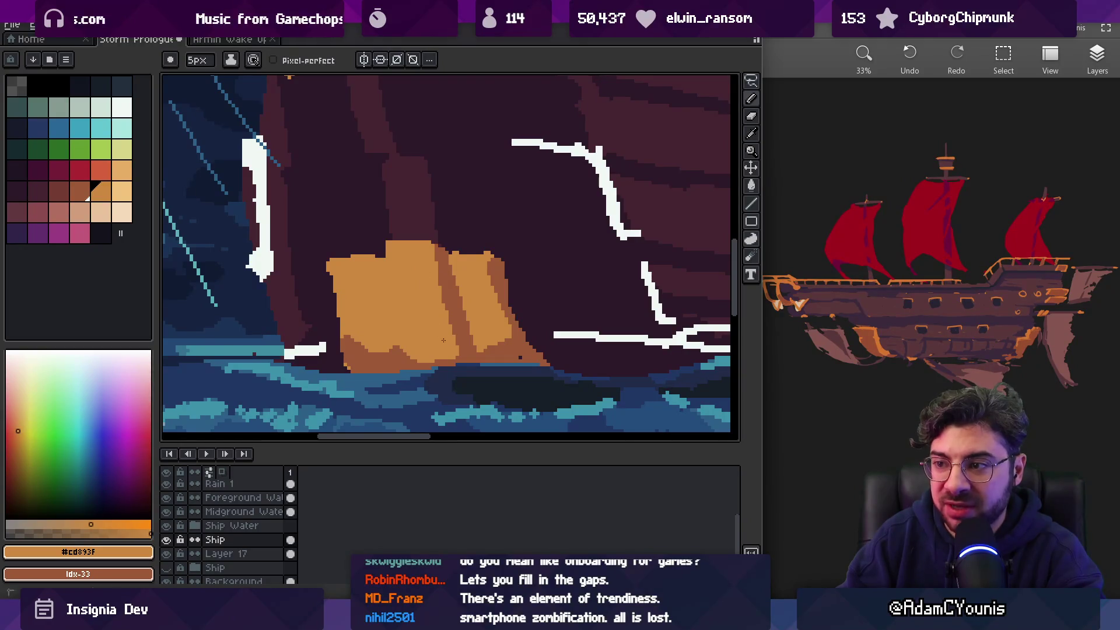
With a 1px brush, paint the bow block's left edge in the lighter orange sampled from the artwork
{"action": "key", "text": "minus"}
{"action": "key", "text": "minus"}
{"action": "key", "text": "minus"}
{"action": "key", "text": "bracketleft"}
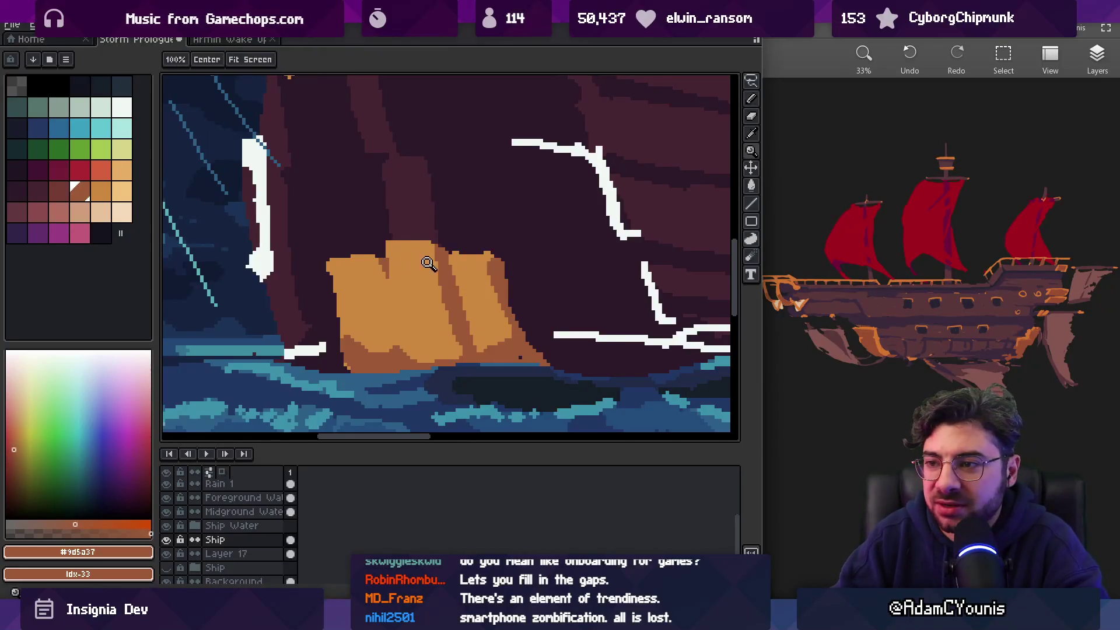
{"action": "scroll", "coordinate": [430, 257], "scroll_direction": "down", "scroll_amount": 3}
{"action": "scroll", "coordinate": [437, 260], "scroll_direction": "up", "scroll_amount": 3}
{"action": "key", "text": "bracketright"}
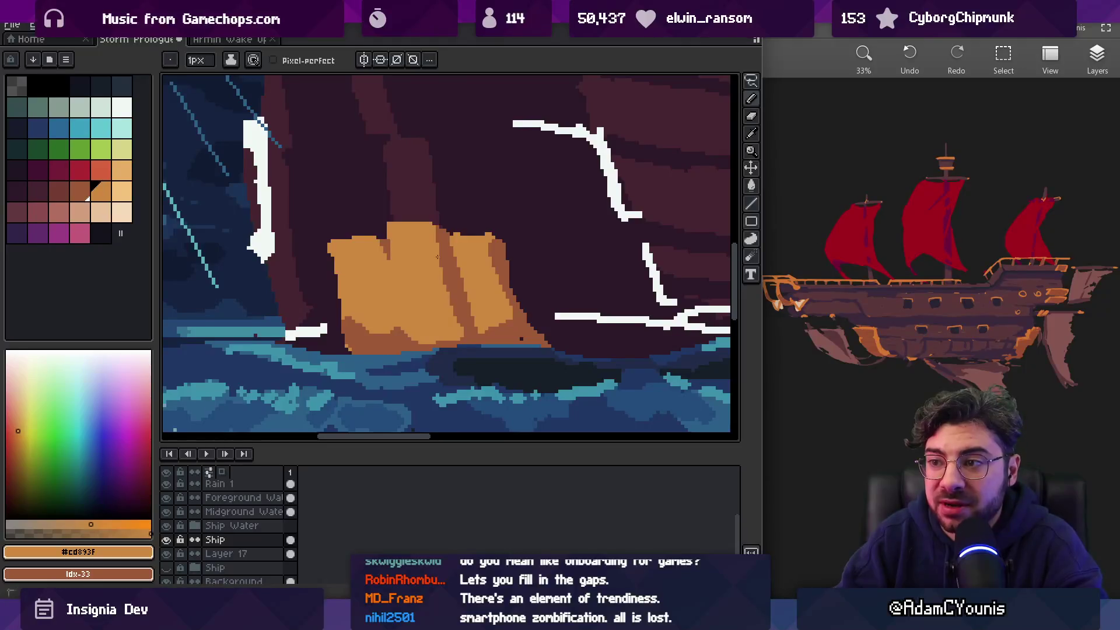
{"action": "key", "text": "bracketleft"}
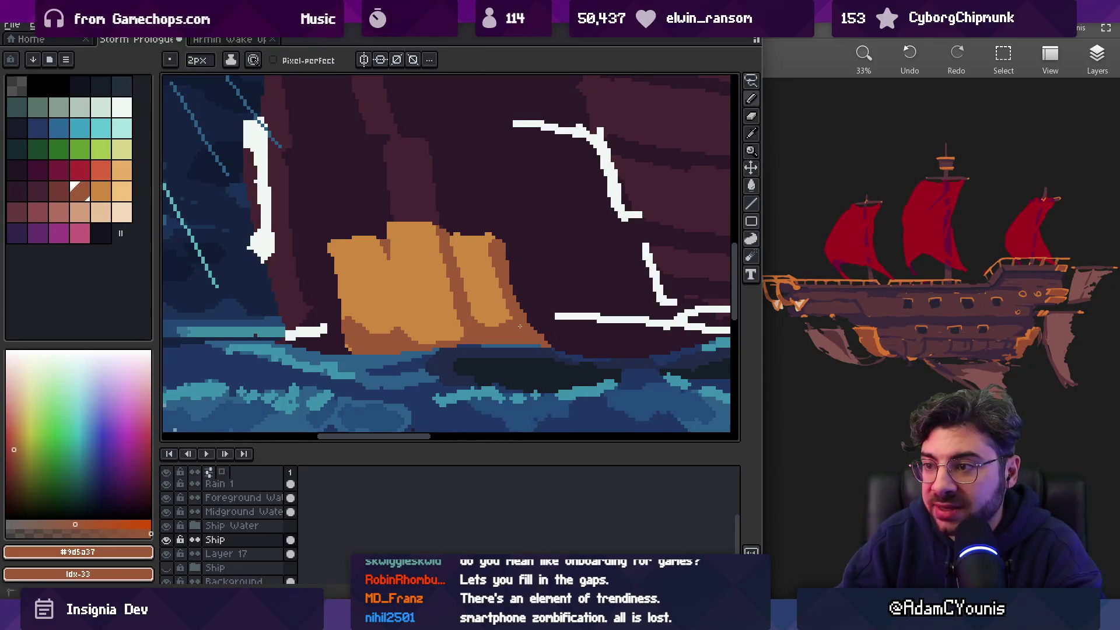
{"action": "key", "text": "b"}
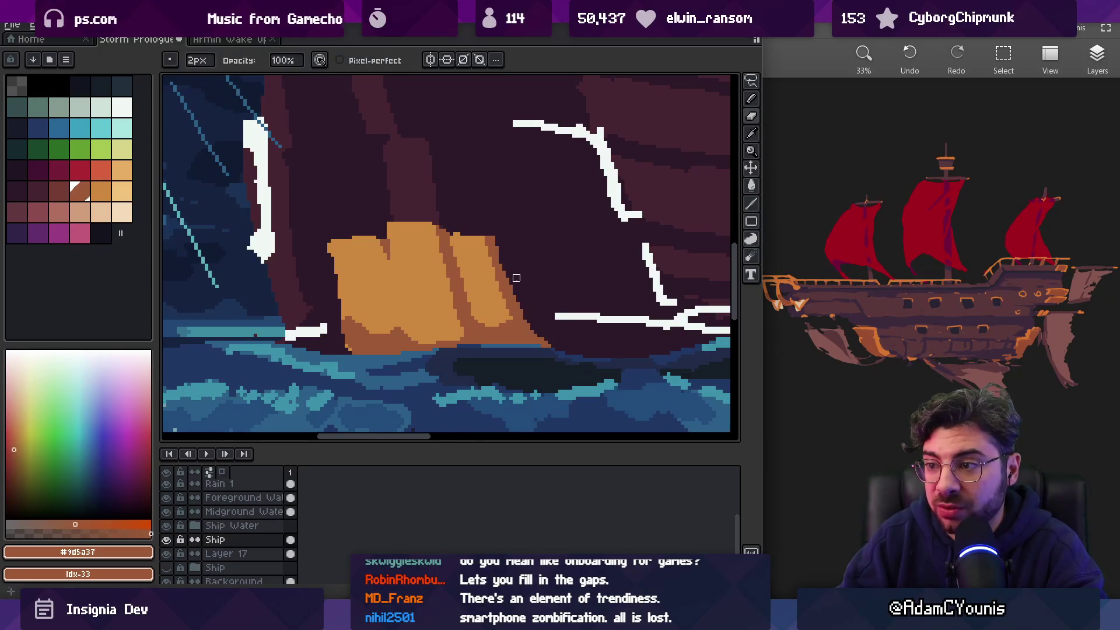
{"action": "left_click", "coordinate": [483, 249], "text": "alt"}
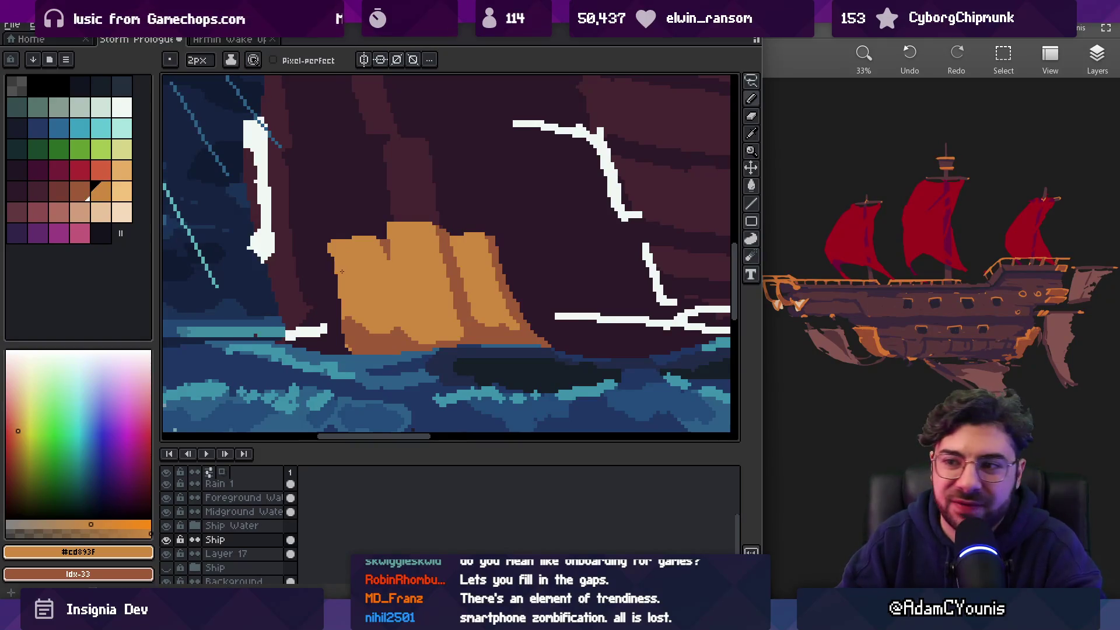
{"action": "left_click_drag", "start_coordinate": [335, 262], "coordinate": [355, 351]}
{"action": "key", "text": "e"}
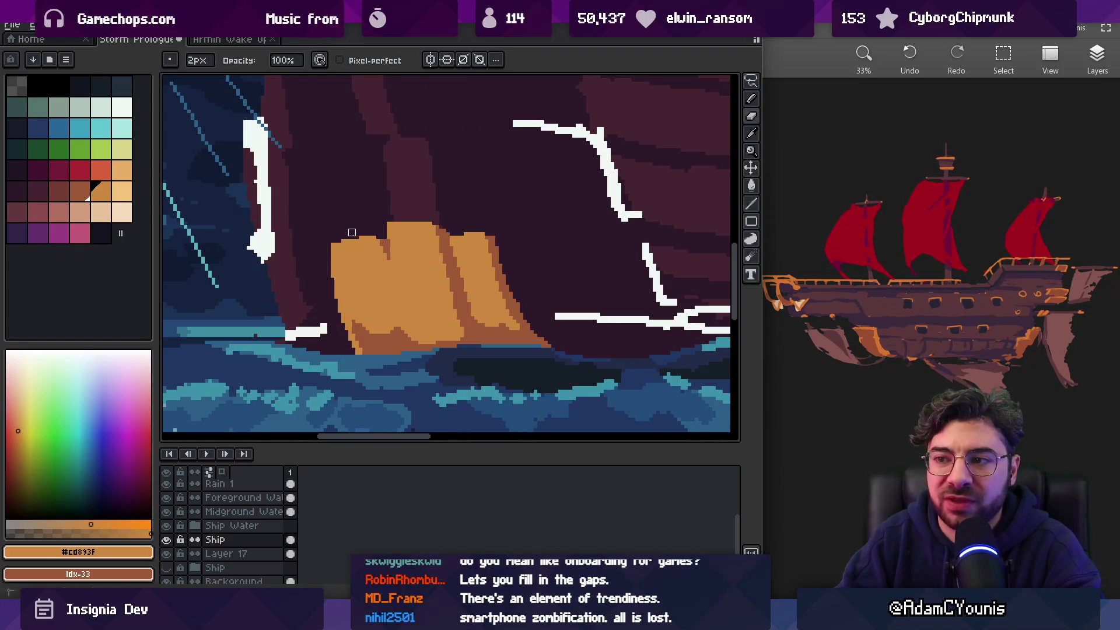
{"action": "key", "text": "z"}
{"action": "scroll", "coordinate": [379, 230], "scroll_direction": "down", "scroll_amount": 2}
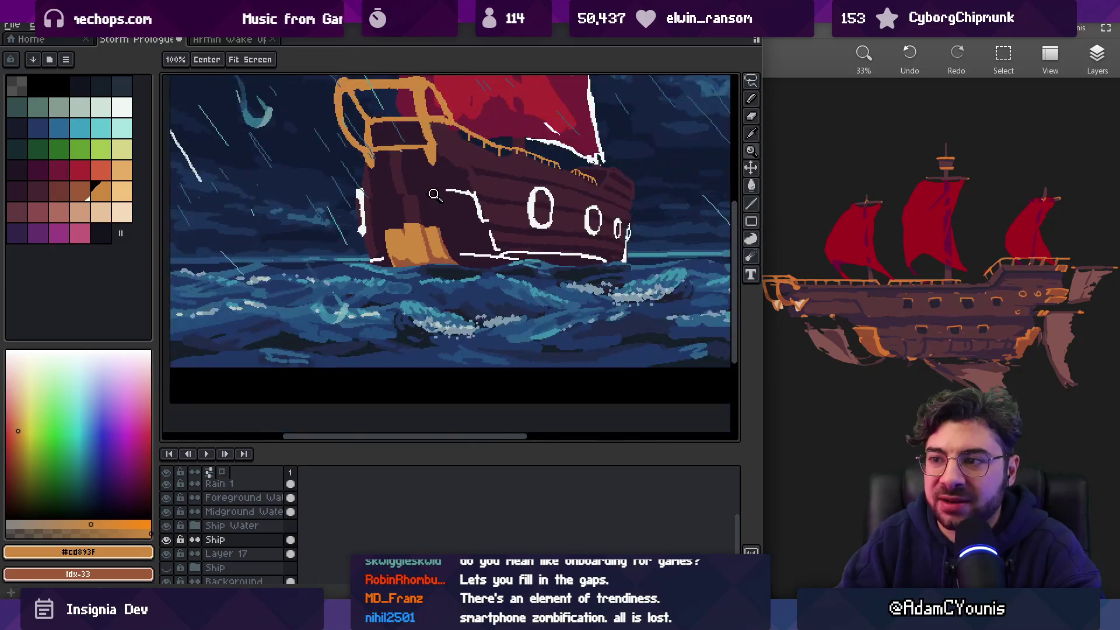
{"action": "scroll", "coordinate": [434, 210], "scroll_direction": "up", "scroll_amount": 3}
Lasso-select the block's left and right parts and shift each one to the right
{"action": "key", "text": "q"}
{"action": "mouse_move", "coordinate": [353, 200]}
{"action": "left_mouse_down"}
{"action": "mouse_move", "coordinate": [385, 324]}
{"action": "mouse_move", "coordinate": [347, 204]}
{"action": "left_mouse_up"}
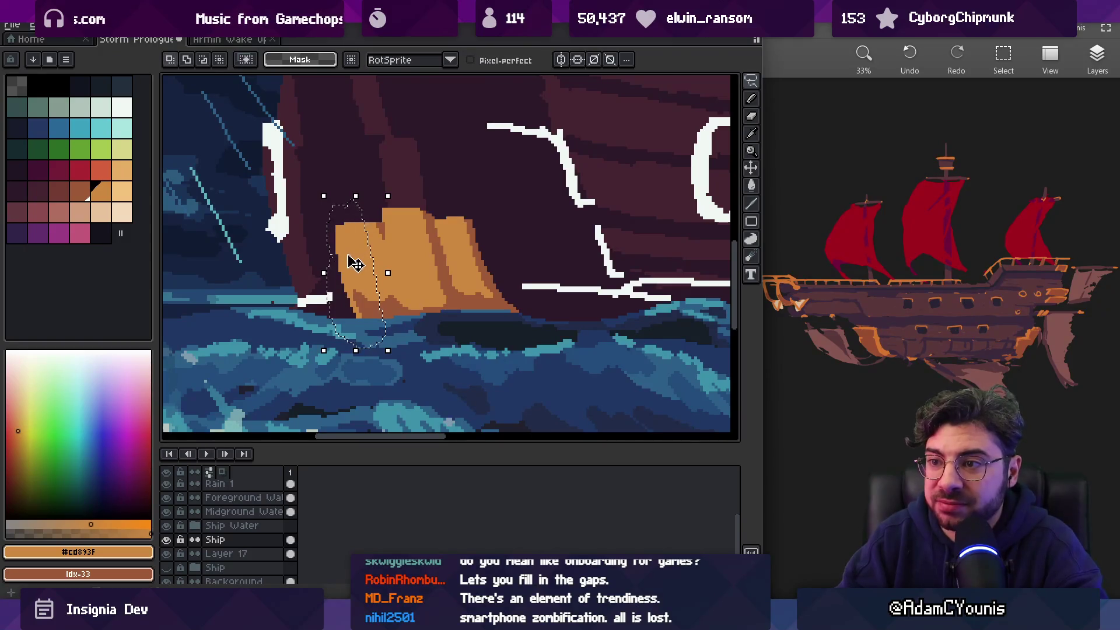
{"action": "left_click_drag", "start_coordinate": [353, 256], "coordinate": [367, 263]}
{"action": "key", "text": "Return"}
{"action": "mouse_move", "coordinate": [447, 202]}
{"action": "left_mouse_down"}
{"action": "mouse_move", "coordinate": [484, 314]}
{"action": "mouse_move", "coordinate": [446, 201]}
{"action": "left_mouse_up"}
{"action": "left_click_drag", "start_coordinate": [481, 265], "coordinate": [497, 267]}
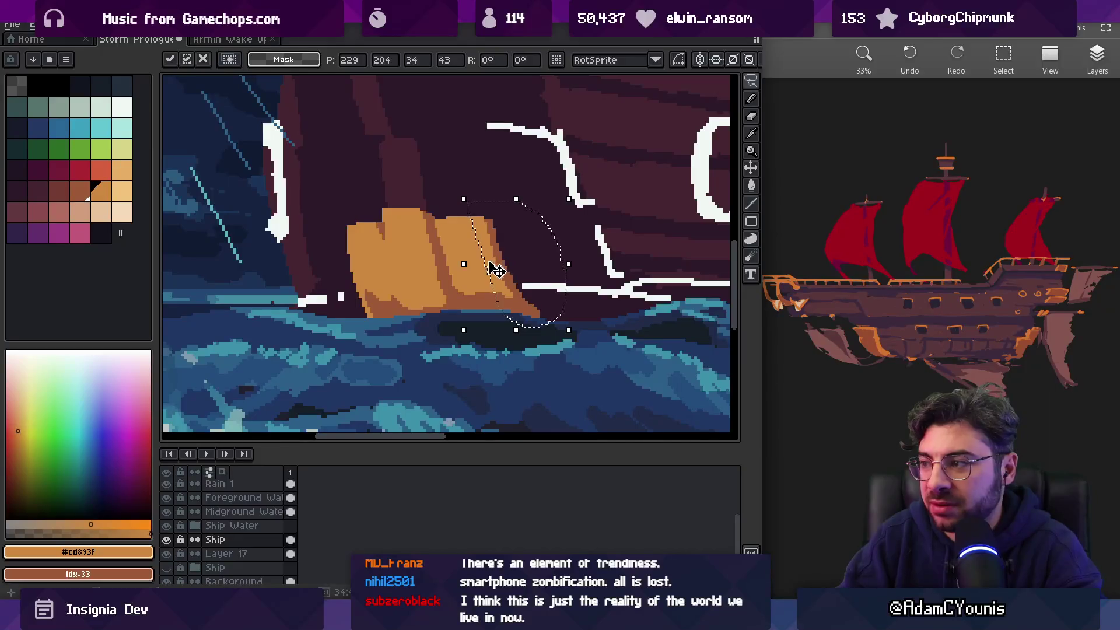
{"action": "key", "text": "z"}
{"action": "scroll", "coordinate": [490, 208], "scroll_direction": "down", "scroll_amount": 5}
{"action": "scroll", "coordinate": [489, 208], "scroll_direction": "up", "scroll_amount": 5}
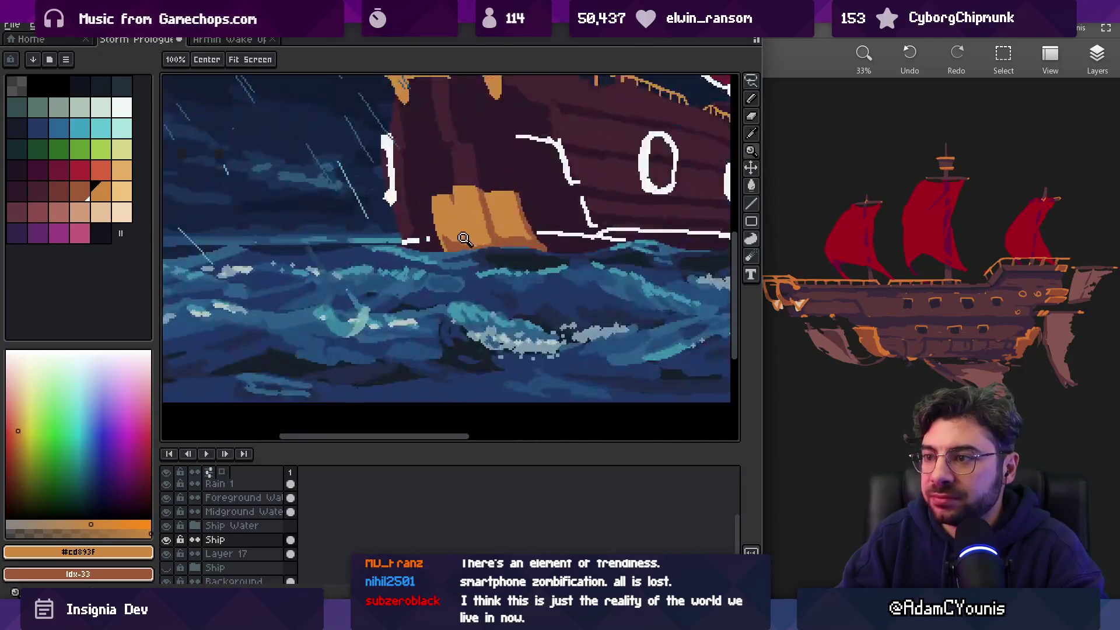
Pan back to the bow block and eyedrop its #9d5a37 and #cd893f oranges
{"action": "key", "text": "v"}
{"action": "key", "text": "b"}
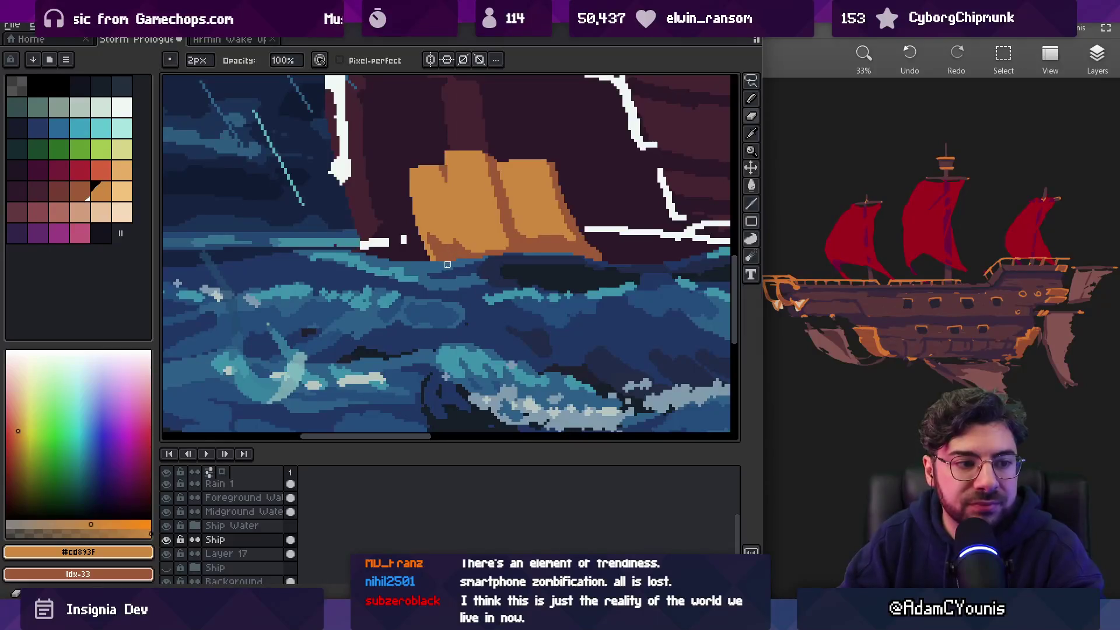
{"action": "key", "text": "e"}
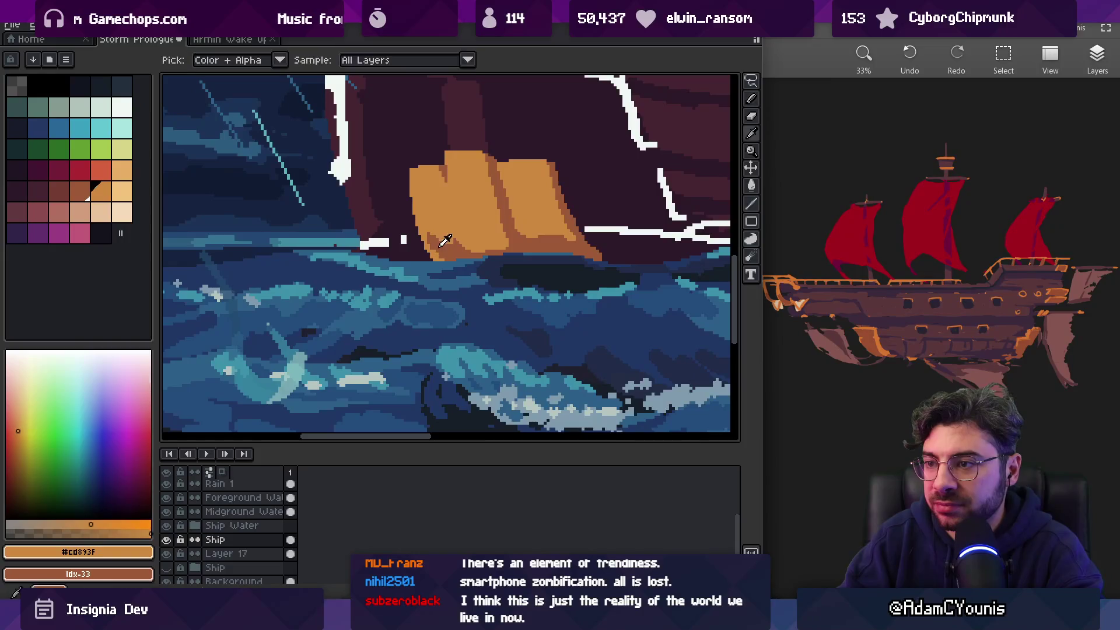
{"action": "scroll", "coordinate": [431, 255], "scroll_direction": "up", "scroll_amount": 1}
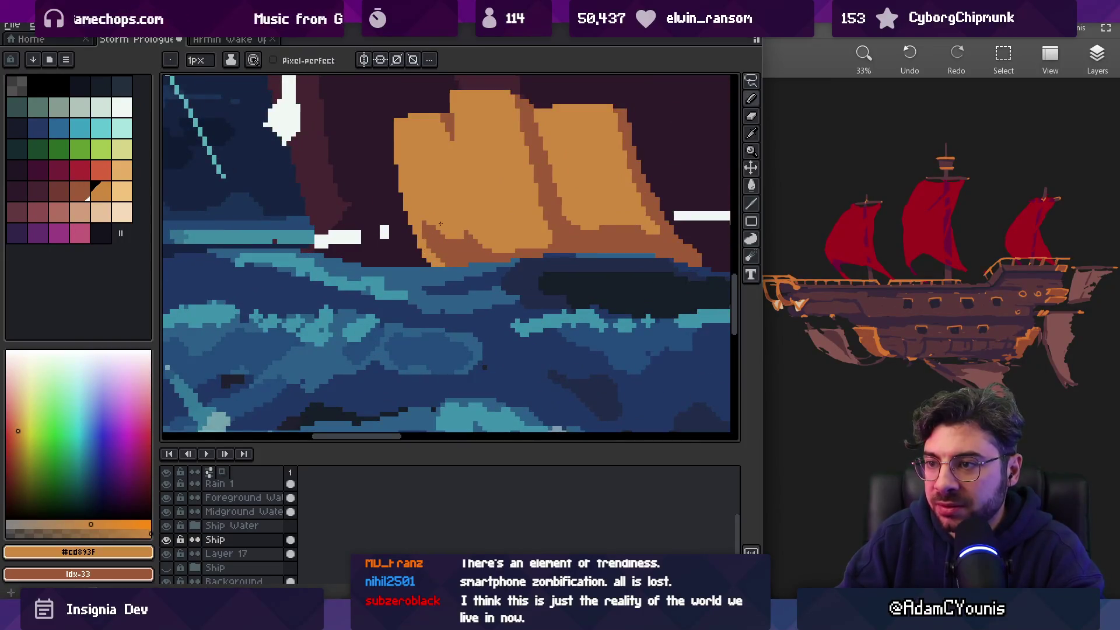
{"action": "scroll", "coordinate": [441, 224], "scroll_direction": "down", "scroll_amount": 2}
{"action": "scroll", "coordinate": [504, 187], "scroll_direction": "down", "scroll_amount": 2}
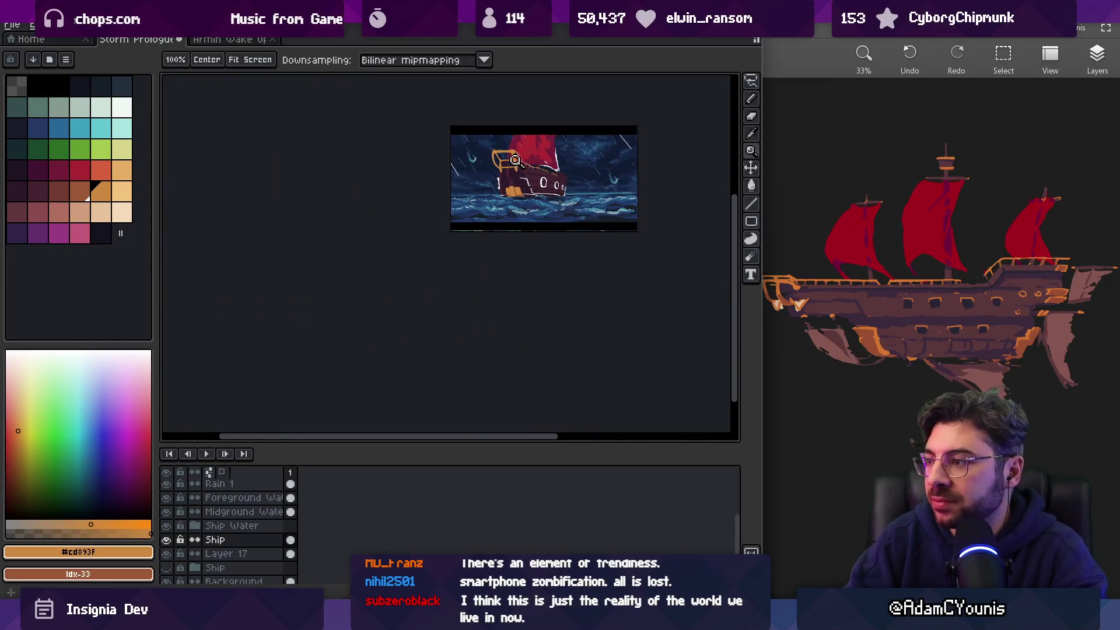
{"action": "scroll", "coordinate": [578, 181], "scroll_direction": "down", "scroll_amount": 1}
{"action": "scroll", "coordinate": [557, 210], "scroll_direction": "up", "scroll_amount": 3}
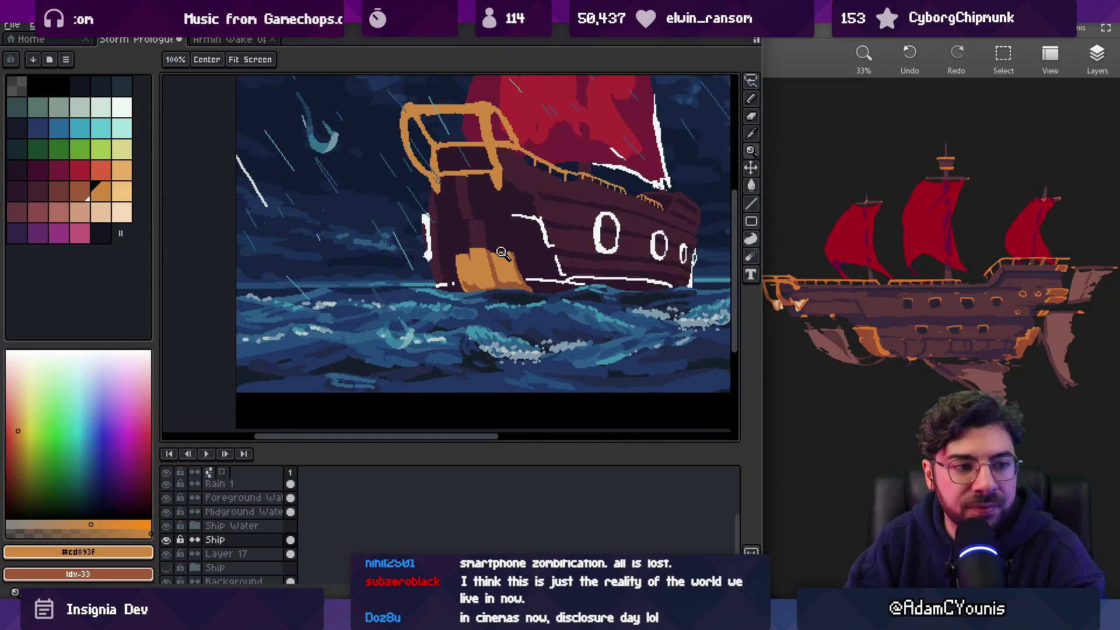
{"action": "scroll", "coordinate": [502, 251], "scroll_direction": "up", "scroll_amount": 1}
{"action": "mouse_move", "coordinate": [522, 277]}
{"action": "left_mouse_down"}
{"action": "mouse_move", "coordinate": [499, 263]}
{"action": "mouse_move", "coordinate": [516, 287]}
{"action": "left_mouse_up"}
{"action": "key", "text": "i"}
{"action": "left_click", "coordinate": [512, 269]}
{"action": "key", "text": "b"}
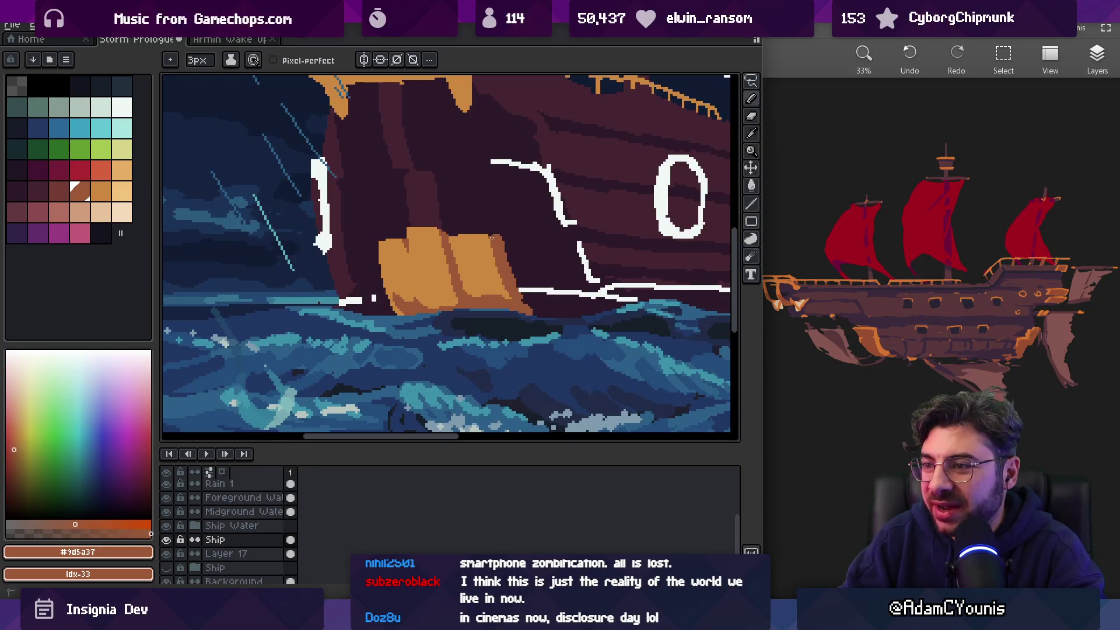
{"action": "left_click", "coordinate": [491, 267], "text": "alt"}
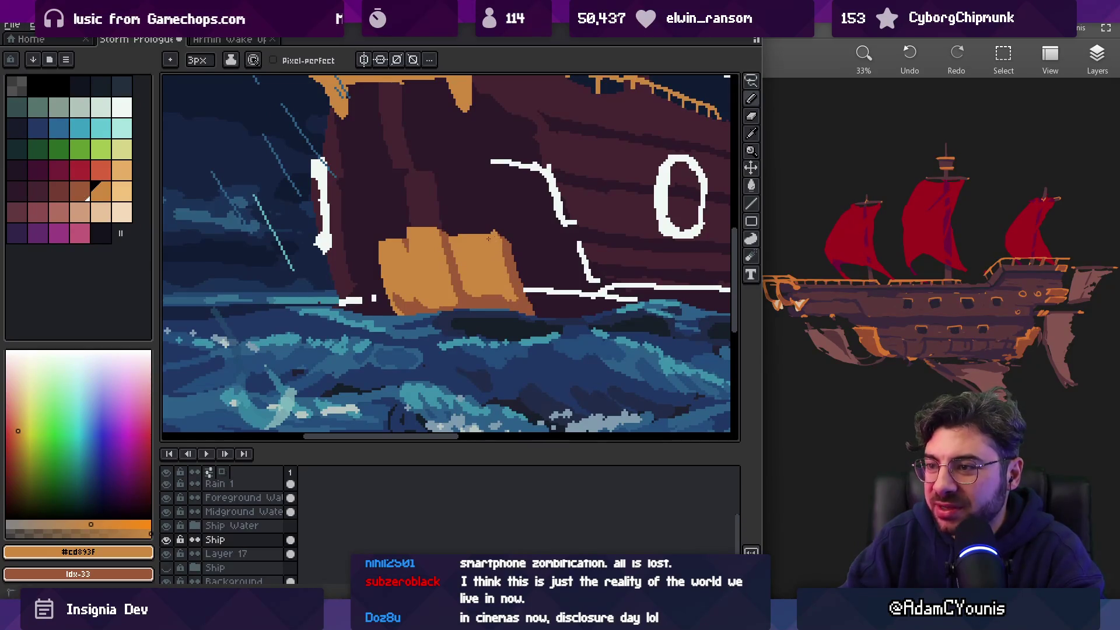
Extend the bow block's left edge in #cd893f orange and sample #9d5a37 for shading
{"action": "left_click_drag", "start_coordinate": [374, 240], "coordinate": [383, 279]}
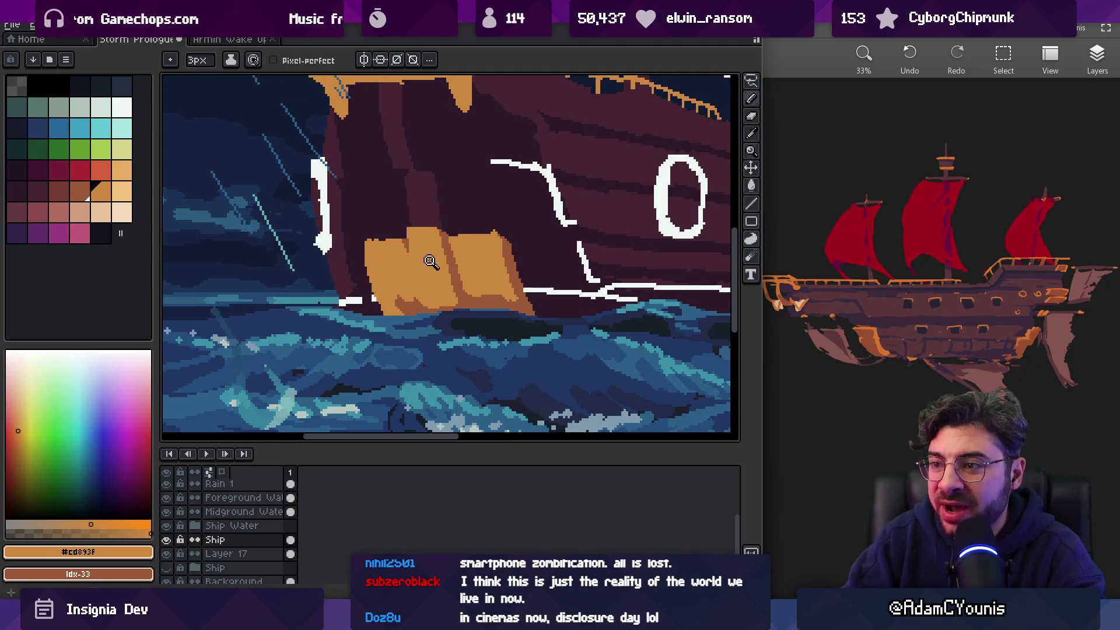
{"action": "scroll", "coordinate": [431, 261], "scroll_direction": "down", "scroll_amount": 3}
{"action": "scroll", "coordinate": [461, 262], "scroll_direction": "up", "scroll_amount": 4}
{"action": "left_click", "coordinate": [480, 283], "text": "alt"}
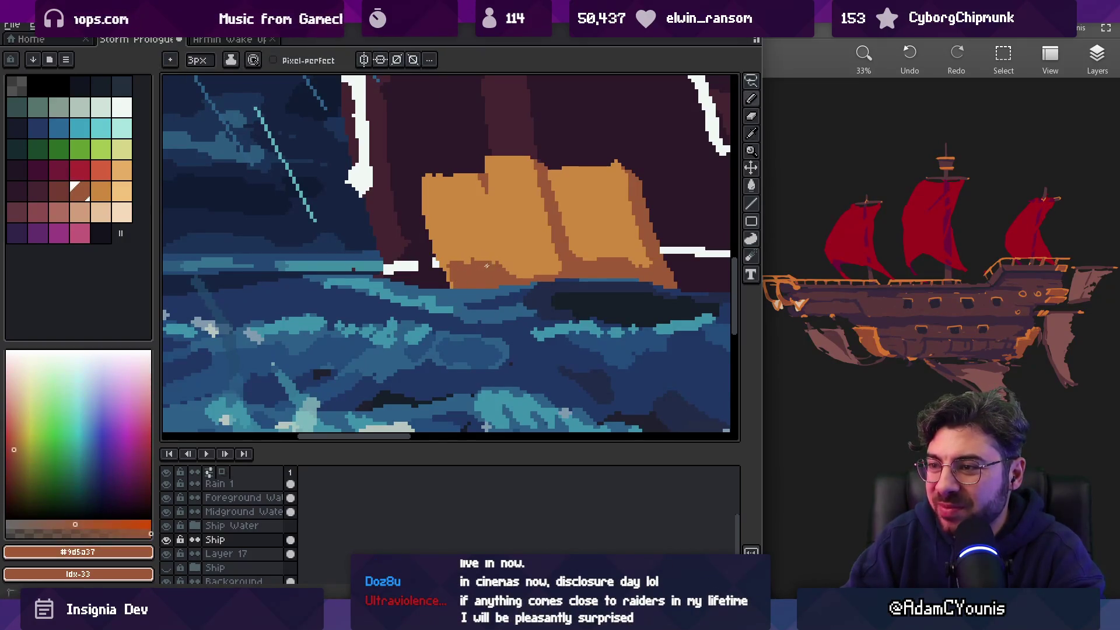
{"action": "key", "text": "z"}
{"action": "scroll", "coordinate": [534, 200], "scroll_direction": "down", "scroll_amount": 5}
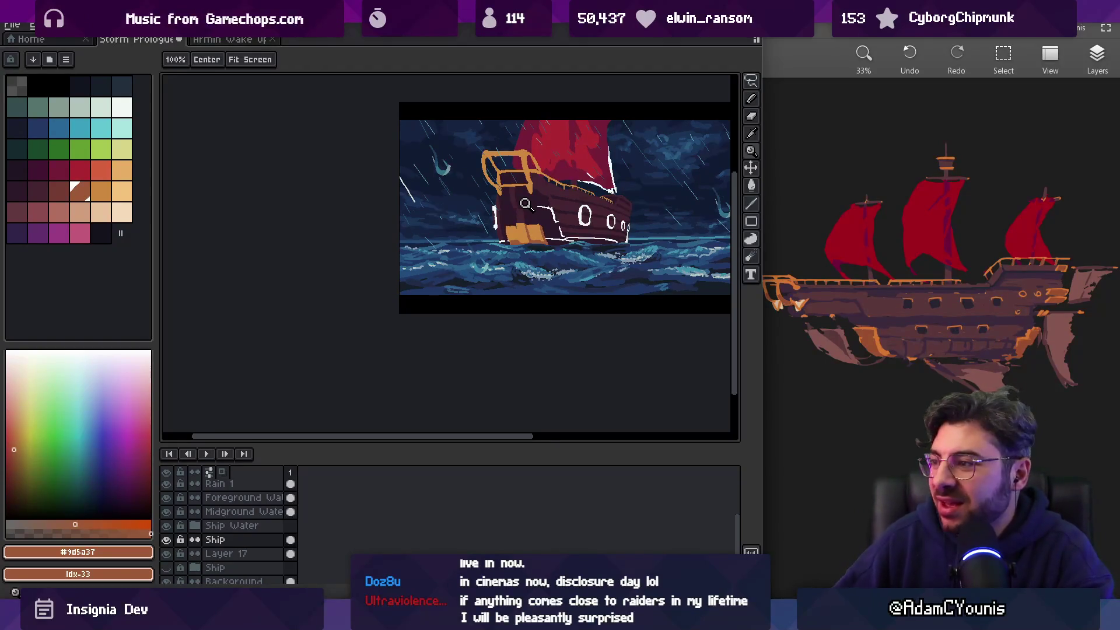
Eyedrop the #cd893f and #9d5a37 oranges alternately from around the bow block
{"action": "scroll", "coordinate": [448, 272], "scroll_direction": "up", "scroll_amount": 4}
{"action": "key", "text": "b"}
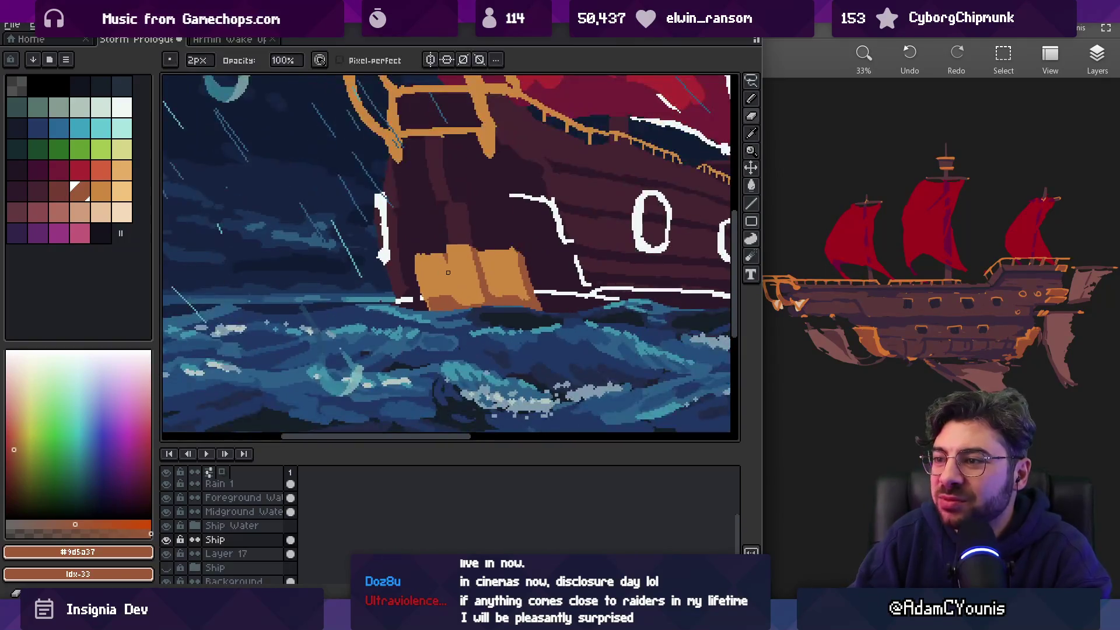
{"action": "scroll", "coordinate": [447, 273], "scroll_direction": "up", "scroll_amount": 2}
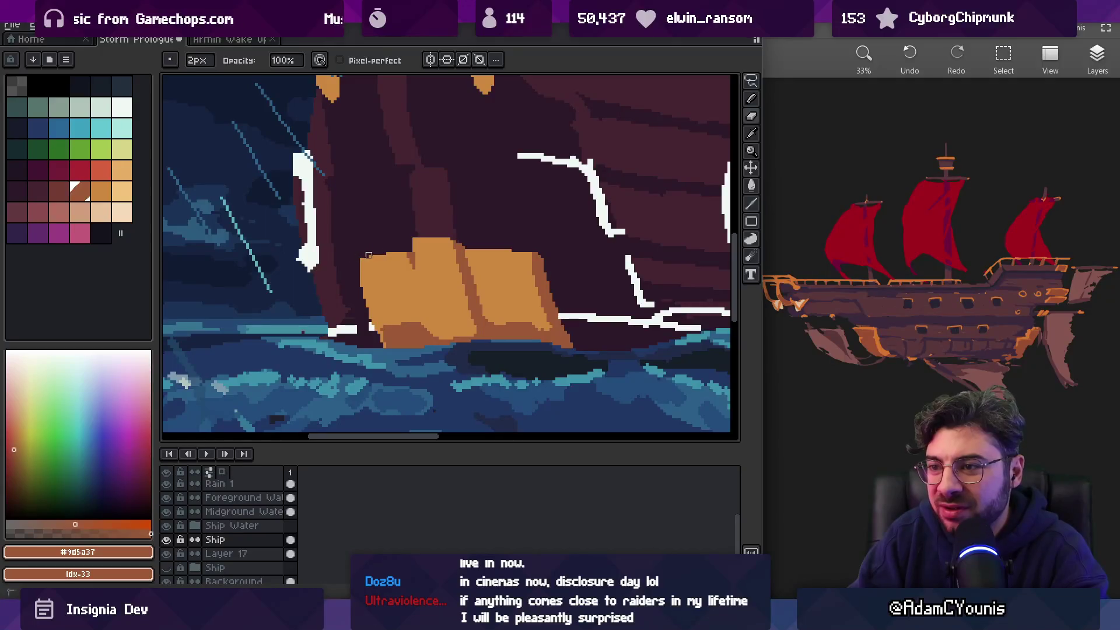
{"action": "left_click", "coordinate": [361, 265], "text": "alt"}
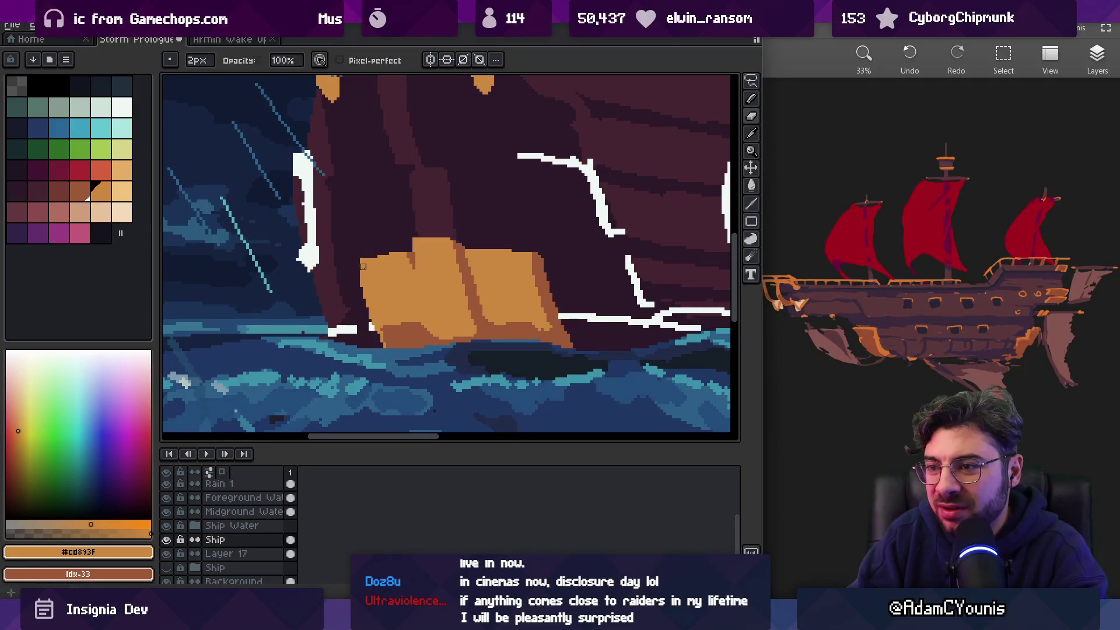
{"action": "left_click", "coordinate": [386, 329], "text": "alt"}
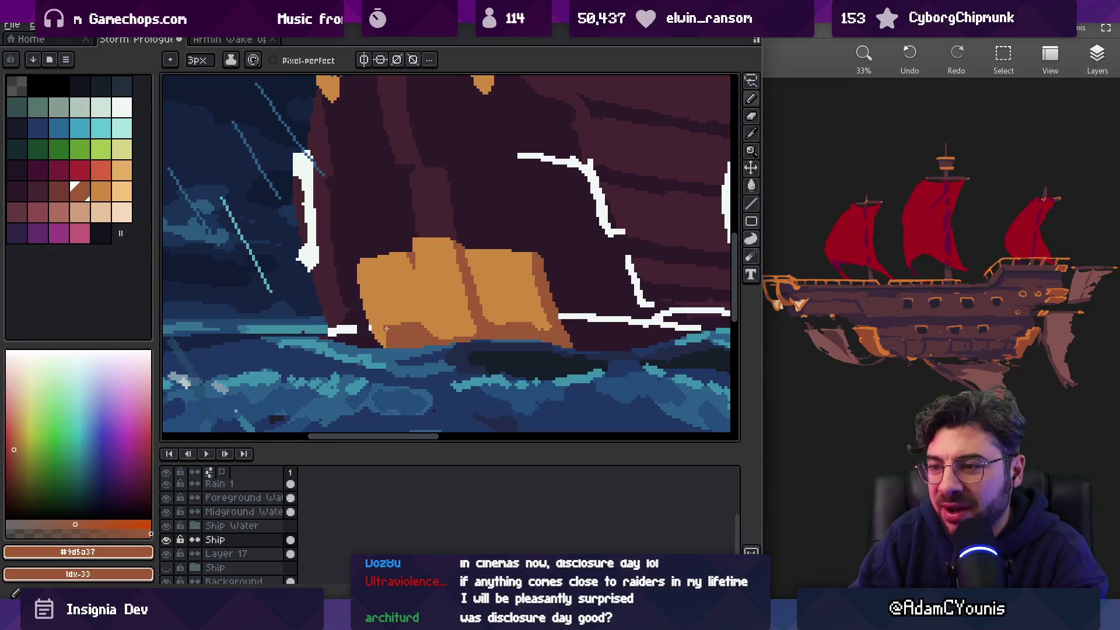
{"action": "left_click", "coordinate": [385, 318], "text": "alt"}
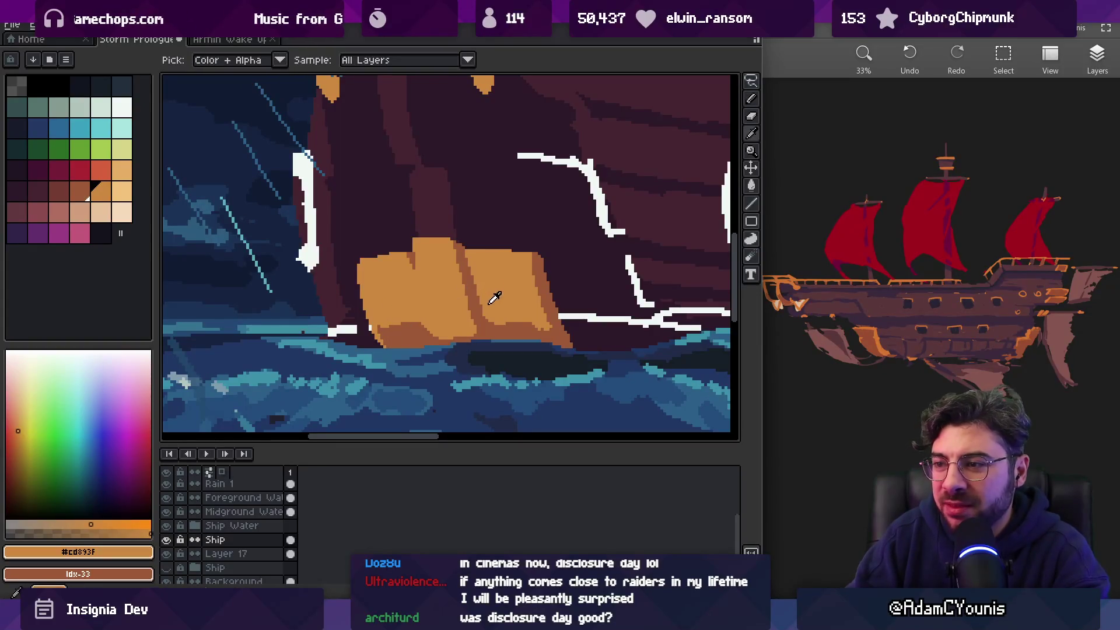
{"action": "left_click", "coordinate": [417, 331], "text": "alt"}
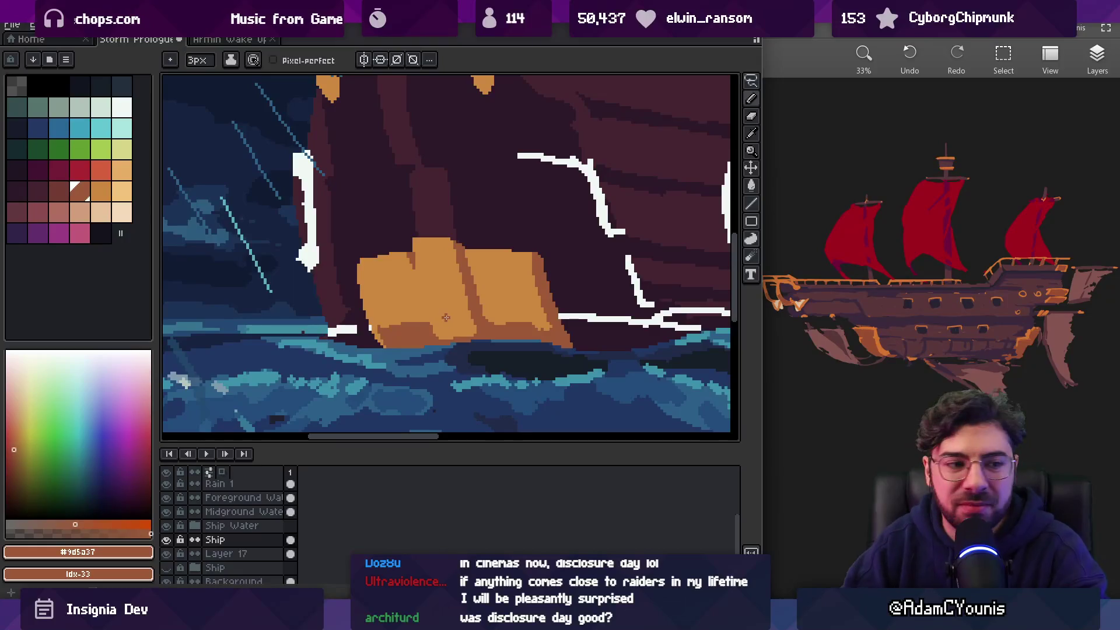
{"action": "key", "text": "z"}
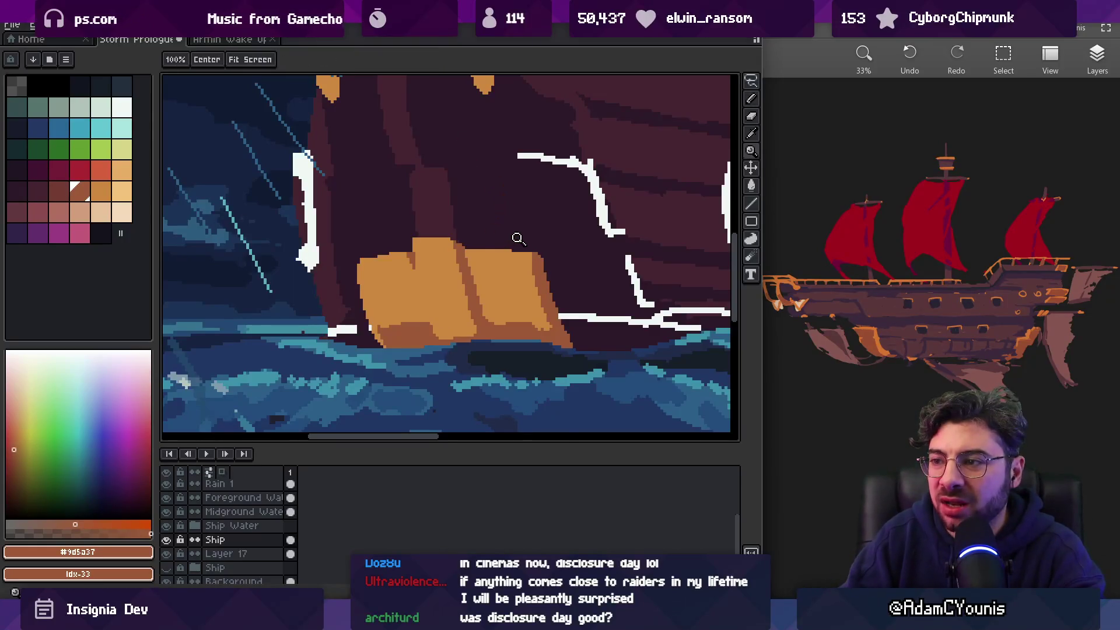
{"action": "scroll", "coordinate": [508, 227], "scroll_direction": "down", "scroll_amount": 5}
{"action": "scroll", "coordinate": [535, 258], "scroll_direction": "up", "scroll_amount": 5}
{"action": "left_click", "coordinate": [542, 245], "text": "alt"}
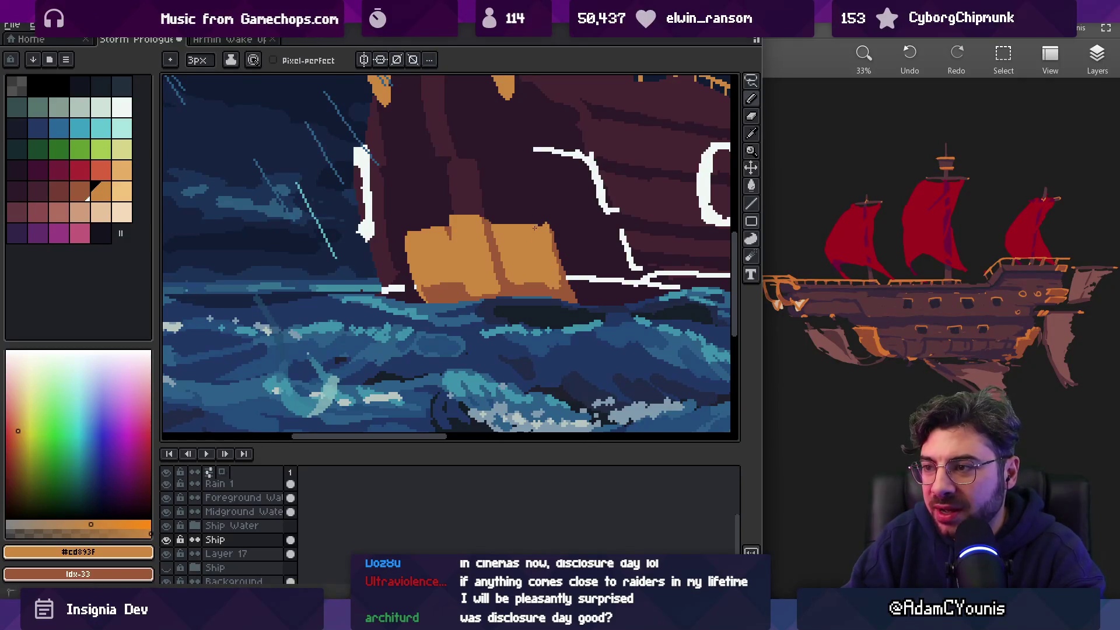
{"action": "left_click", "coordinate": [559, 260], "text": "alt"}
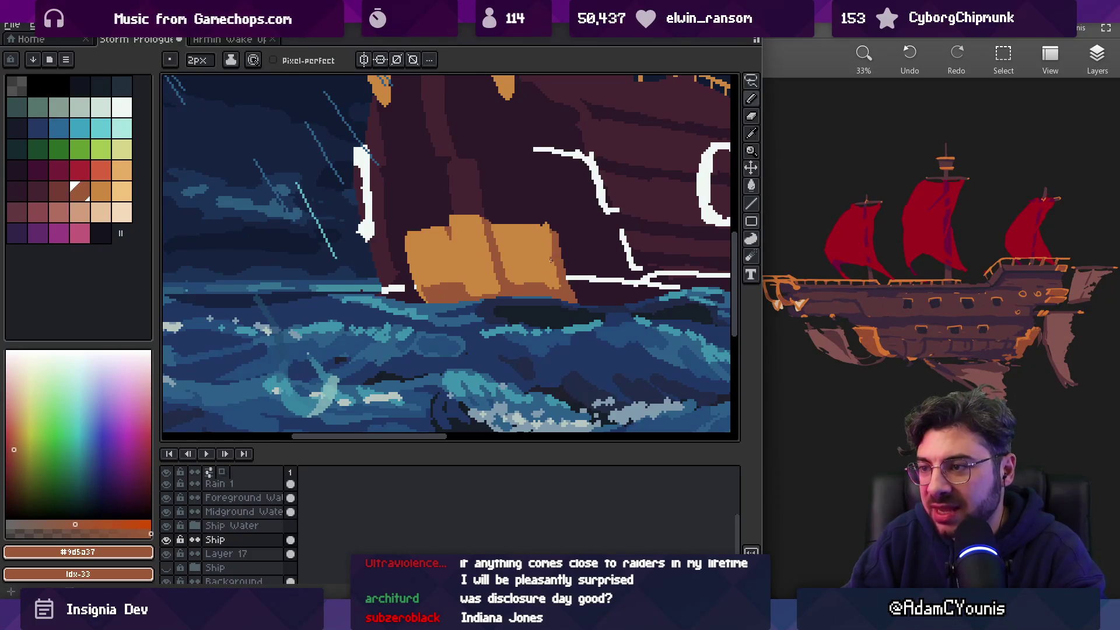
{"action": "left_click", "coordinate": [551, 260], "text": "alt"}
{"action": "scroll", "coordinate": [544, 212], "scroll_direction": "down", "scroll_amount": 3}
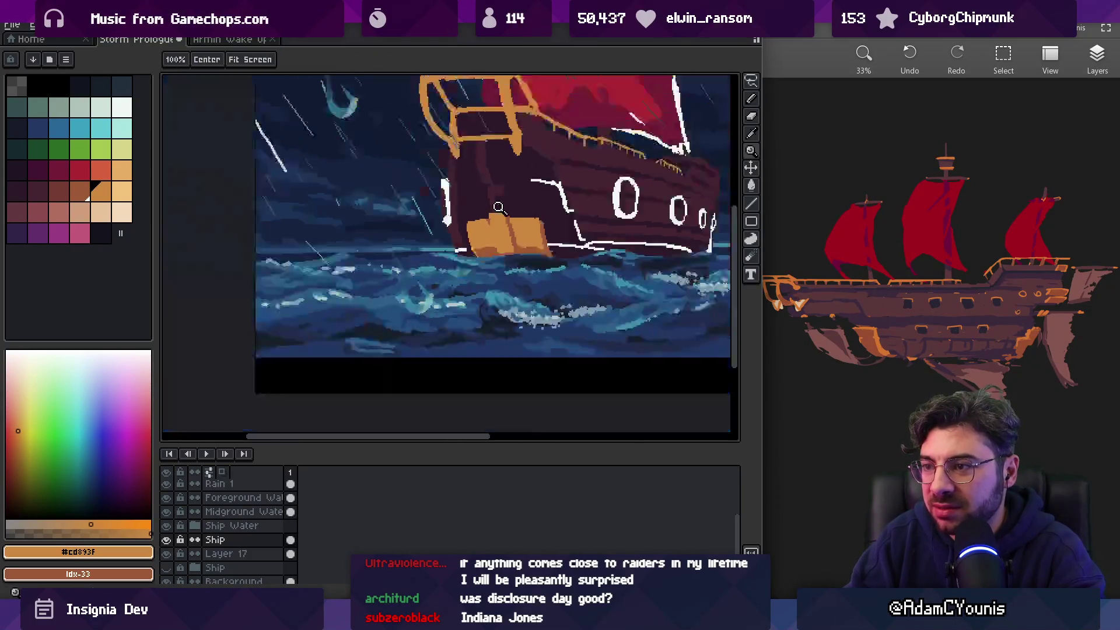
{"action": "scroll", "coordinate": [552, 239], "scroll_direction": "up", "scroll_amount": 4}
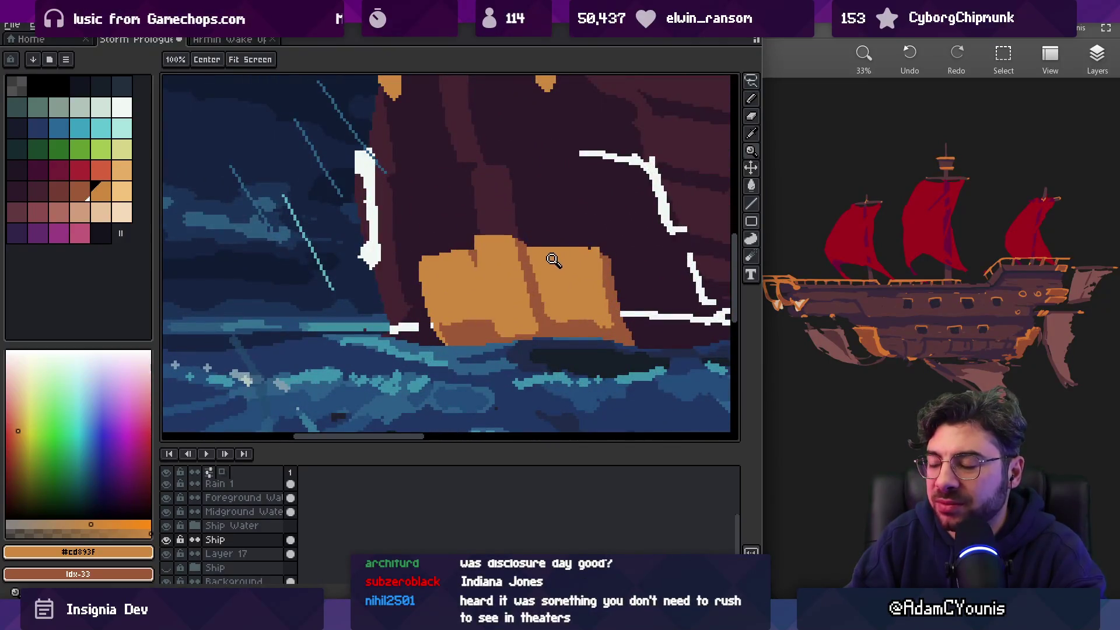
Set the pencil to a 2px brush loaded with the darker #9d5a37 orange
{"action": "key", "text": "b"}
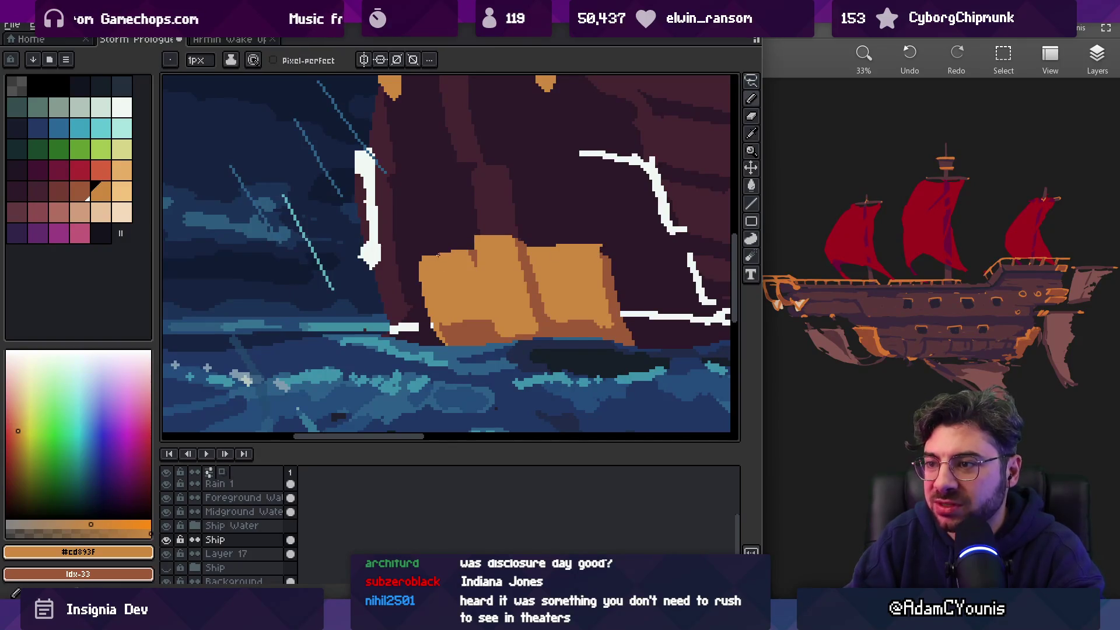
{"action": "scroll", "coordinate": [419, 260], "scroll_direction": "down", "scroll_amount": 3}
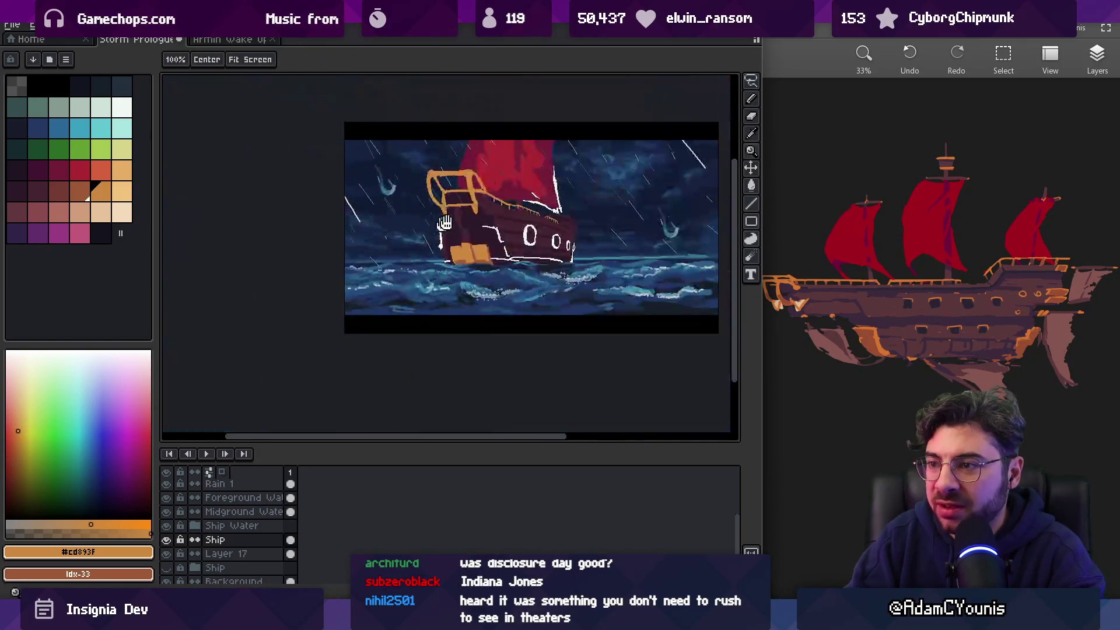
{"action": "scroll", "coordinate": [480, 245], "scroll_direction": "up", "scroll_amount": 3}
{"action": "key", "text": "plus"}
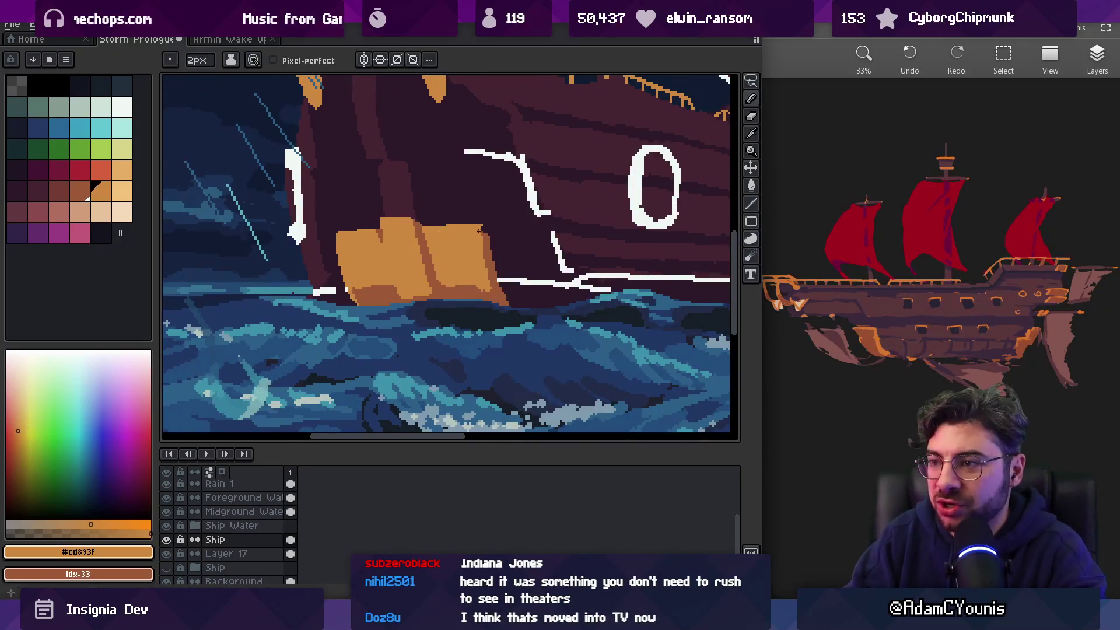
{"action": "left_click", "coordinate": [485, 291], "text": "alt"}
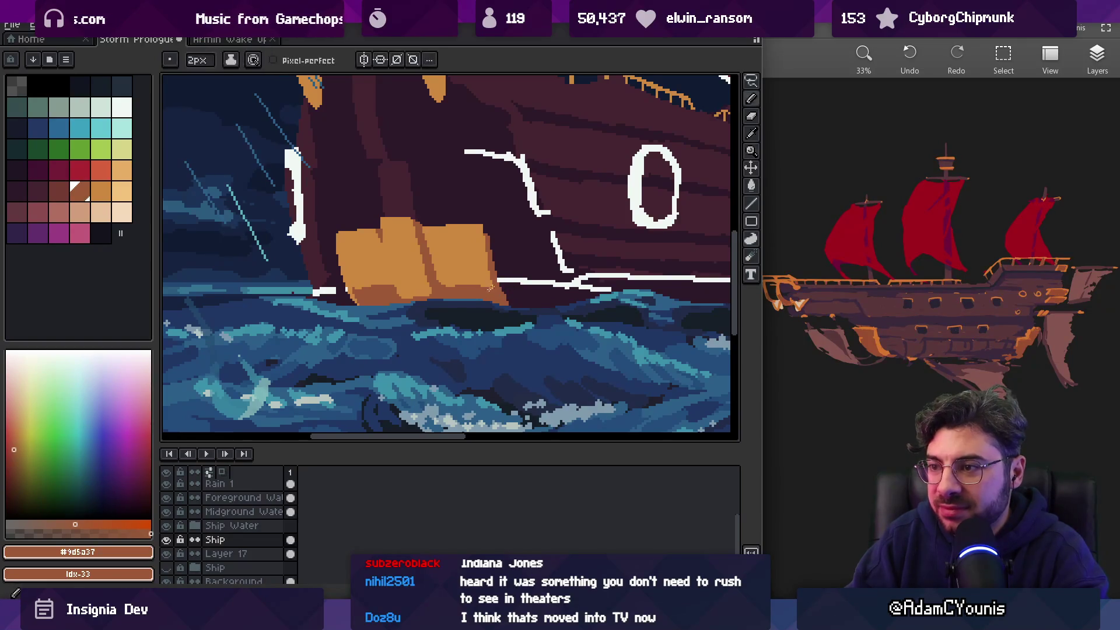
{"action": "scroll", "coordinate": [503, 284], "scroll_direction": "down", "scroll_amount": 2}
{"action": "scroll", "coordinate": [502, 291], "scroll_direction": "up", "scroll_amount": 3}
{"action": "key", "text": "b"}
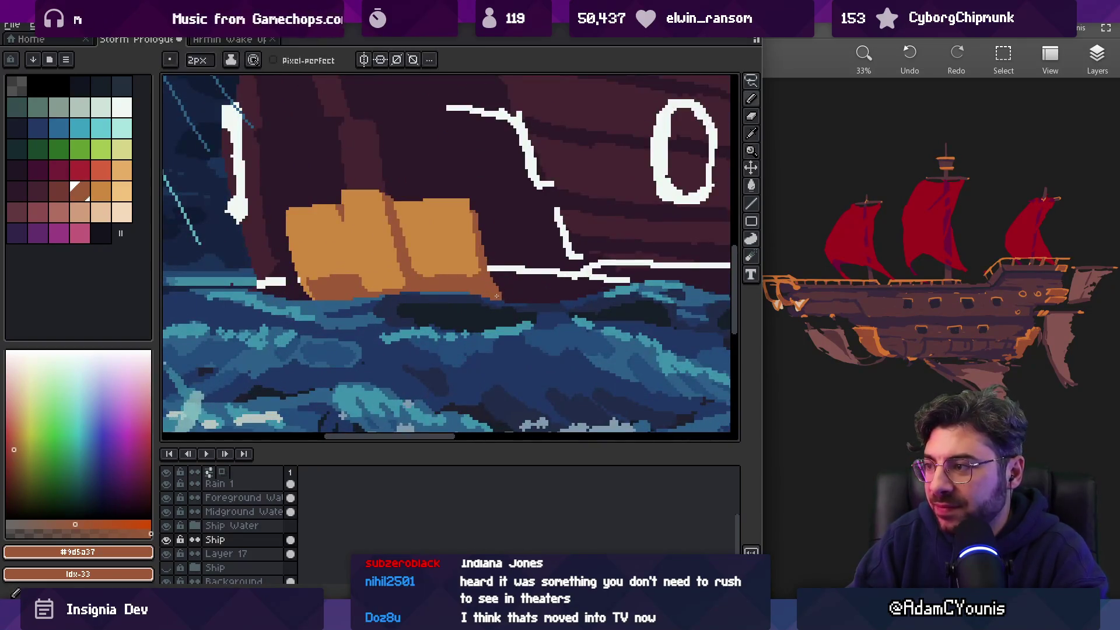
{"action": "scroll", "coordinate": [501, 280], "scroll_direction": "down", "scroll_amount": 3}
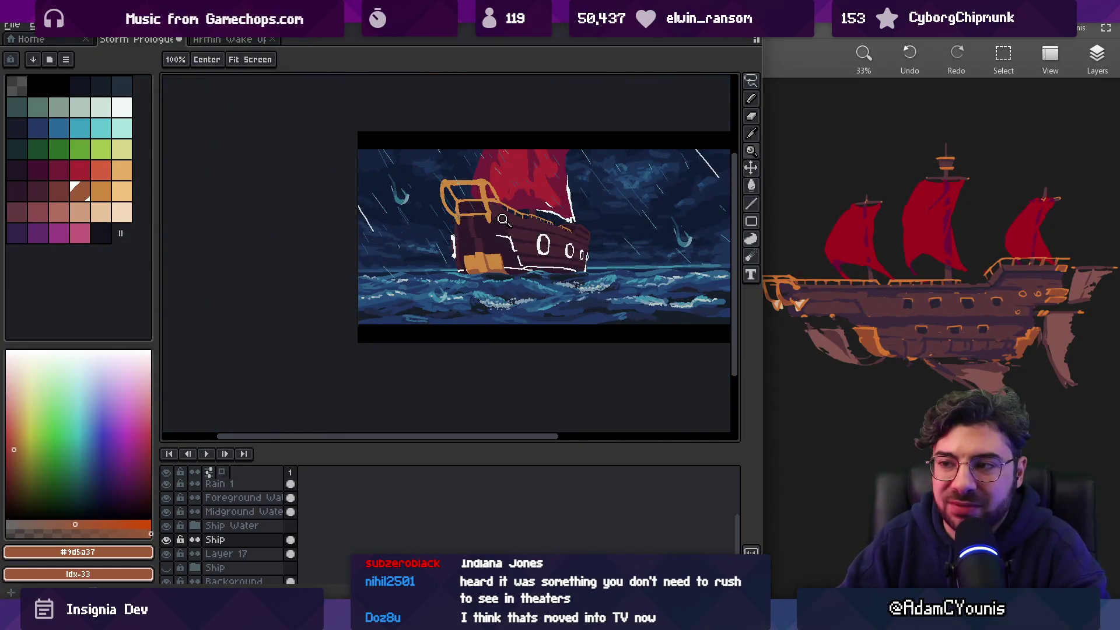
{"action": "scroll", "coordinate": [514, 235], "scroll_direction": "up", "scroll_amount": 3}
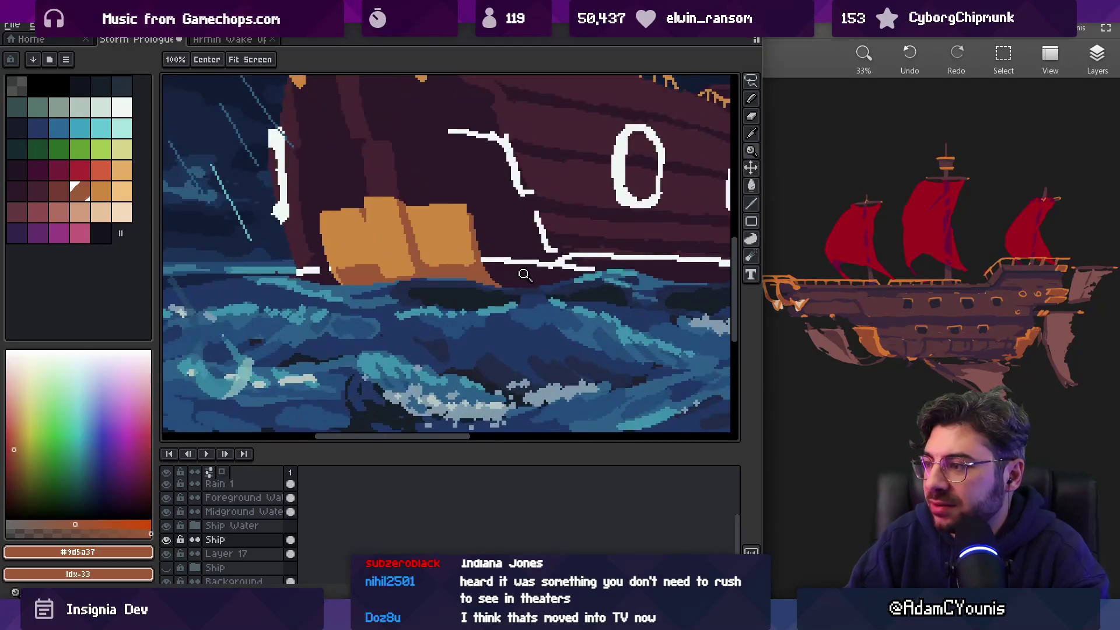
Magic Wand the white hull line, nudge it up and right, then undo the move
{"action": "key", "text": "v"}
{"action": "key", "text": "b"}
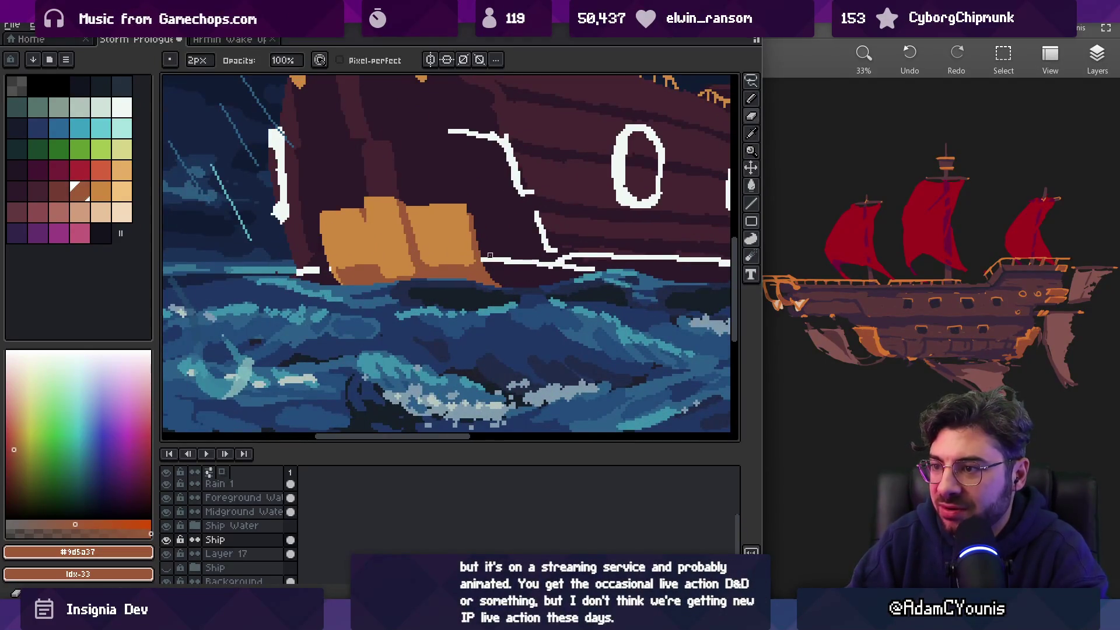
{"action": "left_click", "coordinate": [507, 261]}
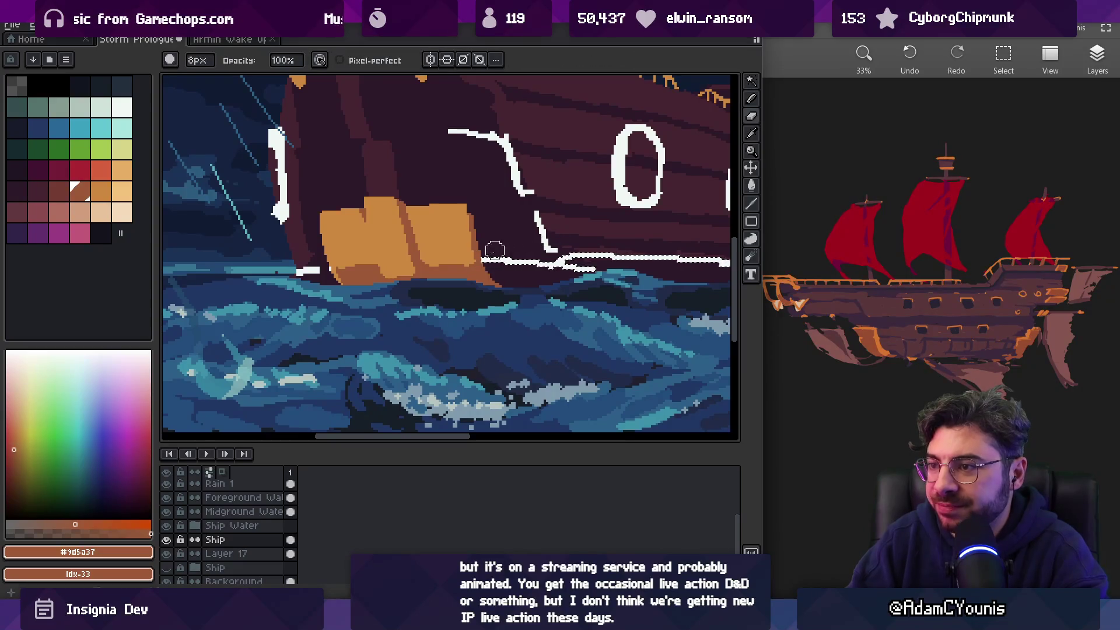
{"action": "key", "text": "ctrl+d"}
{"action": "key", "text": "v"}
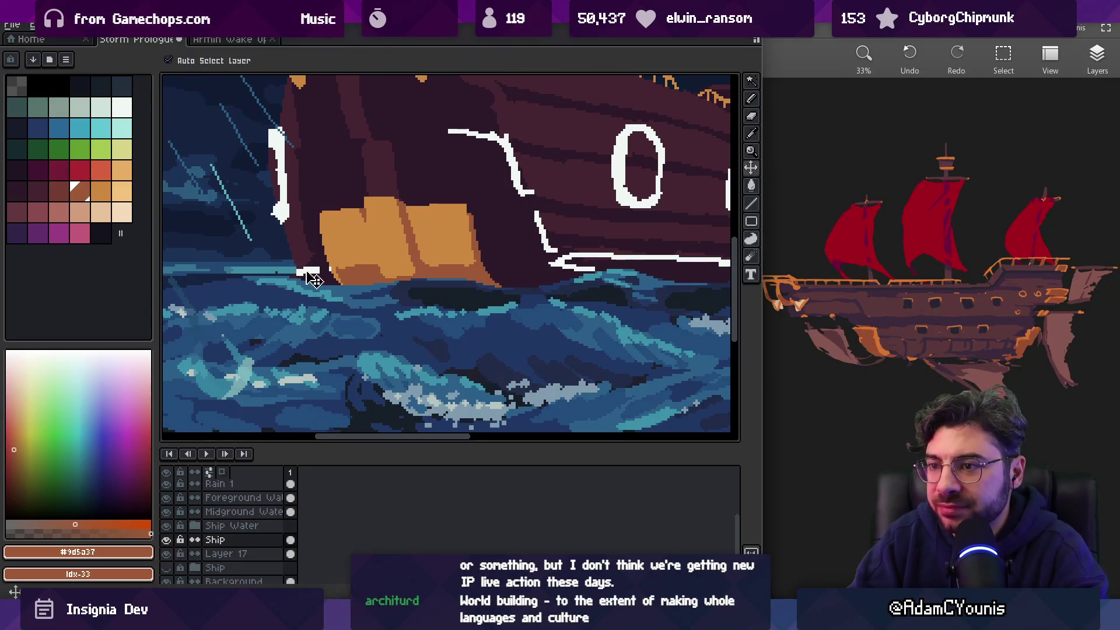
{"action": "left_click_drag", "start_coordinate": [305, 275], "coordinate": [310, 272]}
{"action": "key", "text": "b"}
{"action": "key", "text": "ctrl+z"}
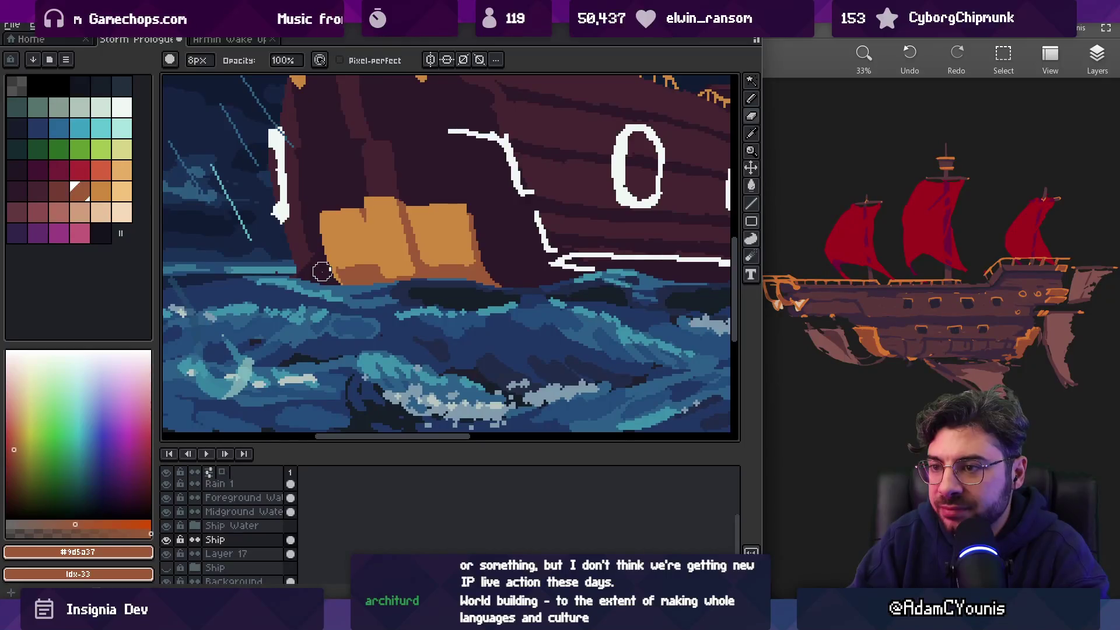
{"action": "key", "text": "z"}
{"action": "scroll", "coordinate": [319, 290], "scroll_direction": "down", "scroll_amount": 5}
{"action": "scroll", "coordinate": [420, 229], "scroll_direction": "up", "scroll_amount": 2}
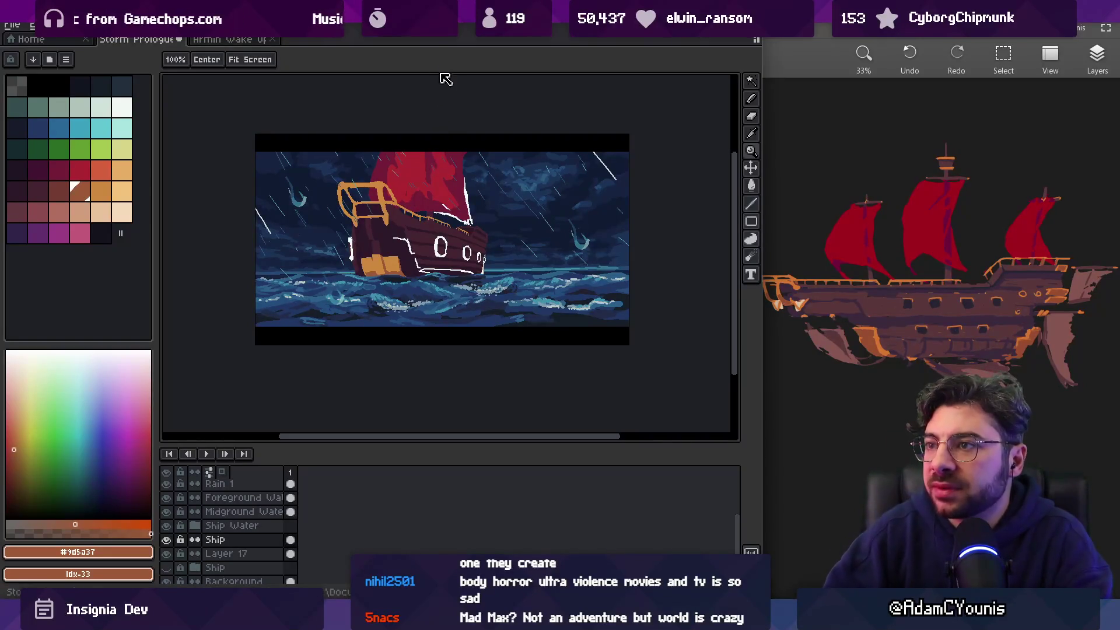
{"action": "scroll", "coordinate": [381, 235], "scroll_direction": "up", "scroll_amount": 4}
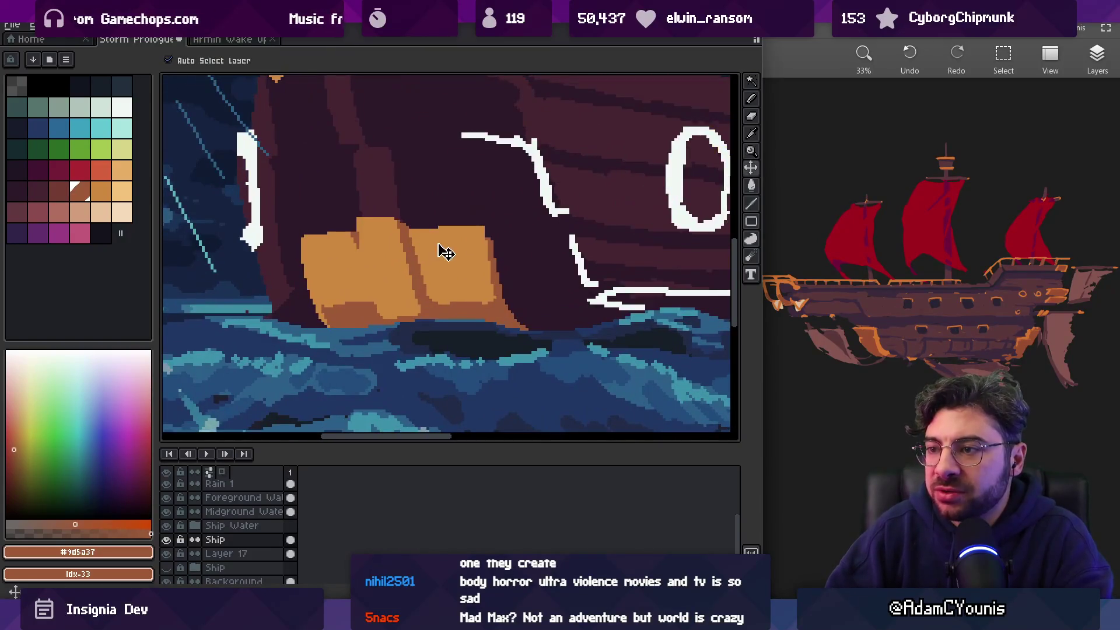
{"action": "key", "text": "b"}
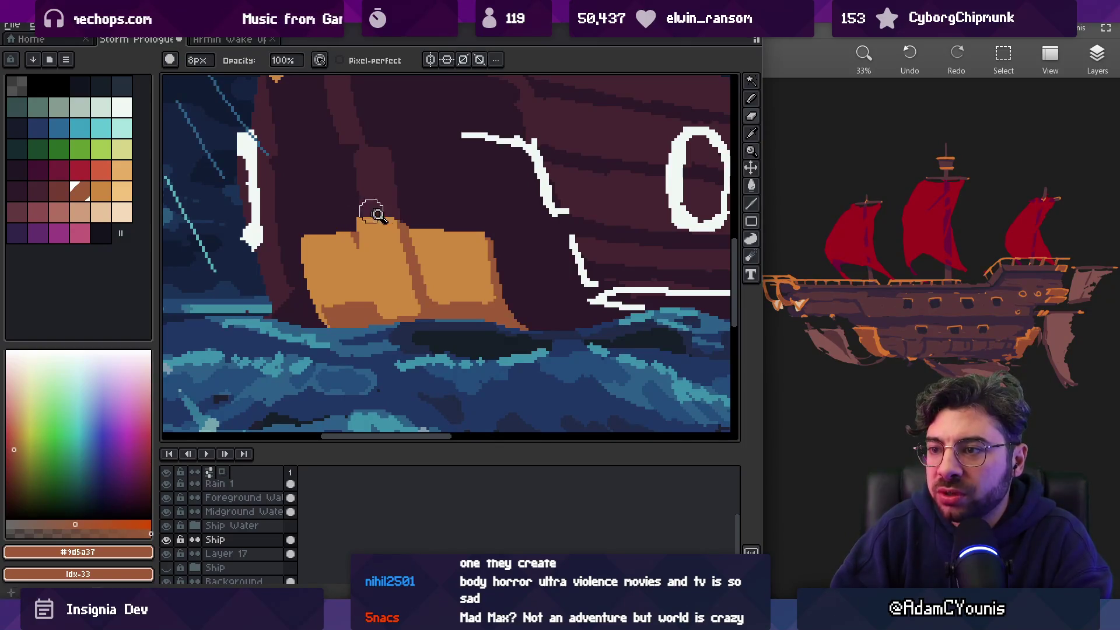
{"action": "scroll", "coordinate": [373, 214], "scroll_direction": "down", "scroll_amount": 4}
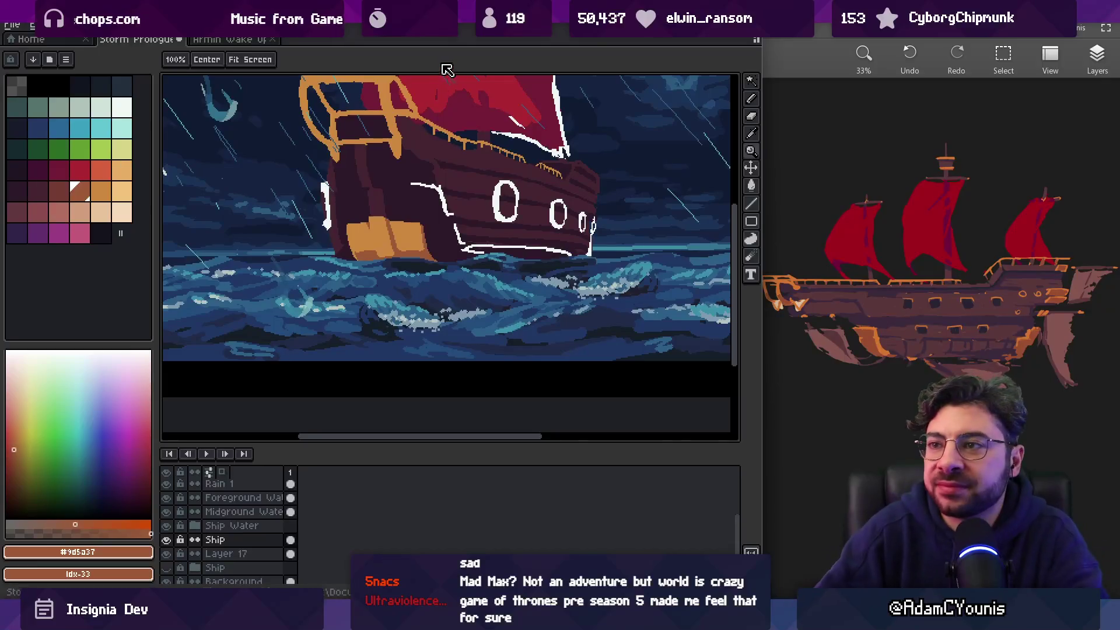
{"action": "scroll", "coordinate": [434, 177], "scroll_direction": "down", "scroll_amount": 5}
Pick the dark plum colour and paint a dark stroke across the hull
{"action": "scroll", "coordinate": [413, 128], "scroll_direction": "up", "scroll_amount": 8}
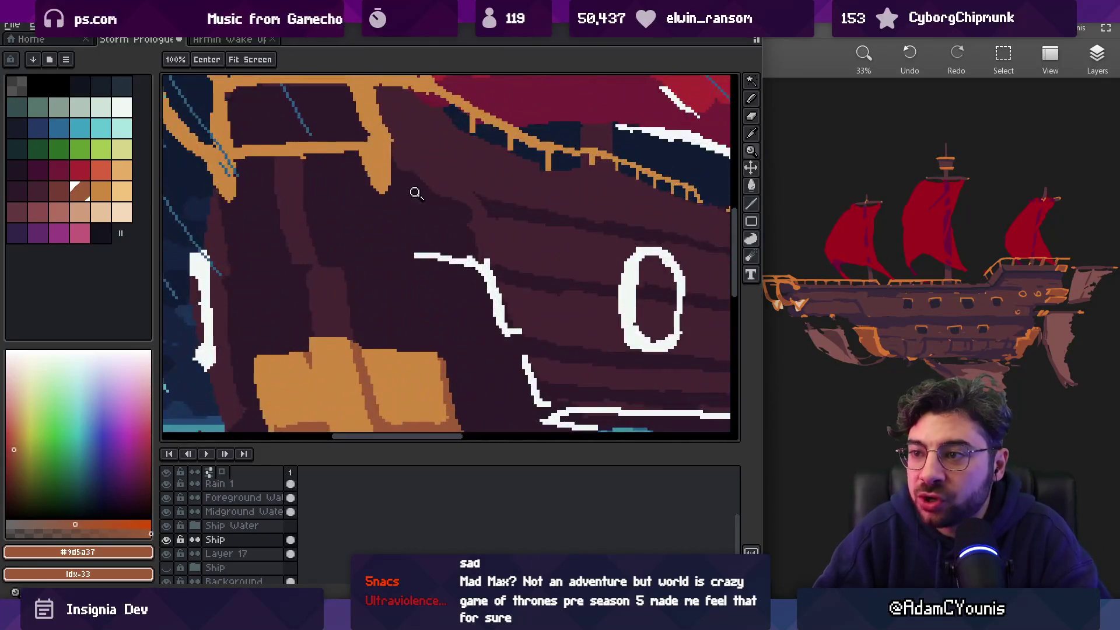
{"action": "scroll", "coordinate": [405, 195], "scroll_direction": "down", "scroll_amount": 3}
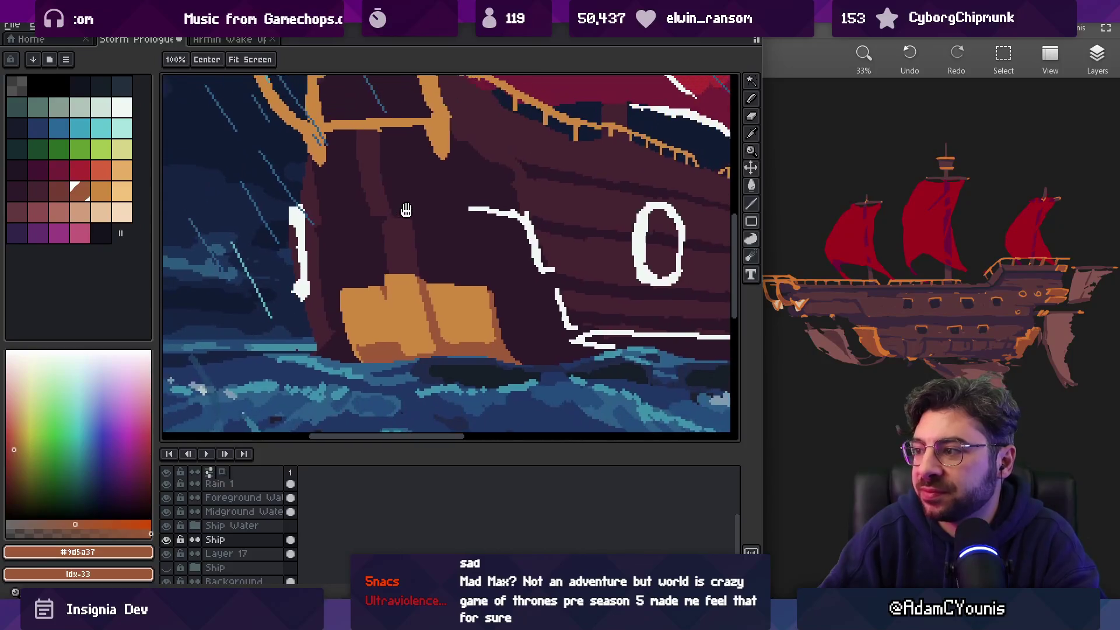
{"action": "key", "text": "alt"}
{"action": "left_click", "coordinate": [362, 207], "text": "alt"}
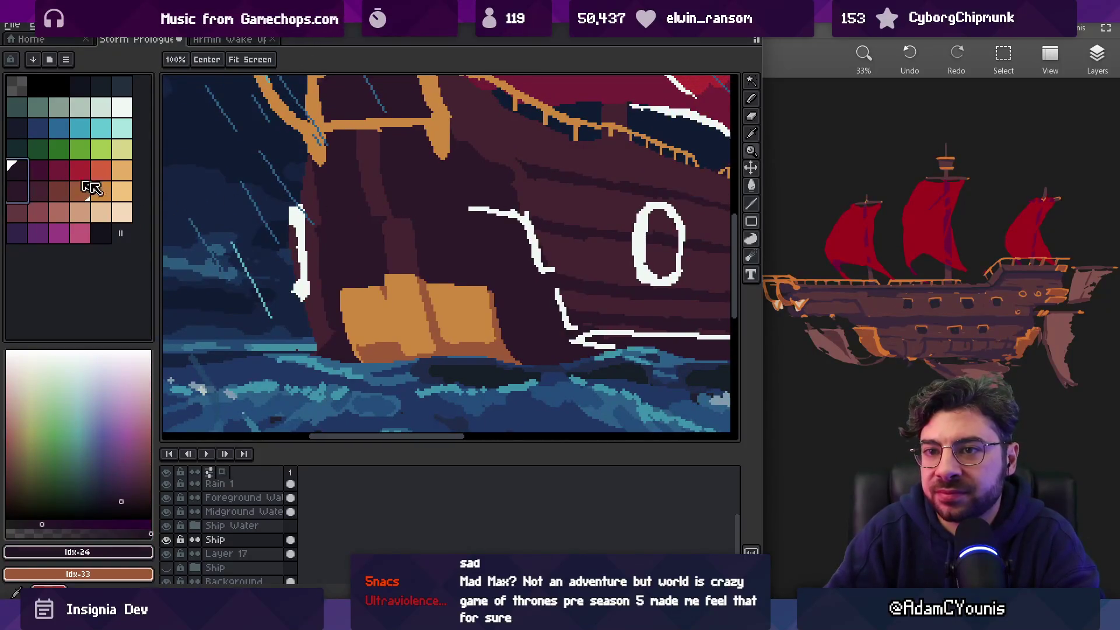
{"action": "key", "text": "e"}
{"action": "left_click_drag", "start_coordinate": [317, 214], "coordinate": [366, 216]}
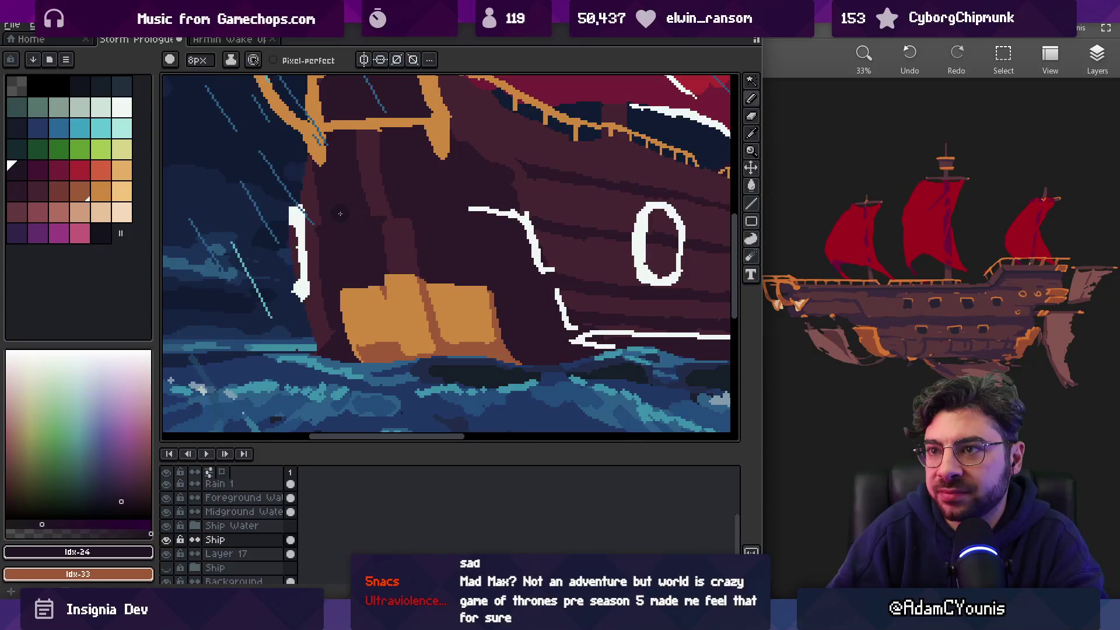
Sample the dark hull colour and make Layer 17 the active painting layer
{"action": "key", "text": "b"}
{"action": "key", "text": "x"}
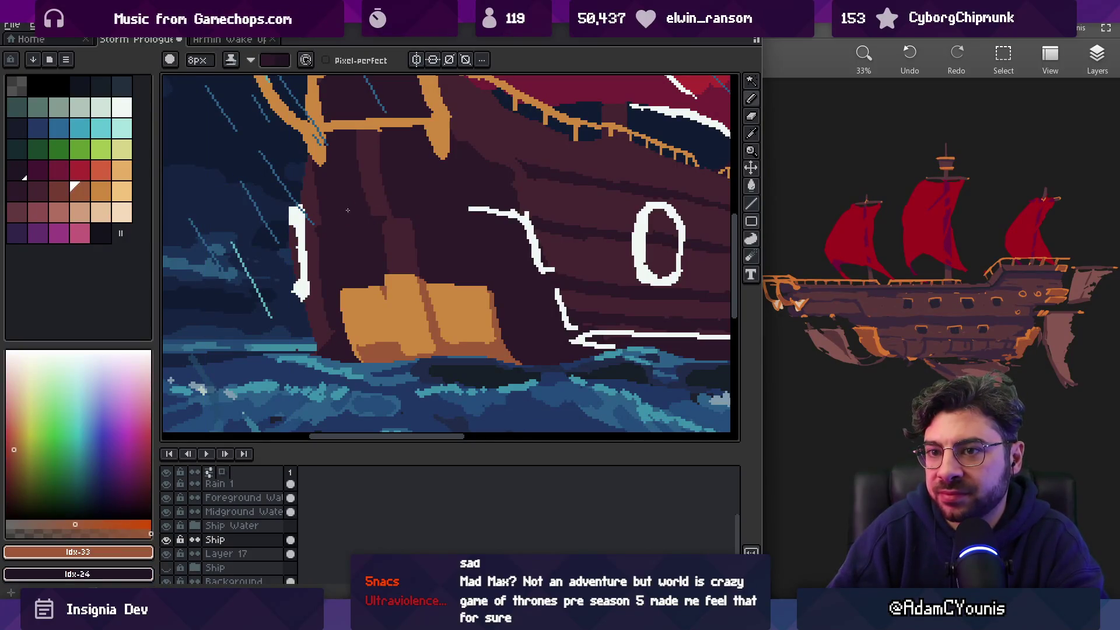
{"action": "left_click", "coordinate": [348, 210], "text": "alt"}
{"action": "key", "text": "v"}
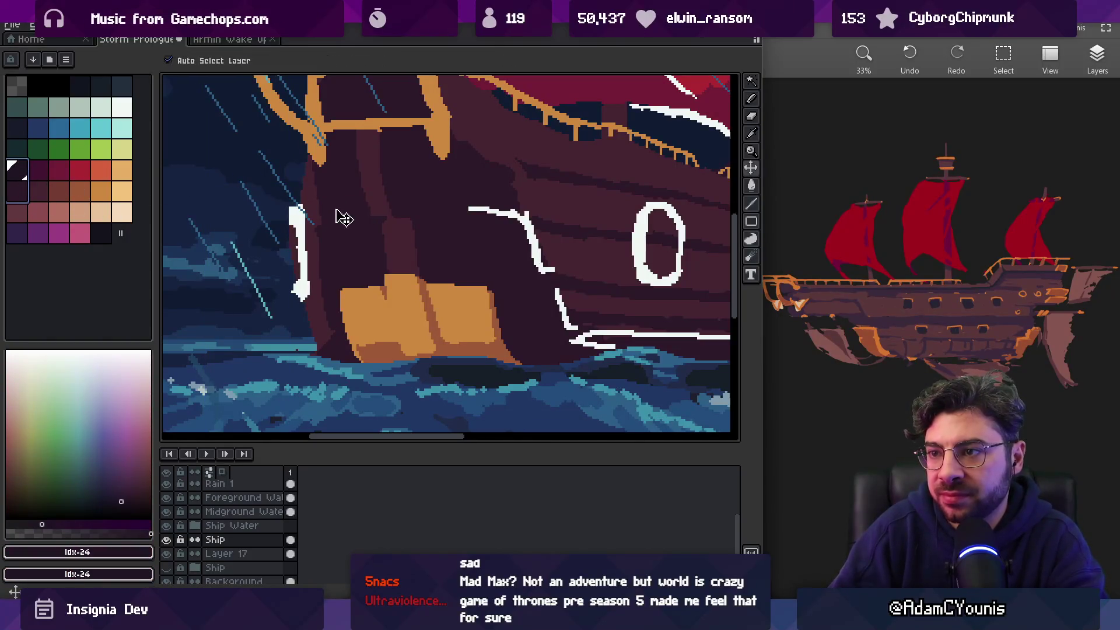
{"action": "left_click", "coordinate": [341, 215]}
{"action": "key", "text": "b"}
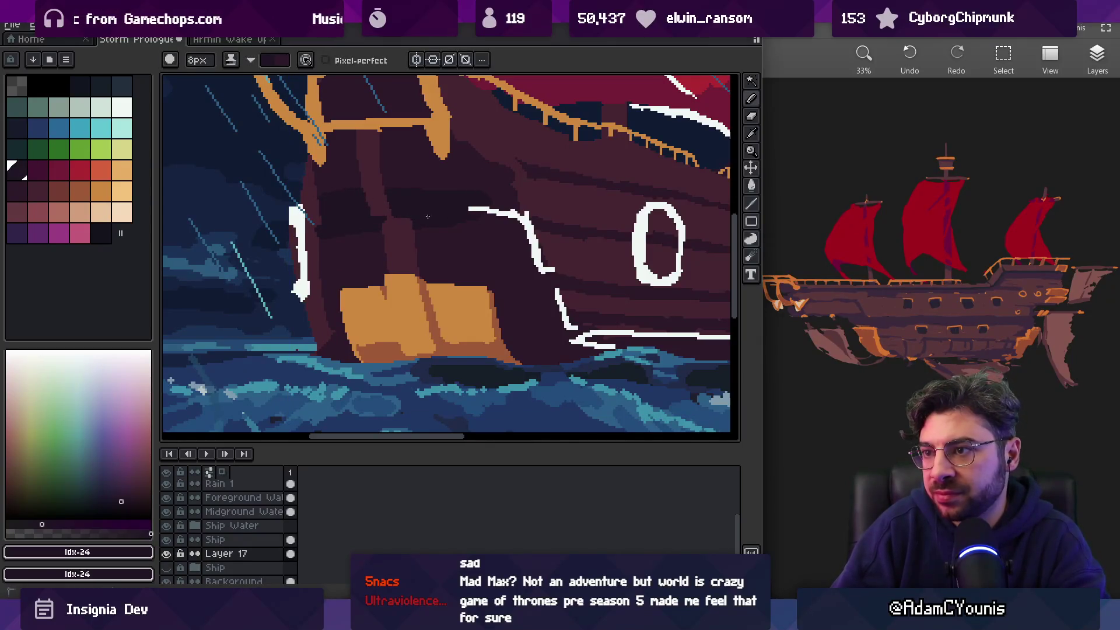
On the Ship layer, erase the top of the white curved line
{"action": "key", "text": "z"}
{"action": "right_click", "coordinate": [480, 216]}
{"action": "left_click", "coordinate": [478, 202]}
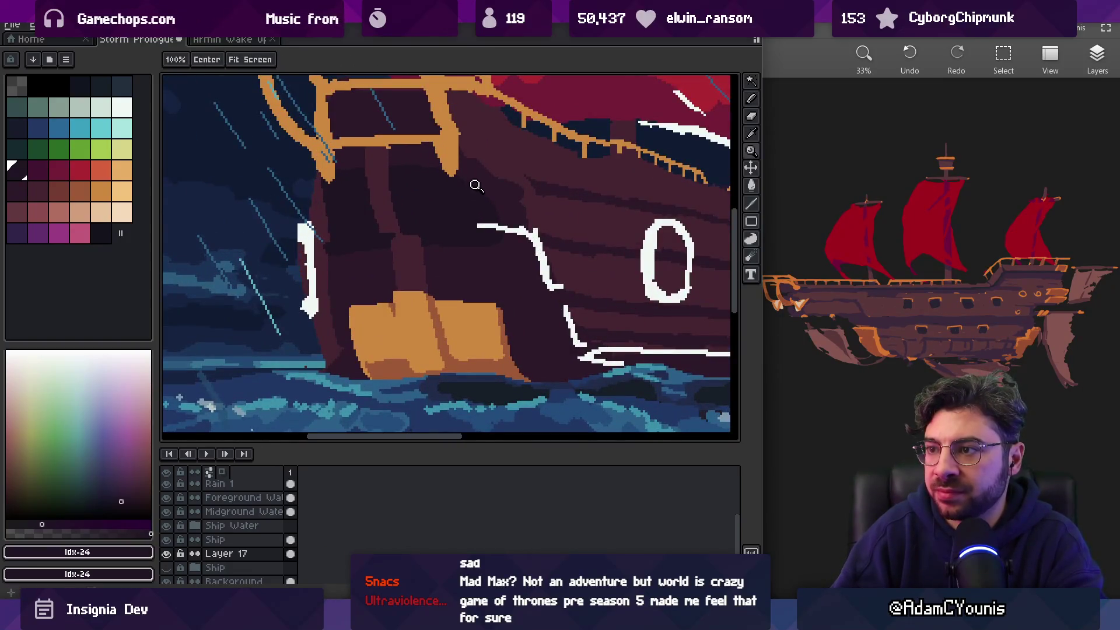
{"action": "key", "text": "b"}
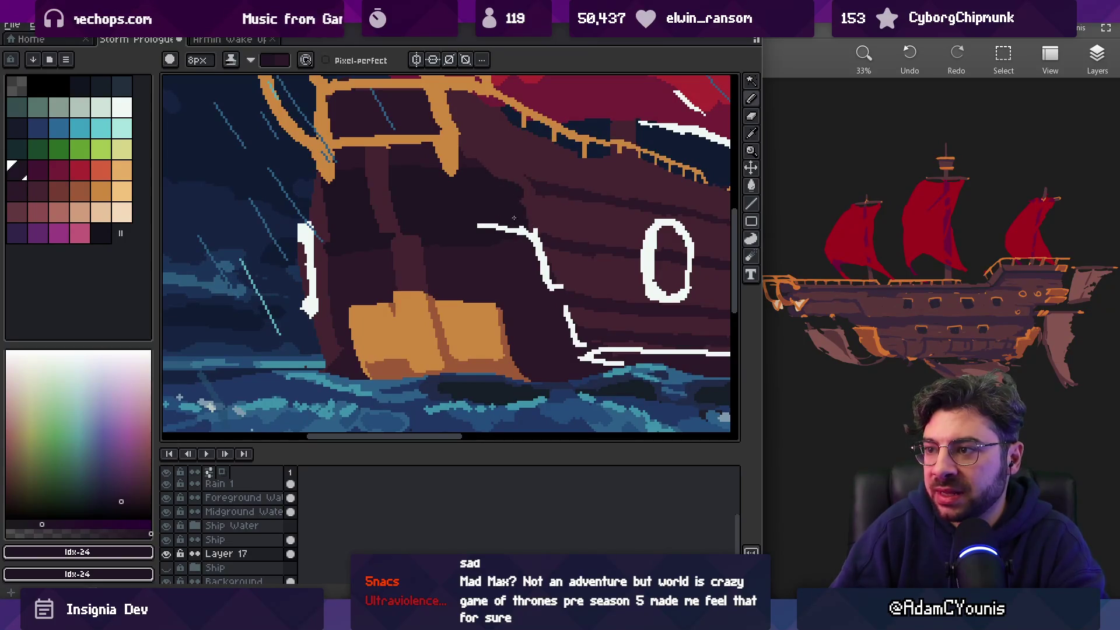
{"action": "left_click", "coordinate": [505, 229], "text": "ctrl"}
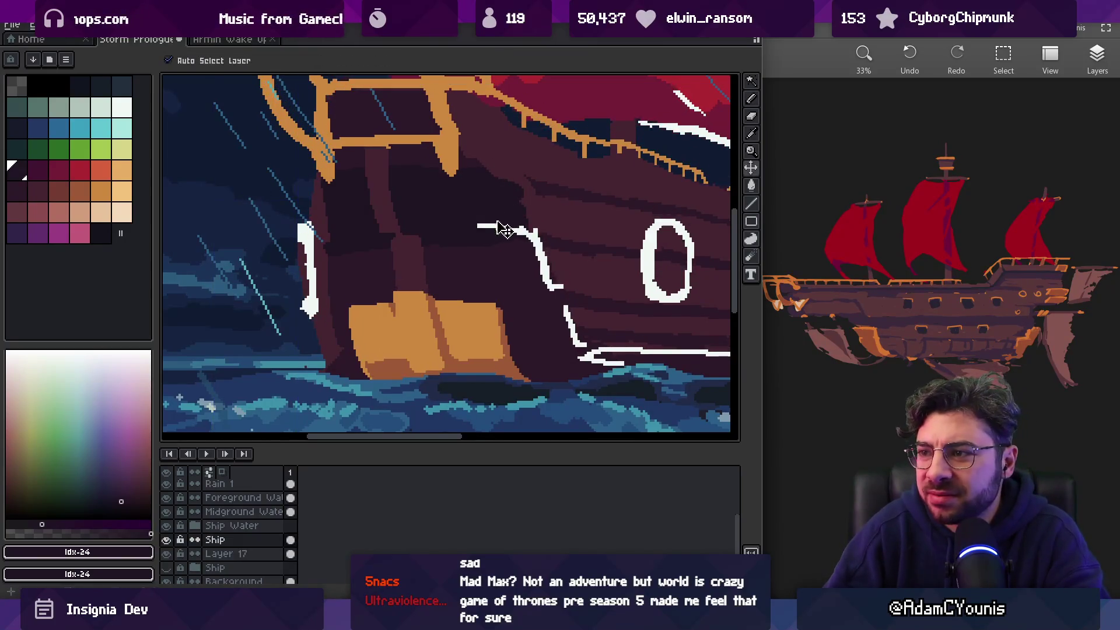
{"action": "key", "text": "e"}
{"action": "left_click_drag", "start_coordinate": [505, 229], "coordinate": [528, 227]}
Return to Layer 17 and sample the darker, mid and darkest plum hull shades
{"action": "key", "text": "v"}
{"action": "left_click", "coordinate": [537, 215], "text": "alt"}
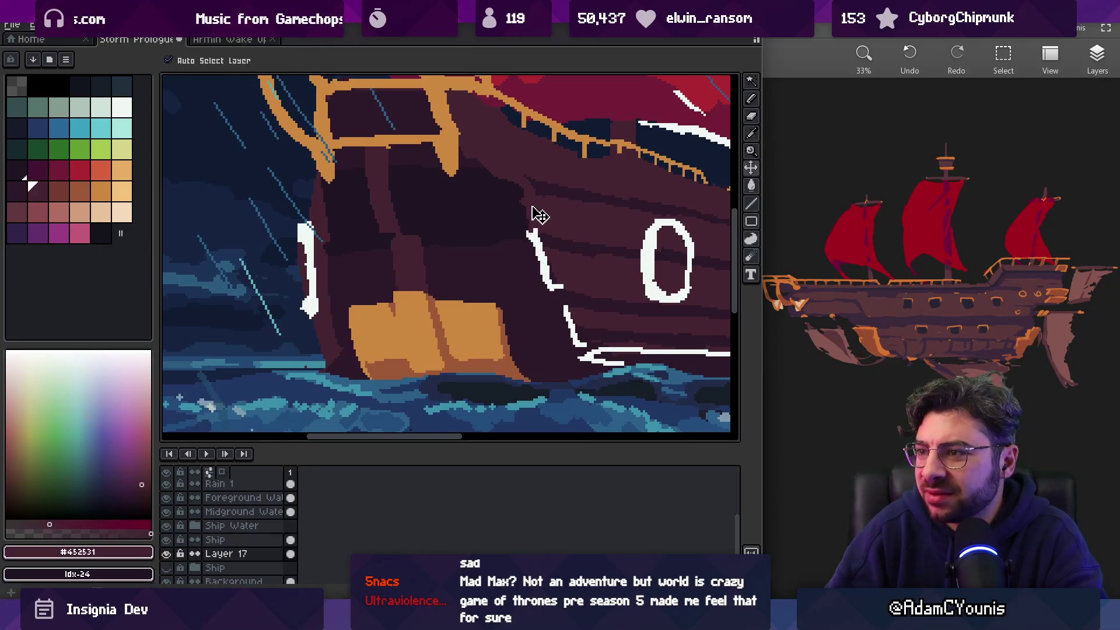
{"action": "key", "text": "b"}
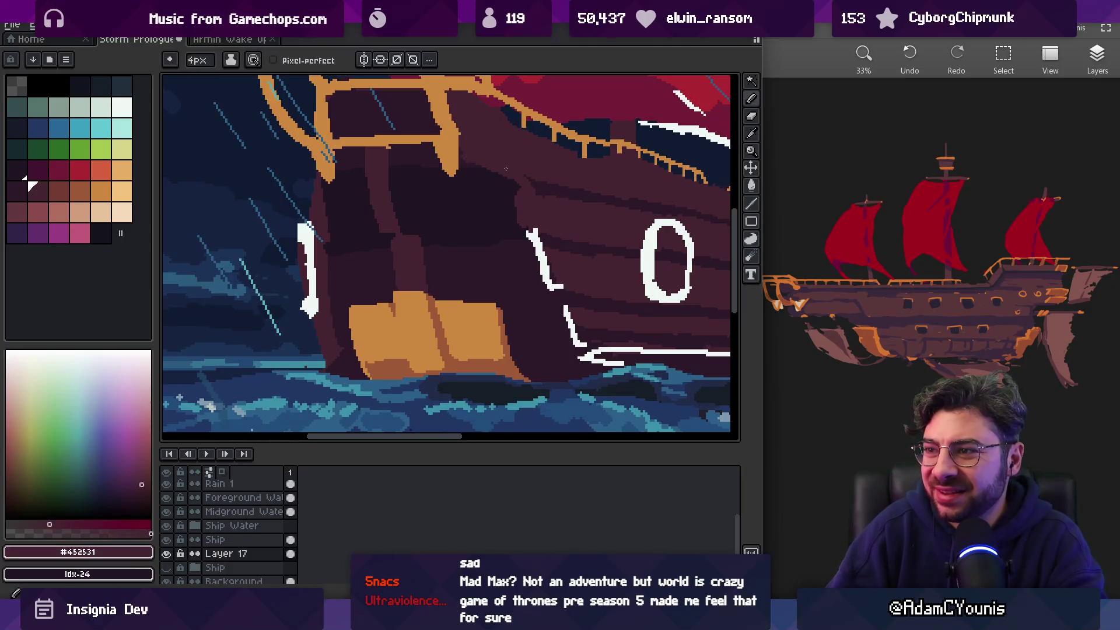
{"action": "left_click", "coordinate": [529, 187], "text": "alt"}
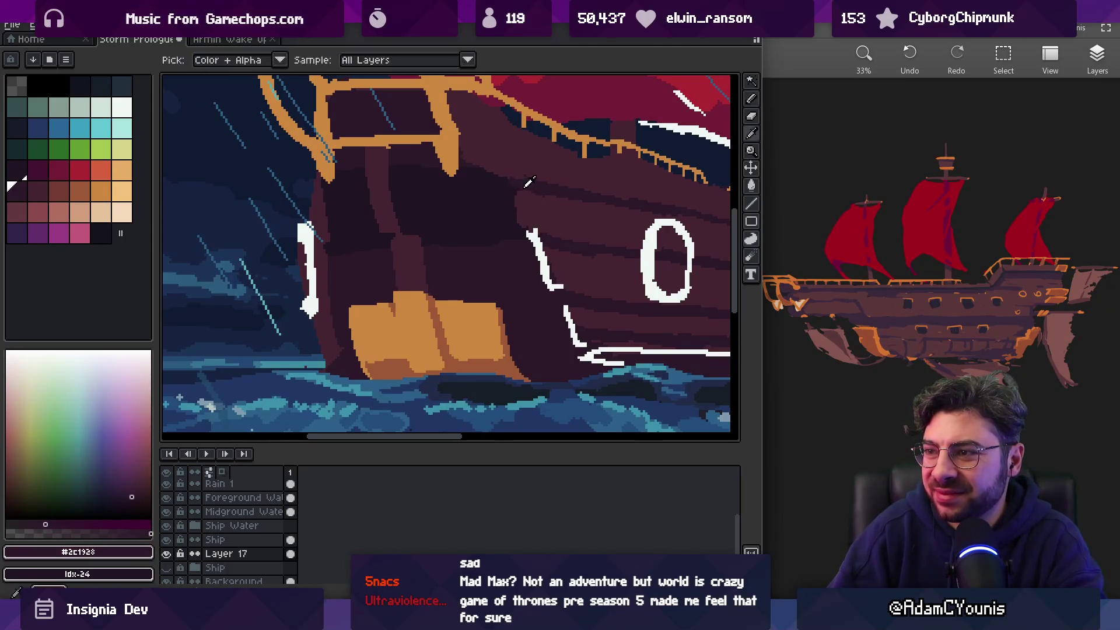
{"action": "left_click", "coordinate": [529, 199], "text": "alt"}
{"action": "left_click", "coordinate": [548, 194], "text": "alt"}
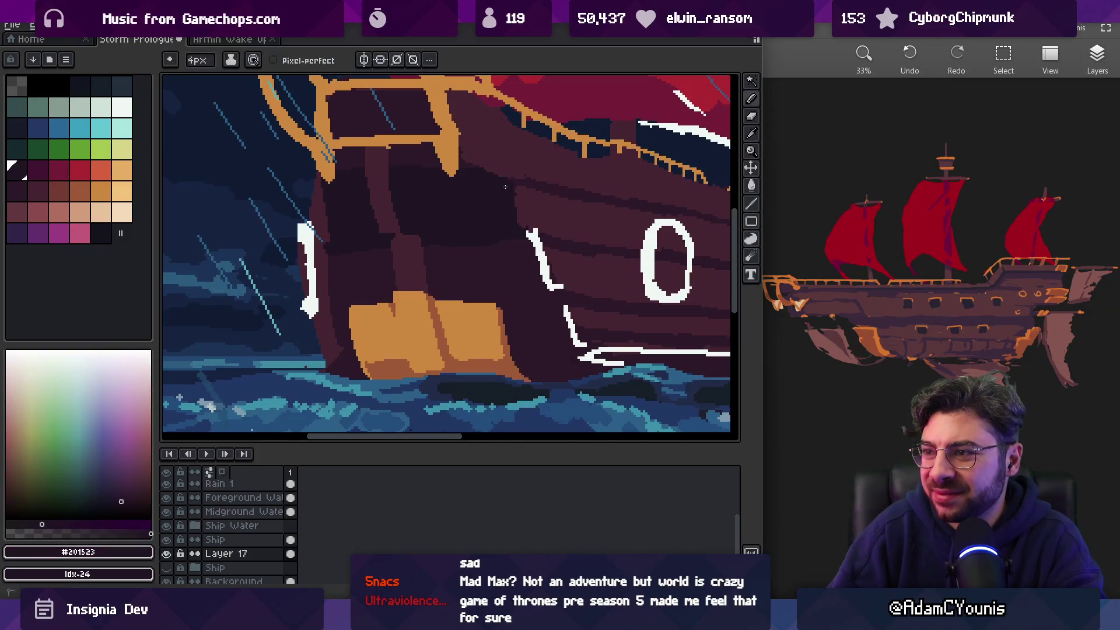
{"action": "scroll", "coordinate": [551, 156], "scroll_direction": "down", "scroll_amount": 5}
{"action": "scroll", "coordinate": [551, 157], "scroll_direction": "up", "scroll_amount": 5}
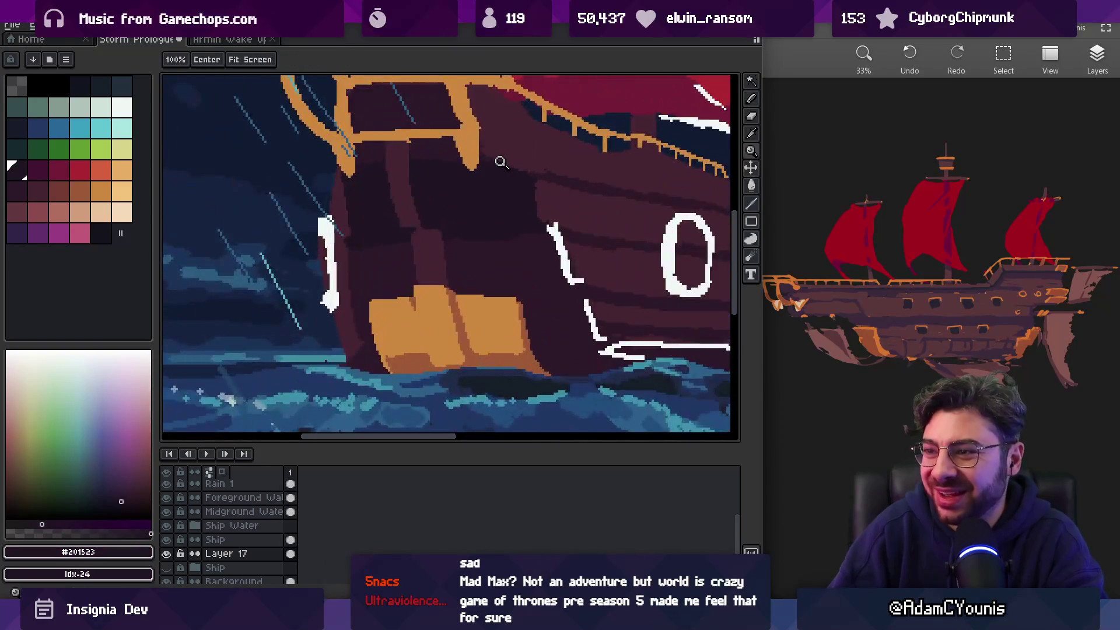
{"action": "left_click", "coordinate": [499, 187], "text": "alt"}
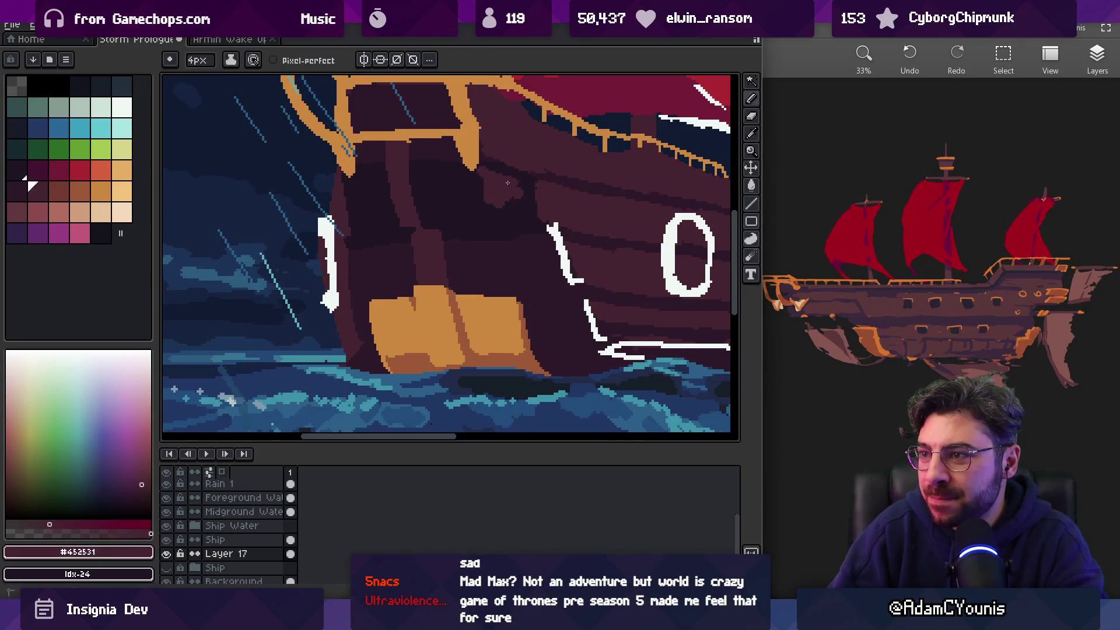
{"action": "left_click", "coordinate": [488, 199], "text": "alt"}
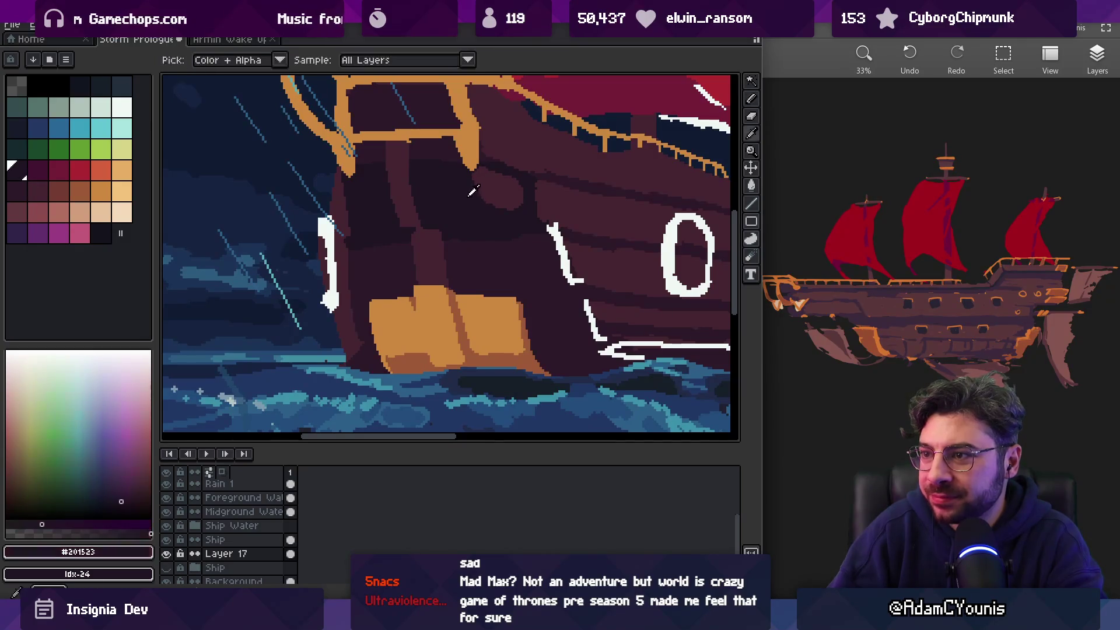
{"action": "scroll", "coordinate": [525, 187], "scroll_direction": "down", "scroll_amount": 5}
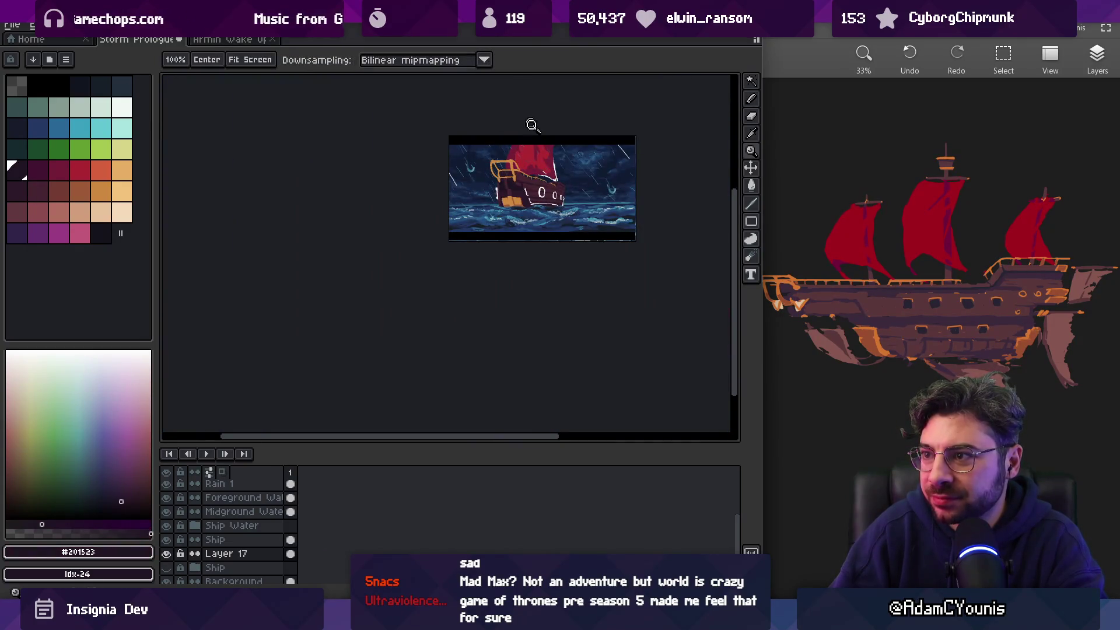
Zoom into the bow and eyedrop the darker hull colour and lighter maroon #452531
{"action": "scroll", "coordinate": [519, 192], "scroll_direction": "up", "scroll_amount": 2}
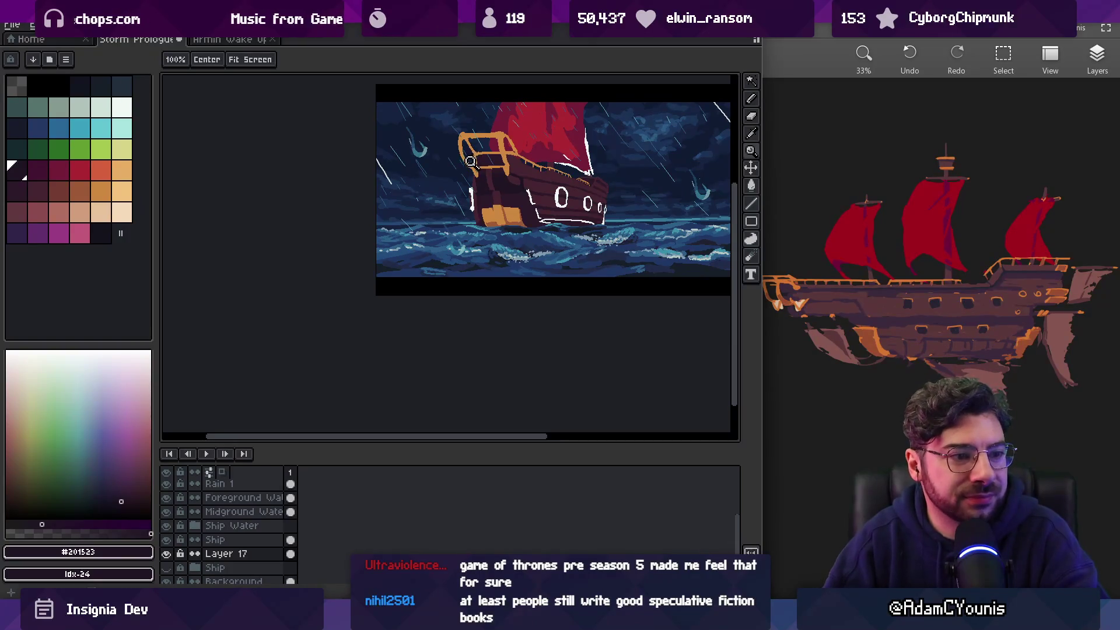
{"action": "scroll", "coordinate": [501, 184], "scroll_direction": "up", "scroll_amount": 3}
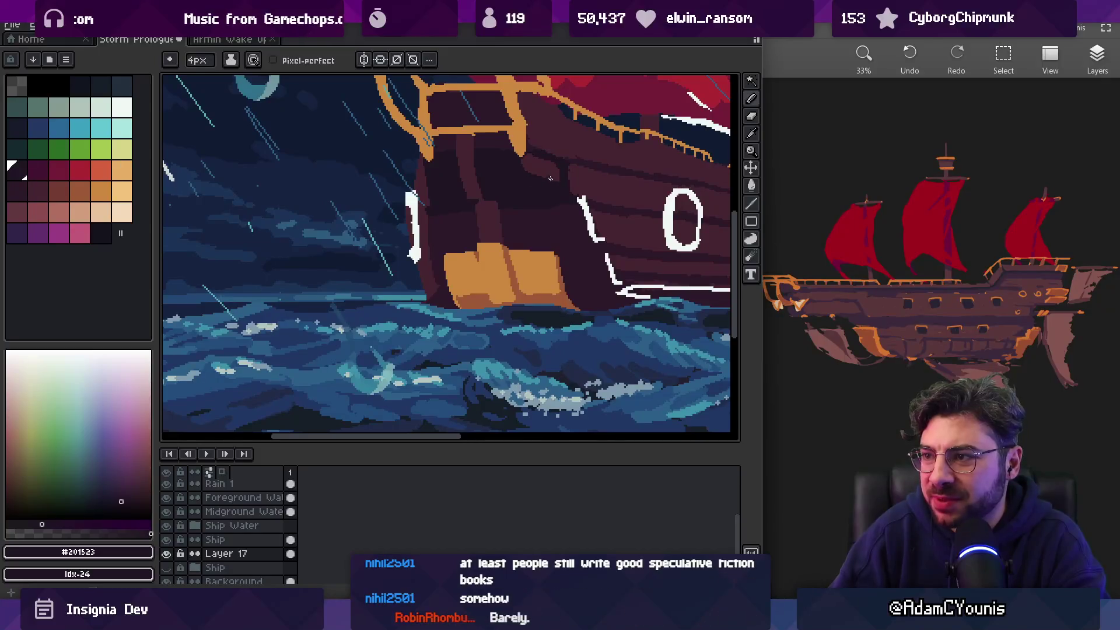
{"action": "key", "text": "z"}
{"action": "left_click", "coordinate": [530, 160]}
{"action": "left_click", "coordinate": [530, 160]}
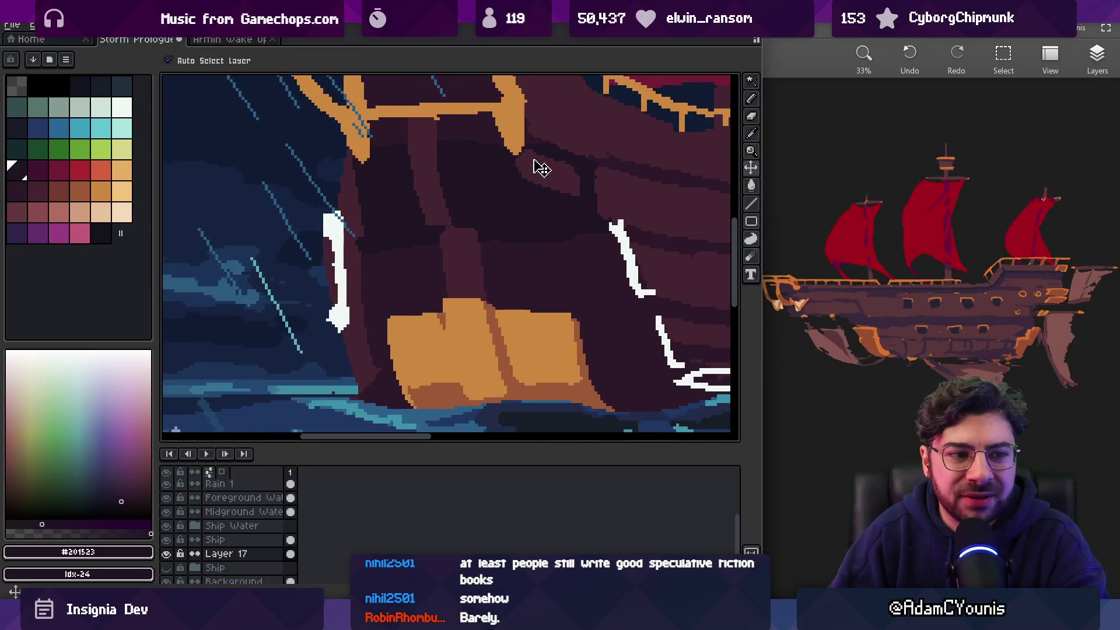
{"action": "key", "text": "b"}
{"action": "left_click", "coordinate": [577, 173], "text": "alt"}
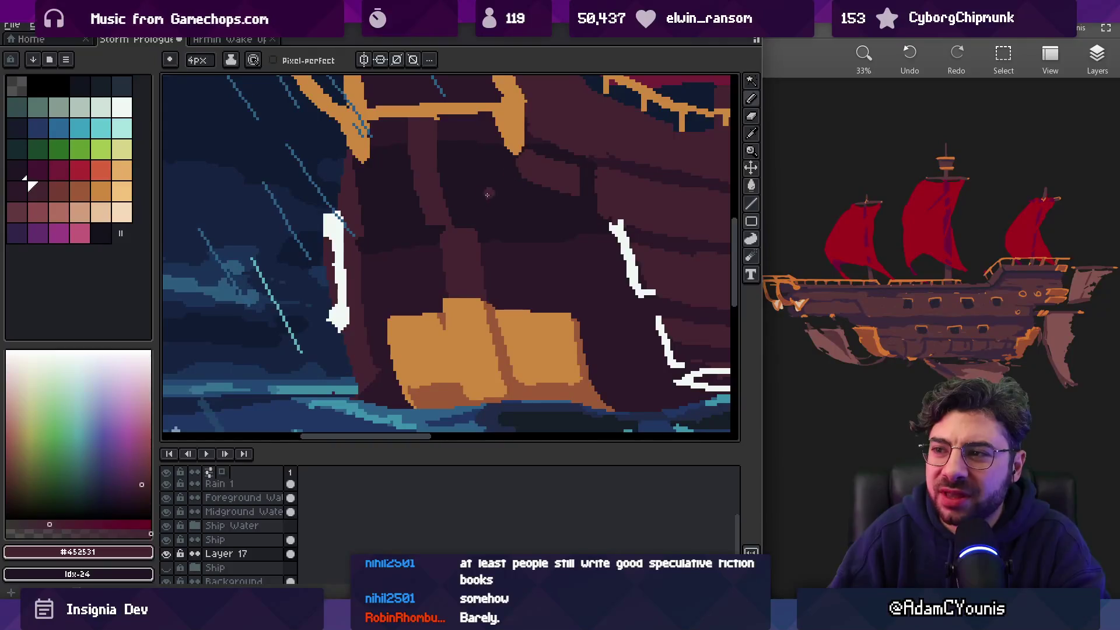
{"action": "key", "text": "alt"}
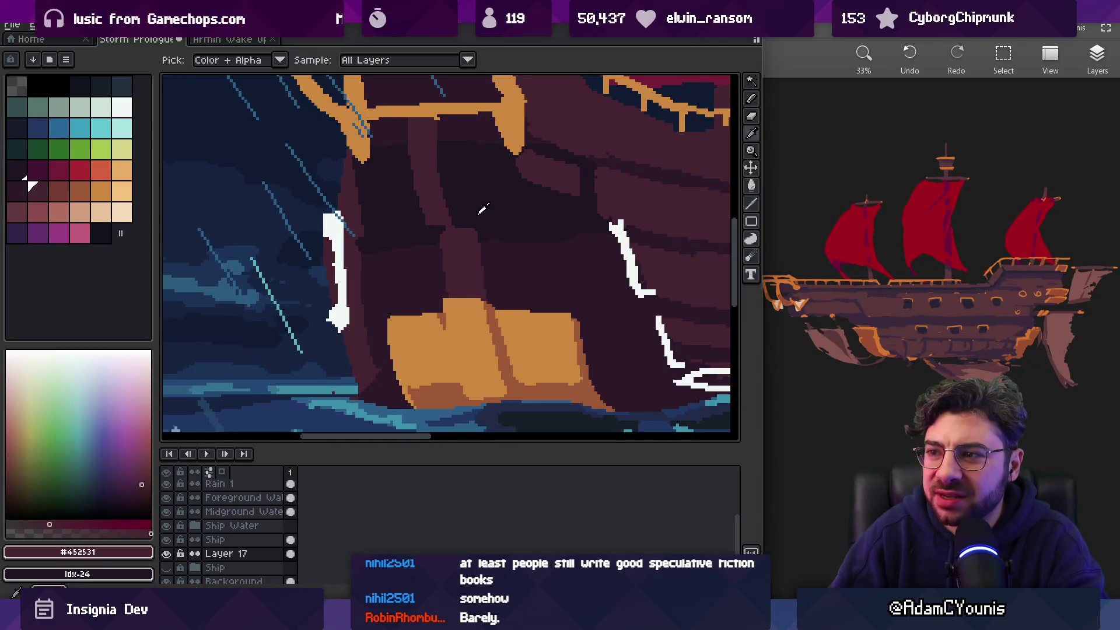
{"action": "left_click", "coordinate": [503, 253], "text": "alt"}
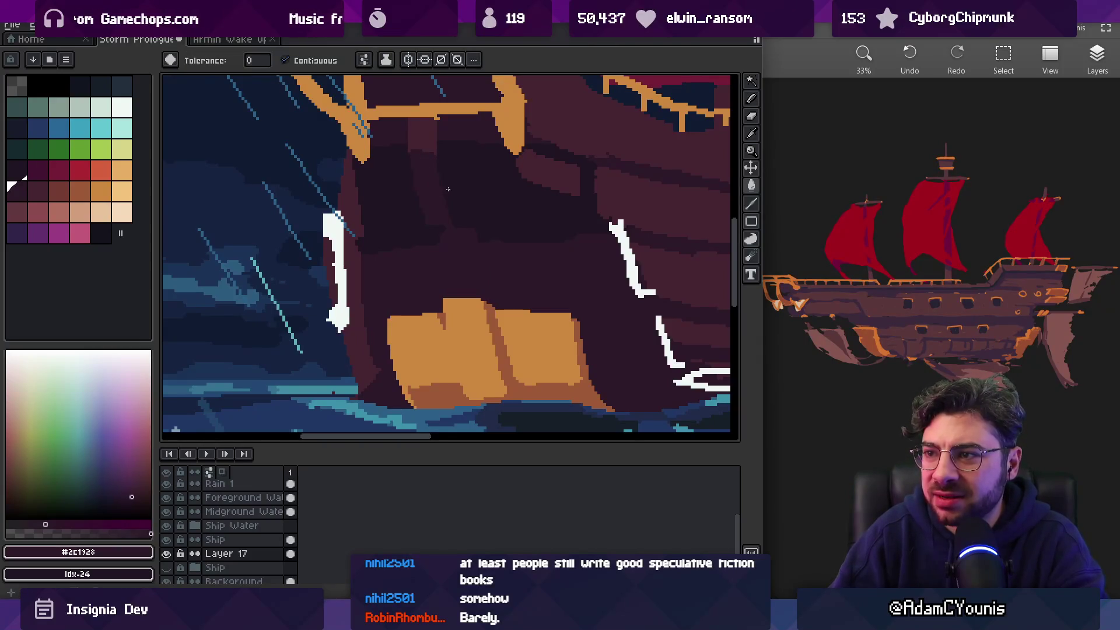
{"action": "scroll", "coordinate": [434, 166], "scroll_direction": "down", "scroll_amount": 3}
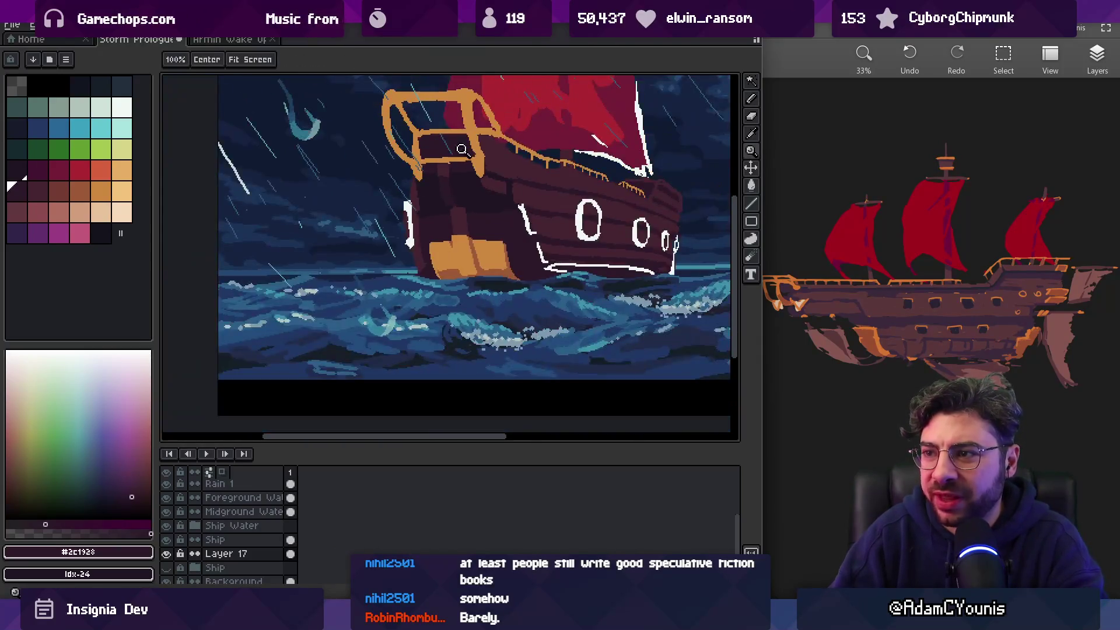
{"action": "scroll", "coordinate": [449, 163], "scroll_direction": "up", "scroll_amount": 3}
{"action": "left_click", "coordinate": [438, 163], "text": "alt"}
Paint lighter maroon strips down the bow hull to form the arch
{"action": "left_click_drag", "start_coordinate": [442, 182], "coordinate": [443, 213]}
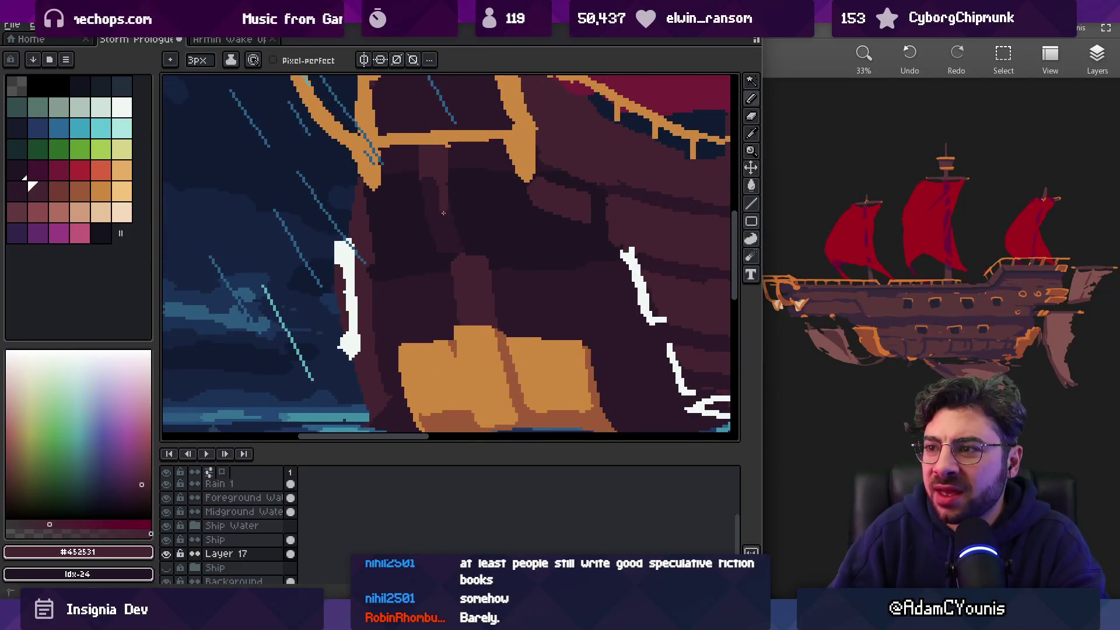
{"action": "key", "text": "ctrl+z"}
{"action": "left_click", "coordinate": [455, 170], "text": "alt"}
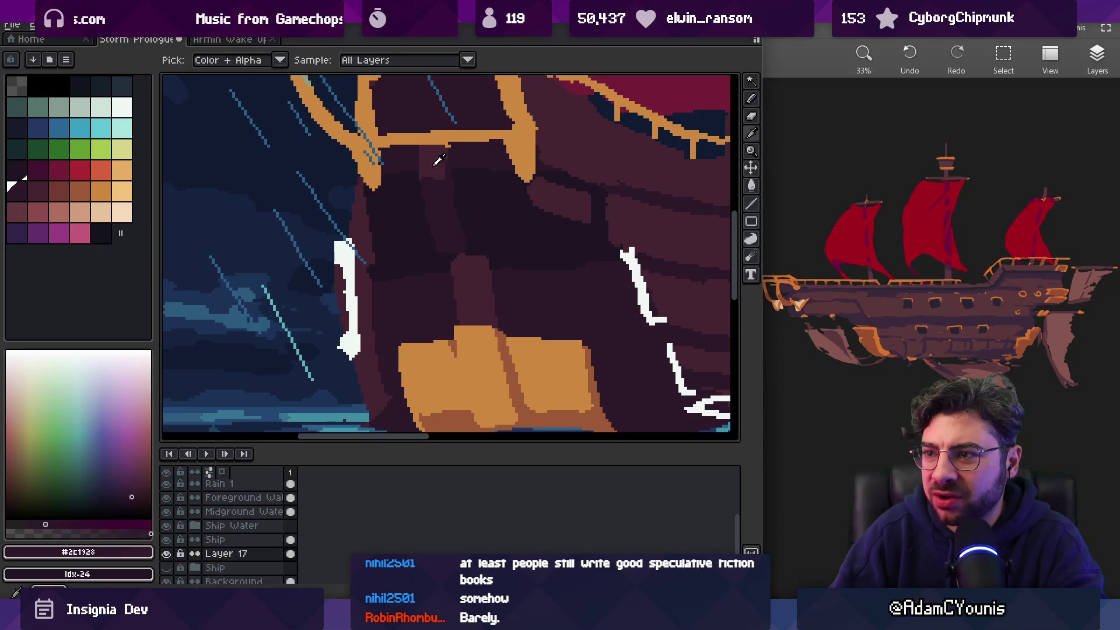
{"action": "left_click", "coordinate": [437, 166], "text": "alt"}
{"action": "left_click_drag", "start_coordinate": [442, 180], "coordinate": [442, 211]}
{"action": "left_click_drag", "start_coordinate": [422, 167], "coordinate": [428, 203]}
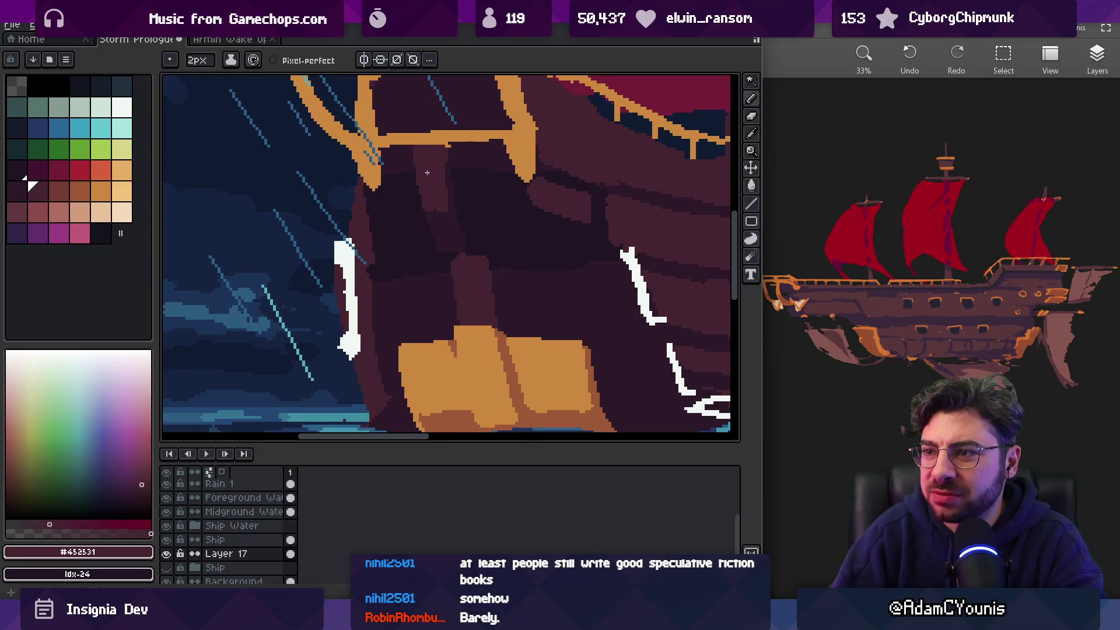
Add a dark #2c1928 dot and short vertical stroke inside the arch with a 2px pencil
{"action": "key", "text": "z"}
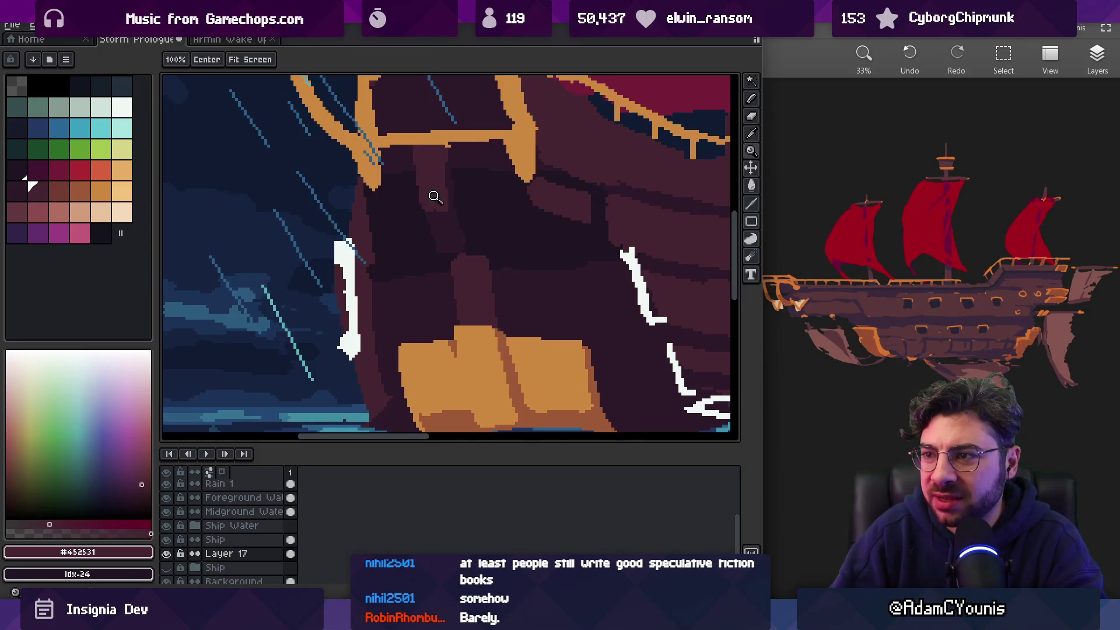
{"action": "scroll", "coordinate": [432, 192], "scroll_direction": "down", "scroll_amount": 3}
{"action": "scroll", "coordinate": [502, 206], "scroll_direction": "up", "scroll_amount": 3}
{"action": "key", "text": "i"}
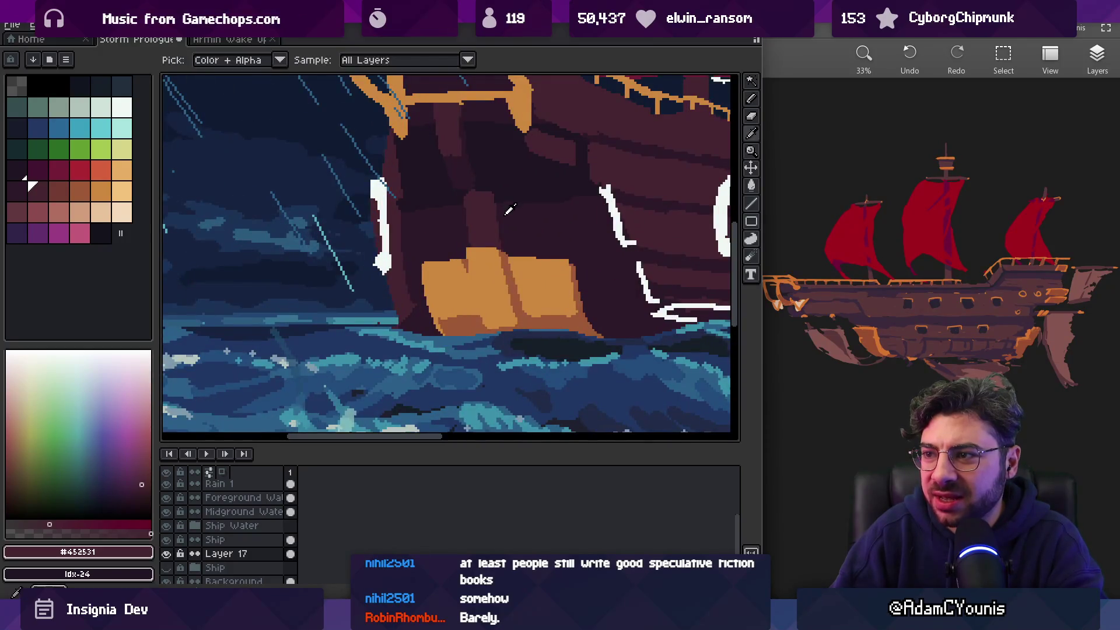
{"action": "key", "text": "b"}
{"action": "left_click", "coordinate": [477, 244], "text": "alt"}
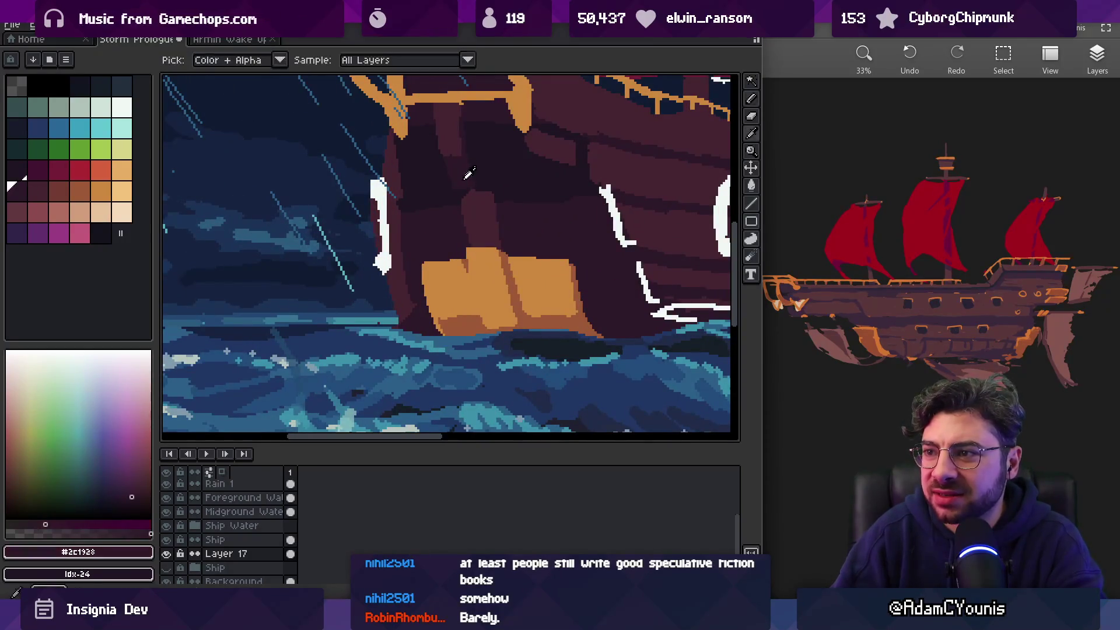
{"action": "left_click", "coordinate": [473, 231]}
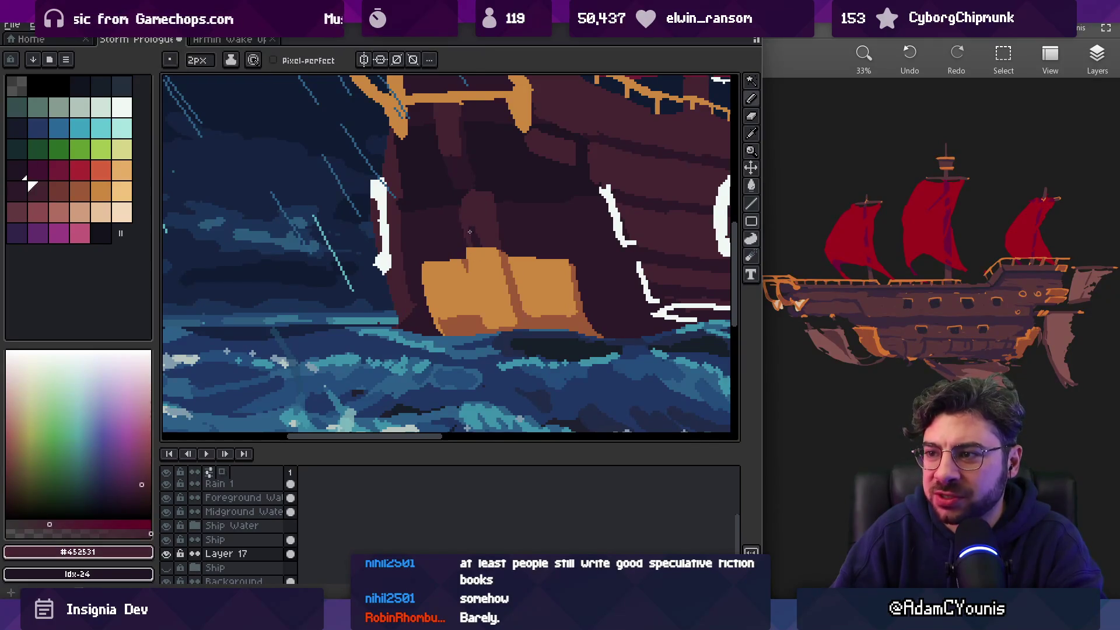
{"action": "key", "text": "i"}
{"action": "key", "text": "b"}
{"action": "left_click_drag", "start_coordinate": [468, 217], "coordinate": [469, 227]}
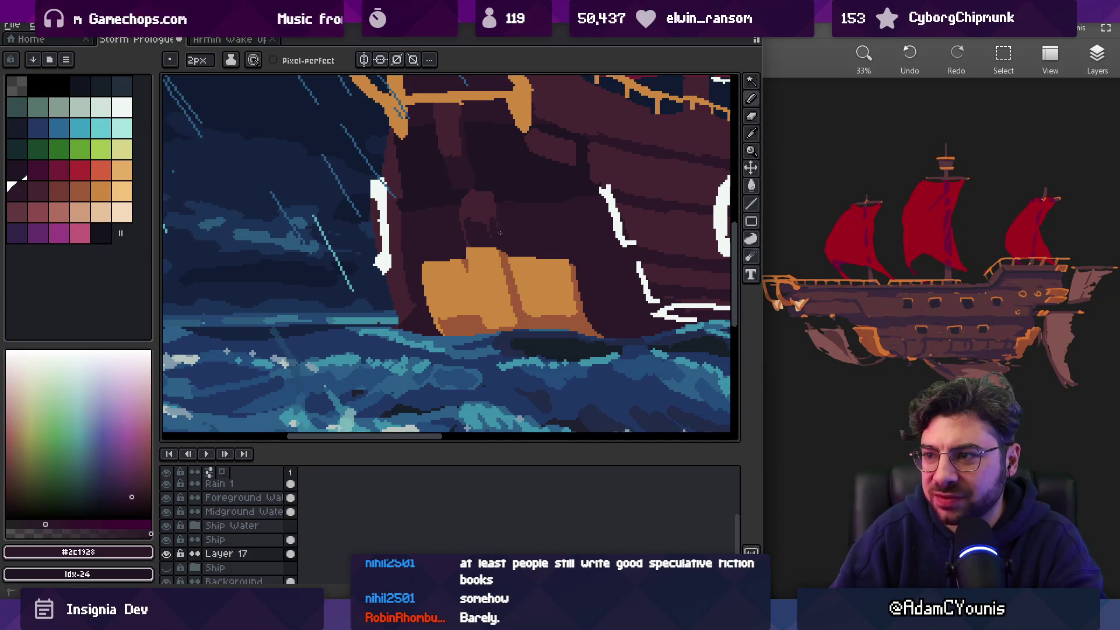
Resample the hull shades #452531, #2c1928 and darkest #201523 from the canvas
{"action": "left_click", "coordinate": [486, 208], "text": "alt"}
{"action": "left_click", "coordinate": [498, 192], "text": "alt"}
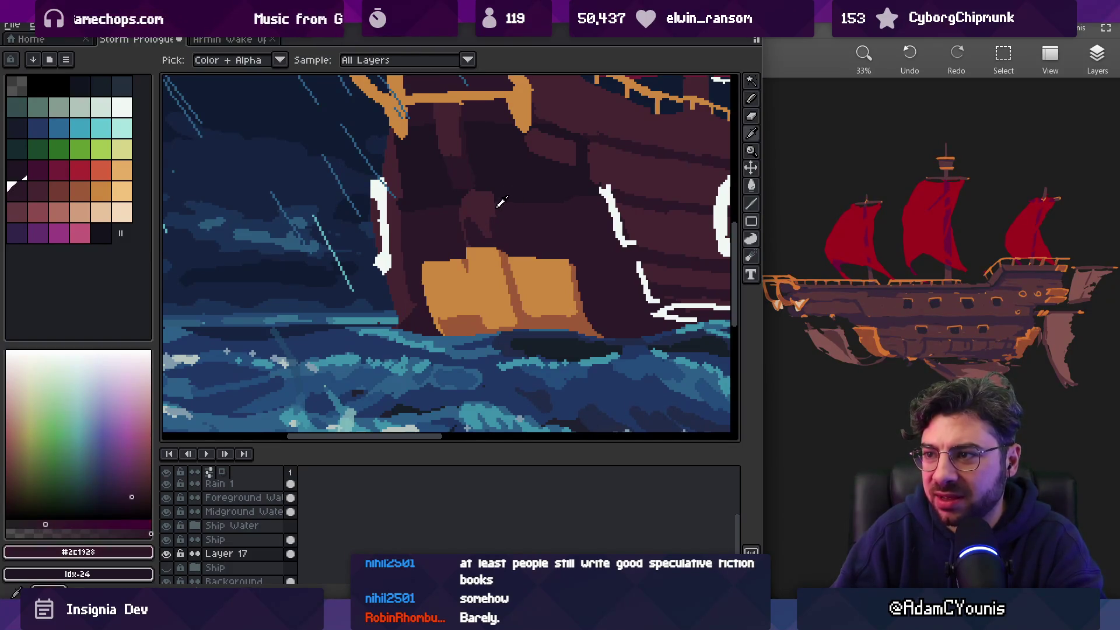
{"action": "left_click", "coordinate": [467, 196], "text": "alt"}
{"action": "left_click", "coordinate": [463, 200], "text": "alt"}
{"action": "left_click", "coordinate": [463, 202], "text": "alt"}
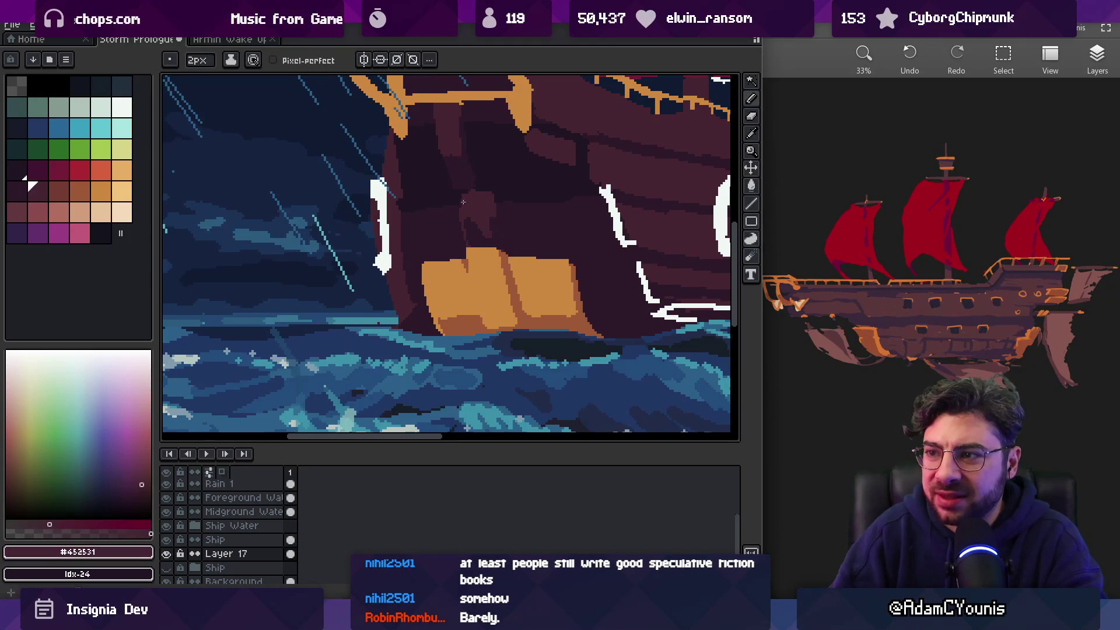
{"action": "scroll", "coordinate": [467, 201], "scroll_direction": "down", "scroll_amount": 6}
{"action": "scroll", "coordinate": [489, 216], "scroll_direction": "up", "scroll_amount": 7}
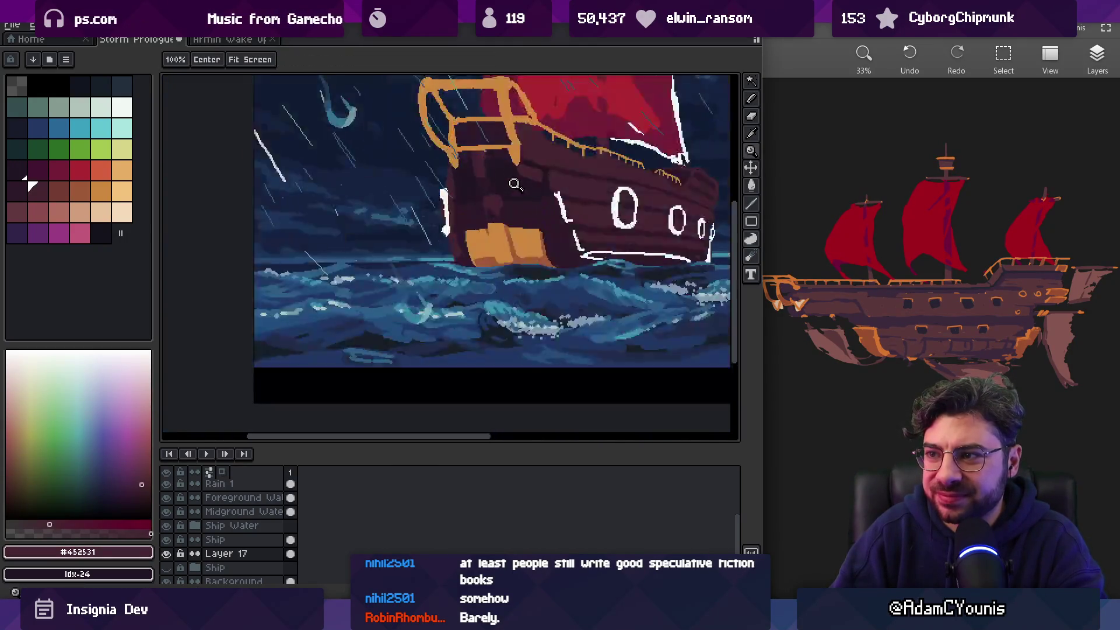
{"action": "left_click", "coordinate": [471, 244], "text": "alt"}
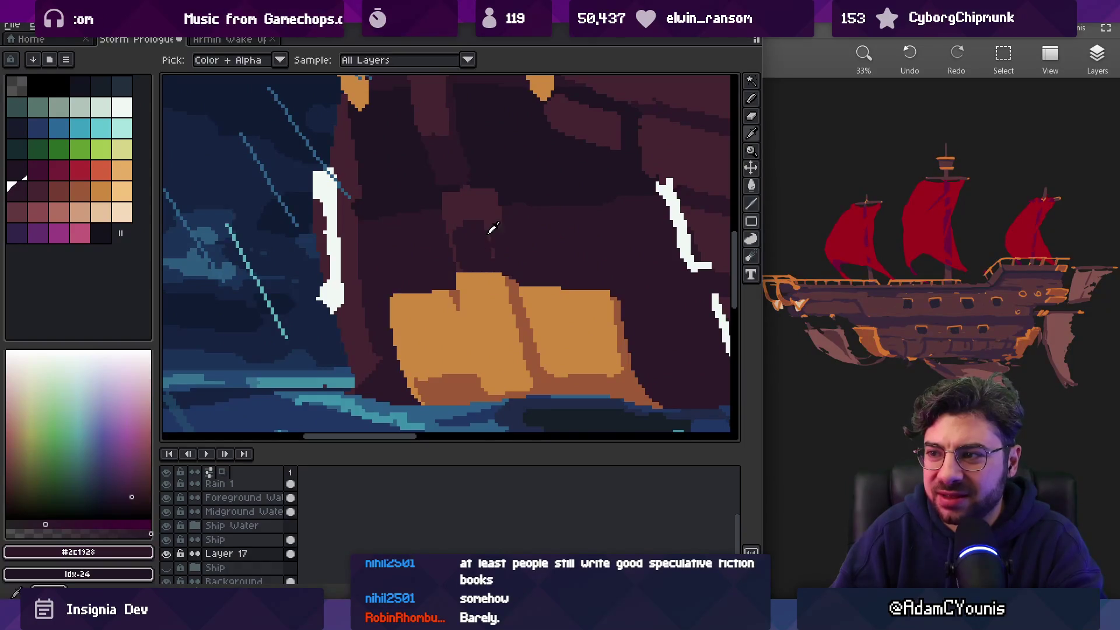
{"action": "left_click", "coordinate": [496, 251], "text": "alt"}
{"action": "left_click", "coordinate": [501, 189], "text": "alt"}
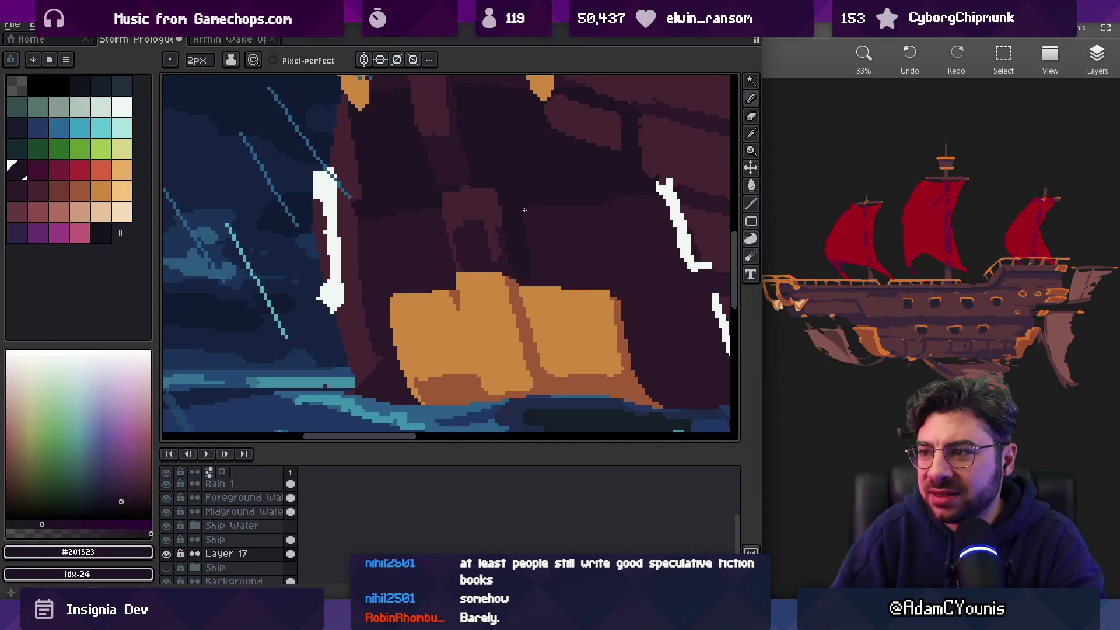
{"action": "scroll", "coordinate": [518, 263], "scroll_direction": "down", "scroll_amount": 5}
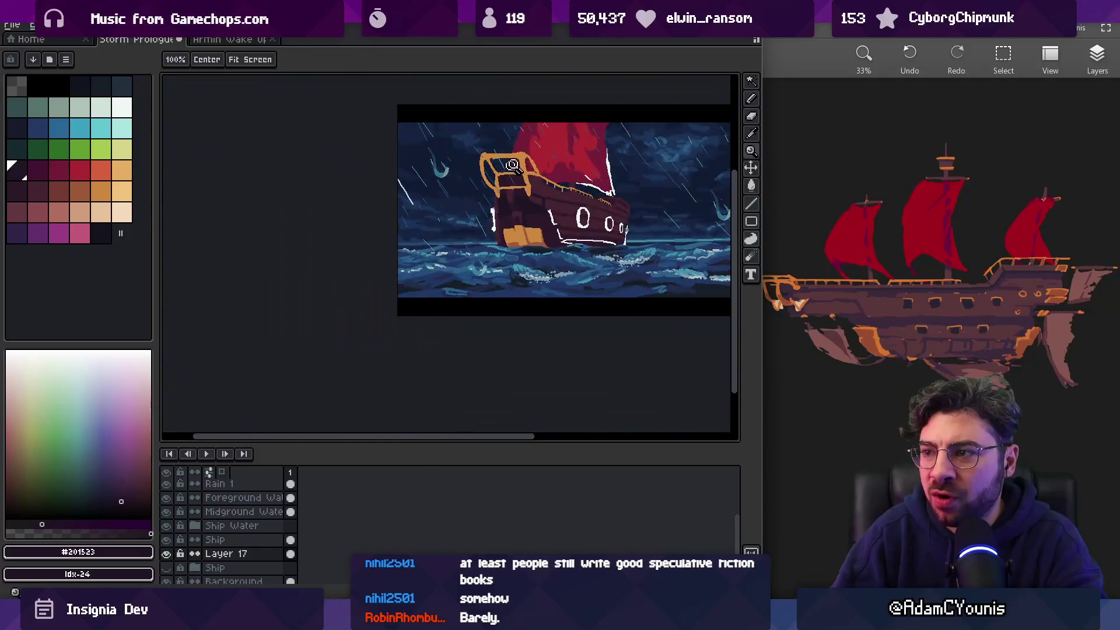
Darken the arch's lighter edge with #2c1928 using a 1px pencil
{"action": "scroll", "coordinate": [560, 208], "scroll_direction": "up", "scroll_amount": 5}
{"action": "key", "text": "e"}
{"action": "key", "text": "b"}
{"action": "left_click", "coordinate": [520, 238], "text": "alt"}
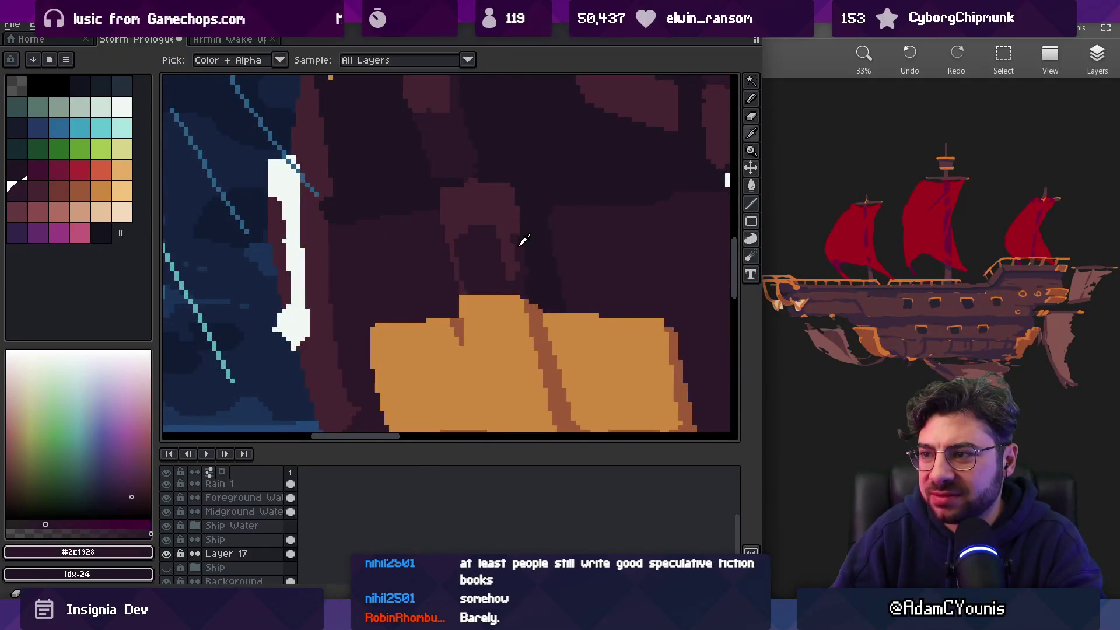
{"action": "left_click_drag", "start_coordinate": [514, 245], "coordinate": [506, 211]}
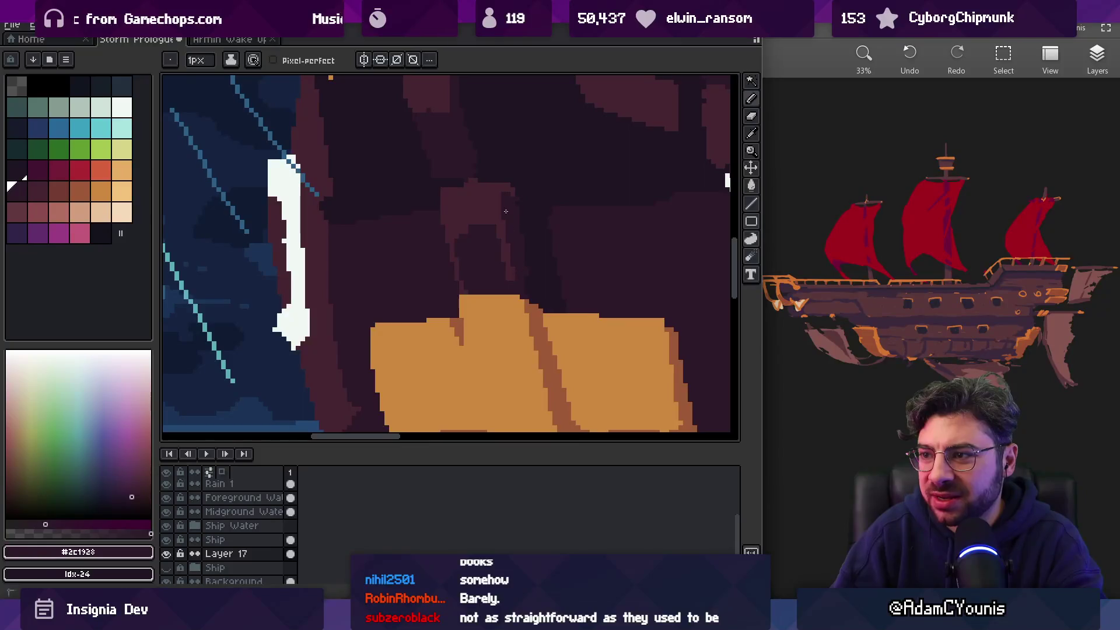
{"action": "left_click", "coordinate": [527, 261], "text": "alt"}
Zoom out to check the ship, then zoom back and sample the #2c1928 and #452531 shades
{"action": "key", "text": "z"}
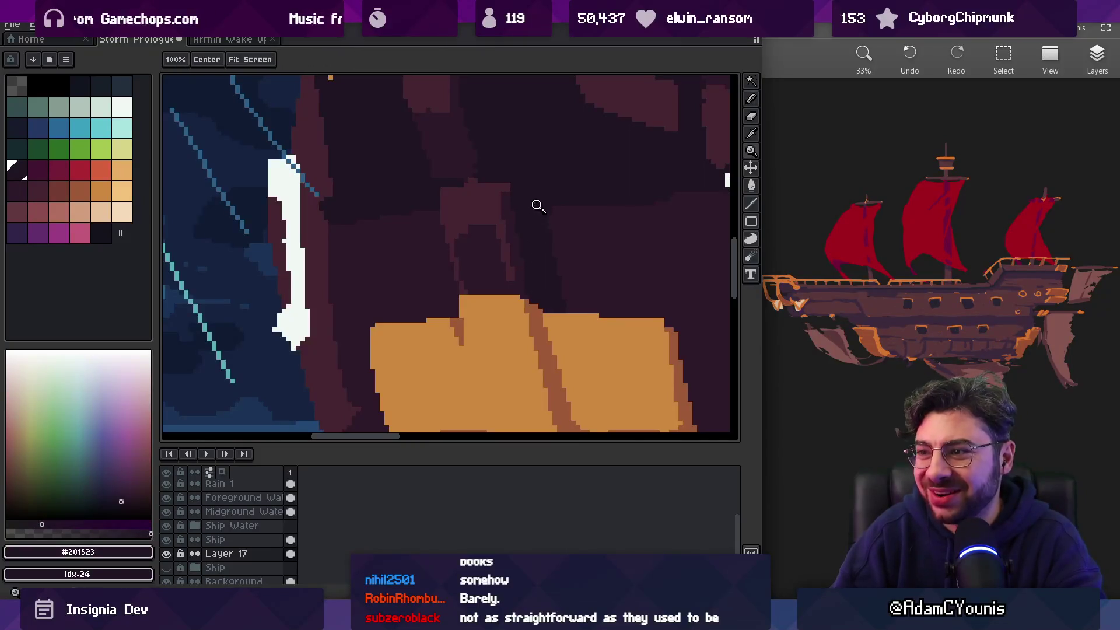
{"action": "right_click", "coordinate": [534, 206]}
{"action": "right_click", "coordinate": [537, 181]}
{"action": "left_click", "coordinate": [540, 176]}
{"action": "left_click", "coordinate": [540, 175]}
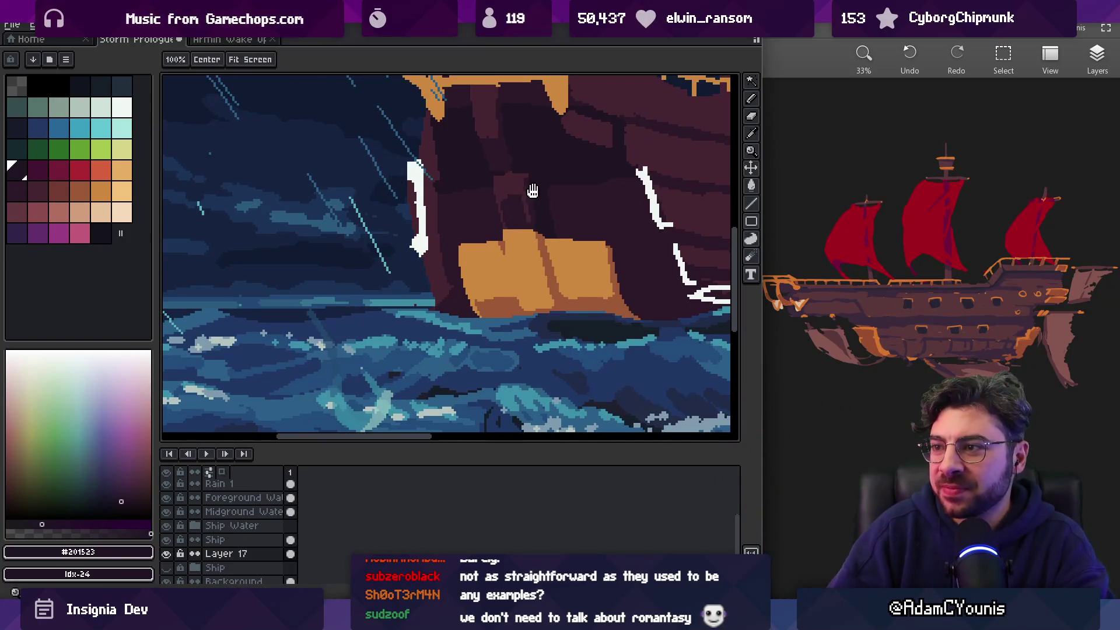
{"action": "scroll", "coordinate": [490, 218], "scroll_direction": "up", "scroll_amount": 1}
{"action": "key", "text": "v"}
{"action": "key", "text": "b"}
{"action": "left_click", "coordinate": [464, 219], "text": "alt"}
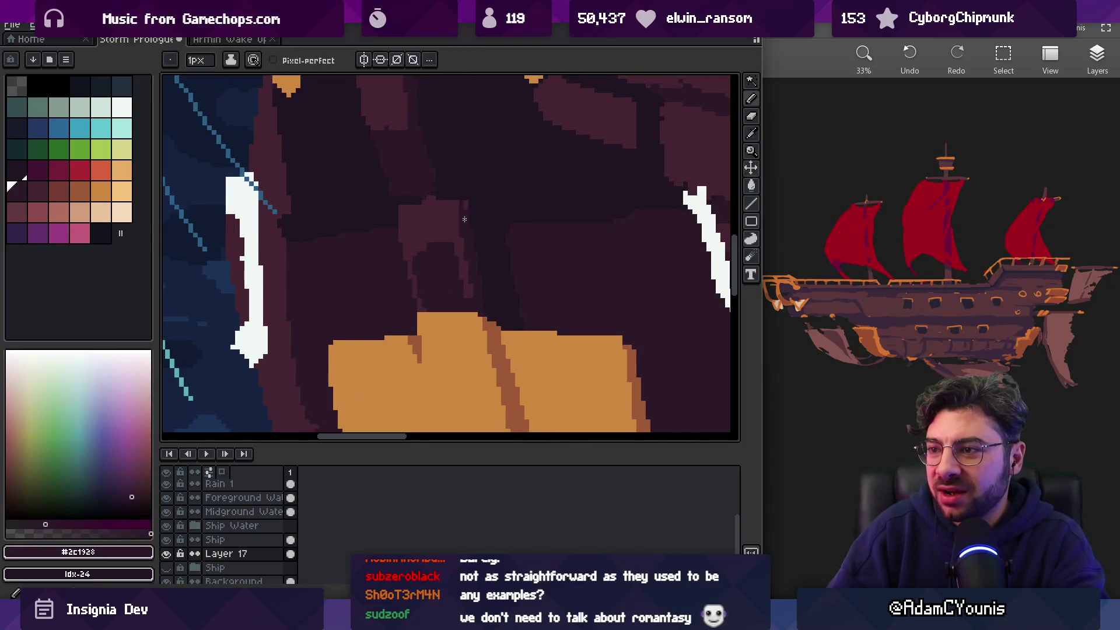
{"action": "left_click", "coordinate": [454, 242], "text": "alt"}
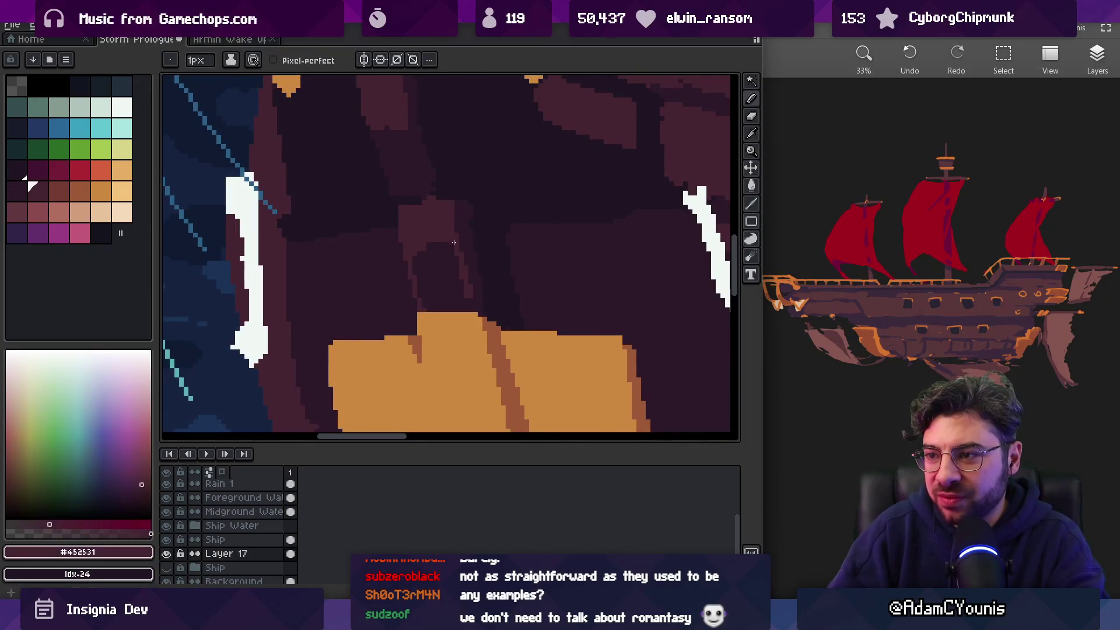
{"action": "left_click", "coordinate": [463, 247], "text": "alt"}
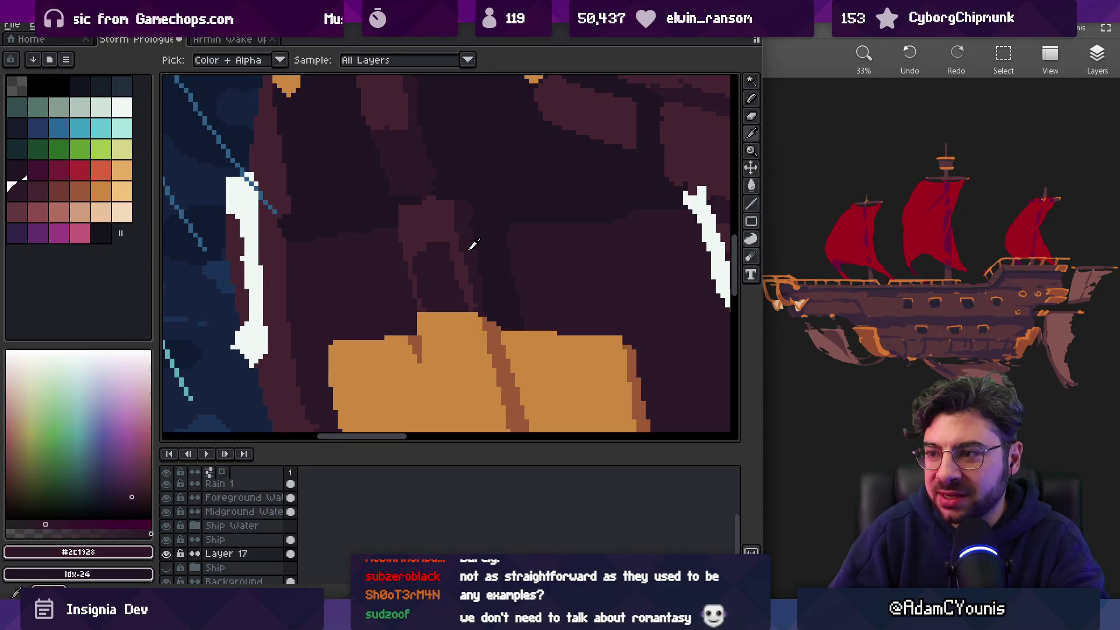
{"action": "key", "text": "z"}
{"action": "right_click", "coordinate": [439, 214]}
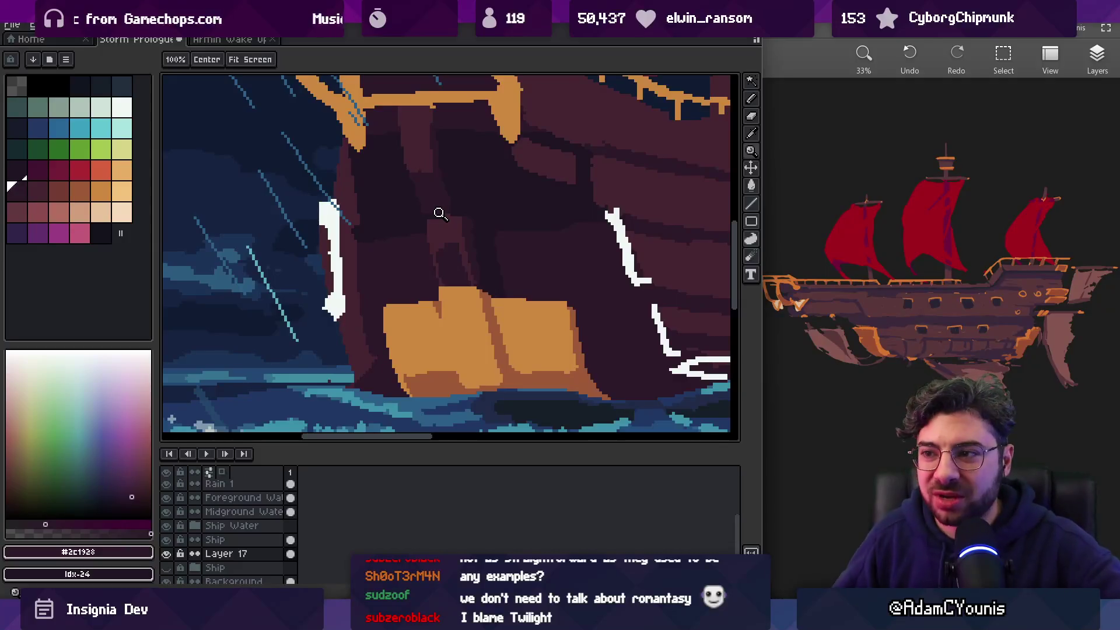
Sample the lighter maroon and mid-dark hull shades and zoom tight on the bow arch
{"action": "key", "text": "i"}
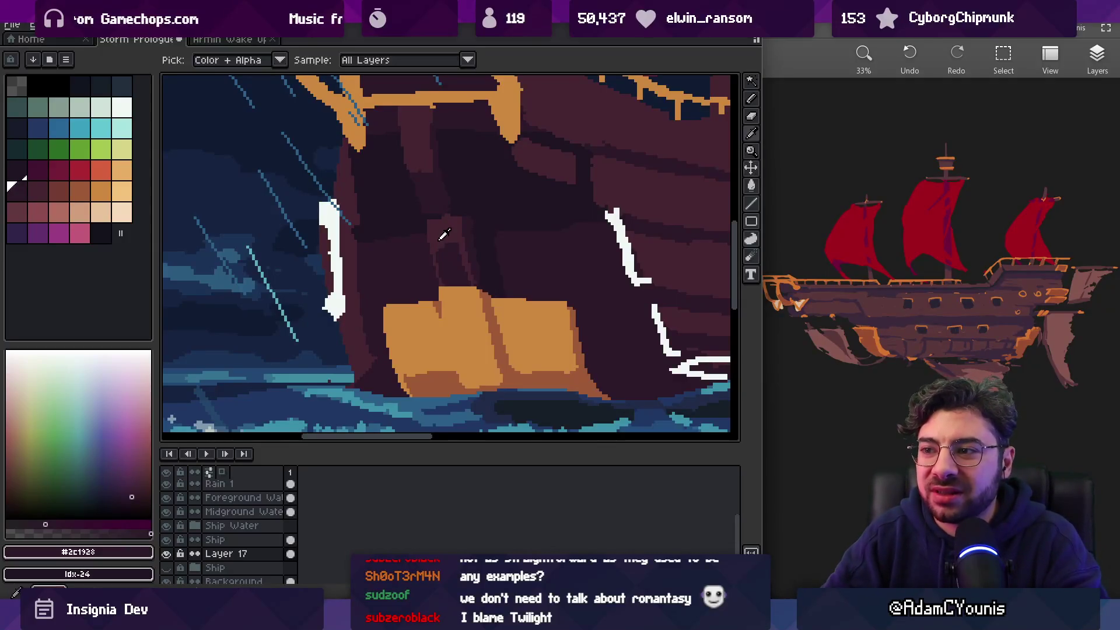
{"action": "left_click", "coordinate": [440, 238]}
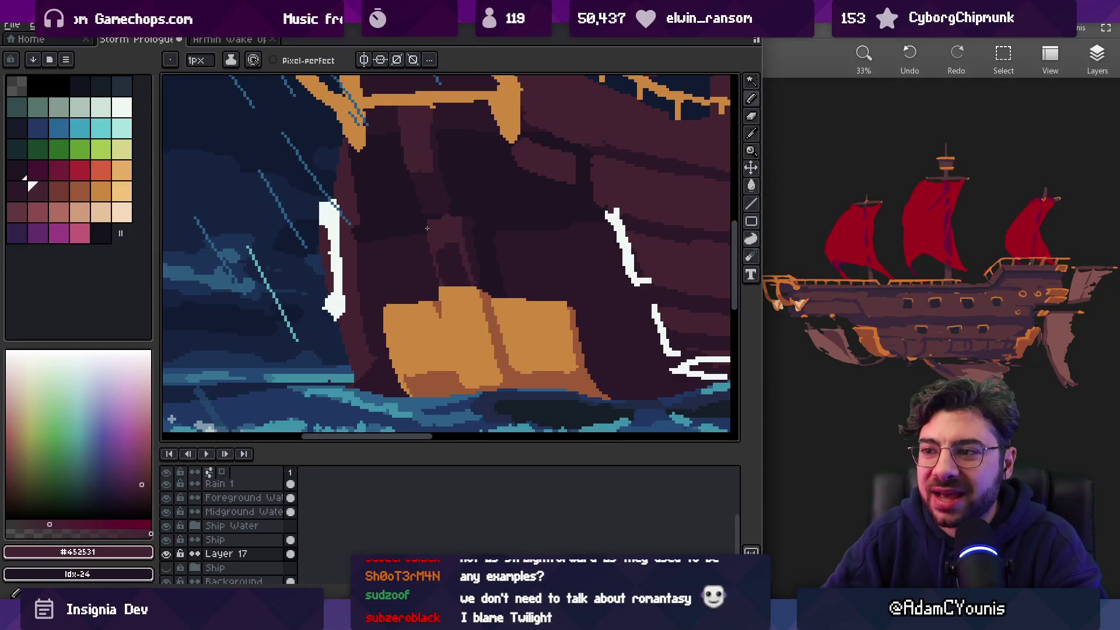
{"action": "key", "text": "i"}
{"action": "left_click", "coordinate": [429, 266]}
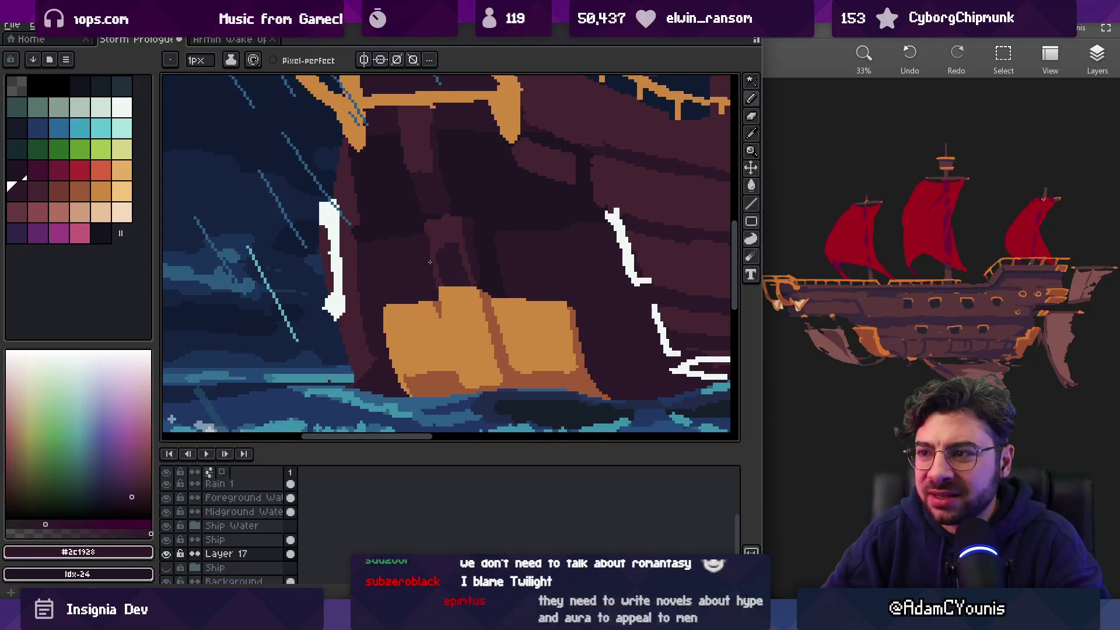
{"action": "key", "text": "i"}
{"action": "scroll", "coordinate": [439, 222], "scroll_direction": "up", "scroll_amount": 2}
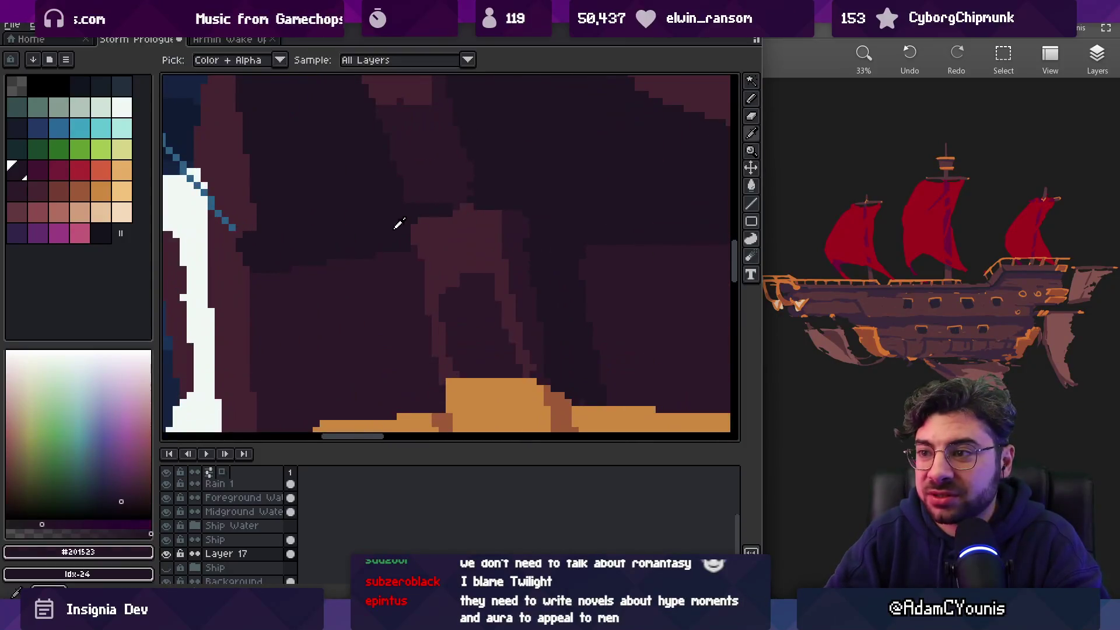
{"action": "left_click", "coordinate": [424, 255]}
{"action": "left_click", "coordinate": [423, 256]}
{"action": "key", "text": "z"}
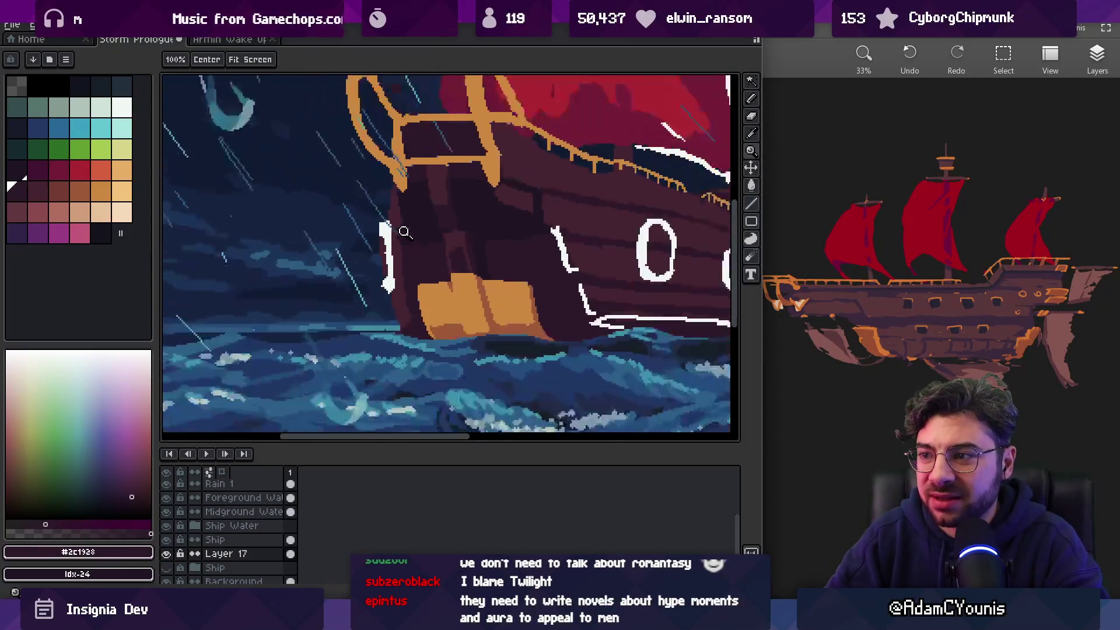
{"action": "scroll", "coordinate": [443, 245], "scroll_direction": "down", "scroll_amount": 2}
{"action": "left_click", "coordinate": [483, 229]}
{"action": "scroll", "coordinate": [465, 232], "scroll_direction": "up", "scroll_amount": 1}
{"action": "key", "text": "b"}
Darken the arch's light top edge and cover its diagonal edge in dark maroon
{"action": "left_click", "coordinate": [432, 227], "text": "alt"}
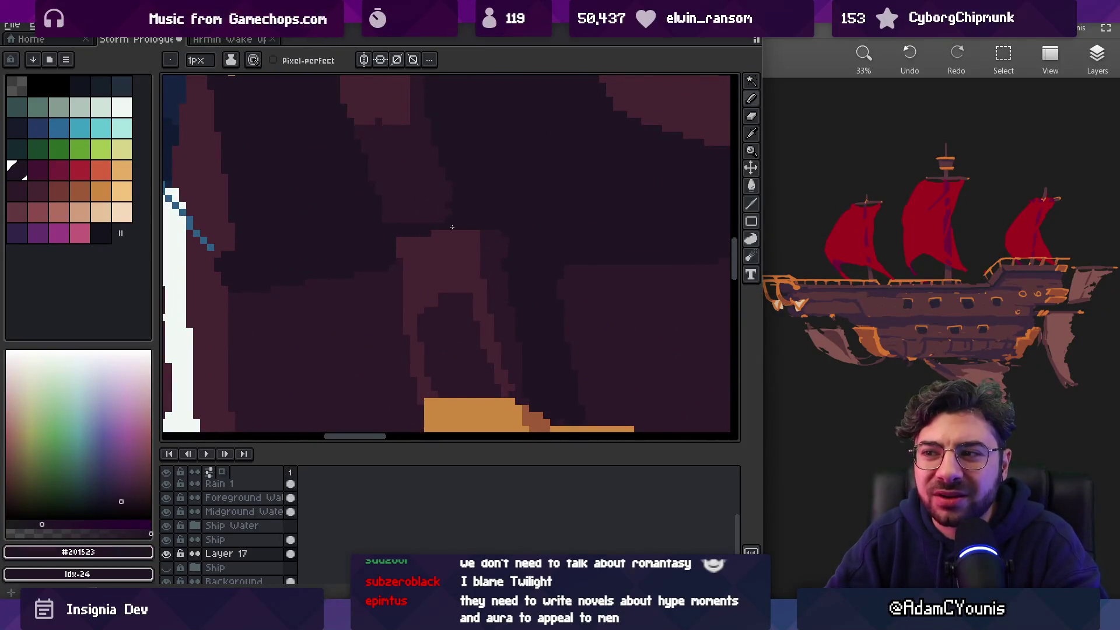
{"action": "left_click_drag", "start_coordinate": [452, 226], "coordinate": [479, 231]}
{"action": "left_click", "coordinate": [486, 266], "text": "alt"}
{"action": "left_click_drag", "start_coordinate": [483, 286], "coordinate": [502, 353]}
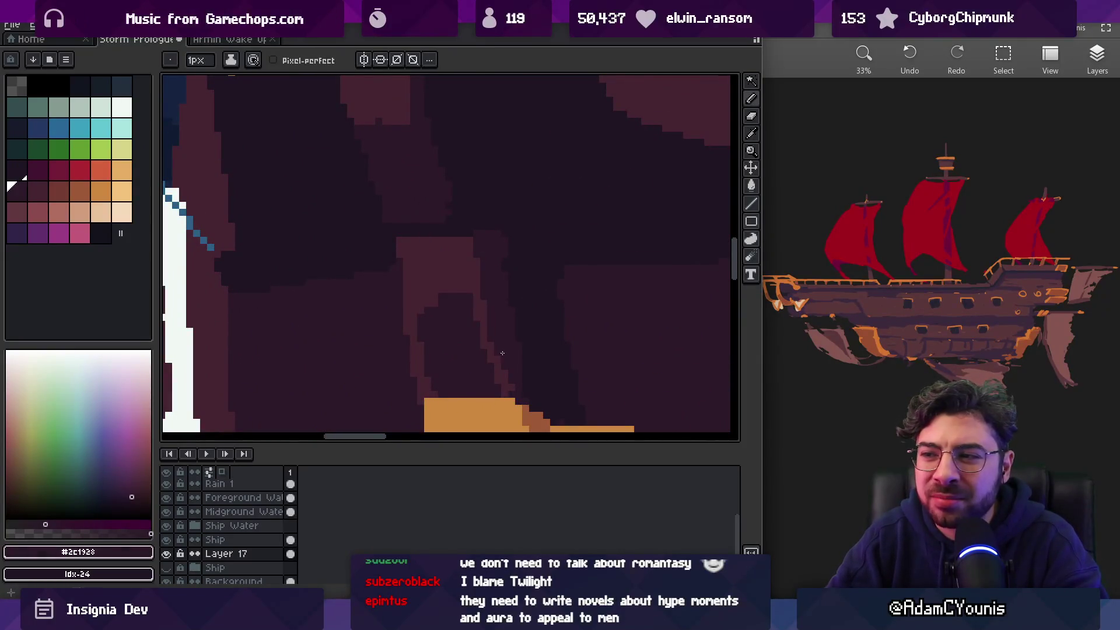
{"action": "left_click", "coordinate": [488, 313], "text": "alt"}
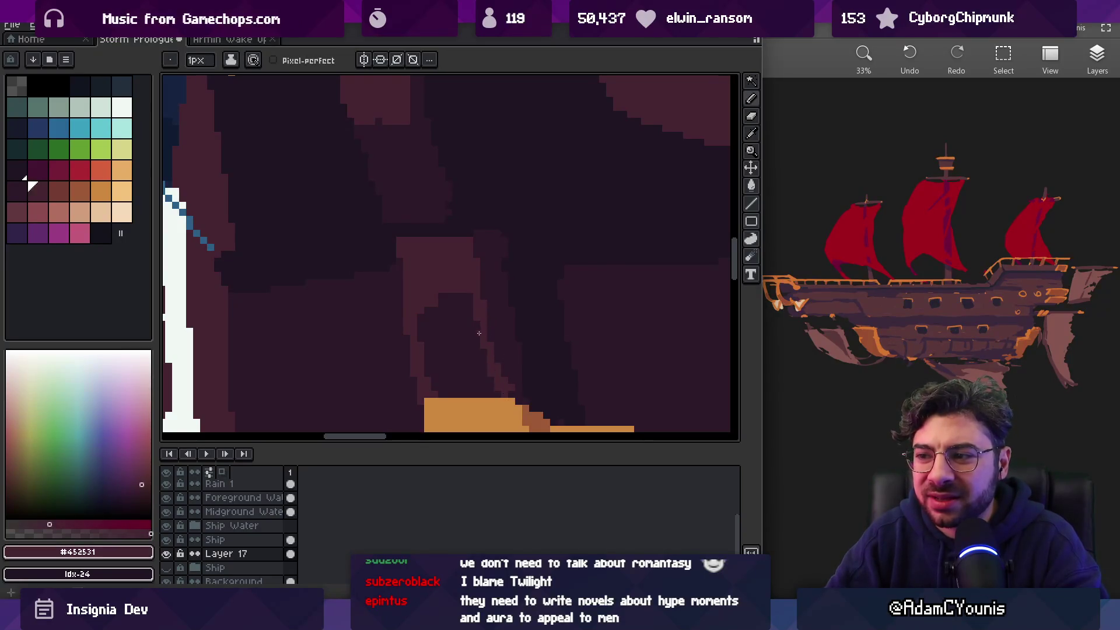
{"action": "left_click", "coordinate": [486, 333], "text": "alt"}
Paint a short lighter maroon highlight on the arch
{"action": "key", "text": "z"}
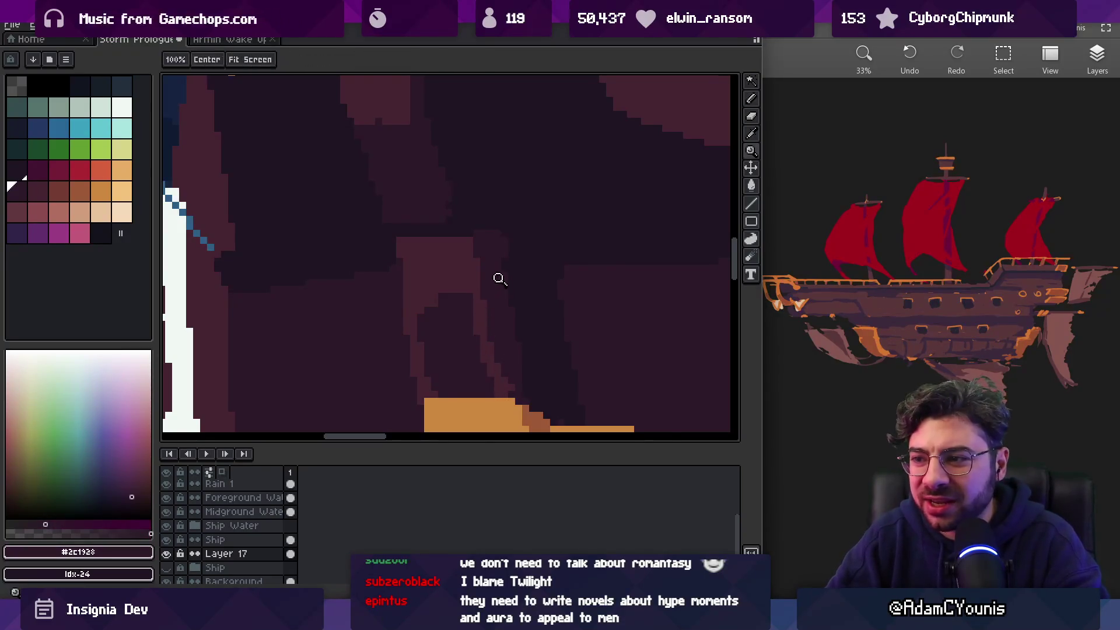
{"action": "scroll", "coordinate": [497, 278], "scroll_direction": "down", "scroll_amount": 3}
{"action": "left_click", "coordinate": [511, 266]}
{"action": "left_click", "coordinate": [511, 265]}
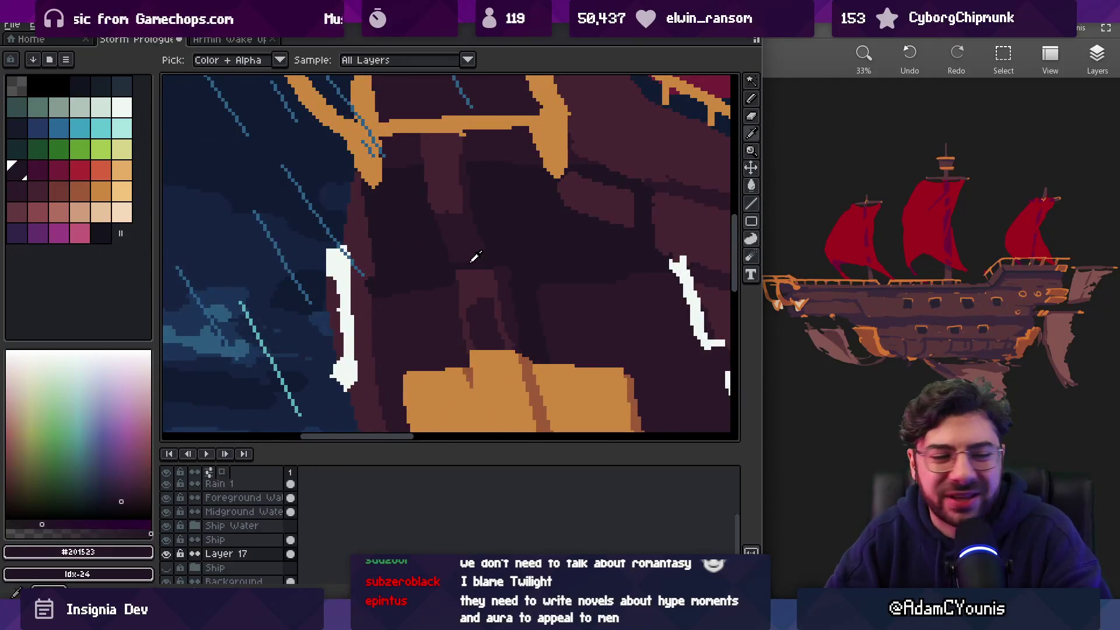
{"action": "left_click", "coordinate": [471, 261], "text": "alt"}
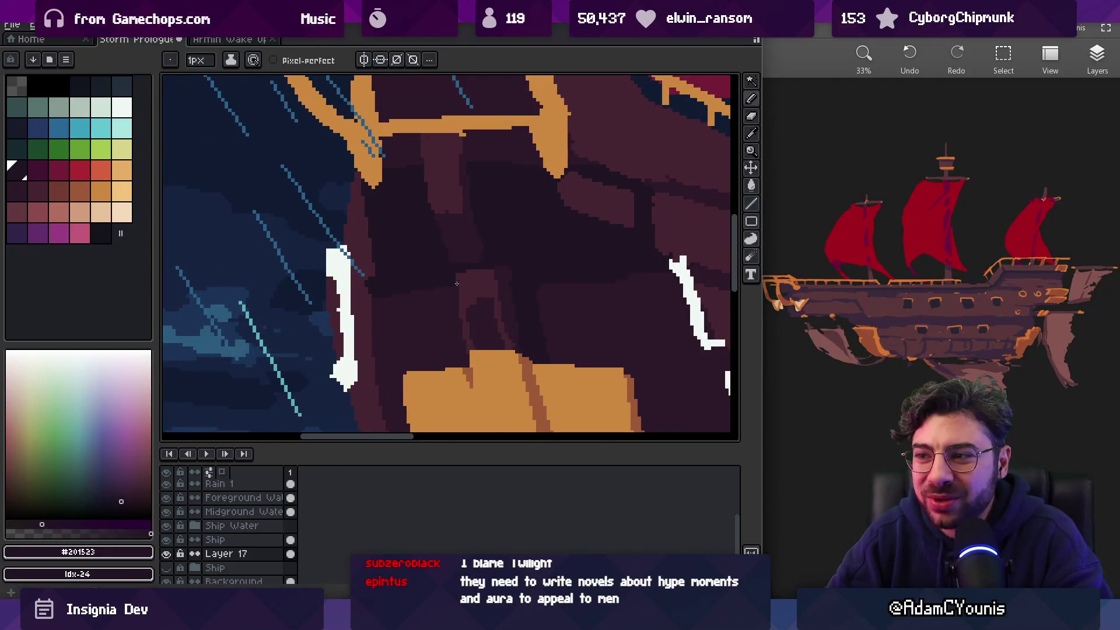
{"action": "left_click", "coordinate": [463, 286], "text": "alt"}
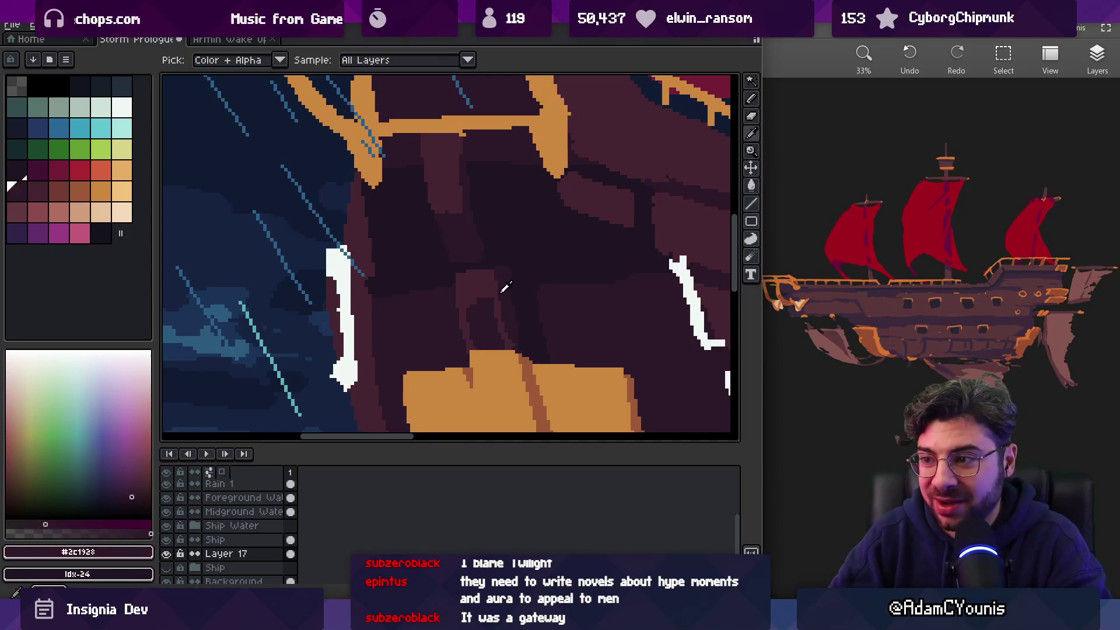
{"action": "left_click_drag", "start_coordinate": [492, 298], "coordinate": [473, 302]}
Compare the mid-dark, lighter and darkest arch maroons, then zoom out to the whole ship scene
{"action": "left_click", "coordinate": [472, 312], "text": "alt"}
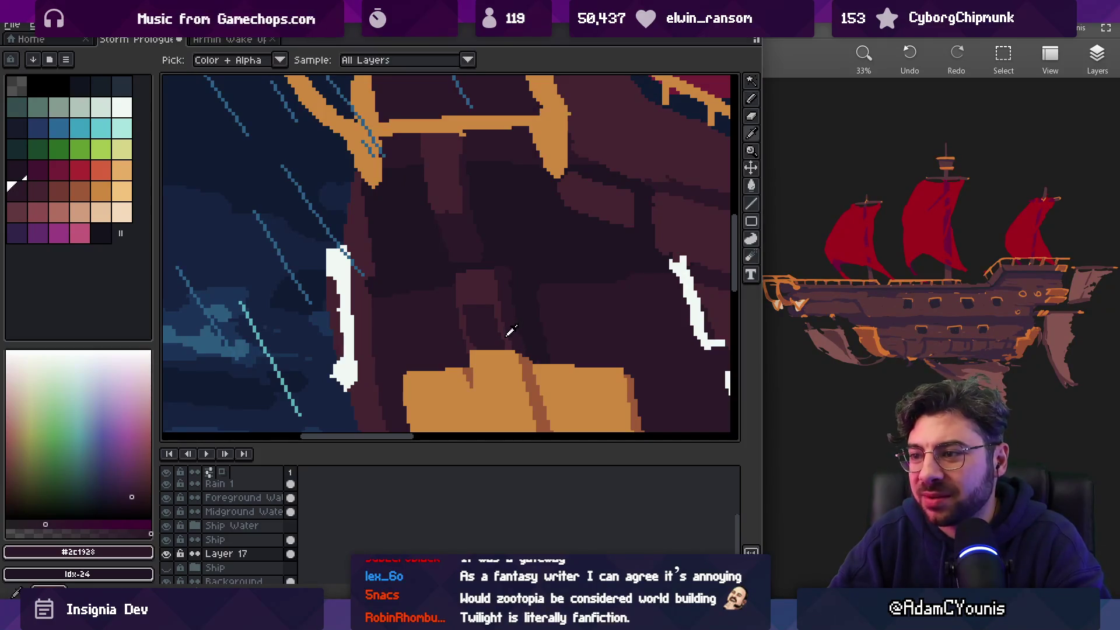
{"action": "left_click", "coordinate": [498, 326], "text": "alt"}
{"action": "left_click", "coordinate": [501, 325], "text": "alt"}
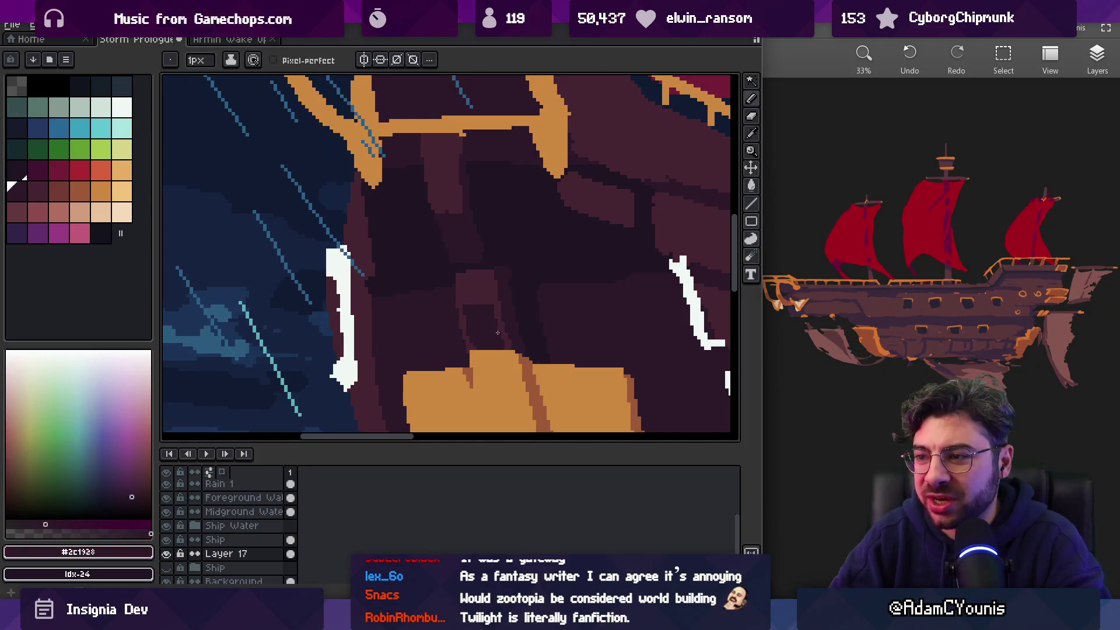
{"action": "left_click", "coordinate": [499, 324], "text": "alt"}
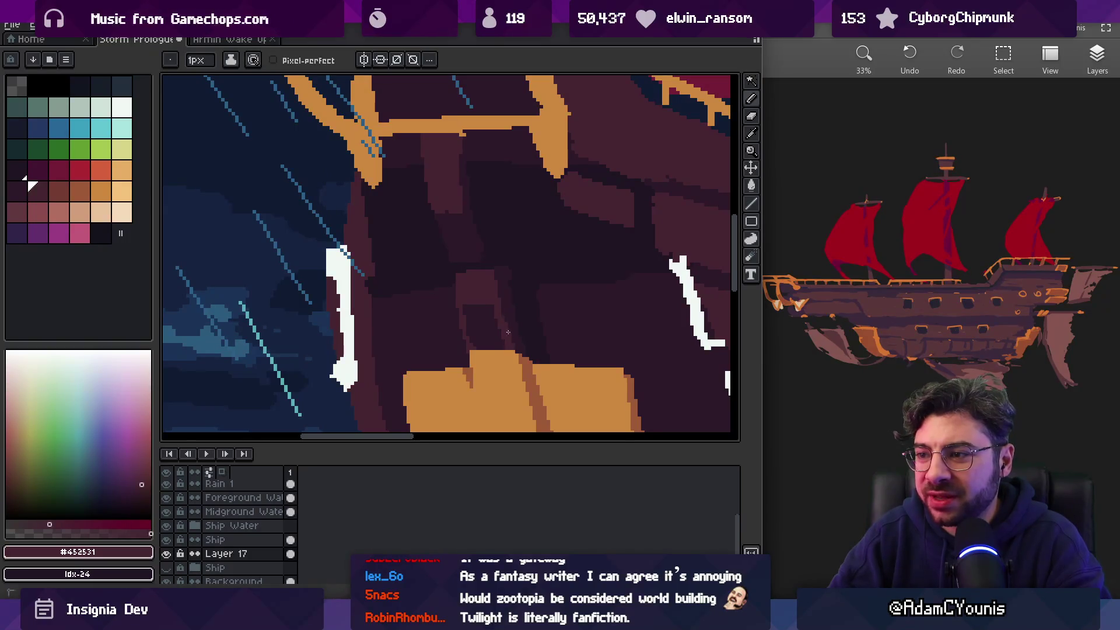
{"action": "left_click", "coordinate": [488, 313], "text": "alt"}
{"action": "left_click", "coordinate": [490, 291], "text": "alt"}
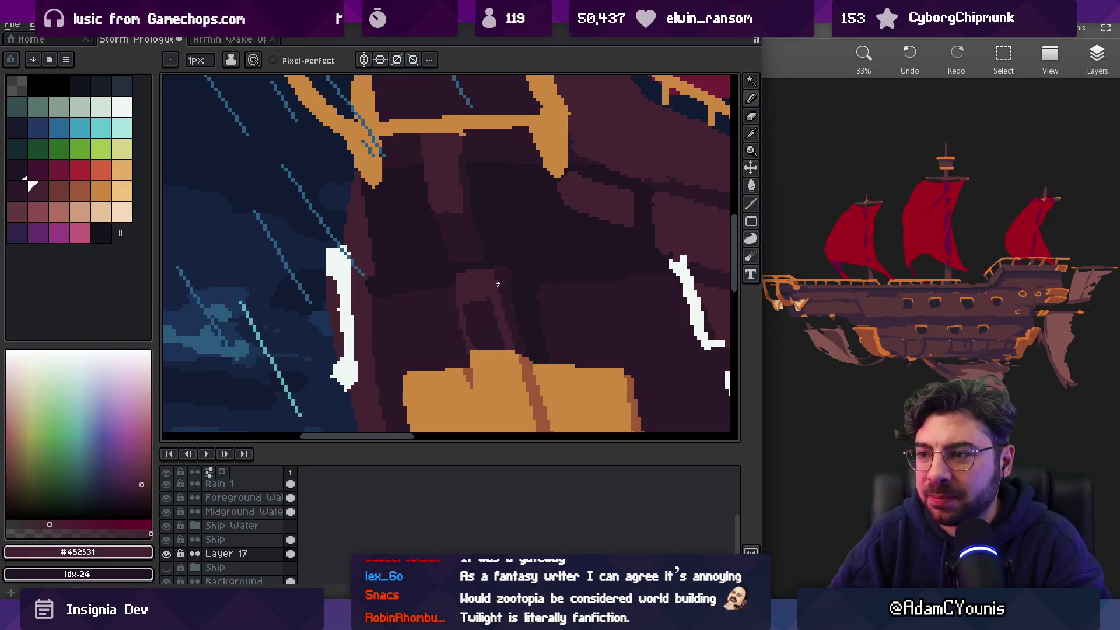
{"action": "scroll", "coordinate": [495, 280], "scroll_direction": "down", "scroll_amount": 2}
{"action": "scroll", "coordinate": [528, 260], "scroll_direction": "up", "scroll_amount": 3}
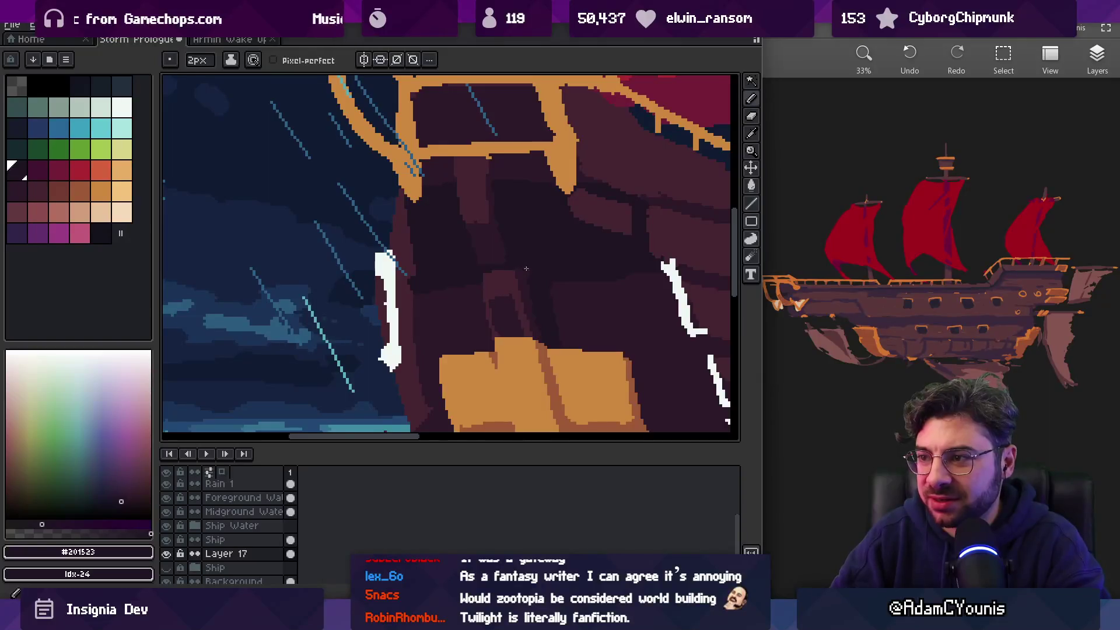
{"action": "left_click", "coordinate": [519, 268], "text": "alt"}
{"action": "scroll", "coordinate": [525, 279], "scroll_direction": "up", "scroll_amount": 1}
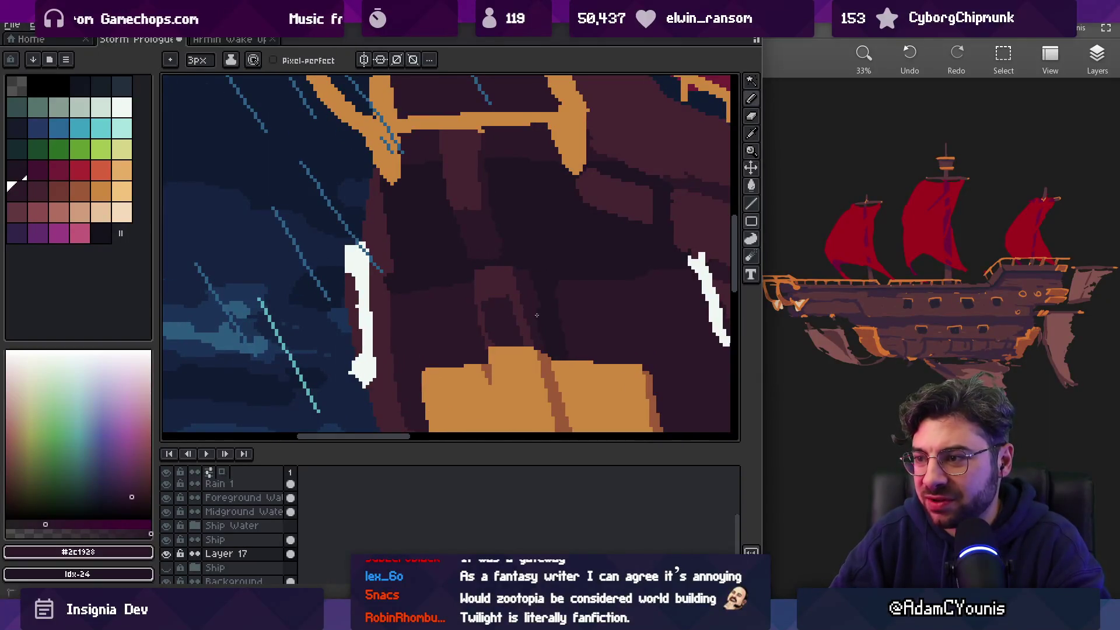
{"action": "left_click", "coordinate": [521, 291], "text": "alt"}
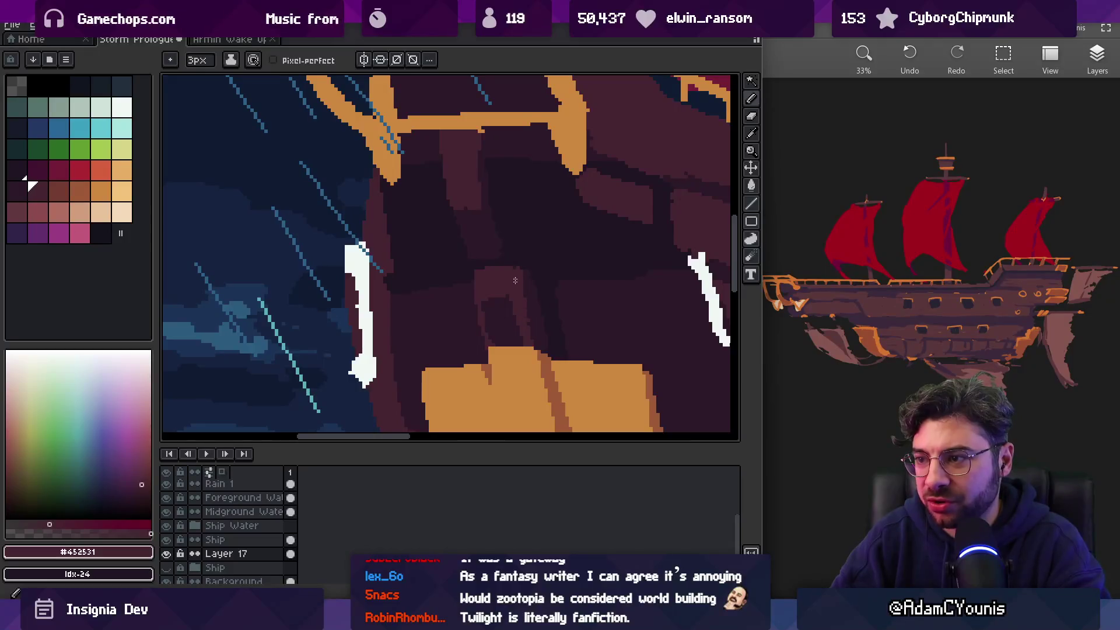
{"action": "left_click", "coordinate": [532, 272], "text": "alt"}
{"action": "key", "text": "z"}
{"action": "scroll", "coordinate": [532, 252], "scroll_direction": "down", "scroll_amount": 5}
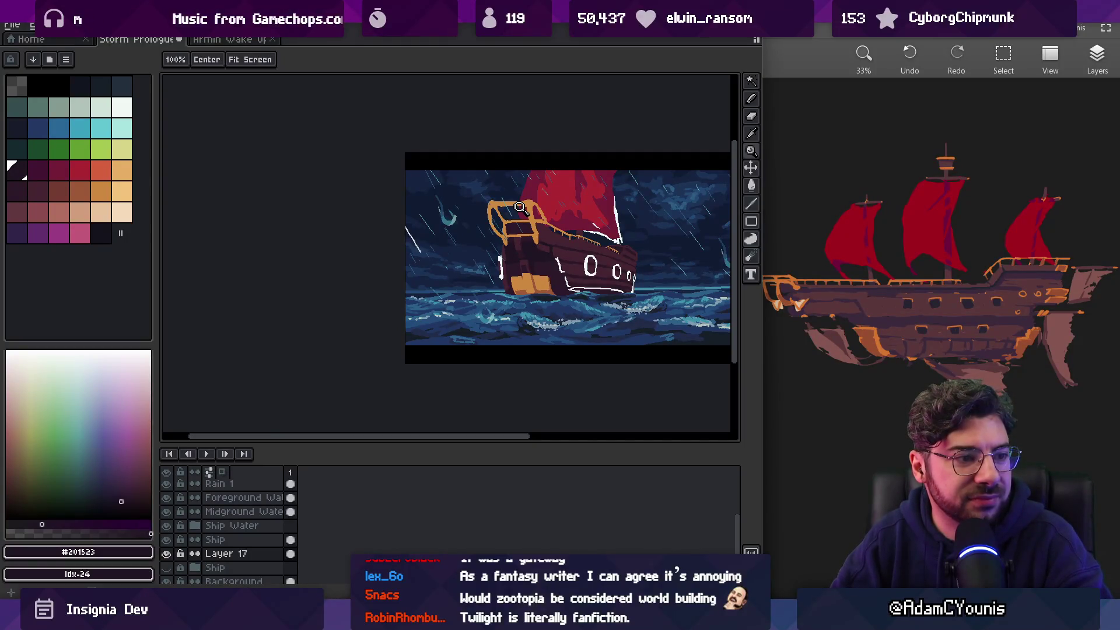
Zoom in and centre the bow block, sampling the mid-dark and darkest hull maroons
{"action": "left_click", "coordinate": [536, 250]}
{"action": "left_click", "coordinate": [556, 245]}
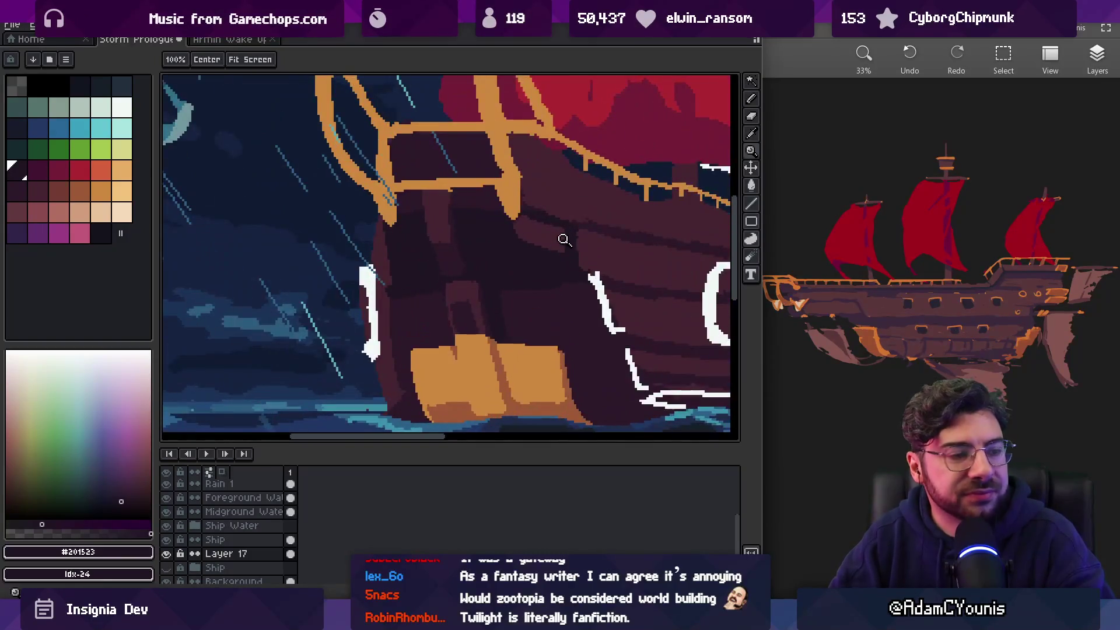
{"action": "key", "text": "i"}
{"action": "key", "text": "b"}
{"action": "left_click_drag", "start_coordinate": [548, 268], "coordinate": [517, 225]}
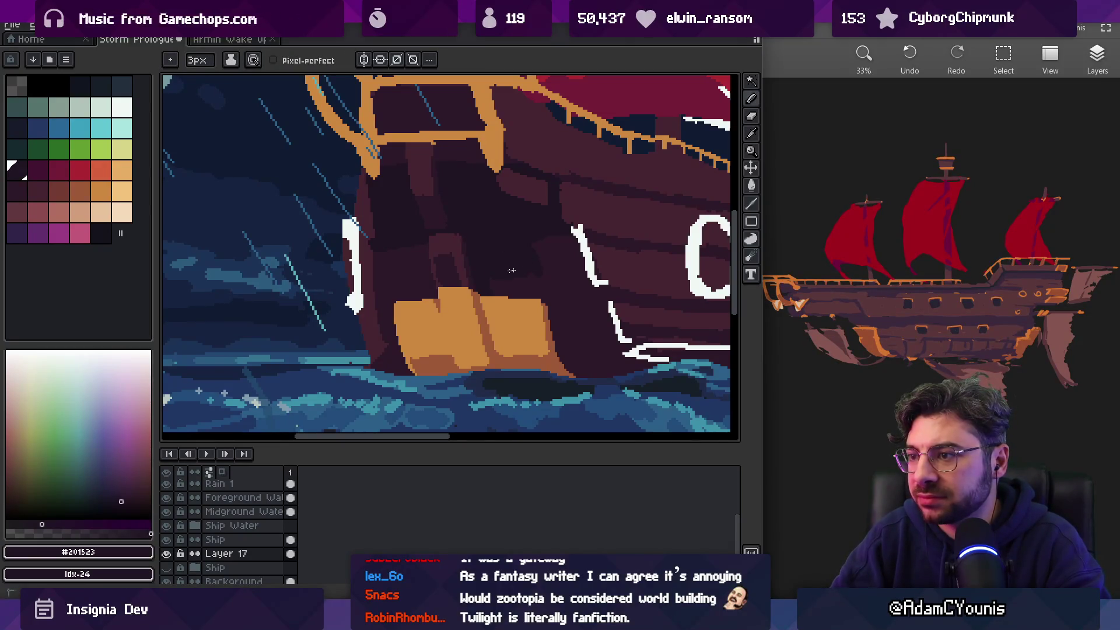
{"action": "left_click", "coordinate": [531, 241], "text": "alt"}
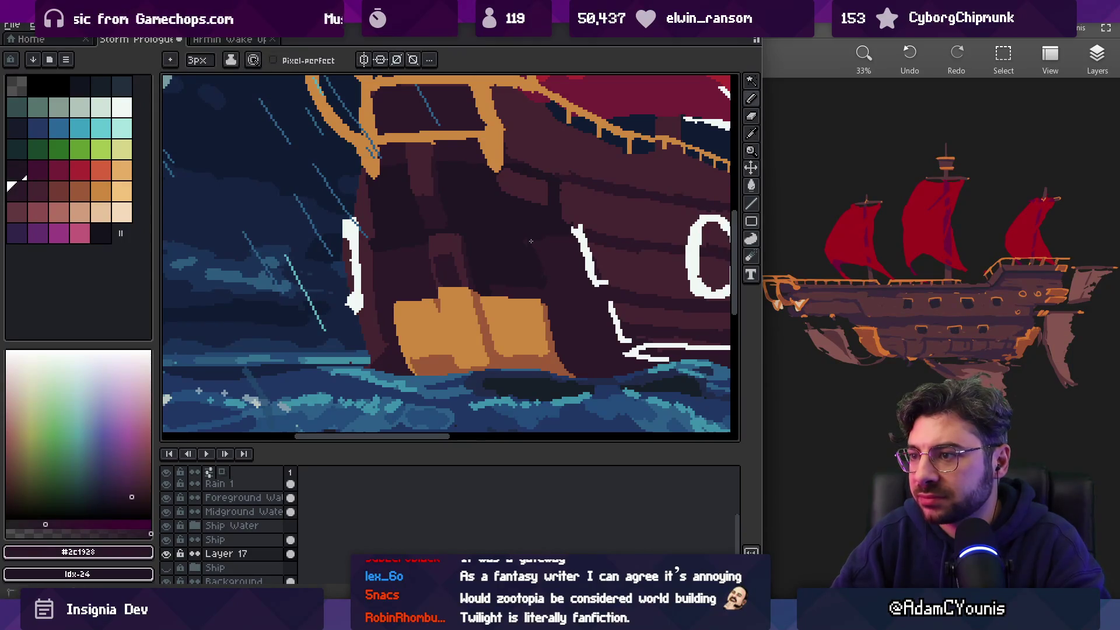
{"action": "left_click", "coordinate": [394, 250], "text": "alt"}
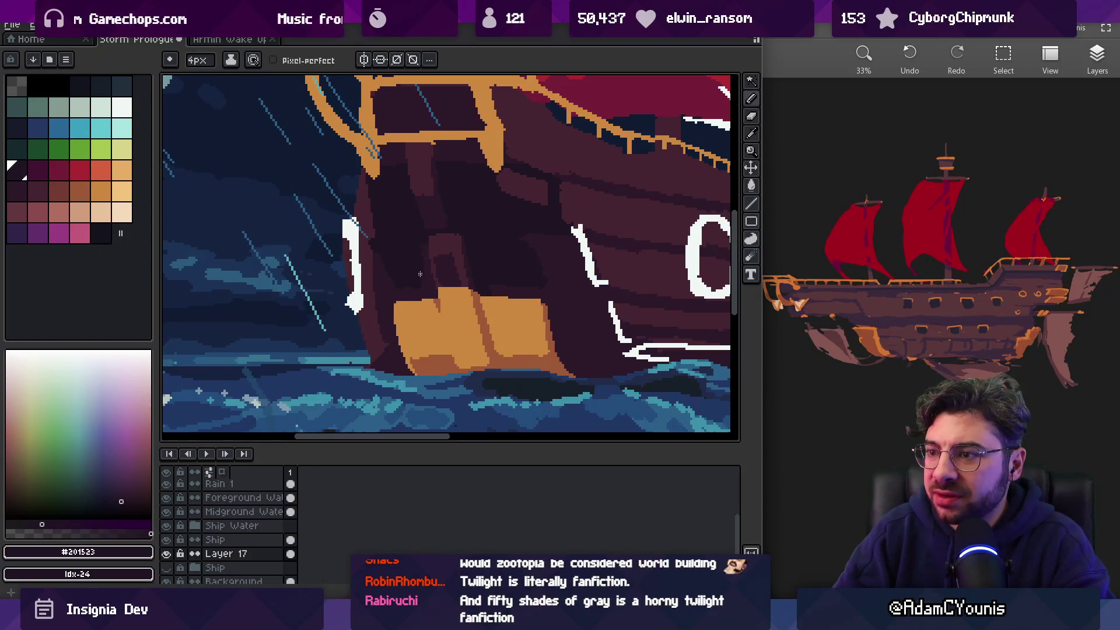
Shade the bow around the orange block with alternating dark and lighter hull maroon
{"action": "scroll", "coordinate": [426, 265], "scroll_direction": "up", "scroll_amount": 3}
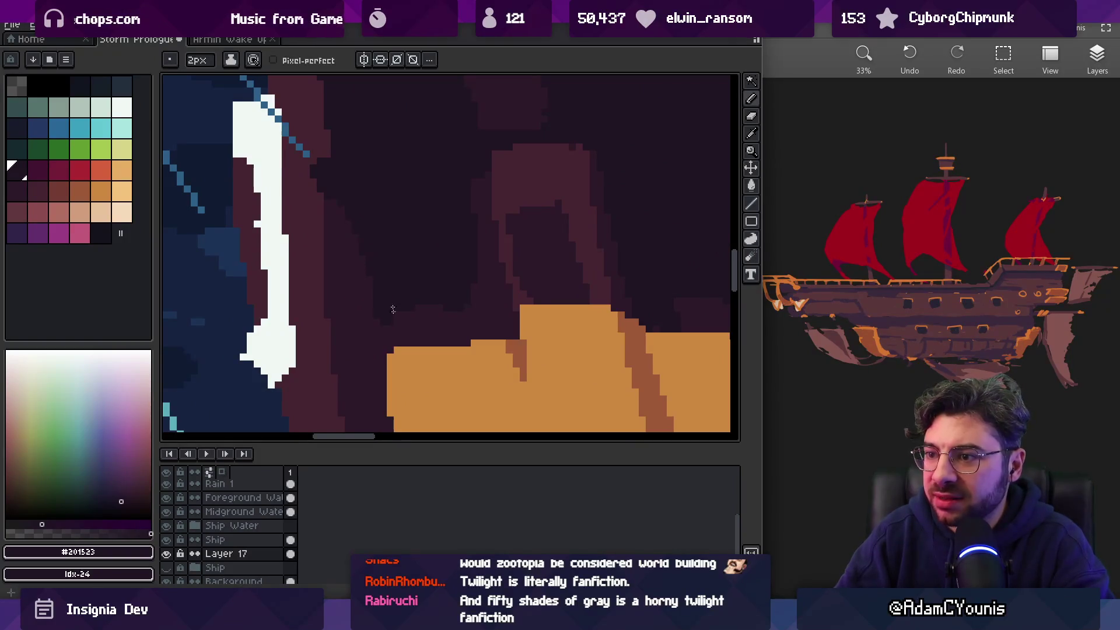
{"action": "key", "text": "z"}
{"action": "scroll", "coordinate": [500, 250], "scroll_direction": "down", "scroll_amount": 3}
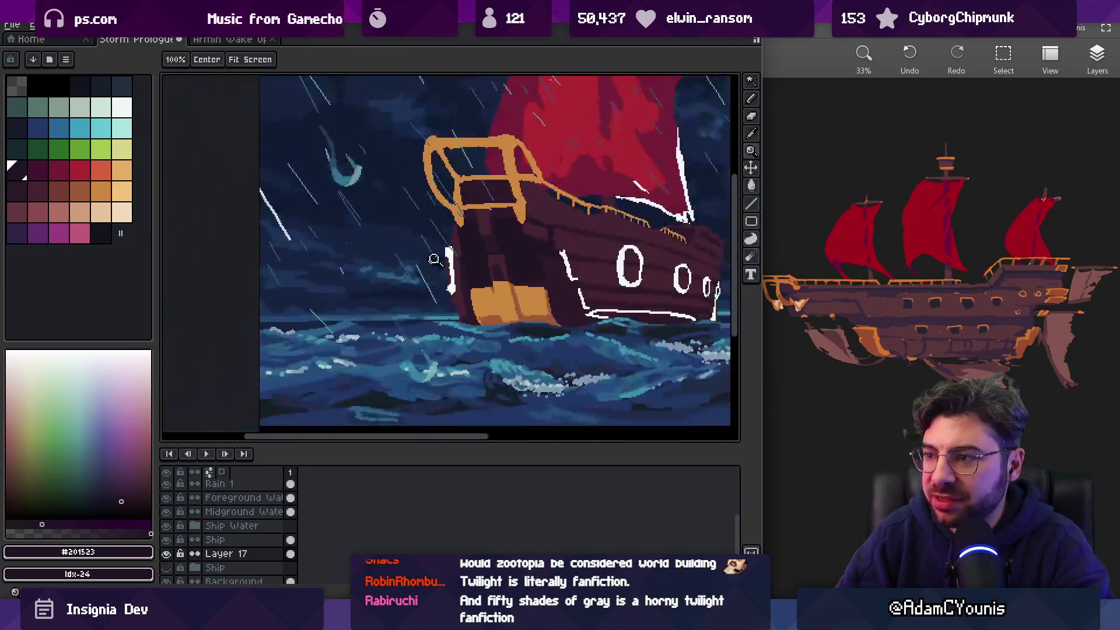
{"action": "scroll", "coordinate": [465, 282], "scroll_direction": "up", "scroll_amount": 2}
{"action": "key", "text": "b"}
{"action": "left_click", "coordinate": [443, 249], "text": "alt"}
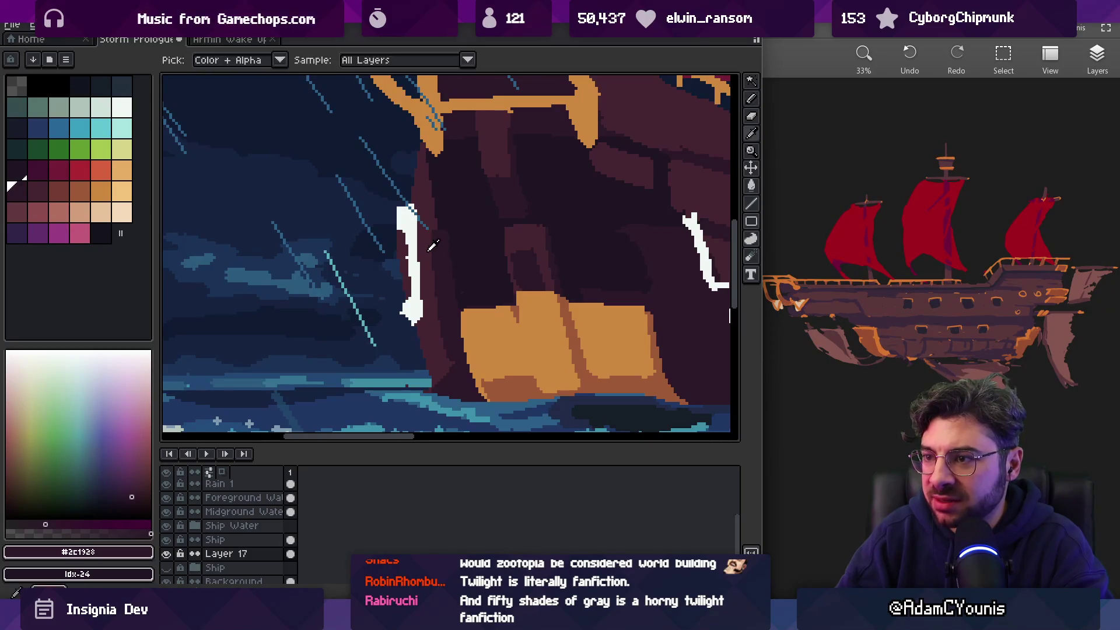
{"action": "left_click", "coordinate": [438, 298], "text": "alt"}
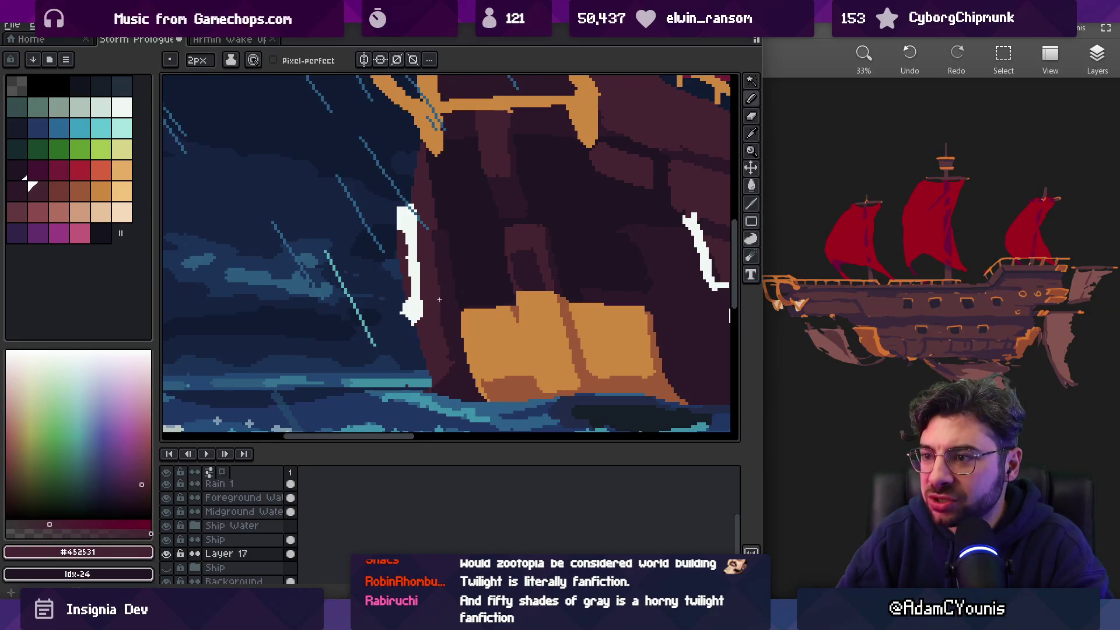
{"action": "left_click", "coordinate": [443, 309], "text": "alt"}
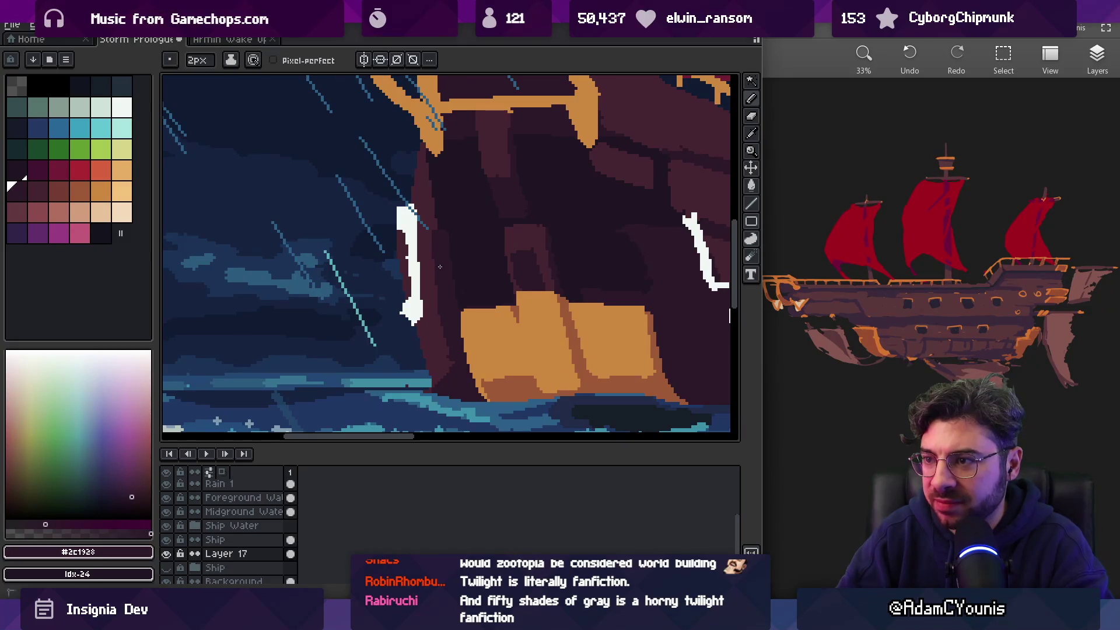
{"action": "left_click", "coordinate": [443, 334], "text": "alt"}
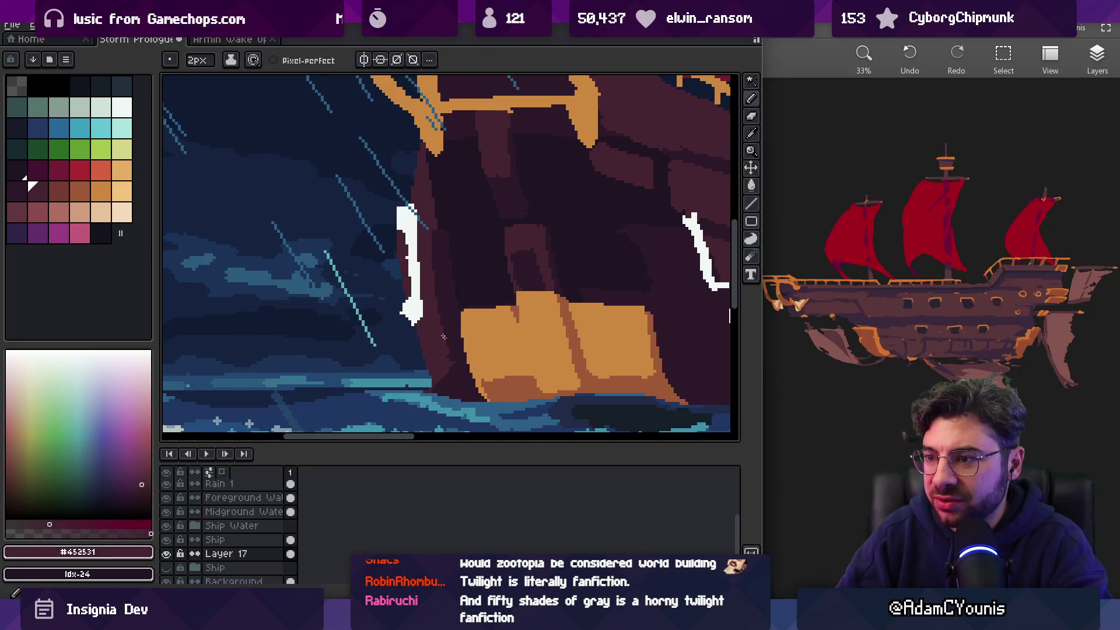
{"action": "left_click", "coordinate": [457, 372], "text": "alt"}
Zoom back in on the ship's bow
{"action": "key", "text": "e"}
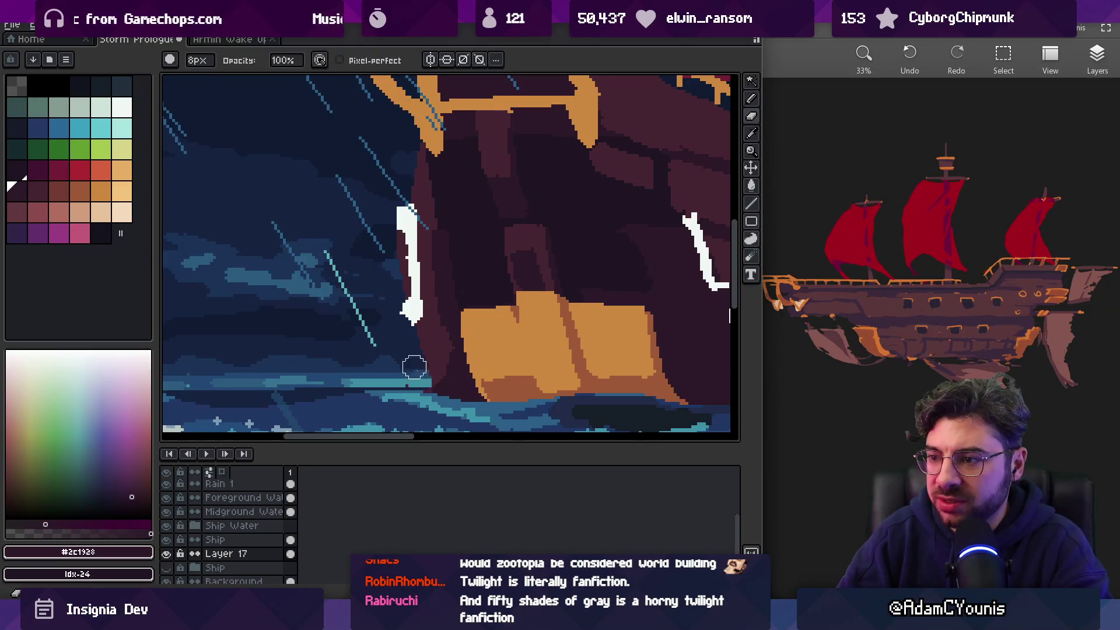
{"action": "key", "text": "z"}
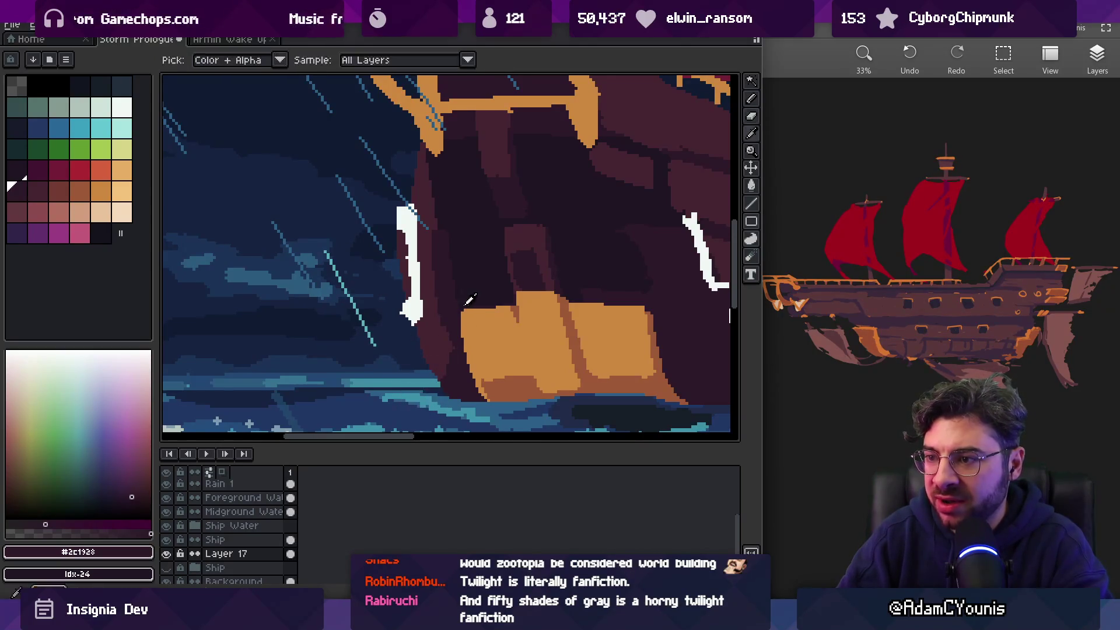
{"action": "scroll", "coordinate": [464, 303], "scroll_direction": "down", "scroll_amount": 5}
{"action": "left_click", "coordinate": [464, 321]}
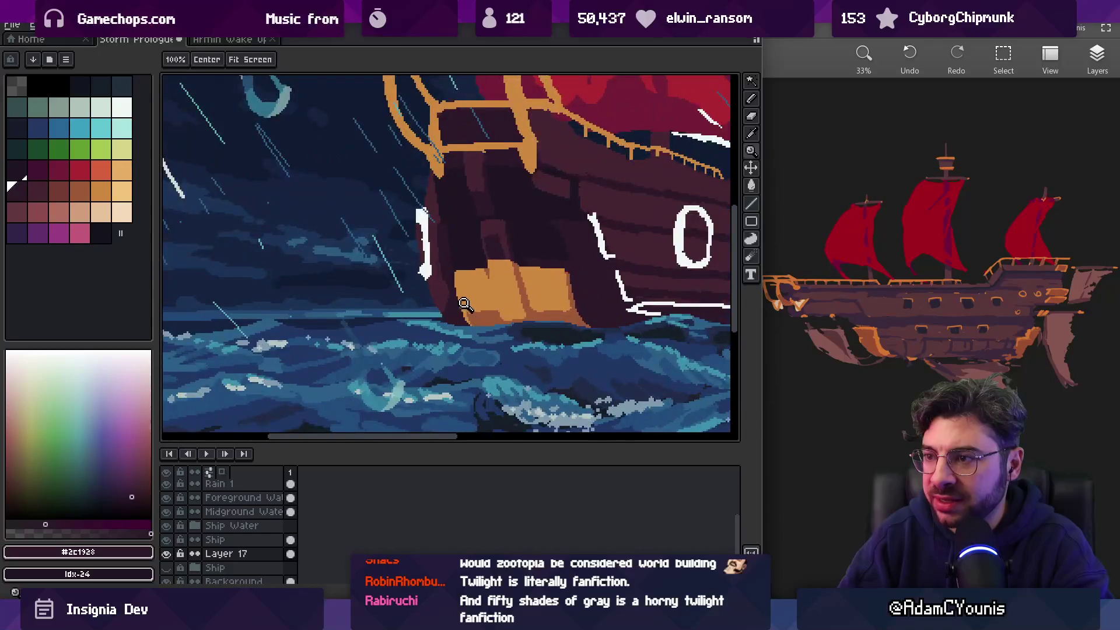
{"action": "left_click", "coordinate": [442, 271]}
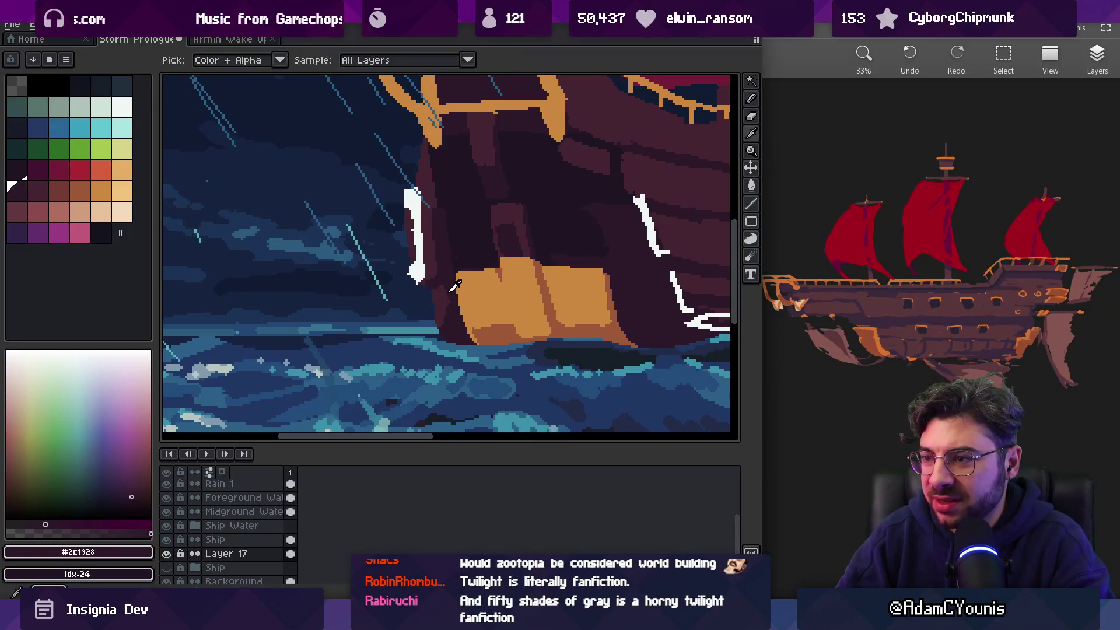
{"action": "key", "text": "z"}
{"action": "scroll", "coordinate": [449, 305], "scroll_direction": "down", "scroll_amount": 5}
{"action": "left_click", "coordinate": [490, 274]}
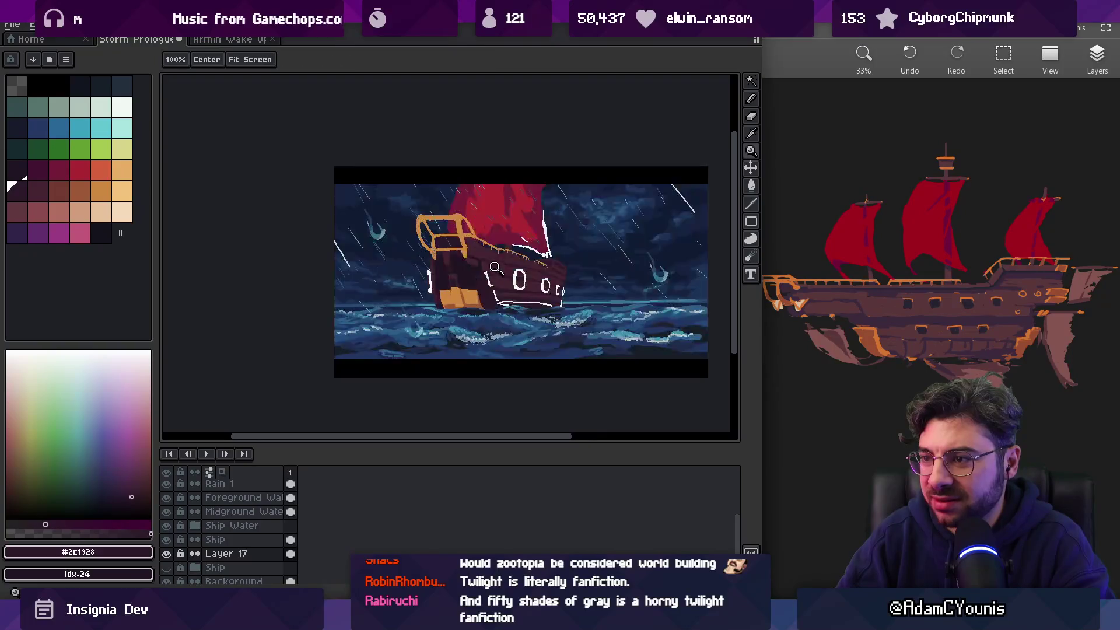
{"action": "left_click", "coordinate": [491, 271]}
{"action": "left_click", "coordinate": [440, 291]}
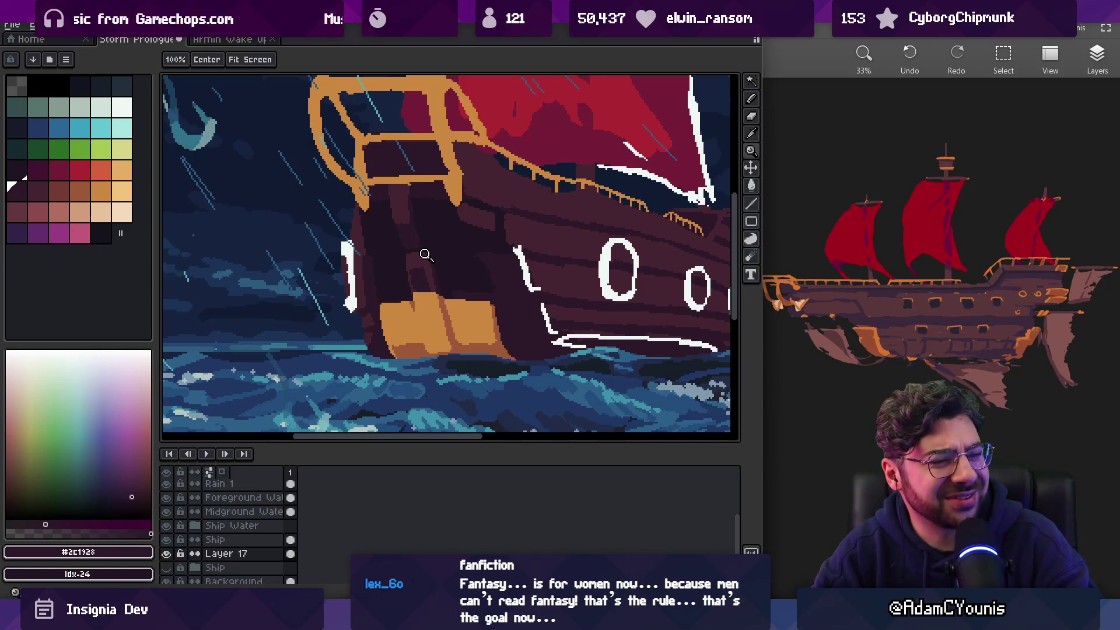
{"action": "key", "text": "super"}
{"action": "type", "text": "chrome"}
{"action": "key", "text": "Return"}
{"action": "type", "text": "squ"}
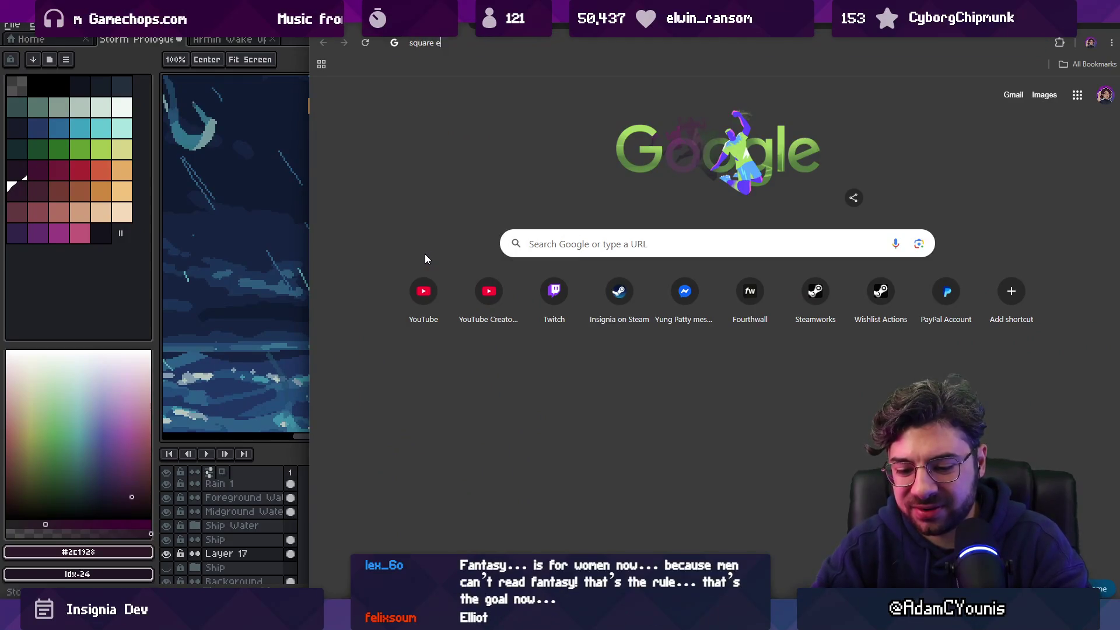
Search for 'square enixx games' and maximise the Chrome window
{"action": "type", "text": "are enixx games"}
{"action": "key", "text": "Return"}
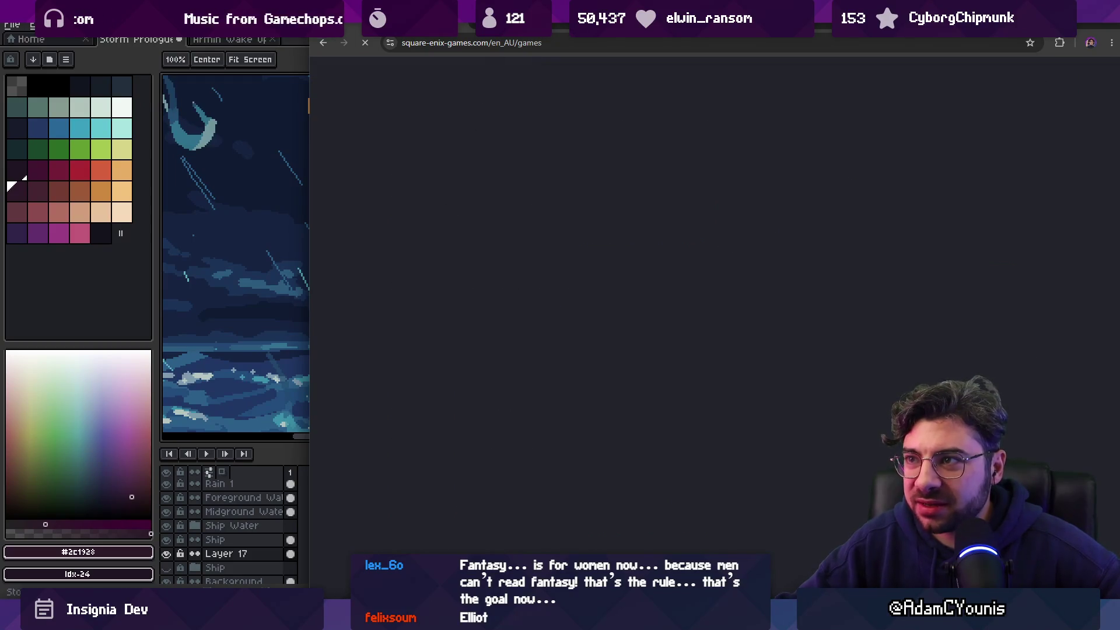
{"action": "key", "text": "super+Up"}
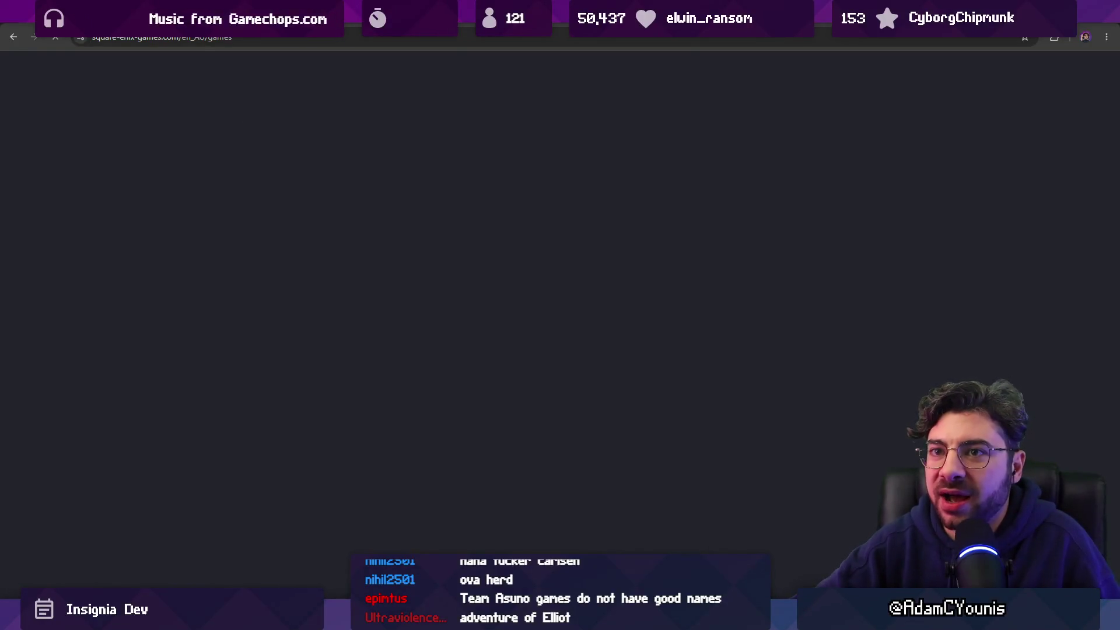
Return to the Square Enix search results and browse the Videos and Images tabs
{"action": "left_click", "coordinate": [13, 36]}
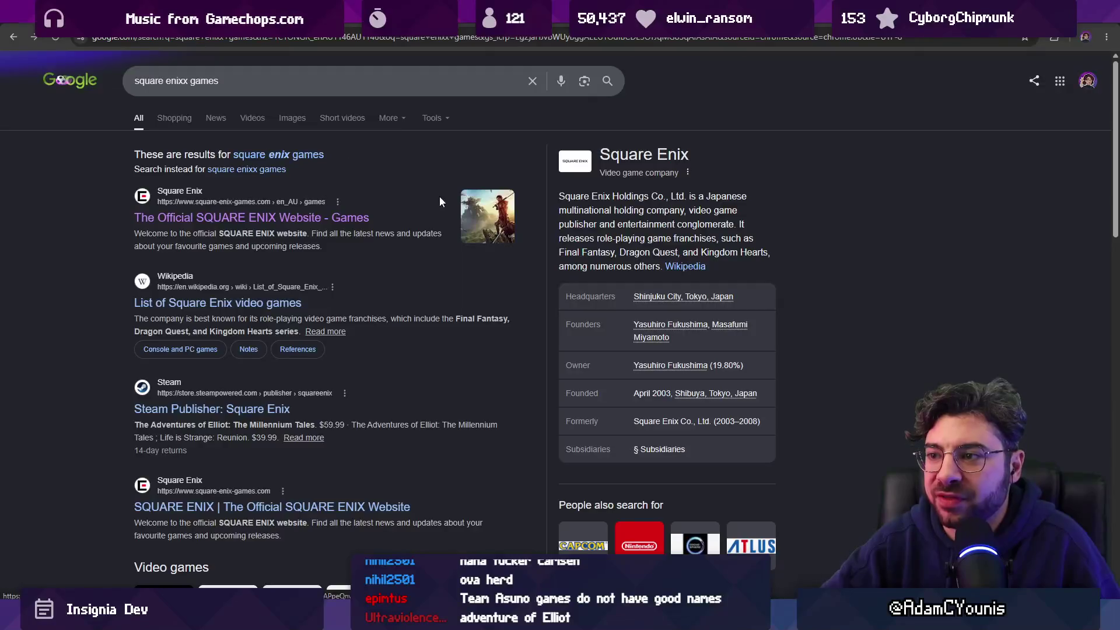
{"action": "scroll", "coordinate": [400, 281], "scroll_direction": "down", "scroll_amount": 3}
{"action": "scroll", "coordinate": [270, 240], "scroll_direction": "up", "scroll_amount": 3}
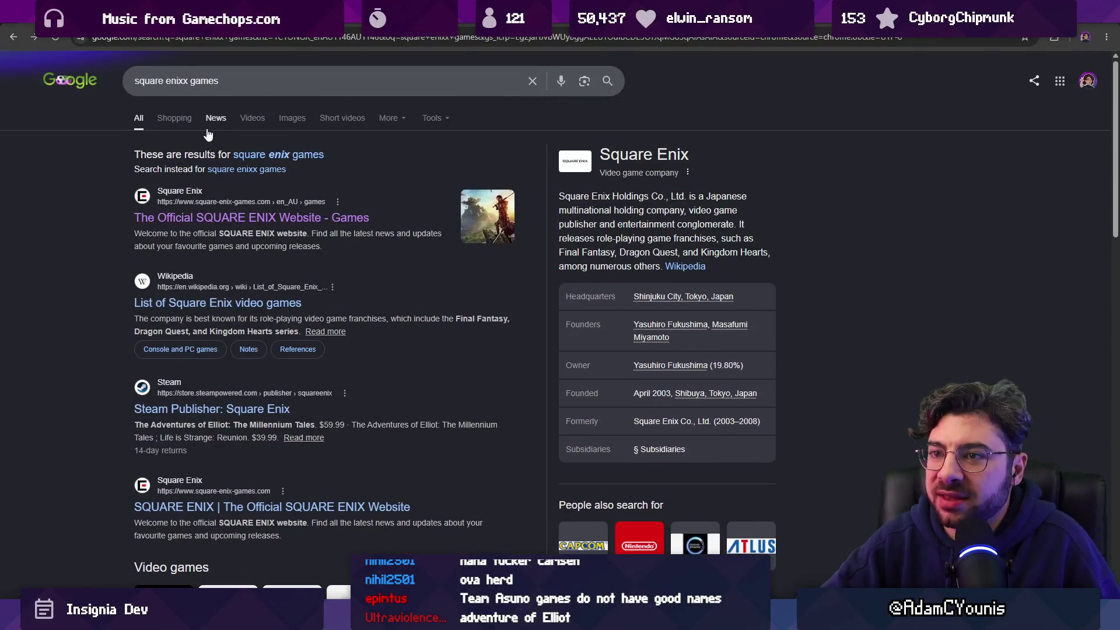
{"action": "left_click", "coordinate": [257, 119]}
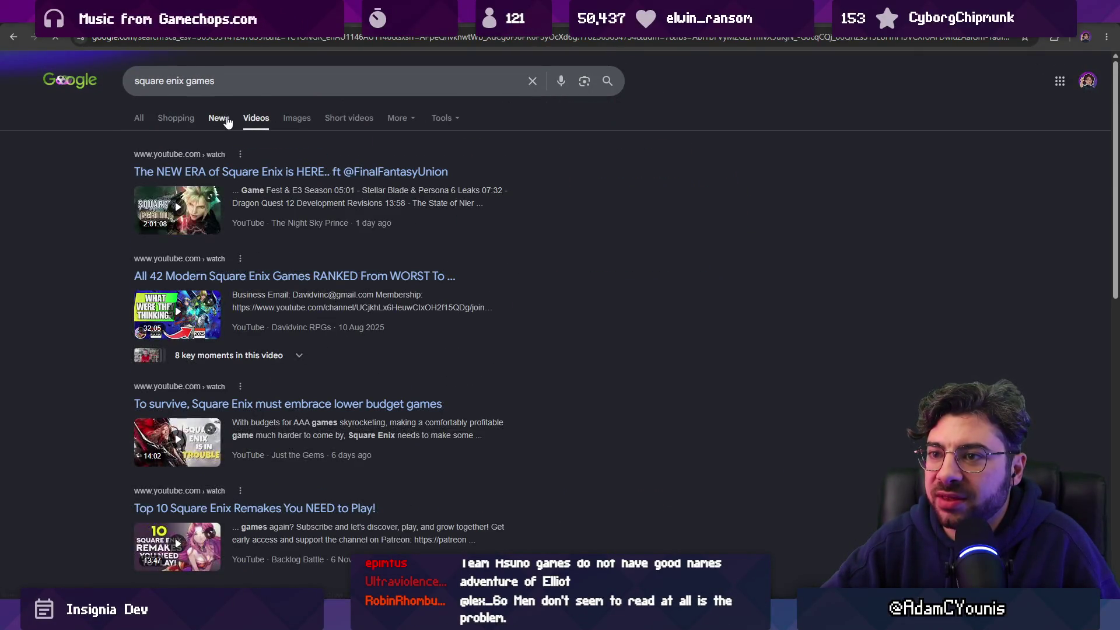
{"action": "left_click", "coordinate": [292, 120]}
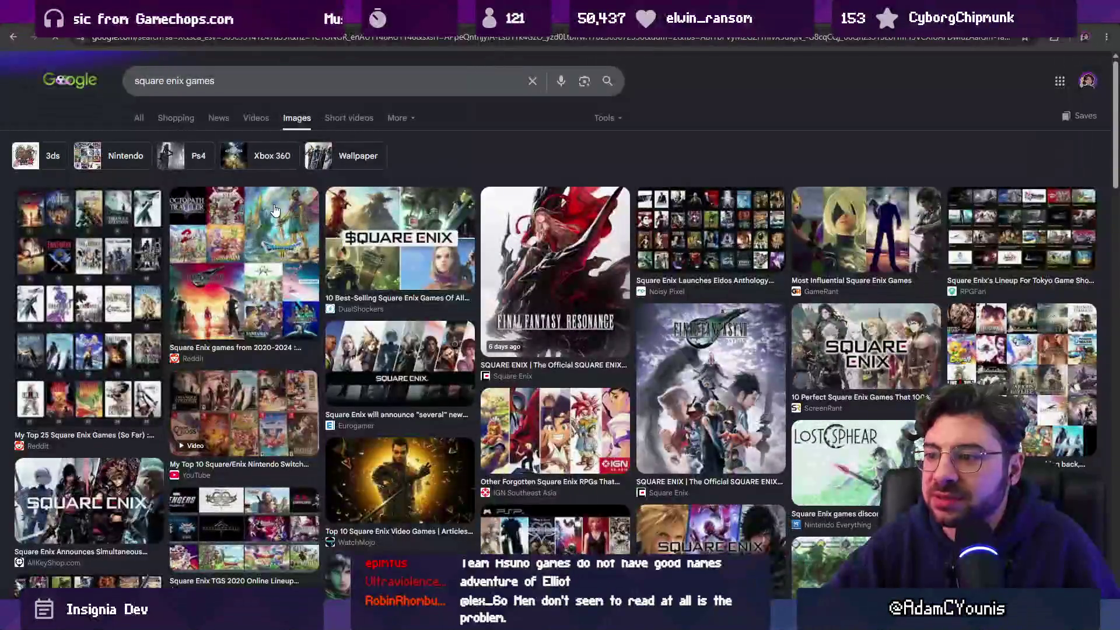
{"action": "left_click", "coordinate": [14, 36]}
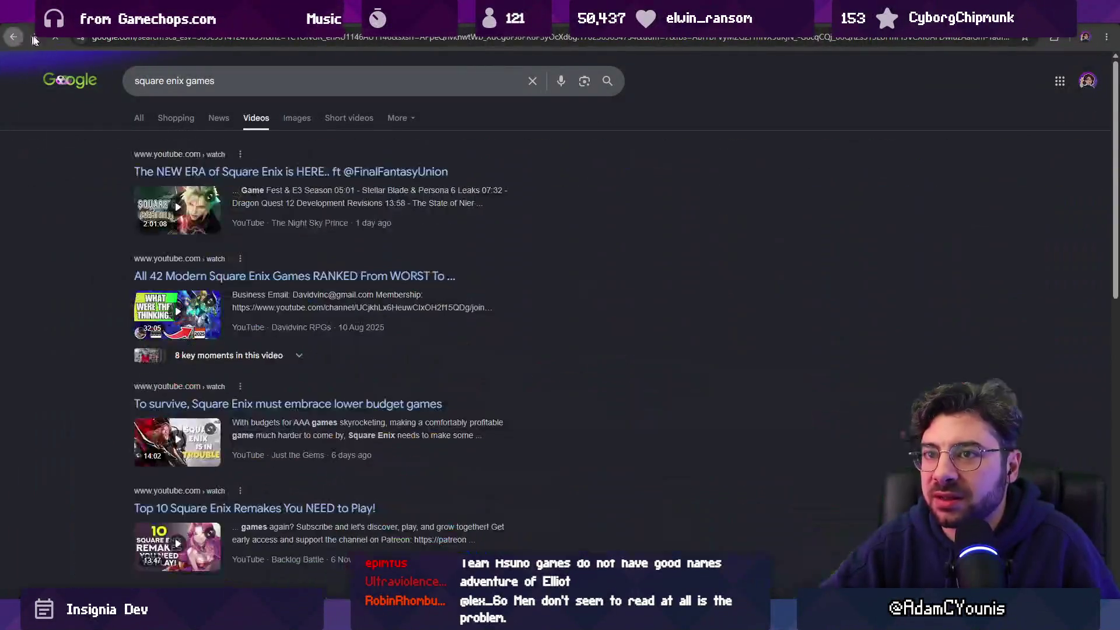
Search for 'elliot' and open The Adventures of Elliot Steam store page
{"action": "left_click", "coordinate": [180, 41]}
{"action": "type", "text": "elliot"}
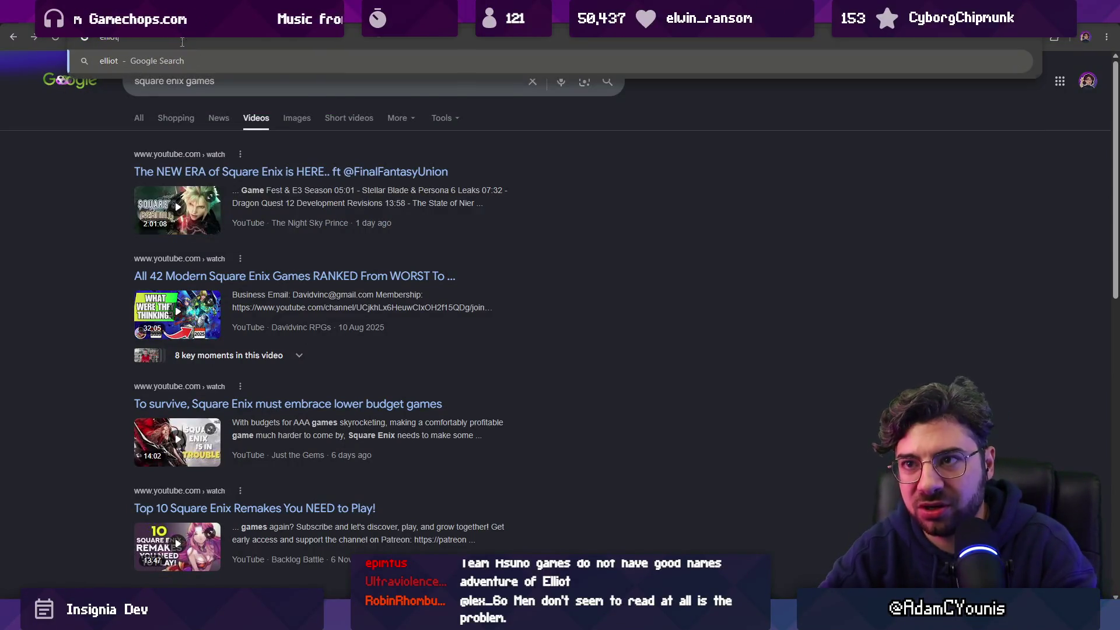
{"action": "key", "text": "Return"}
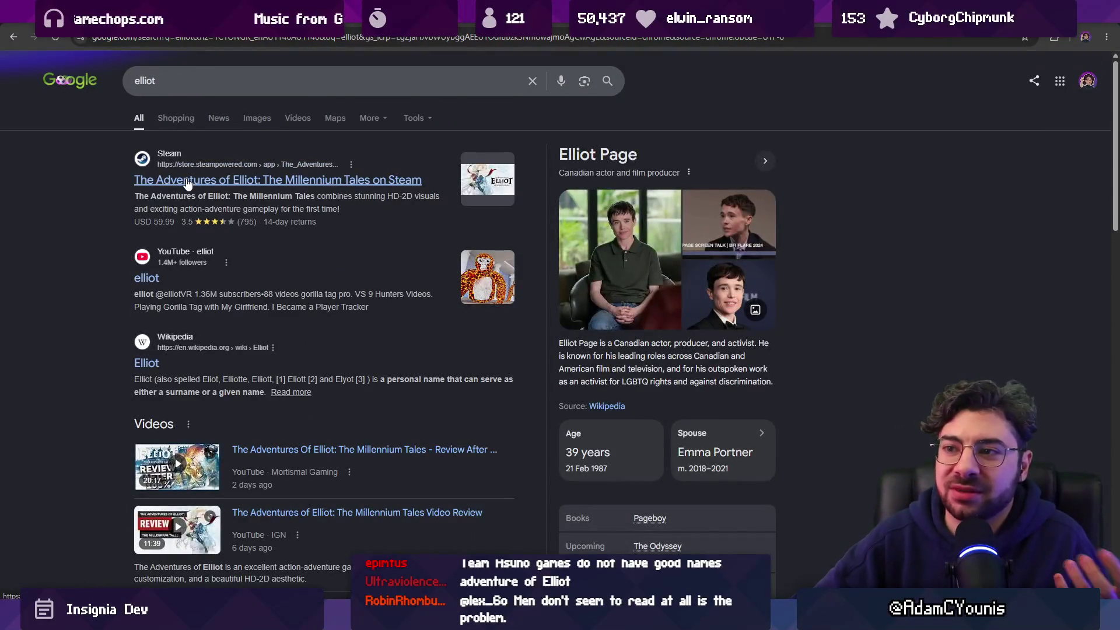
{"action": "left_click", "coordinate": [188, 182]}
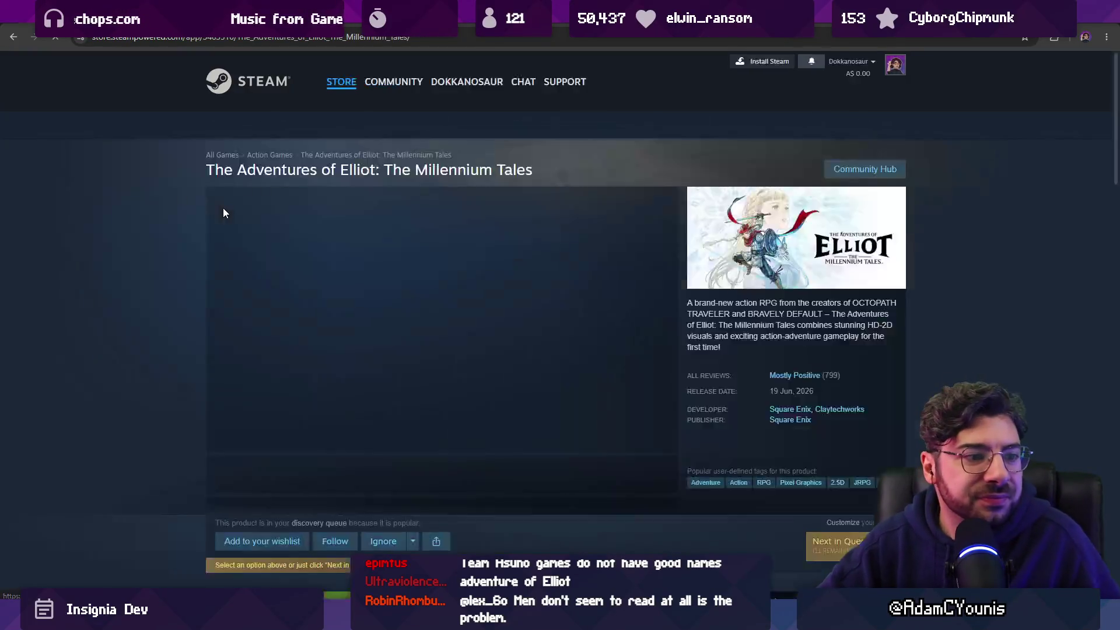
Step through the Elliot store screenshots and enlarge the snowy battle shot in the viewer
{"action": "scroll", "coordinate": [236, 258], "scroll_direction": "down", "scroll_amount": 6}
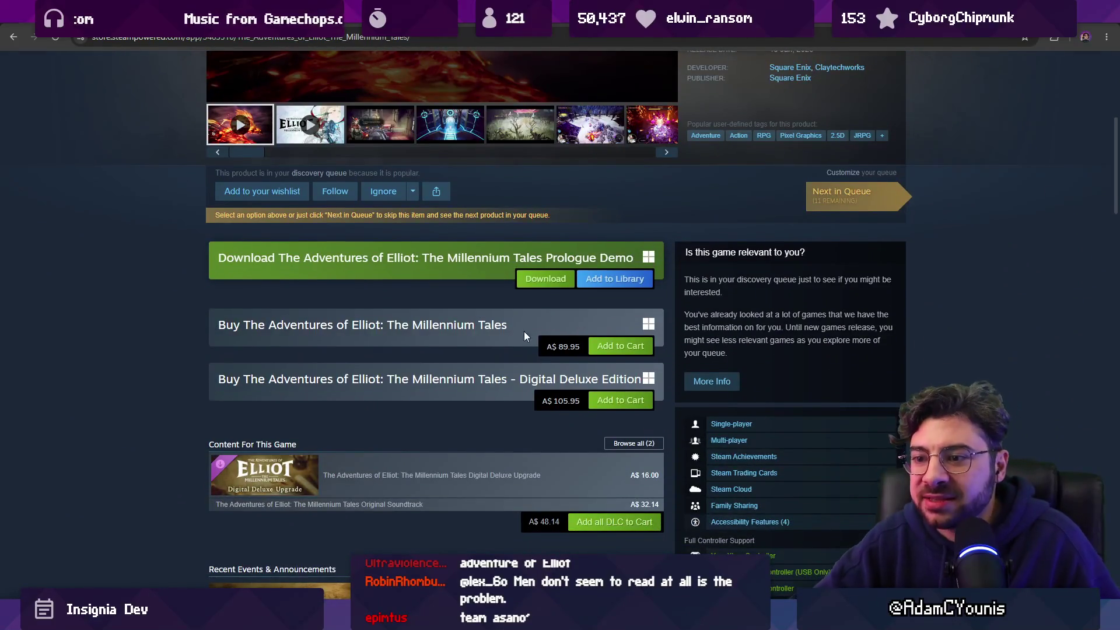
{"action": "scroll", "coordinate": [507, 326], "scroll_direction": "down", "scroll_amount": 4}
{"action": "scroll", "coordinate": [466, 312], "scroll_direction": "up", "scroll_amount": 8}
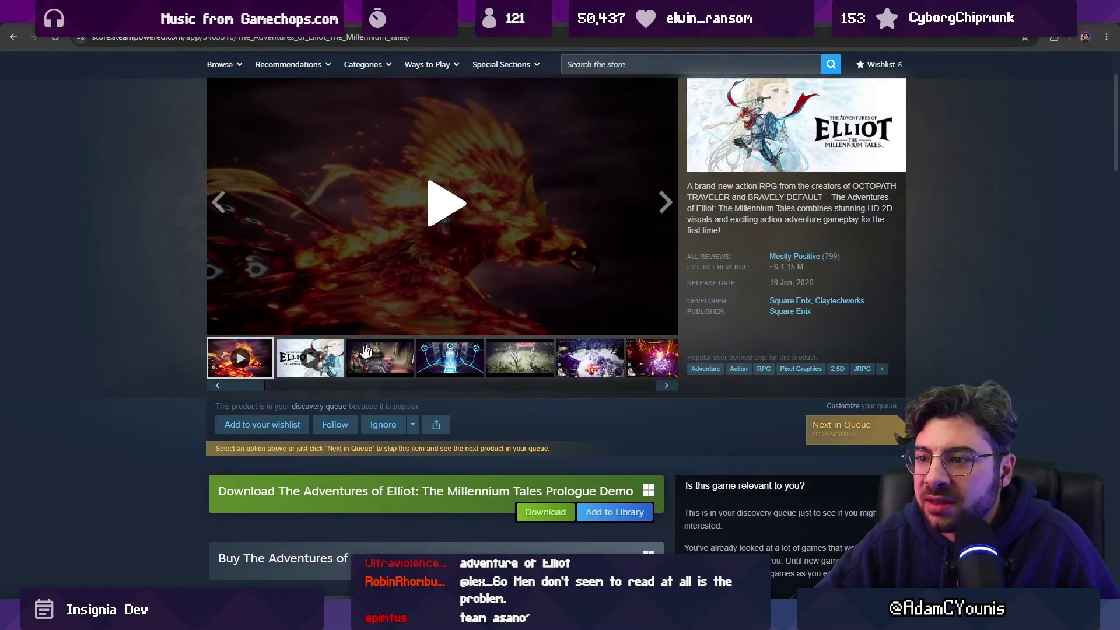
{"action": "left_click", "coordinate": [378, 365]}
{"action": "key", "text": "Right"}
{"action": "key", "text": "Right"}
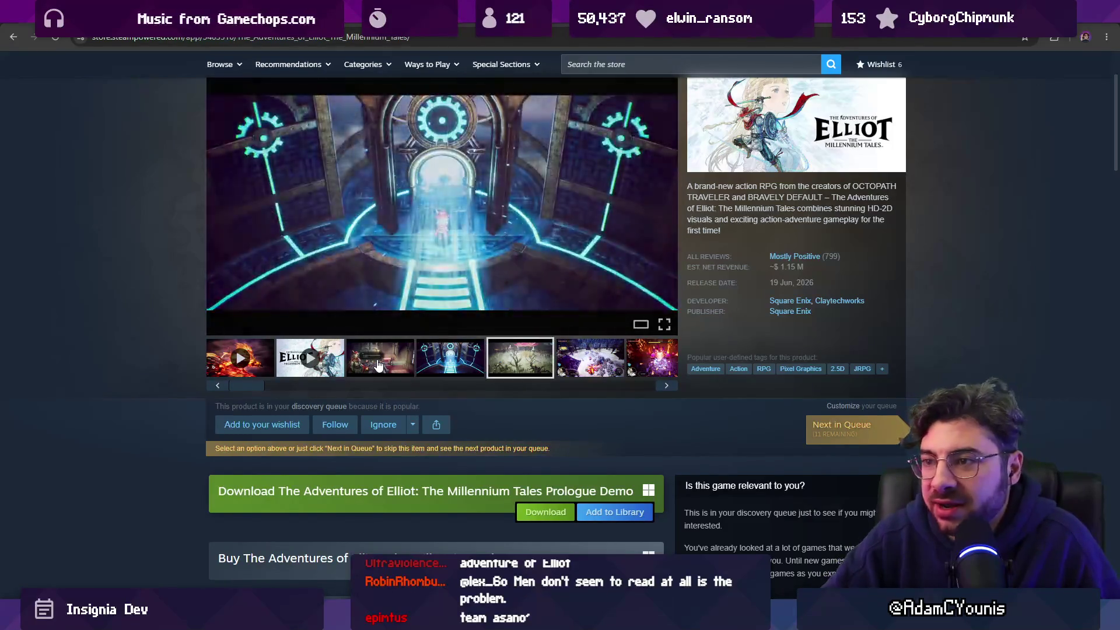
{"action": "key", "text": "Right"}
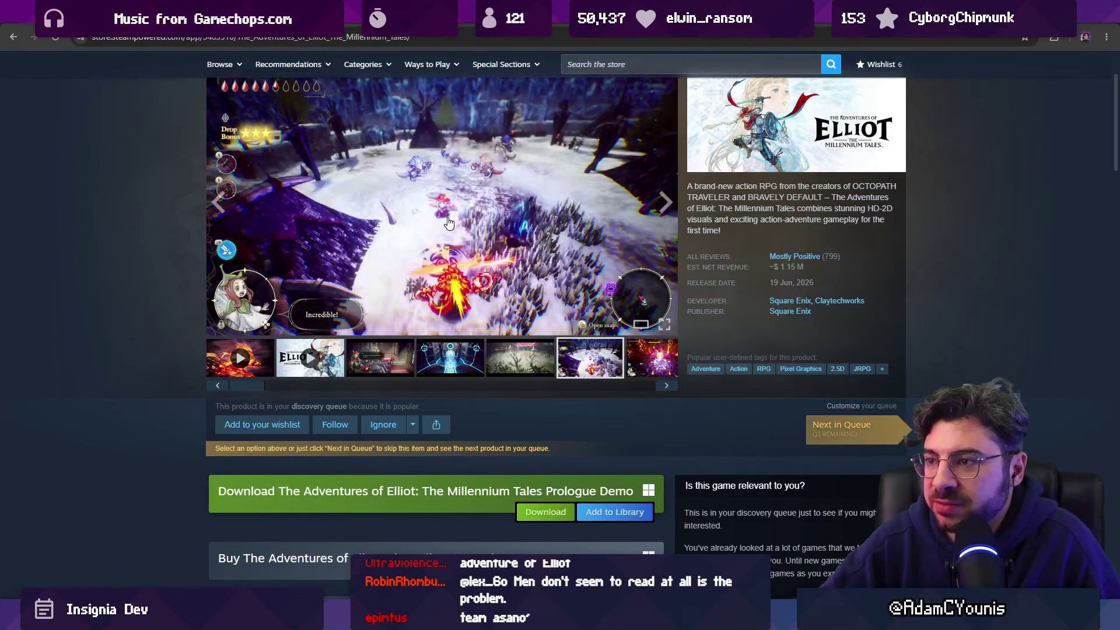
{"action": "left_click", "coordinate": [448, 223]}
{"action": "key", "text": "Right"}
{"action": "key", "text": "Right"}
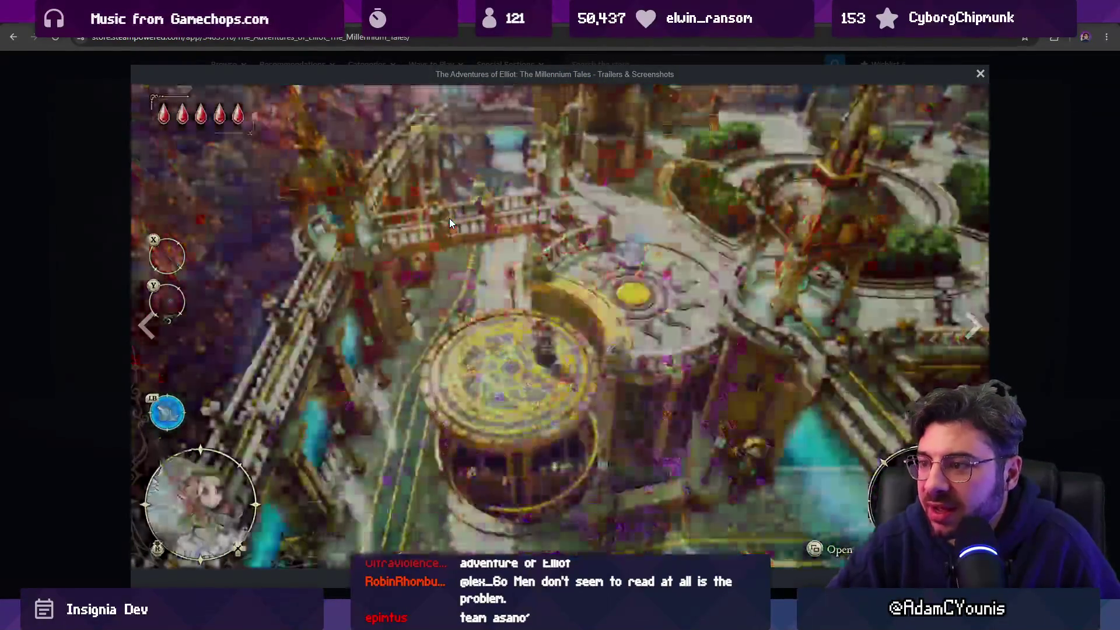
Advance to the 2:10 Elliot trailer and drag its volume slider down to mute it
{"action": "key", "text": "Right"}
{"action": "key", "text": "Right"}
{"action": "key", "text": "Right"}
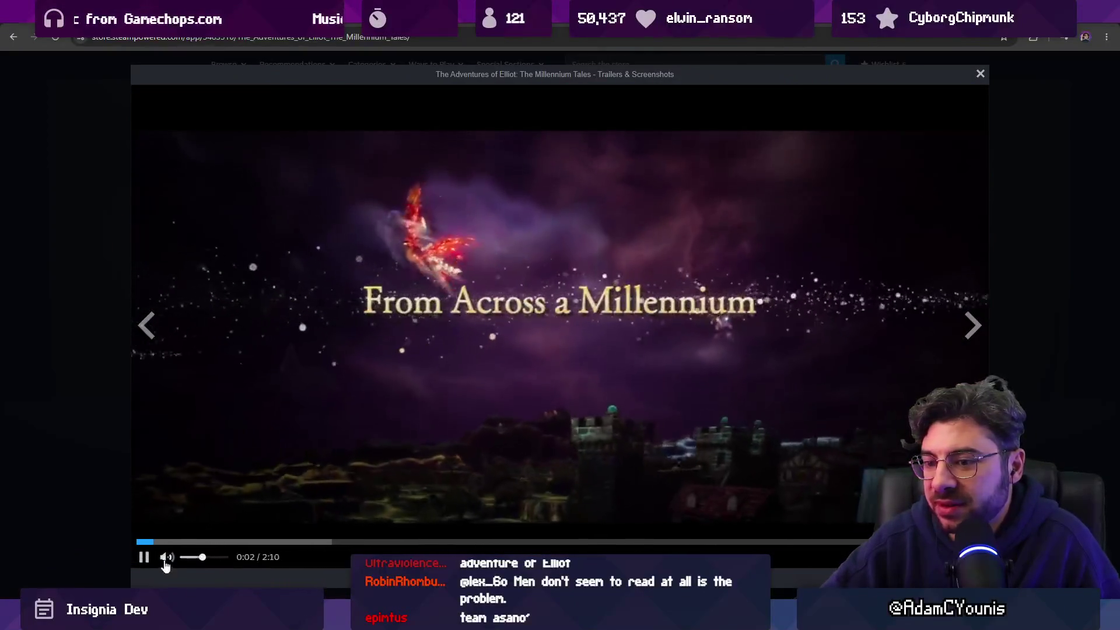
{"action": "left_click", "coordinate": [187, 557]}
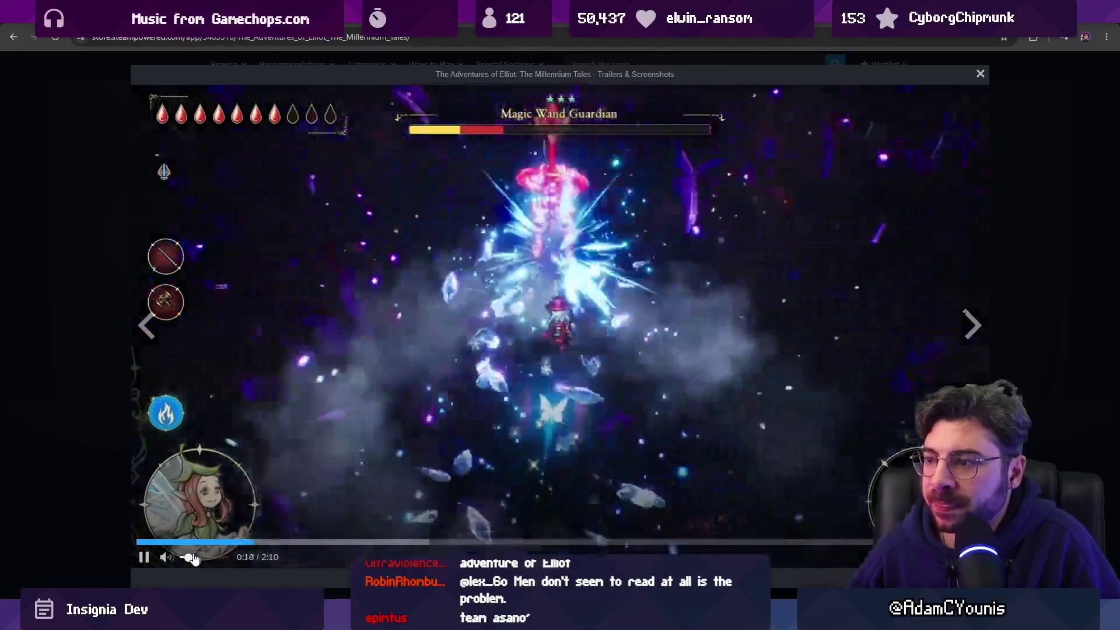
{"action": "left_click_drag", "start_coordinate": [194, 558], "coordinate": [183, 563]}
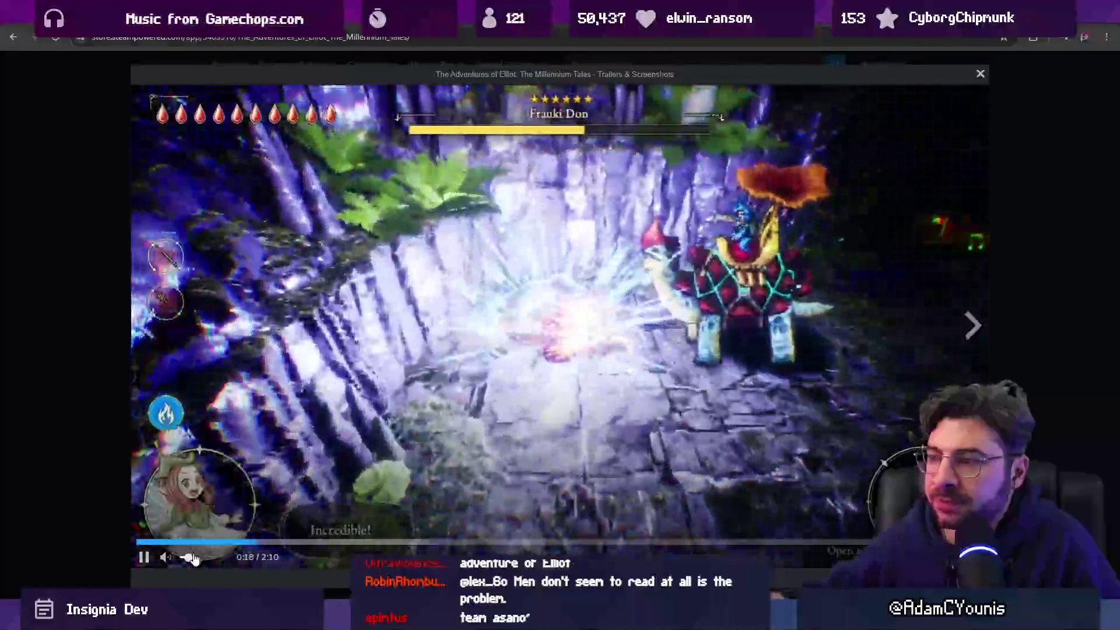
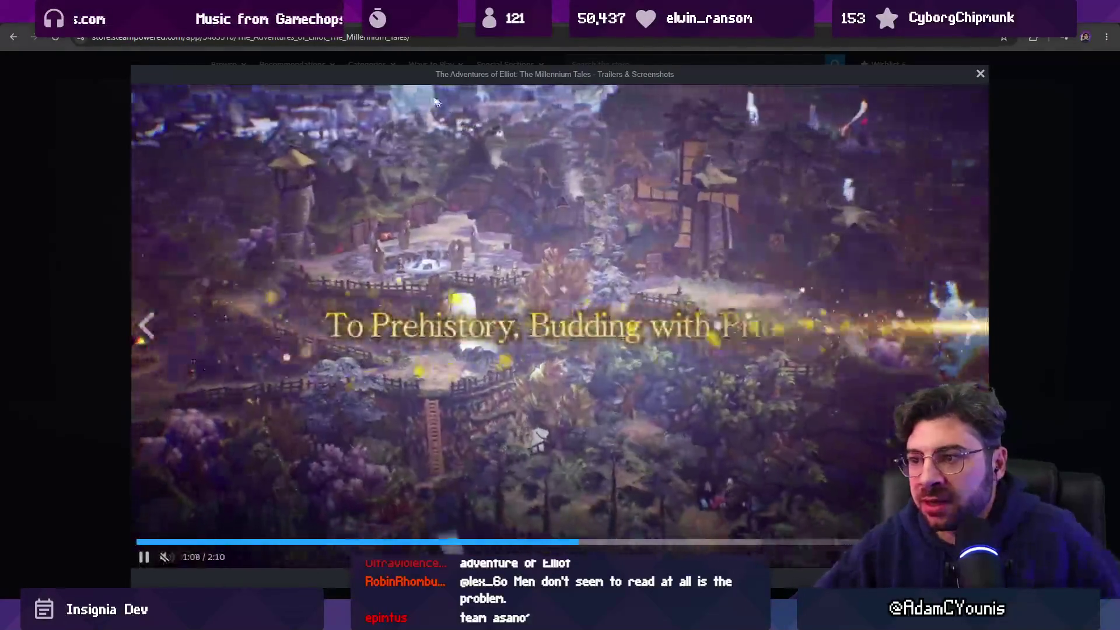
Search Google for 'radiant historia' in a new tab and filter to video results
{"action": "key", "text": "ctrl+t"}
{"action": "type", "text": "radia"}
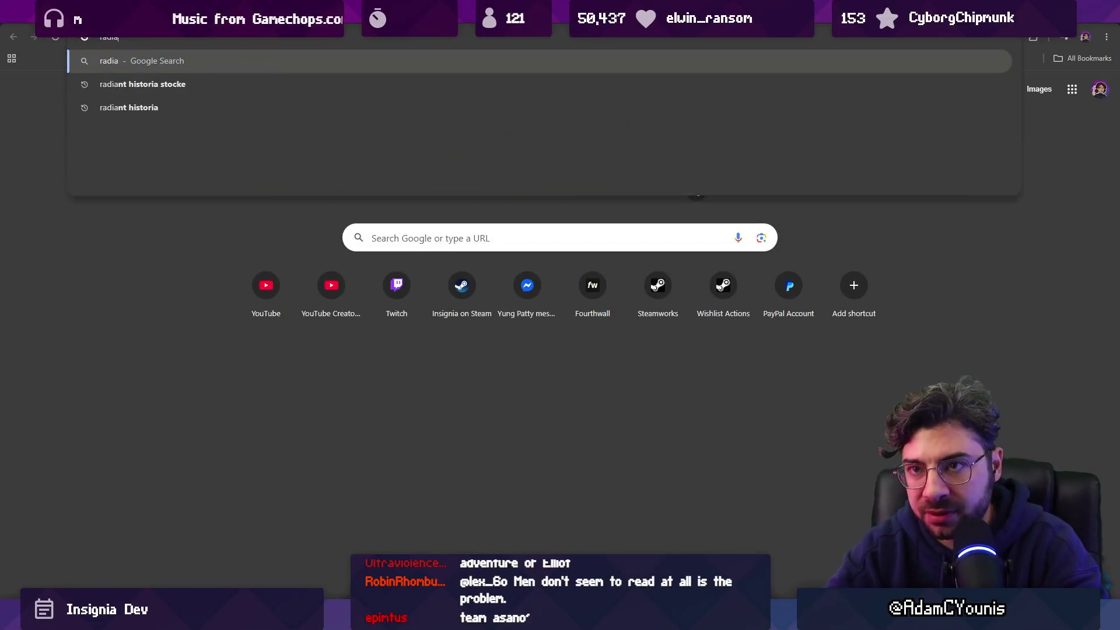
{"action": "type", "text": "nt historia"}
{"action": "key", "text": "Return"}
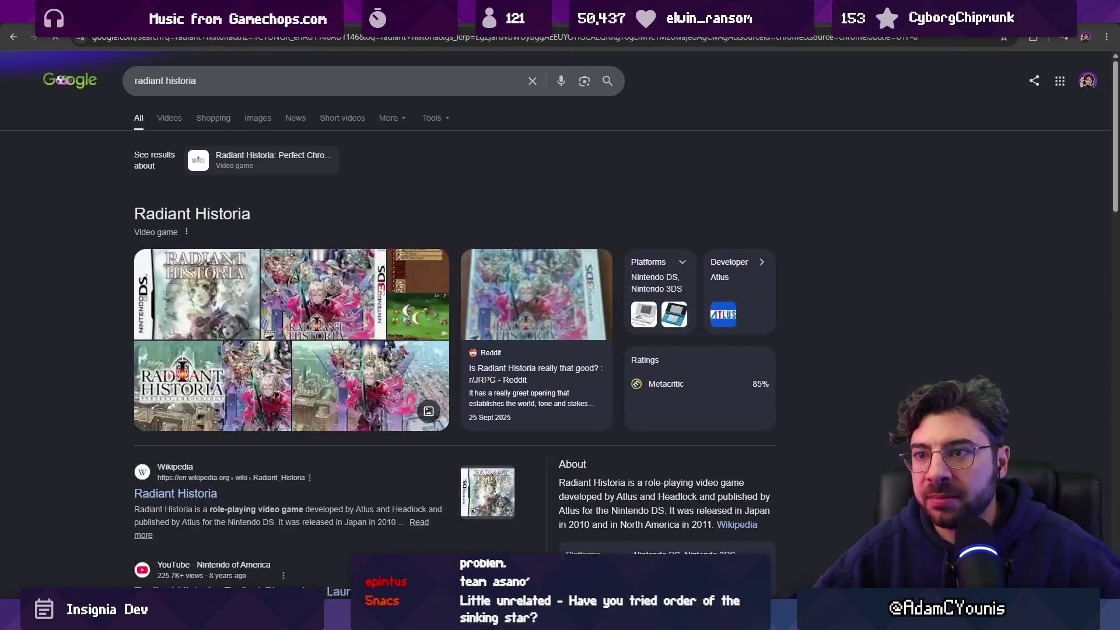
{"action": "left_click", "coordinate": [180, 116]}
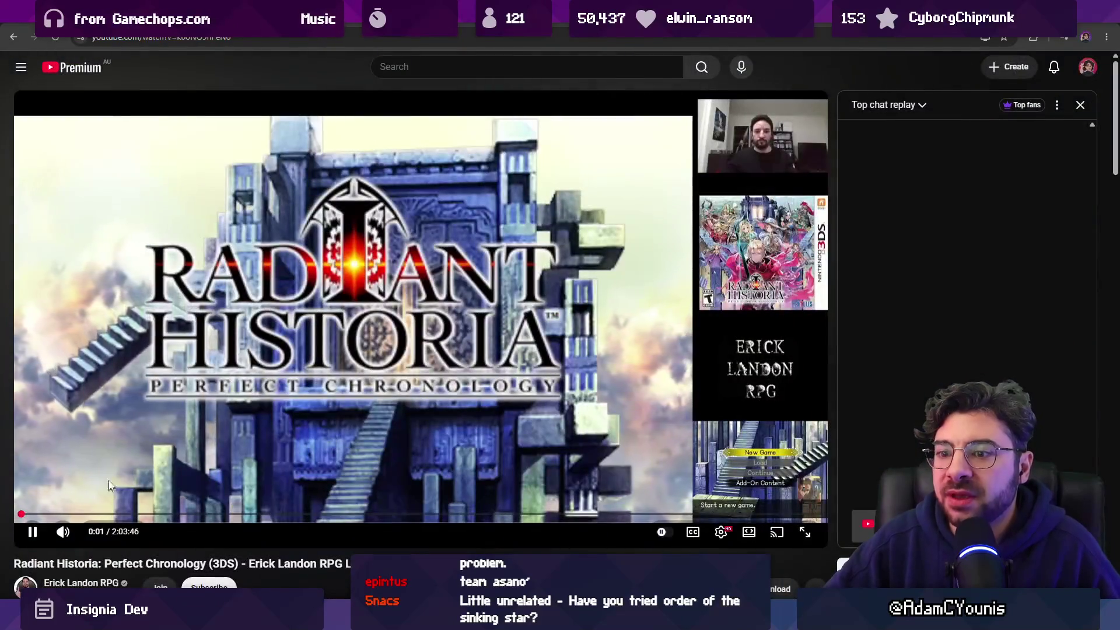
Skim the Radiant Historia playthrough forward through about 8:43, 11:57, 16:17, 20:04 and 25:39
{"action": "left_click", "coordinate": [63, 531]}
{"action": "left_click_drag", "start_coordinate": [35, 513], "coordinate": [61, 516]}
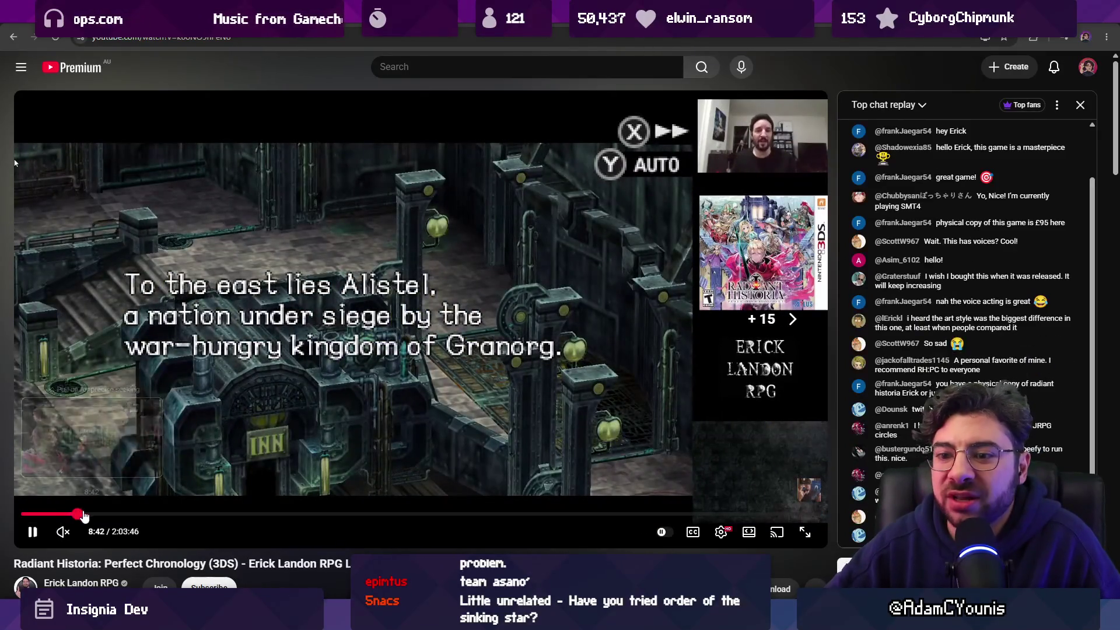
{"action": "left_click", "coordinate": [76, 513]}
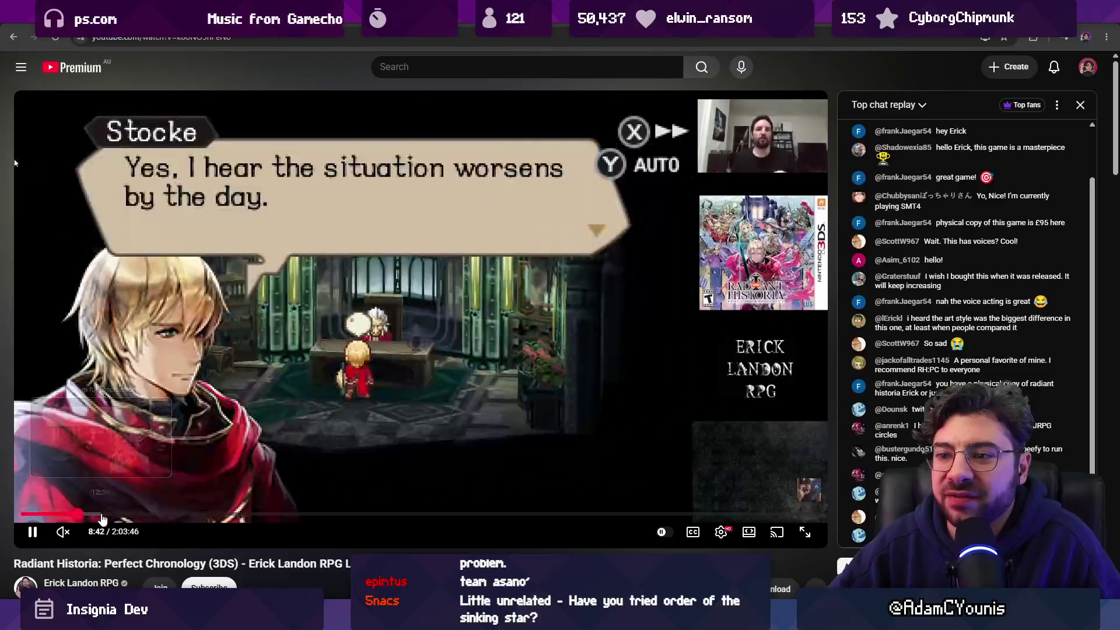
{"action": "left_click", "coordinate": [165, 445]}
{"action": "left_click", "coordinate": [306, 467]}
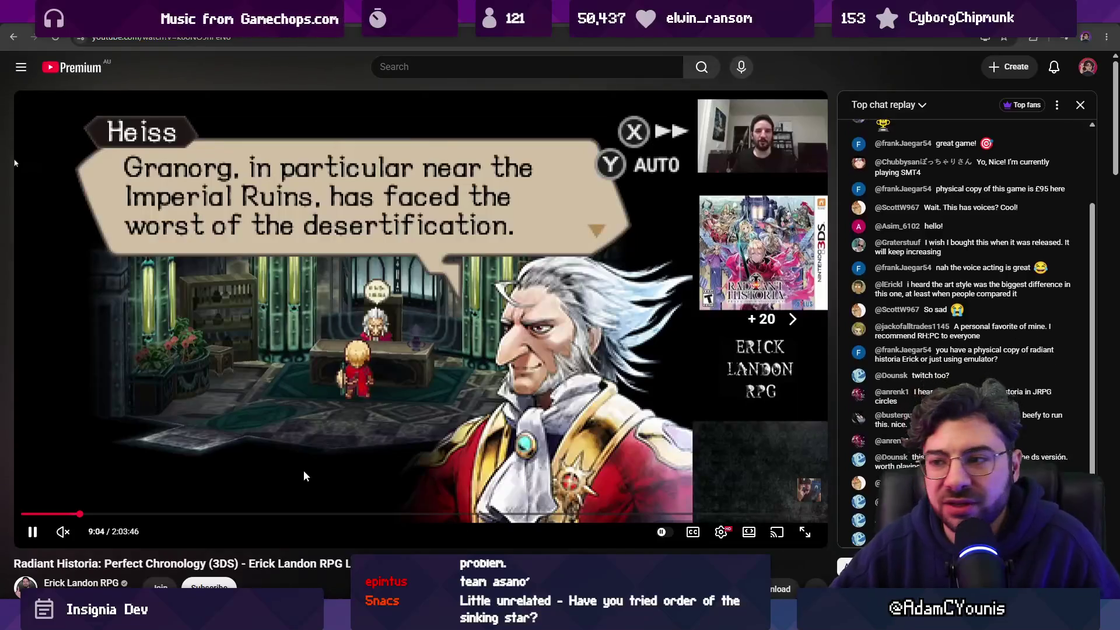
{"action": "left_click", "coordinate": [98, 514]}
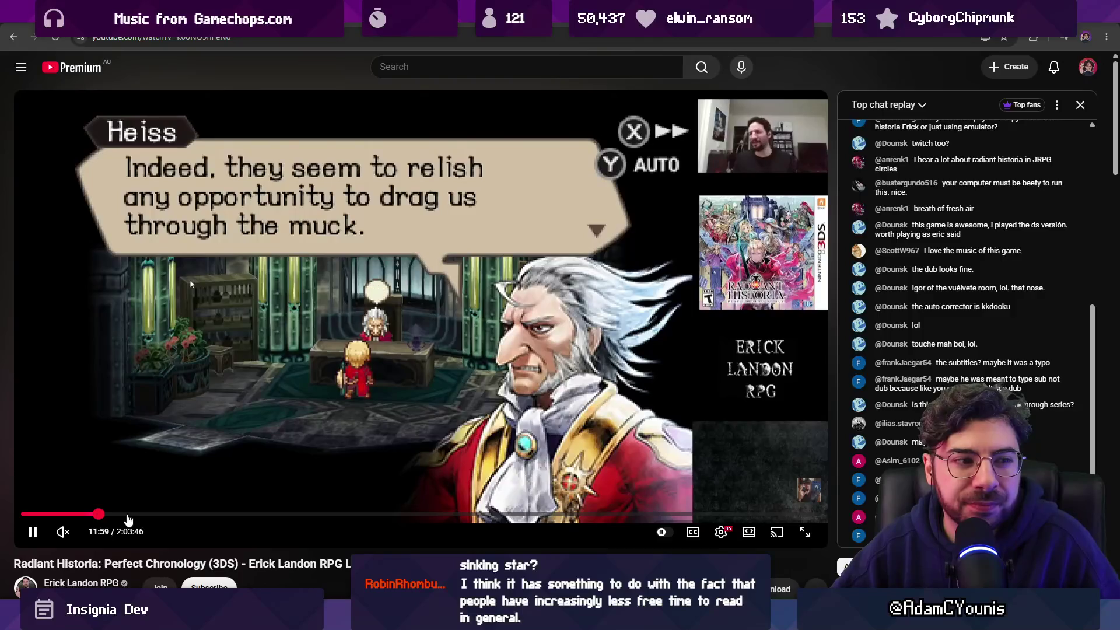
{"action": "left_click", "coordinate": [126, 515]}
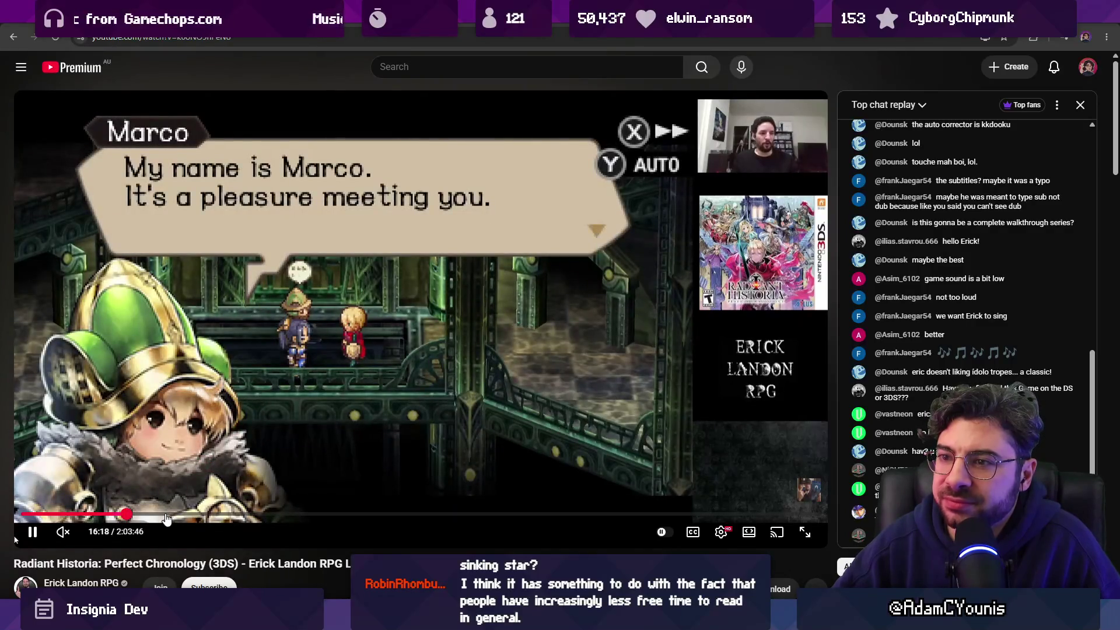
{"action": "left_click", "coordinate": [151, 515]}
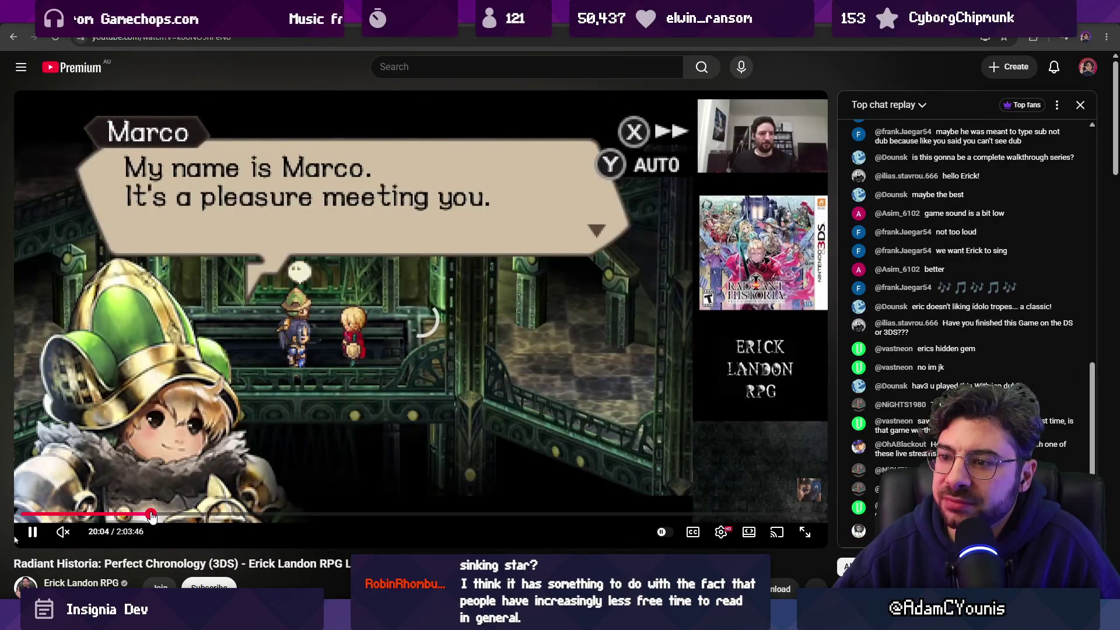
{"action": "left_click", "coordinate": [187, 516]}
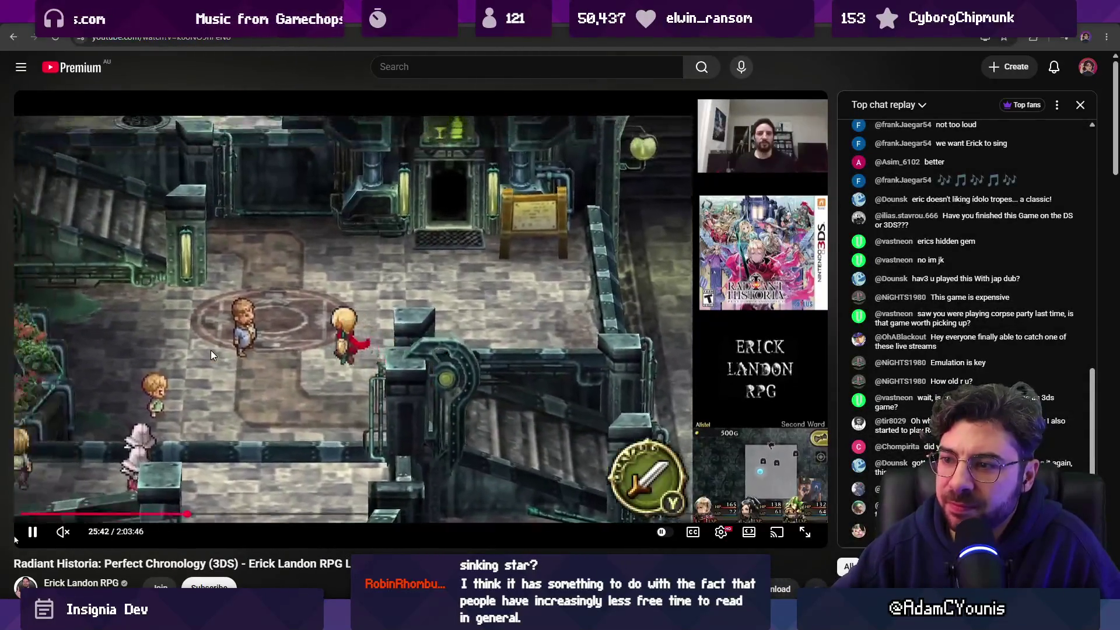
Jump the playthrough to about 46:51 and pause on the rainy forest scene
{"action": "key", "text": "ctrl+Tab"}
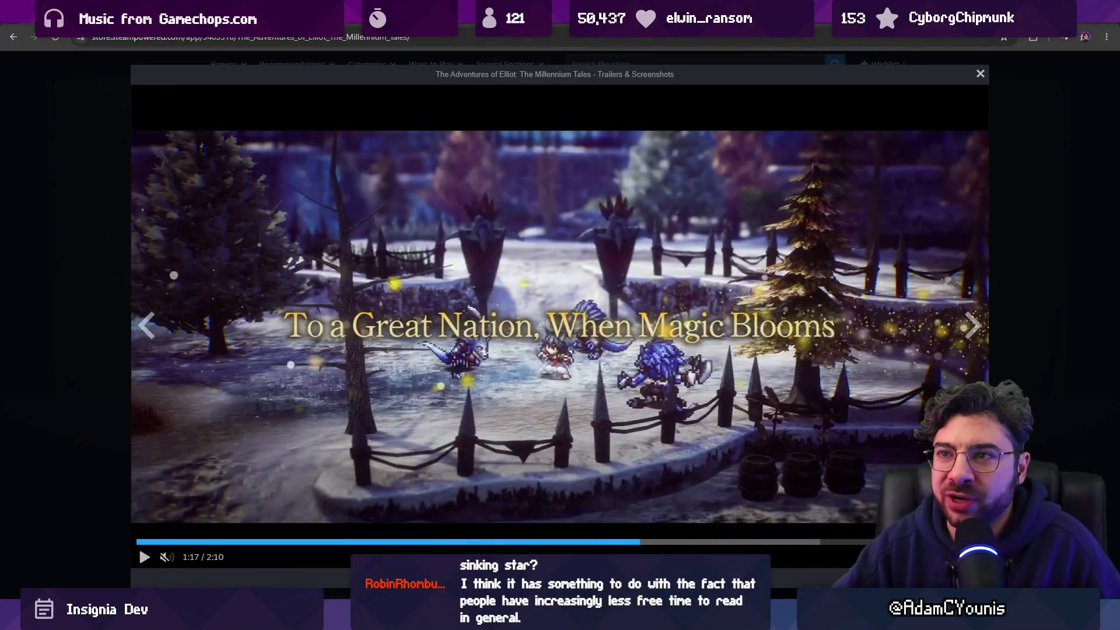
{"action": "key", "text": "ctrl+Tab"}
{"action": "left_click", "coordinate": [300, 302]}
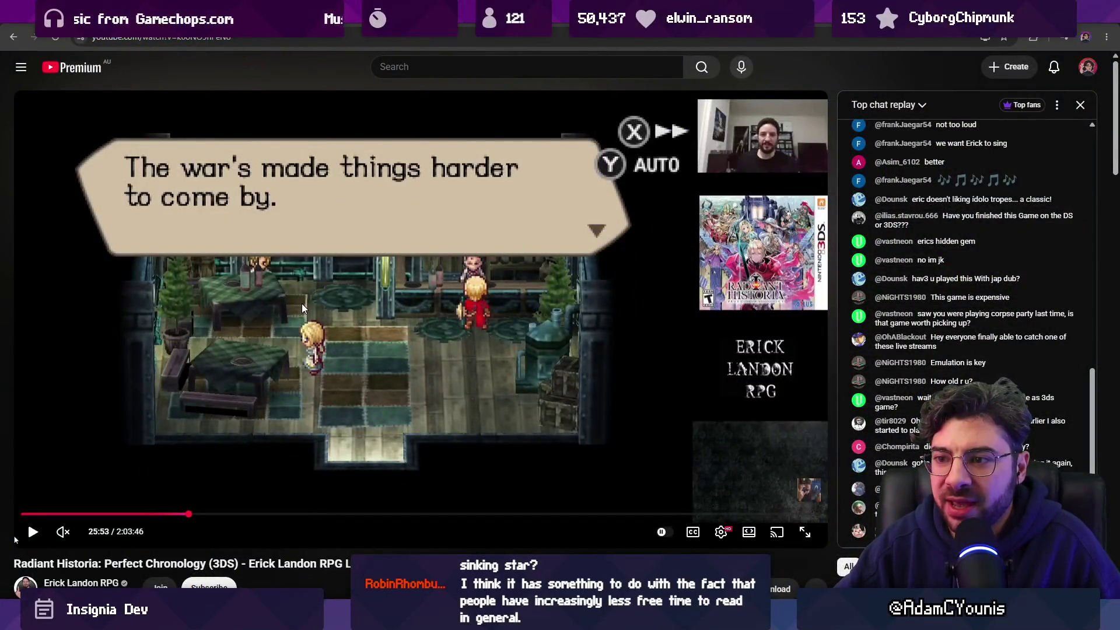
{"action": "left_click", "coordinate": [304, 306]}
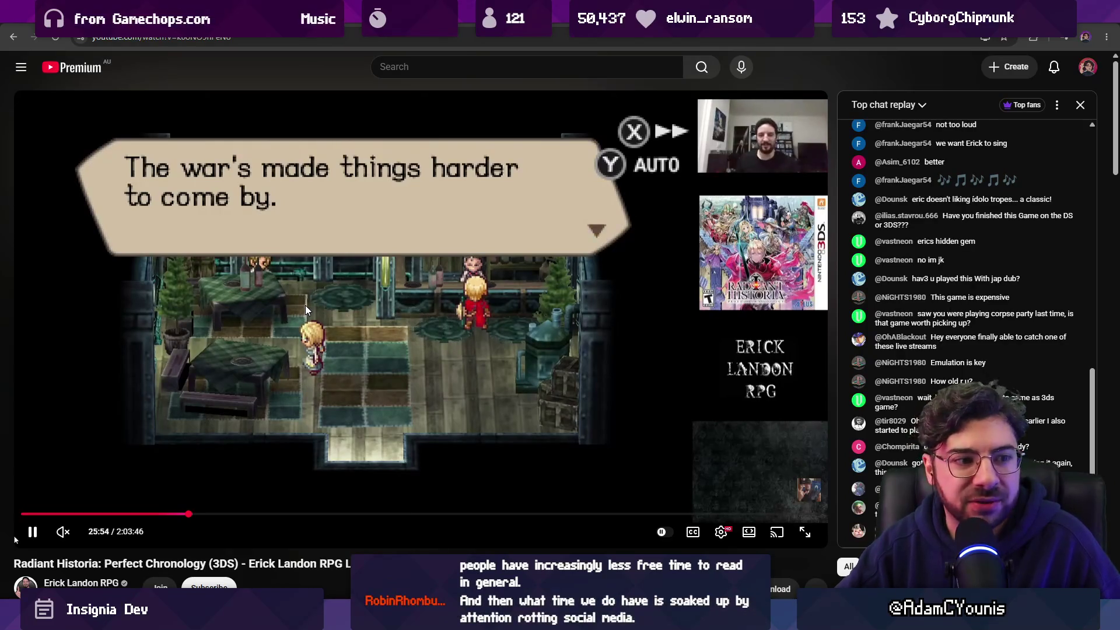
{"action": "left_click", "coordinate": [316, 332]}
{"action": "left_click", "coordinate": [323, 513]}
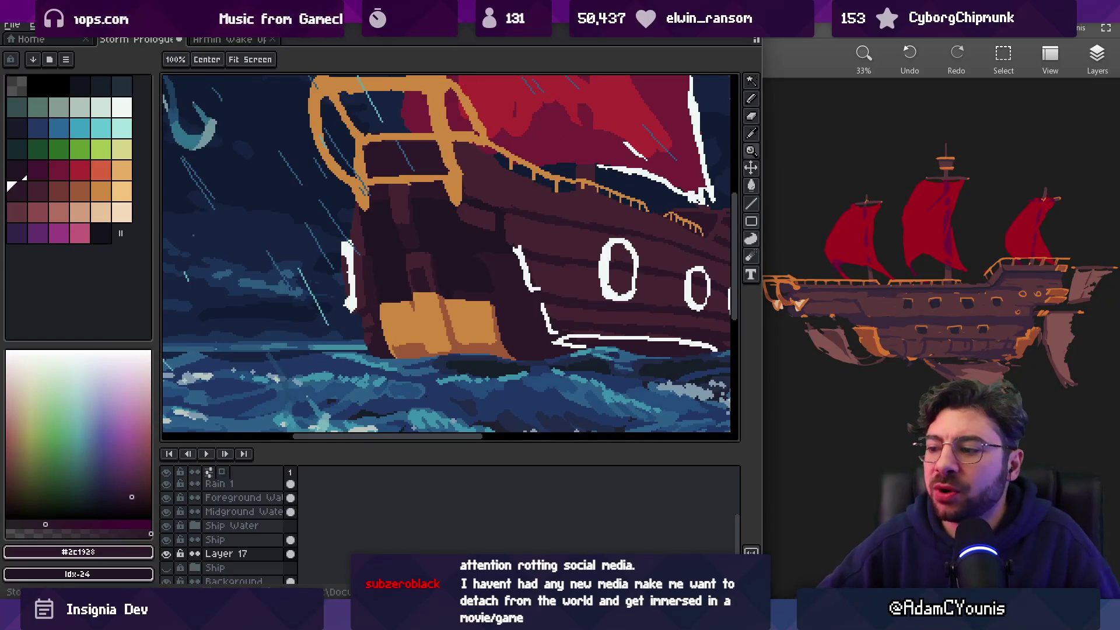
Bring the browser back and switch to the Steam store tab
{"action": "mouse_move", "coordinate": [607, 618]}
{"action": "left_click", "coordinate": [723, 548]}
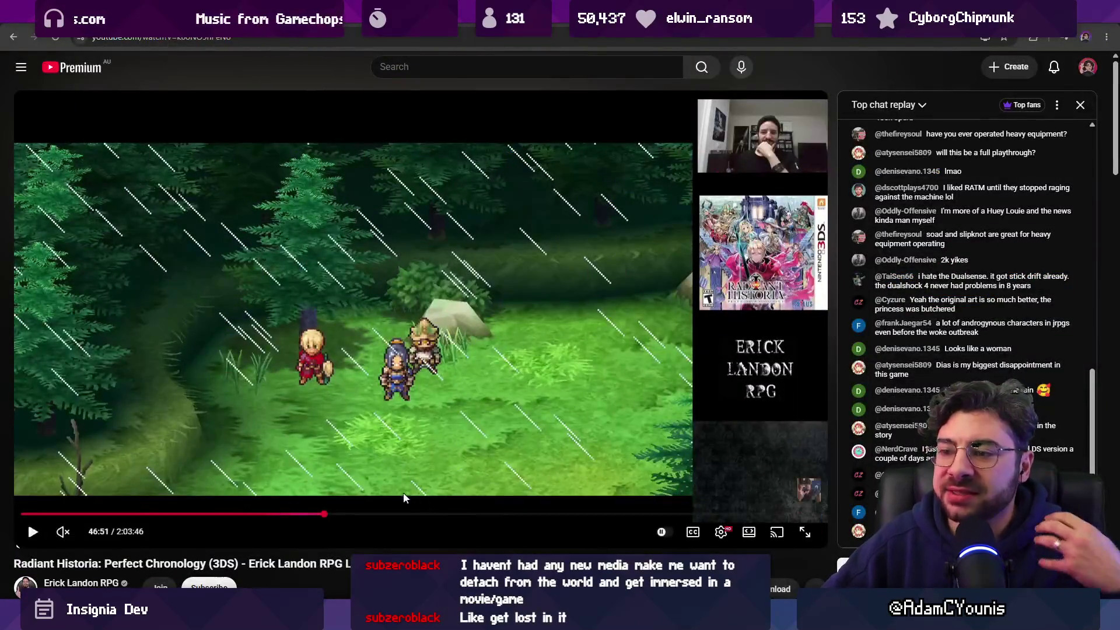
{"action": "key", "text": "ctrl+Tab"}
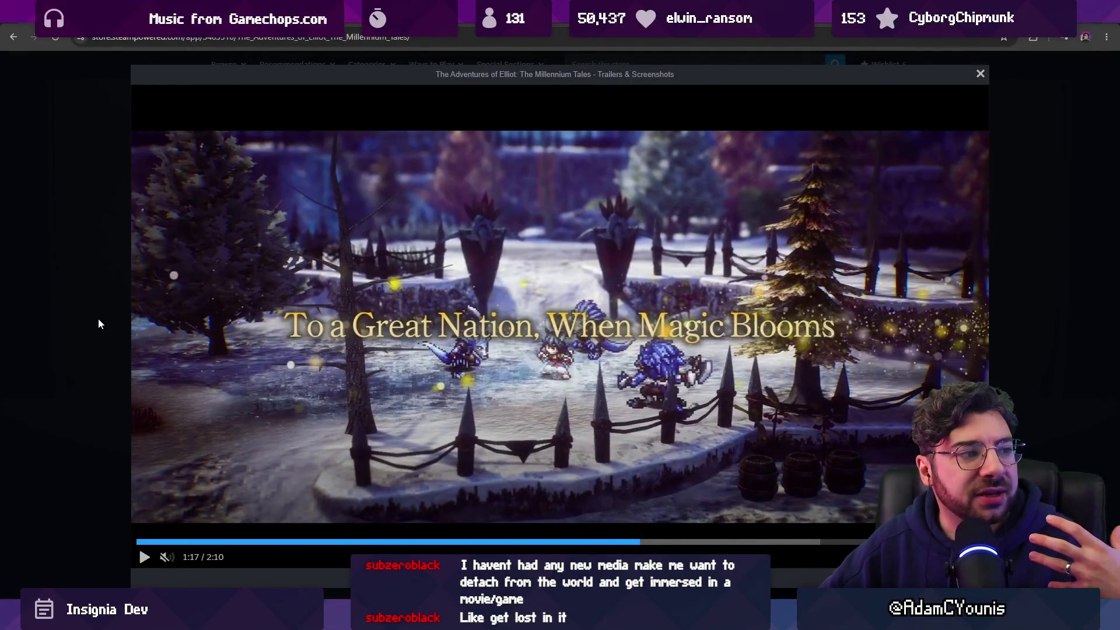
Play The Adventures of Elliot trailer, pause it at 1:32, and return to Aseprite
{"action": "left_click", "coordinate": [382, 380]}
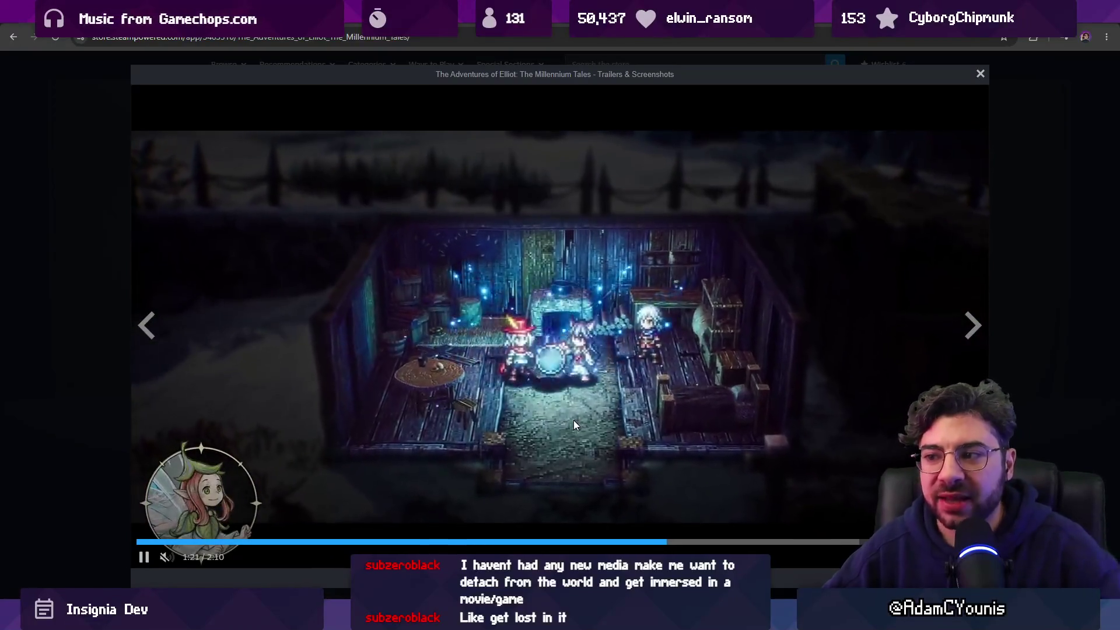
{"action": "key", "text": "Escape"}
{"action": "scroll", "coordinate": [187, 338], "scroll_direction": "up", "scroll_amount": 2}
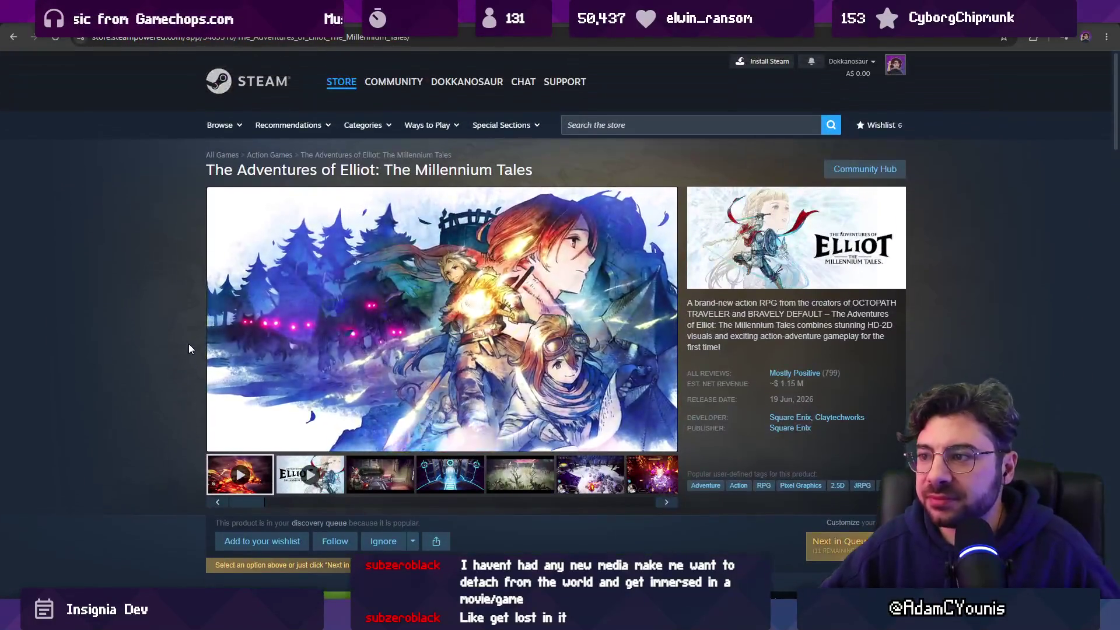
{"action": "left_click", "coordinate": [217, 425]}
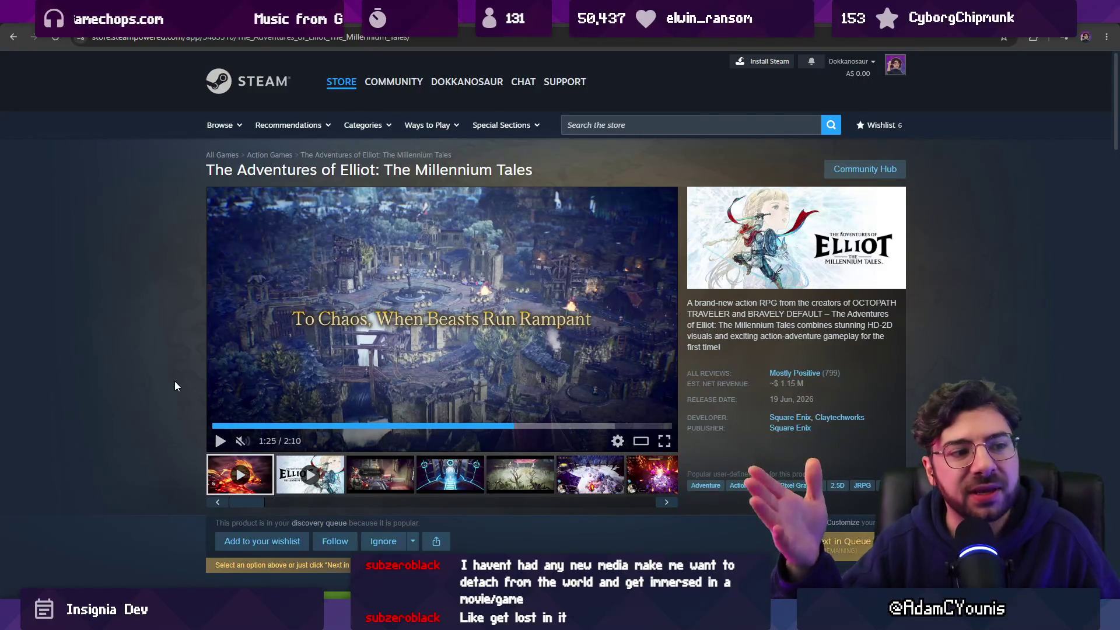
{"action": "left_click", "coordinate": [349, 285]}
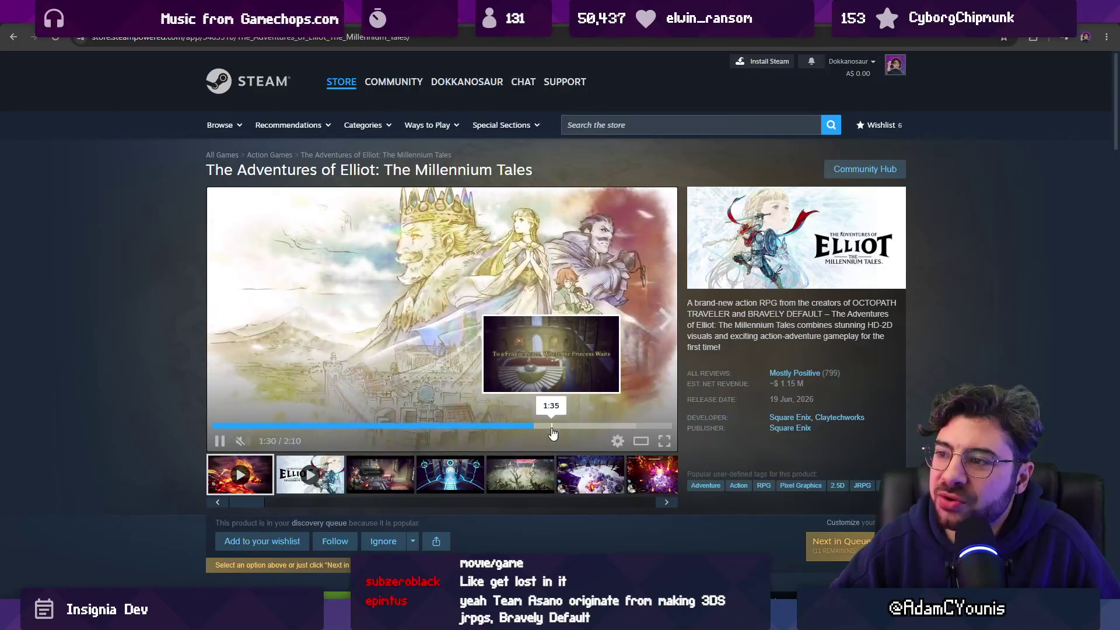
{"action": "left_click", "coordinate": [218, 442]}
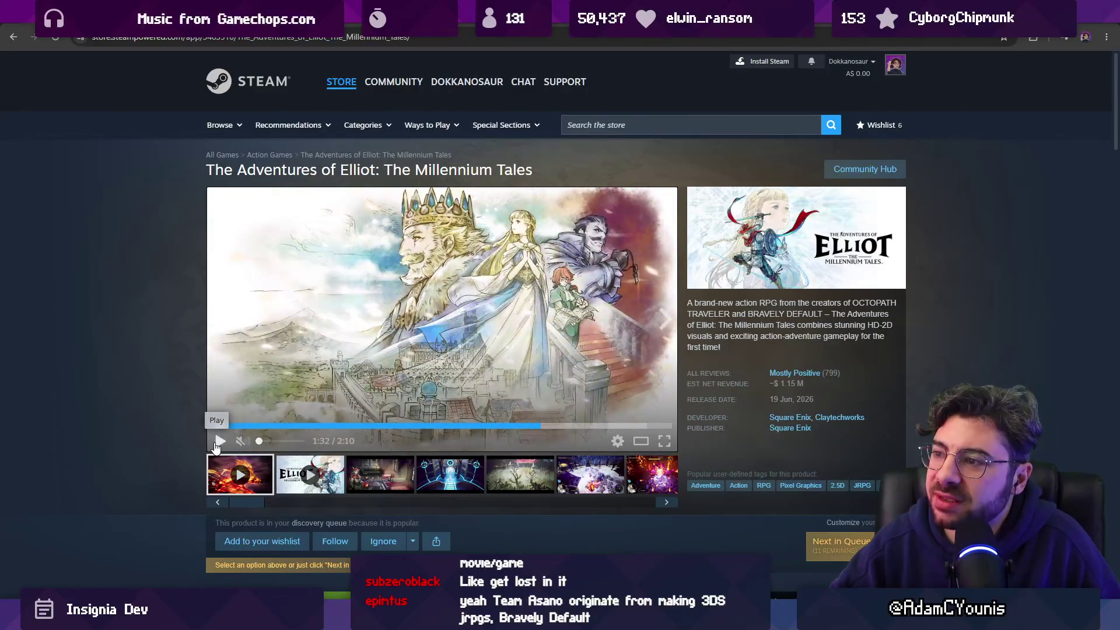
{"action": "key", "text": "alt+Tab"}
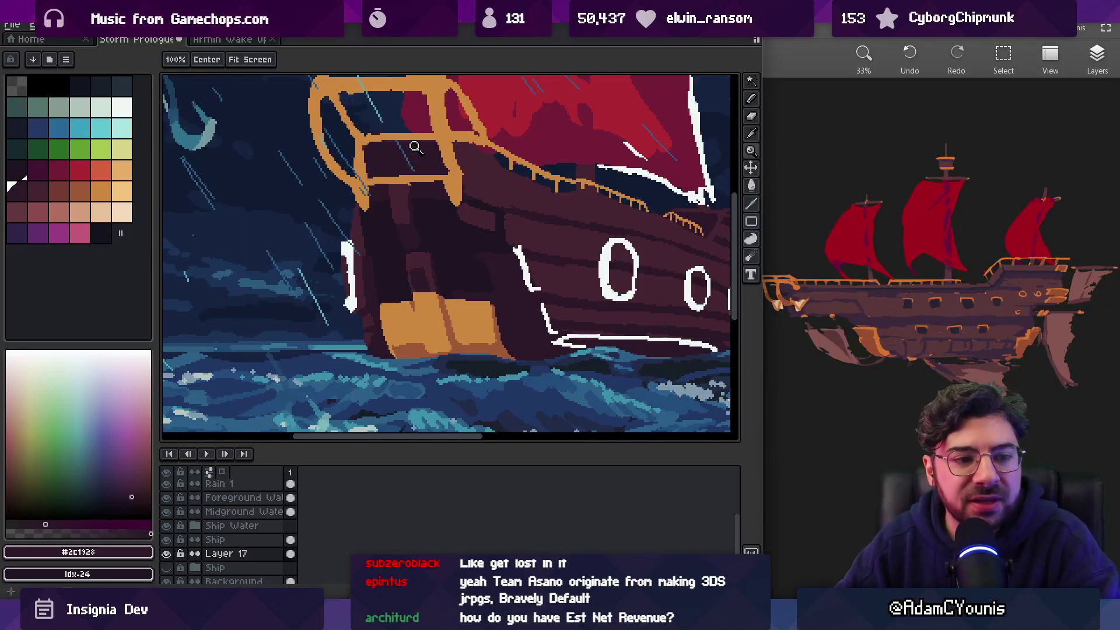
Paint dark hull colour over the left edge of the orange bow block
{"action": "scroll", "coordinate": [514, 327], "scroll_direction": "down", "scroll_amount": 5}
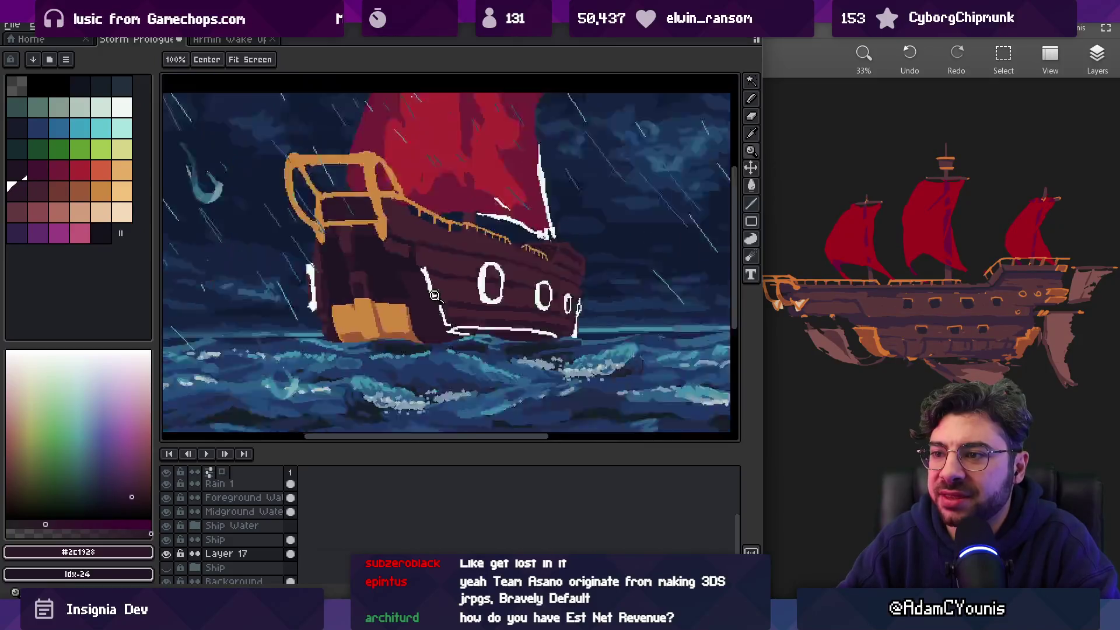
{"action": "scroll", "coordinate": [402, 321], "scroll_direction": "up", "scroll_amount": 6}
{"action": "scroll", "coordinate": [402, 321], "scroll_direction": "up", "scroll_amount": 2}
{"action": "key", "text": "b"}
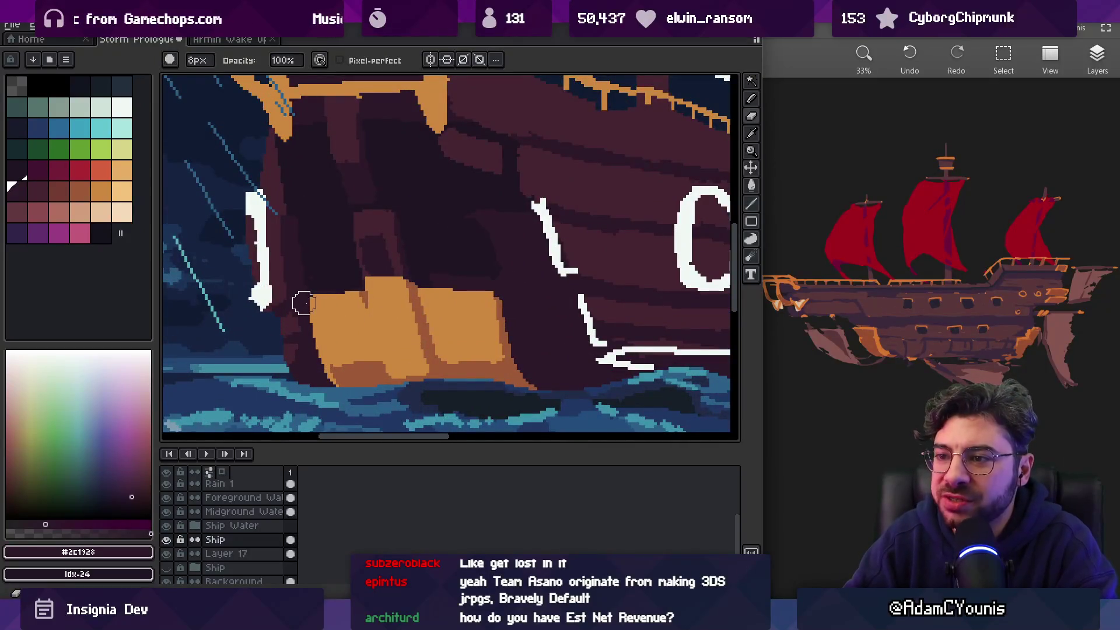
{"action": "left_click_drag", "start_coordinate": [301, 288], "coordinate": [307, 350]}
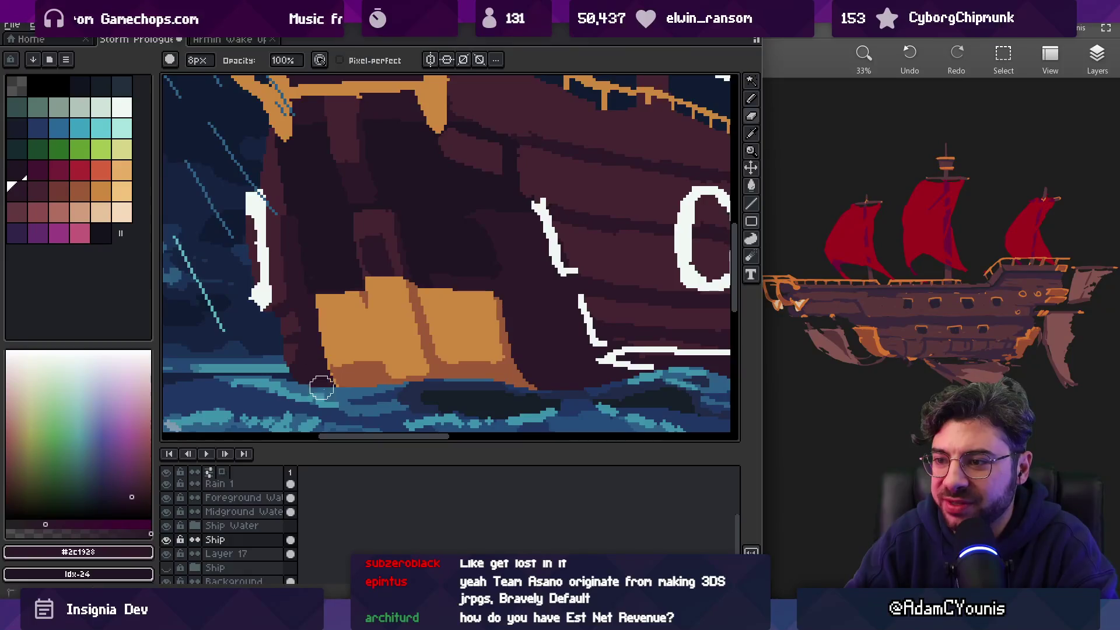
{"action": "scroll", "coordinate": [380, 324], "scroll_direction": "down", "scroll_amount": 5}
{"action": "scroll", "coordinate": [350, 305], "scroll_direction": "up", "scroll_amount": 5}
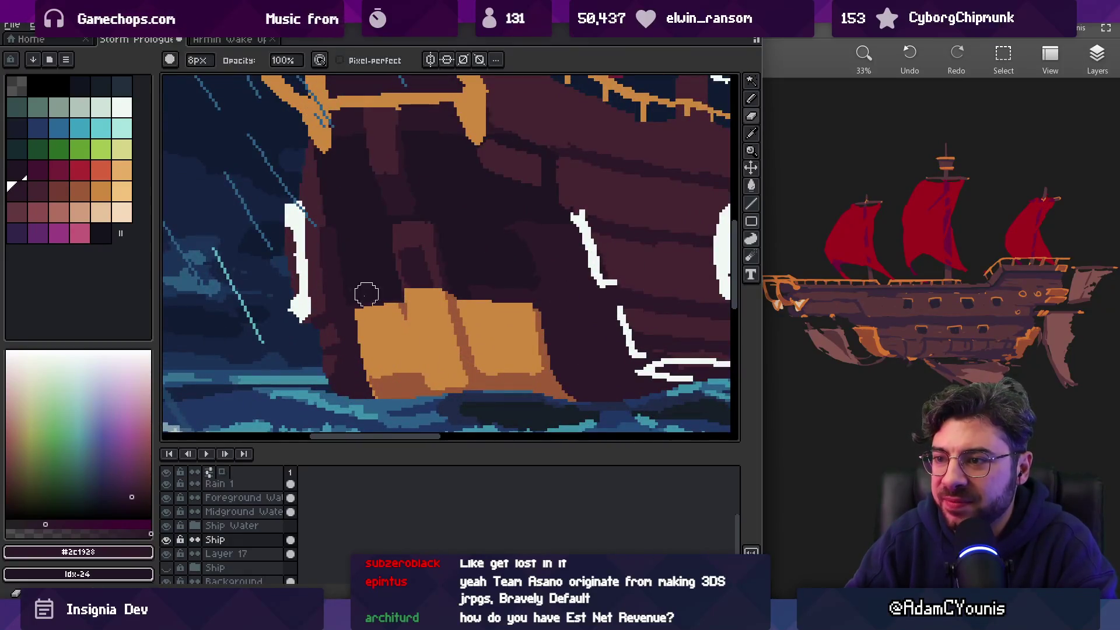
Zoom out to view the whole ship and sample the brown #9d5a37
{"action": "key", "text": "z"}
{"action": "scroll", "coordinate": [411, 247], "scroll_direction": "down", "scroll_amount": 5}
{"action": "scroll", "coordinate": [418, 271], "scroll_direction": "up", "scroll_amount": 5}
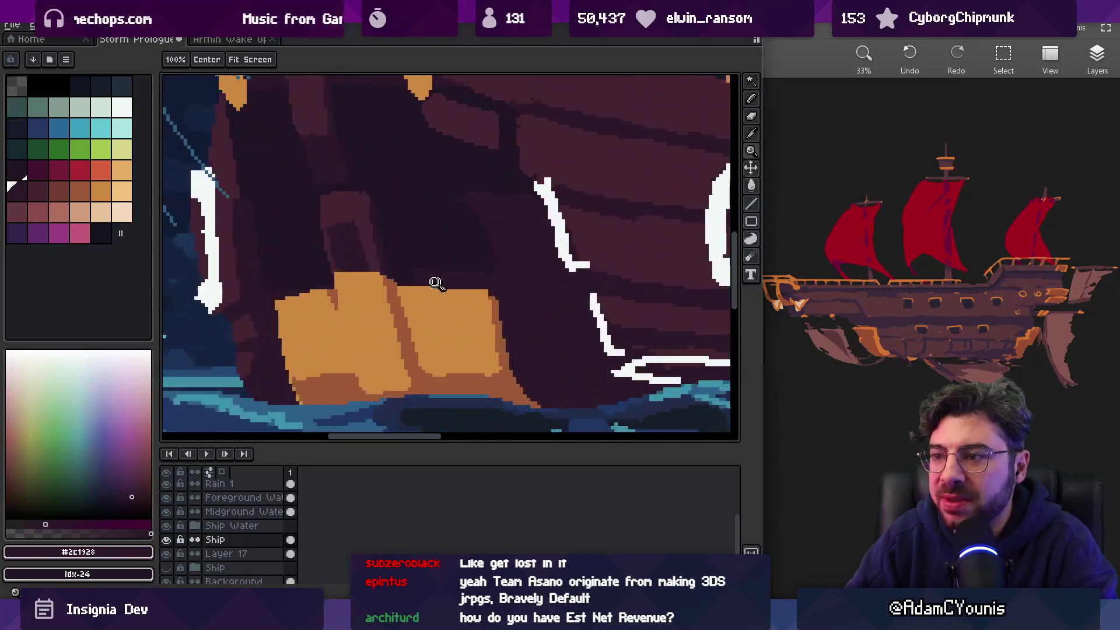
{"action": "left_click", "coordinate": [386, 278], "text": "alt"}
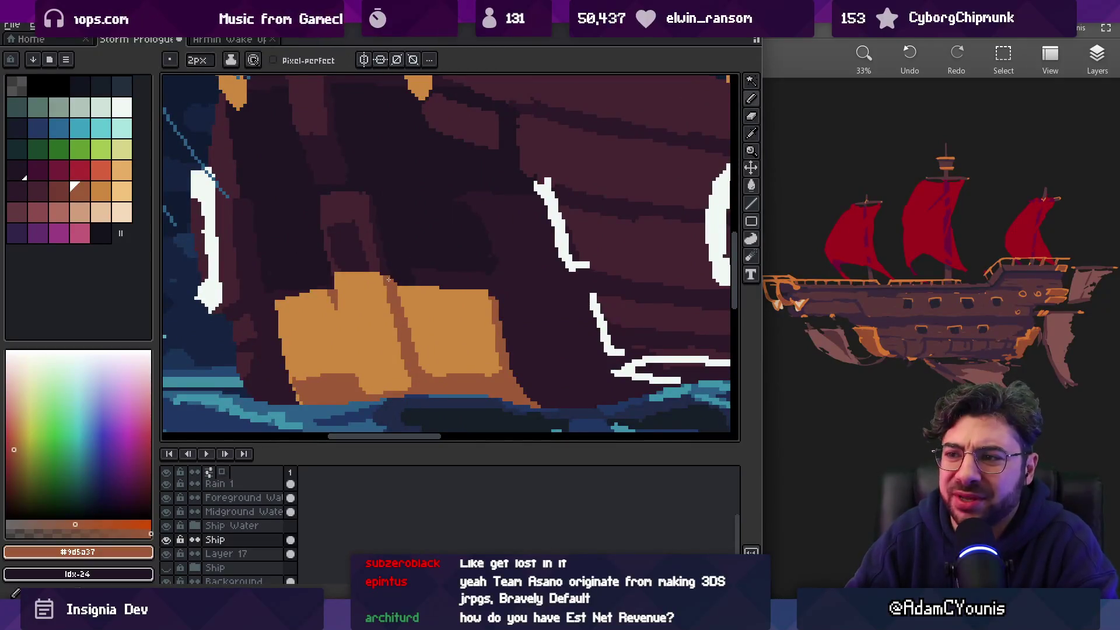
{"action": "scroll", "coordinate": [390, 282], "scroll_direction": "down", "scroll_amount": 5}
{"action": "scroll", "coordinate": [389, 271], "scroll_direction": "up", "scroll_amount": 6}
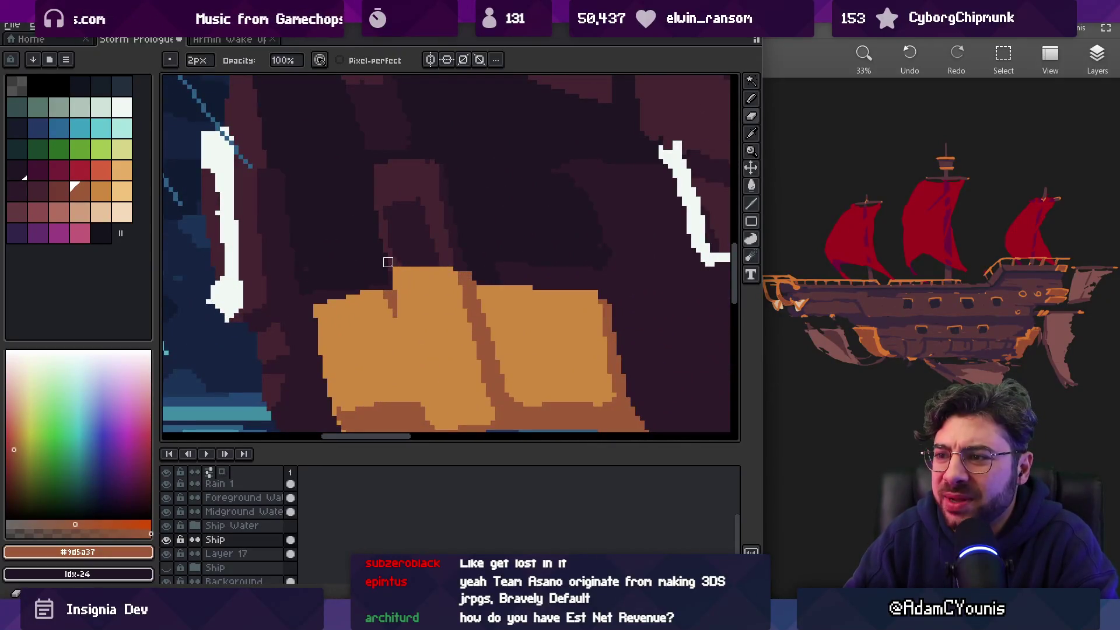
{"action": "scroll", "coordinate": [424, 230], "scroll_direction": "down", "scroll_amount": 5}
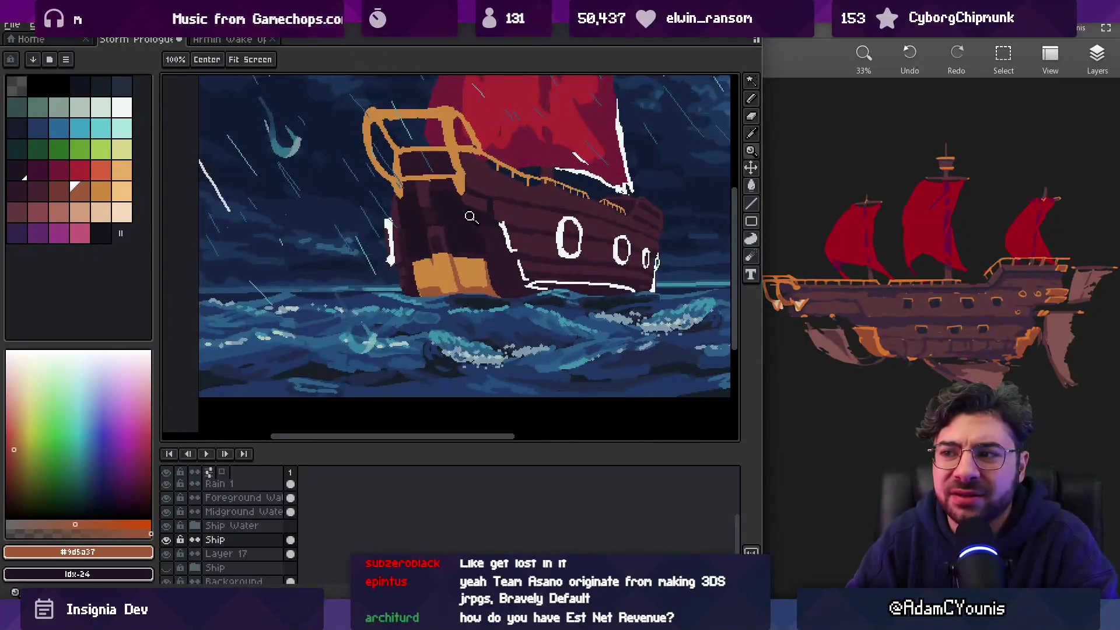
{"action": "scroll", "coordinate": [467, 271], "scroll_direction": "up", "scroll_amount": 5}
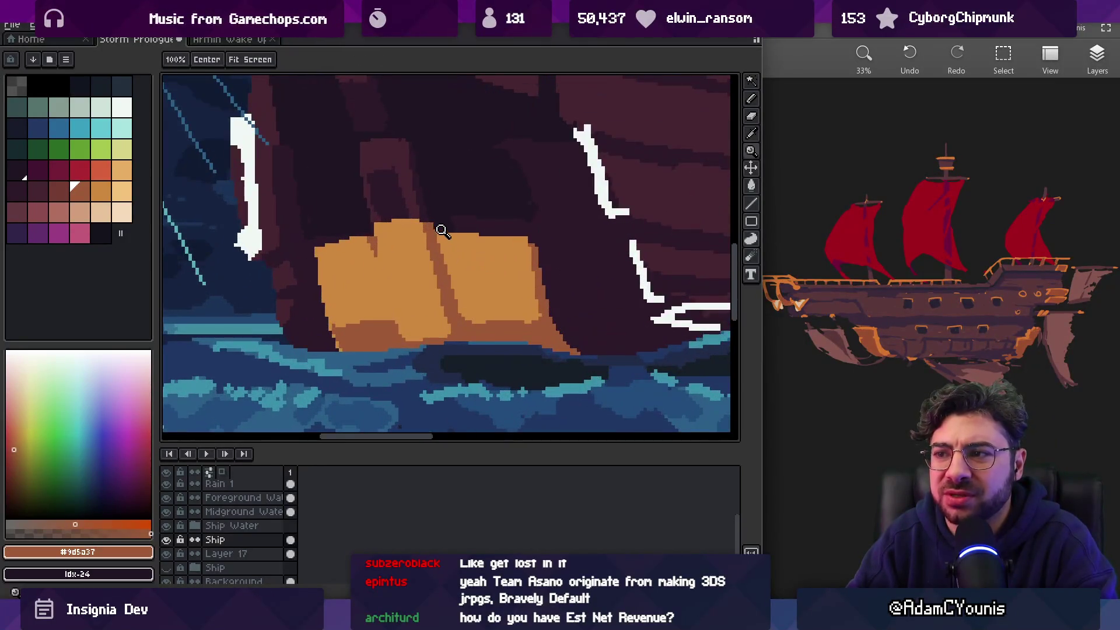
Pick the lighter orange #cd893f from the bow patch as the drawing colour
{"action": "key", "text": "alt"}
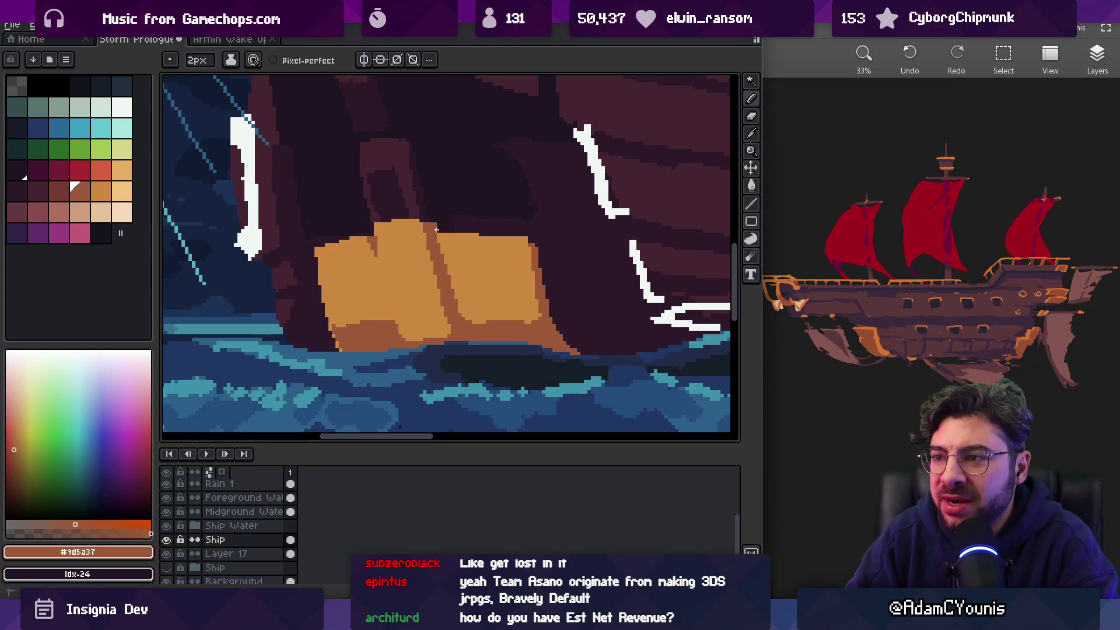
{"action": "left_click", "coordinate": [454, 235], "text": "alt"}
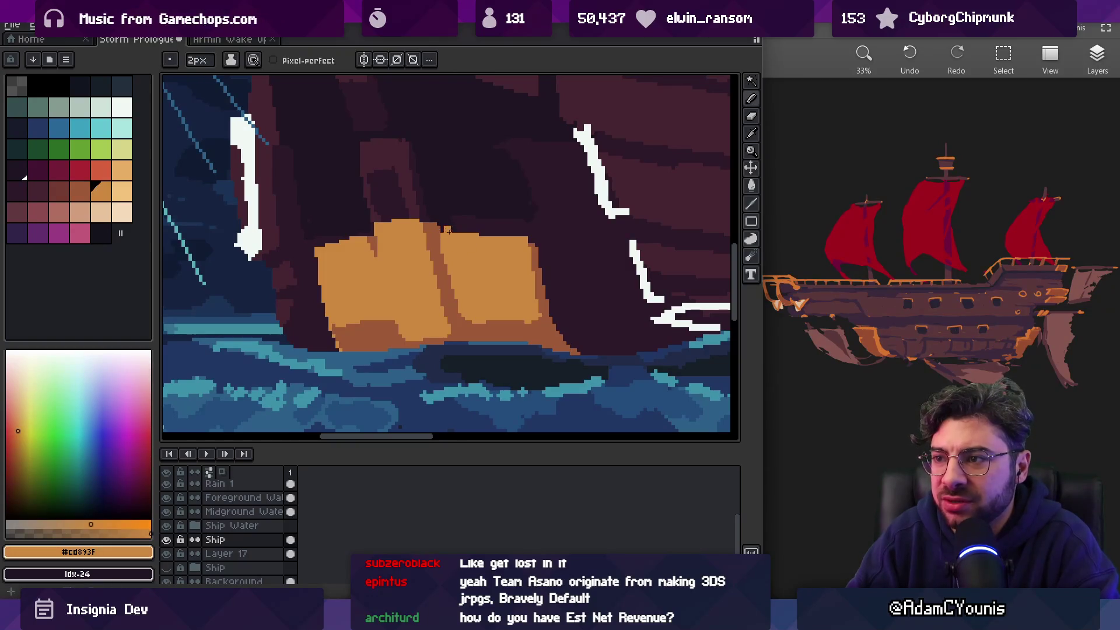
{"action": "scroll", "coordinate": [460, 233], "scroll_direction": "up", "scroll_amount": 3}
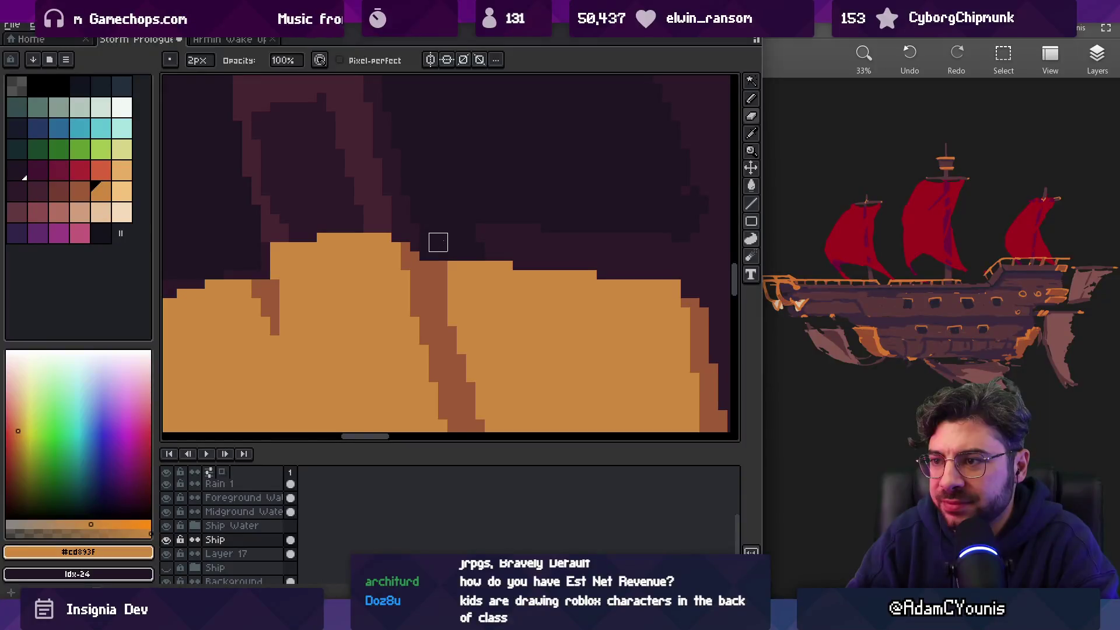
{"action": "scroll", "coordinate": [458, 233], "scroll_direction": "down", "scroll_amount": 2}
{"action": "scroll", "coordinate": [460, 236], "scroll_direction": "up", "scroll_amount": 1}
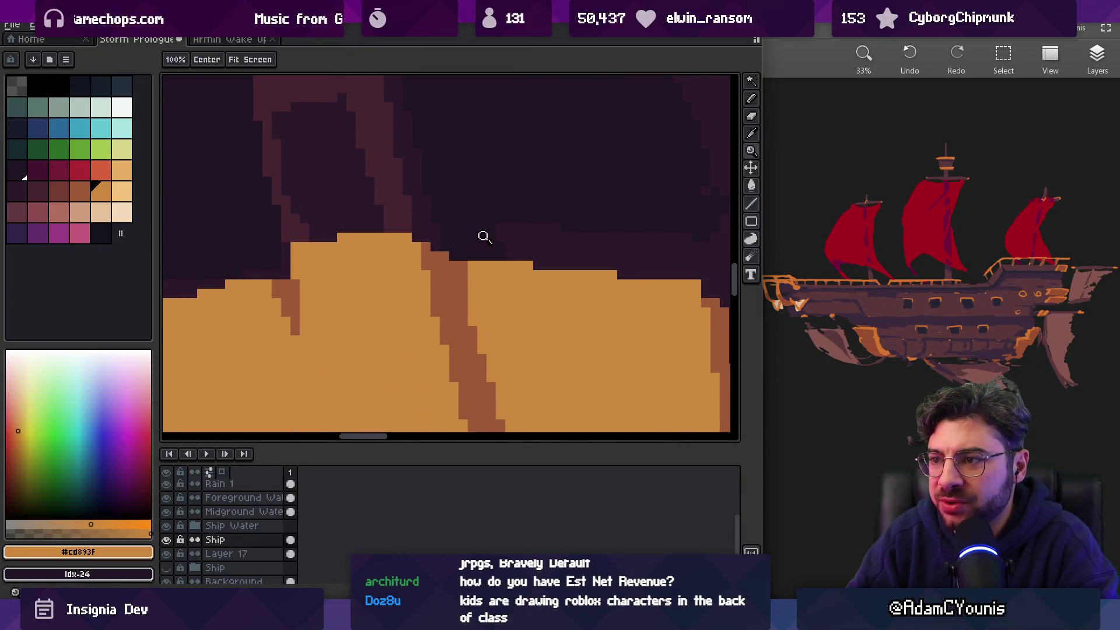
{"action": "scroll", "coordinate": [480, 237], "scroll_direction": "down", "scroll_amount": 2}
{"action": "scroll", "coordinate": [492, 240], "scroll_direction": "up", "scroll_amount": 1}
{"action": "scroll", "coordinate": [491, 238], "scroll_direction": "up", "scroll_amount": 1}
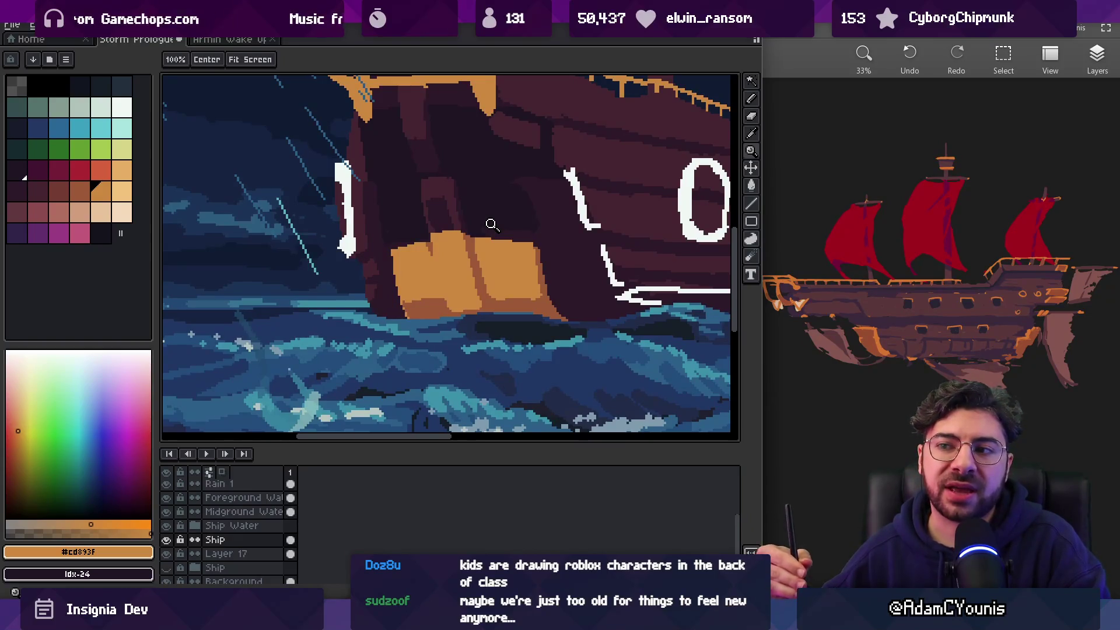
Compare hull shades #2c1928 and #201523, settling on the purple #452531
{"action": "scroll", "coordinate": [384, 219], "scroll_direction": "down", "scroll_amount": 1}
{"action": "scroll", "coordinate": [384, 219], "scroll_direction": "down", "scroll_amount": 1}
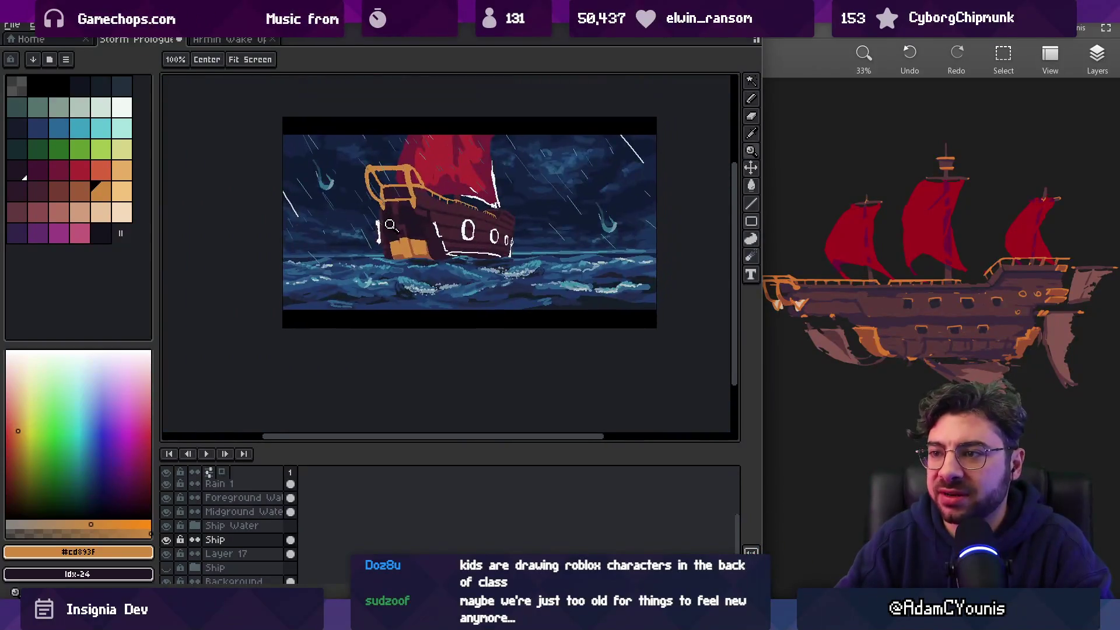
{"action": "scroll", "coordinate": [438, 228], "scroll_direction": "up", "scroll_amount": 2}
{"action": "key", "text": "v"}
{"action": "key", "text": "b"}
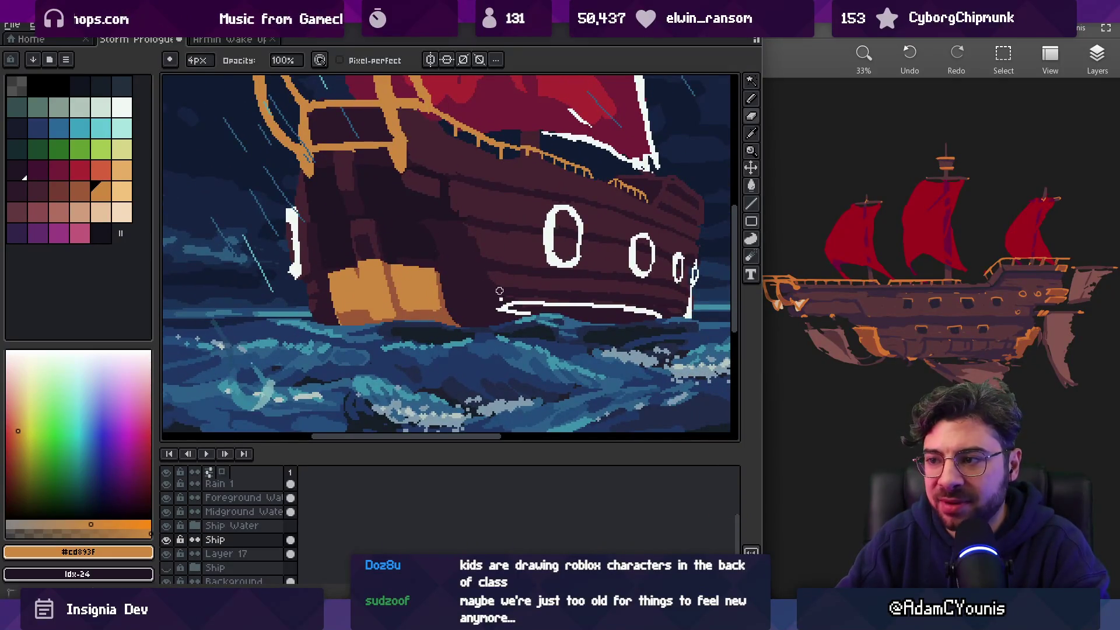
{"action": "scroll", "coordinate": [510, 287], "scroll_direction": "up", "scroll_amount": 1}
{"action": "left_click", "coordinate": [462, 232], "text": "alt"}
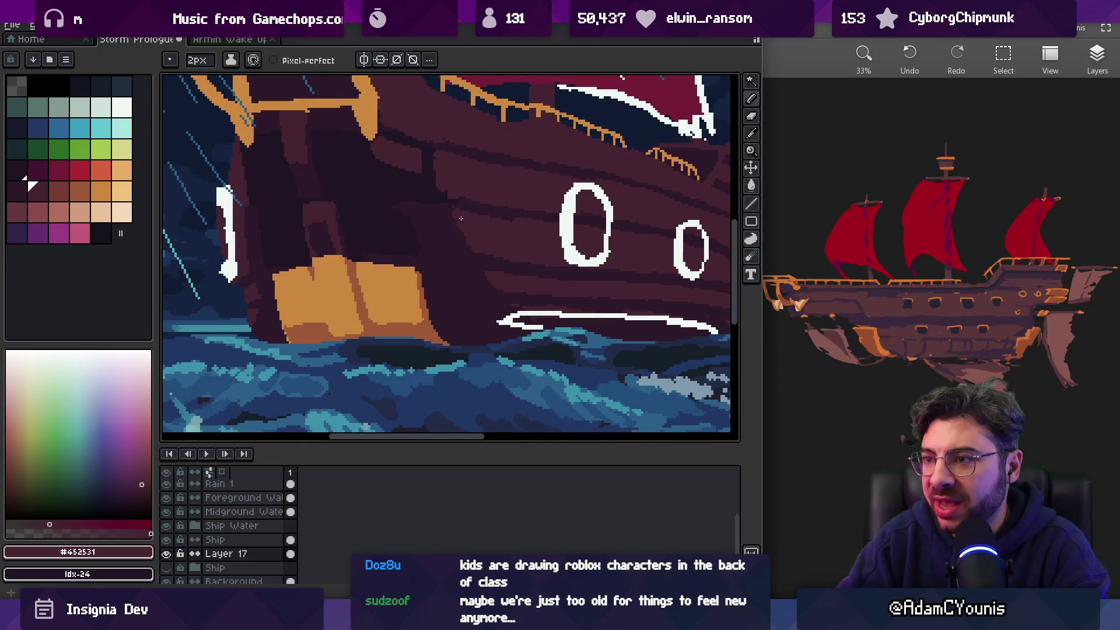
{"action": "left_click", "coordinate": [455, 235], "text": "alt"}
{"action": "left_click", "coordinate": [437, 195], "text": "alt"}
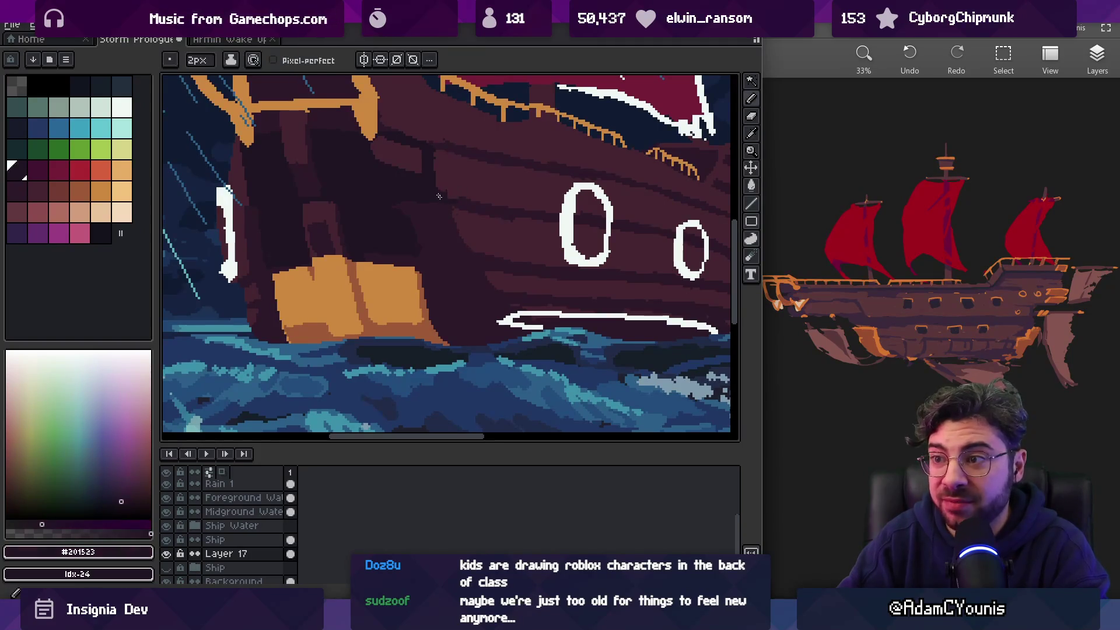
{"action": "left_click", "coordinate": [445, 189], "text": "alt"}
{"action": "left_click", "coordinate": [454, 179], "text": "alt"}
{"action": "left_click", "coordinate": [439, 168], "text": "alt"}
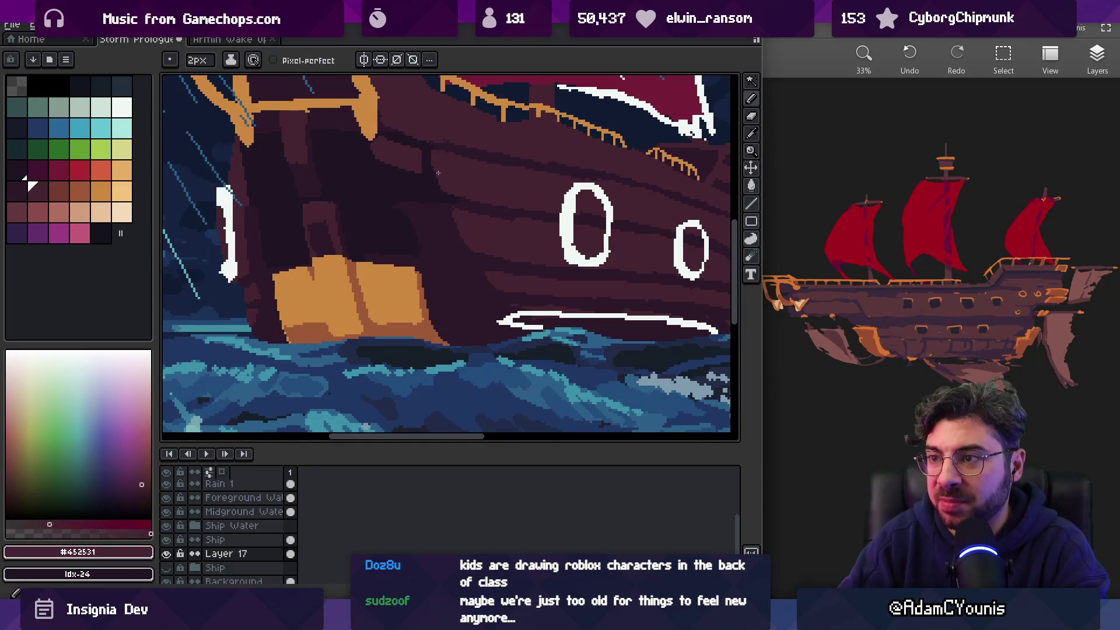
Try merging the Ship layer down into Layer 17, then undo the merge
{"action": "scroll", "coordinate": [454, 169], "scroll_direction": "down", "scroll_amount": 2}
{"action": "scroll", "coordinate": [473, 189], "scroll_direction": "down", "scroll_amount": 1}
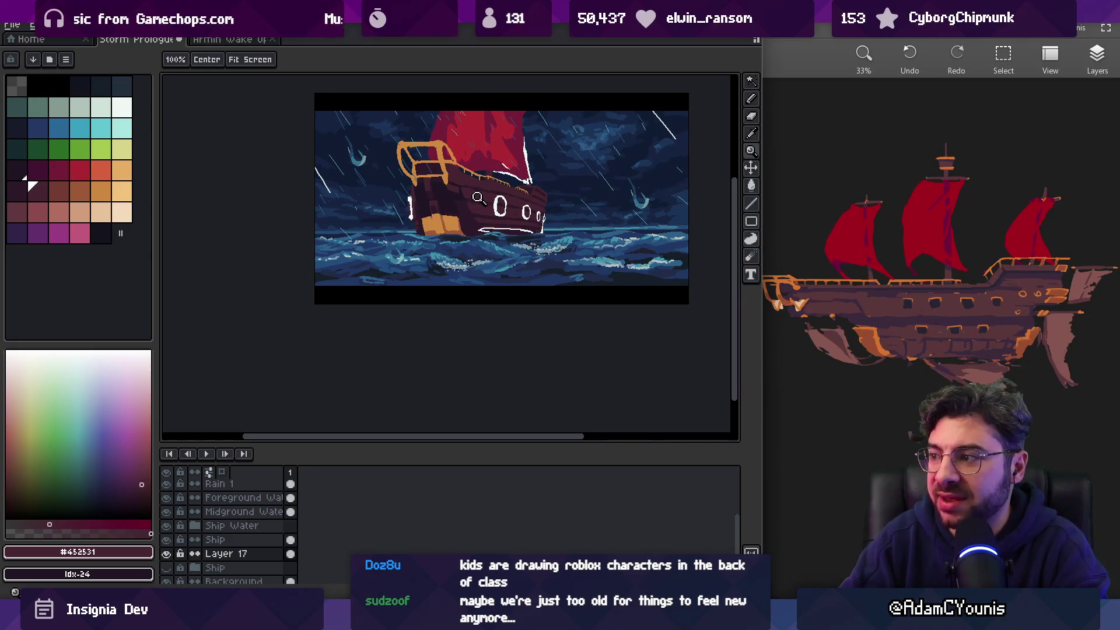
{"action": "scroll", "coordinate": [482, 196], "scroll_direction": "up", "scroll_amount": 1}
{"action": "left_click_drag", "start_coordinate": [480, 200], "coordinate": [460, 230]}
{"action": "key", "text": "v"}
{"action": "scroll", "coordinate": [442, 242], "scroll_direction": "up", "scroll_amount": 2}
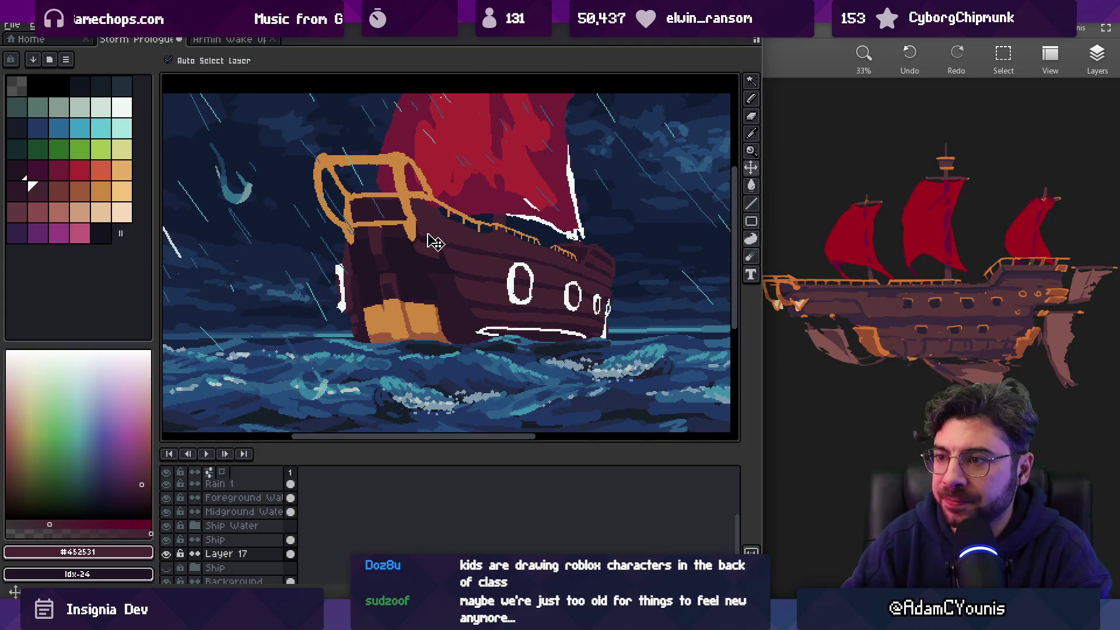
{"action": "left_click", "coordinate": [419, 236]}
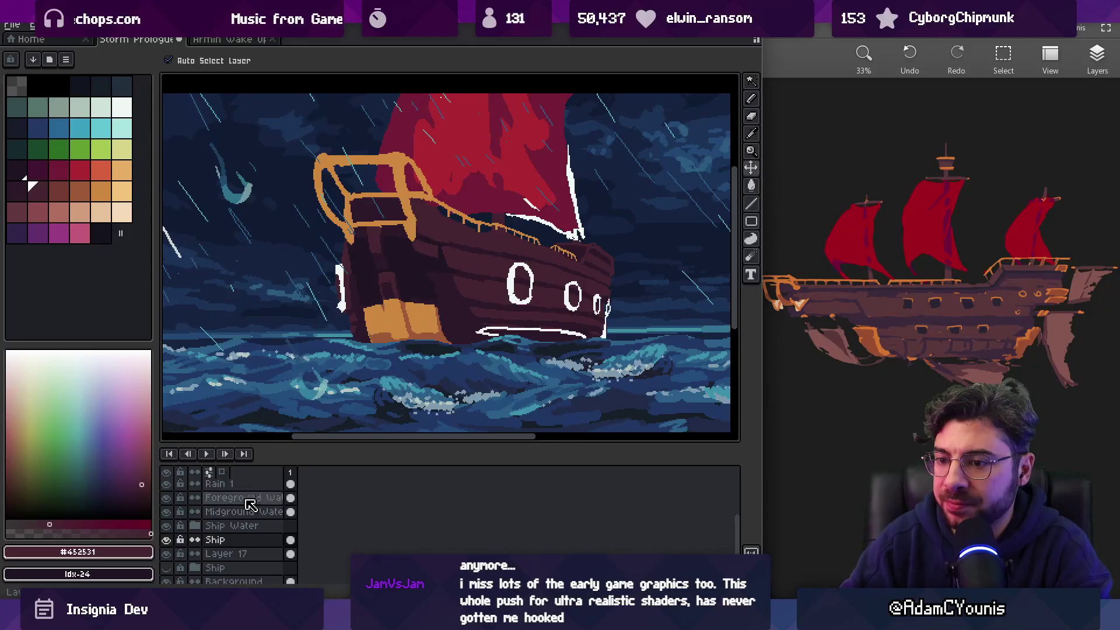
{"action": "right_click", "coordinate": [247, 539]}
{"action": "left_click", "coordinate": [274, 564]}
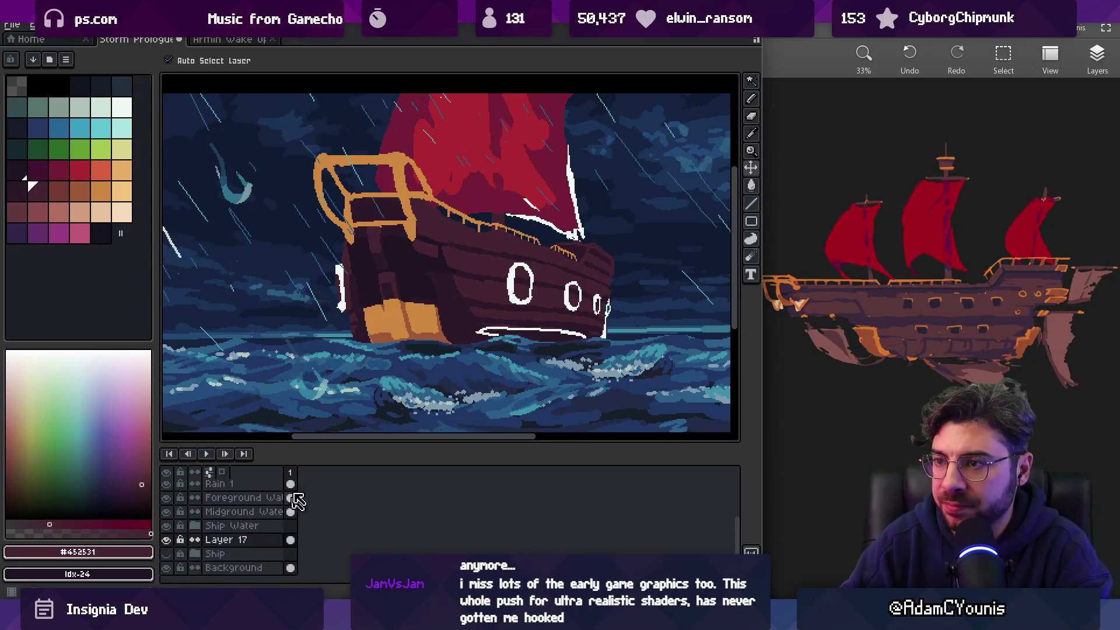
{"action": "key", "text": "ctrl+z"}
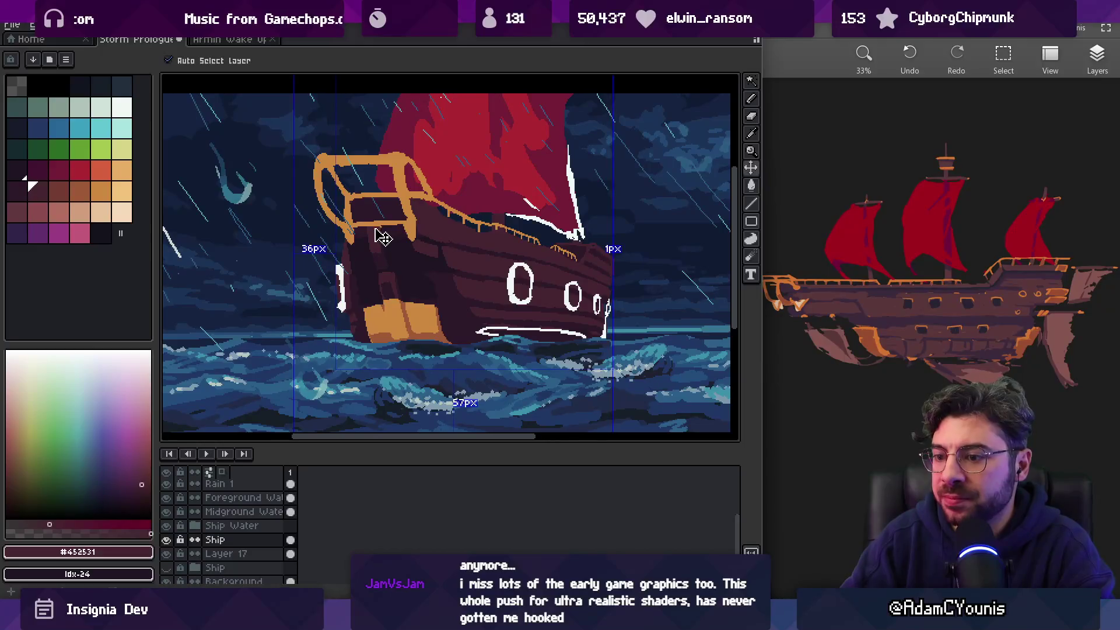
Magic-wand select the red sail on Layer 17 and delete it
{"action": "left_click", "coordinate": [454, 181]}
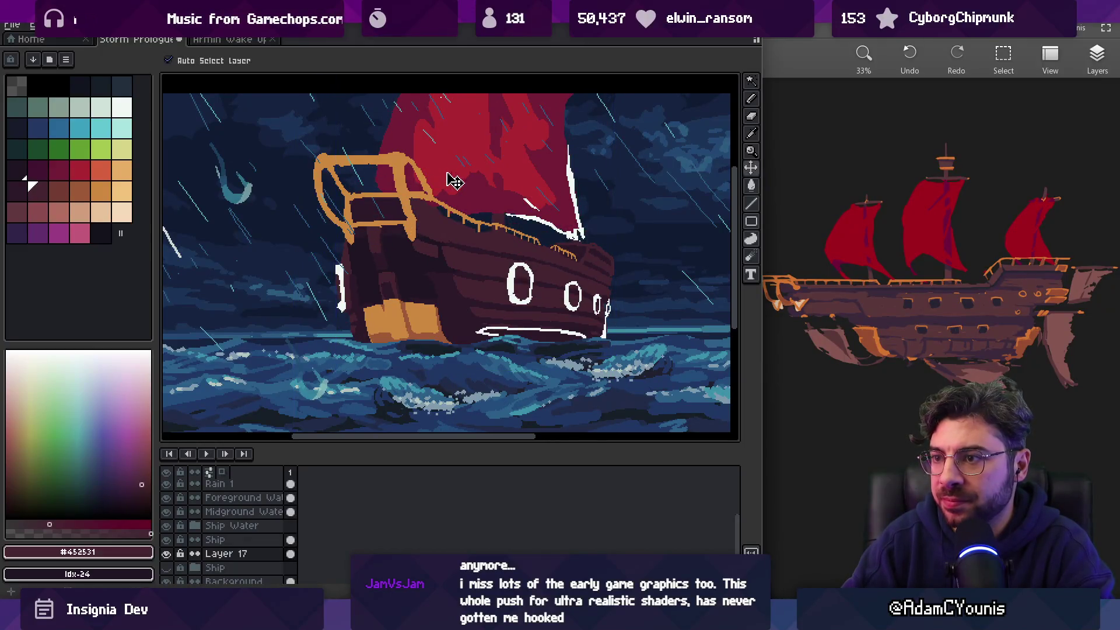
{"action": "key", "text": "w"}
{"action": "left_click", "coordinate": [459, 204]}
{"action": "key", "text": "Delete"}
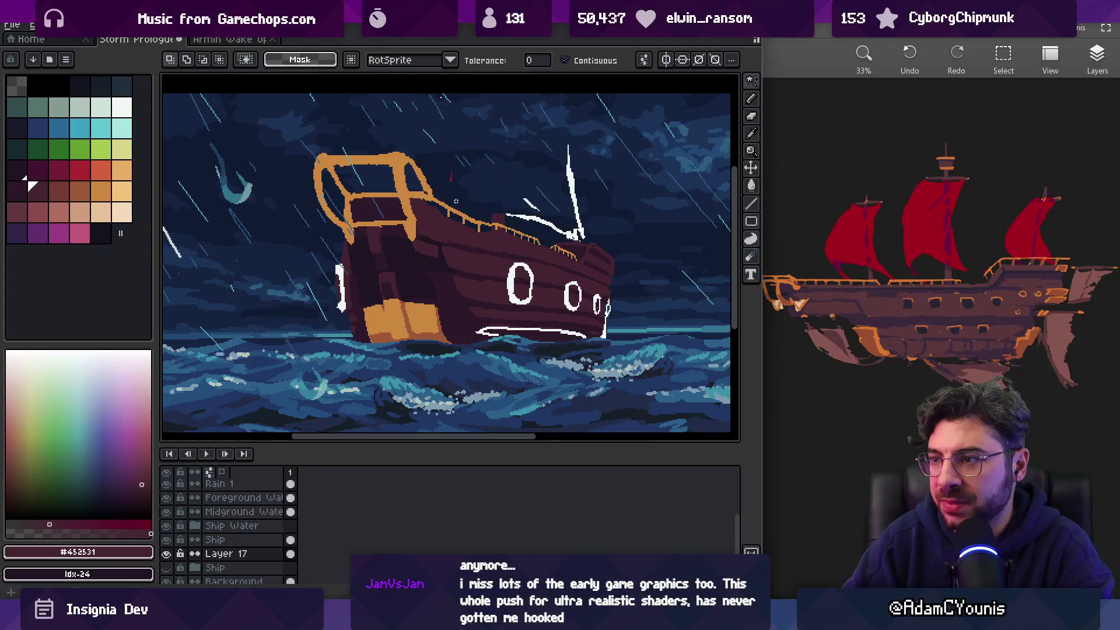
Move the red sail onto a new Layer 18 using a non-contiguous colour selection
{"action": "key", "text": "ctrl+z"}
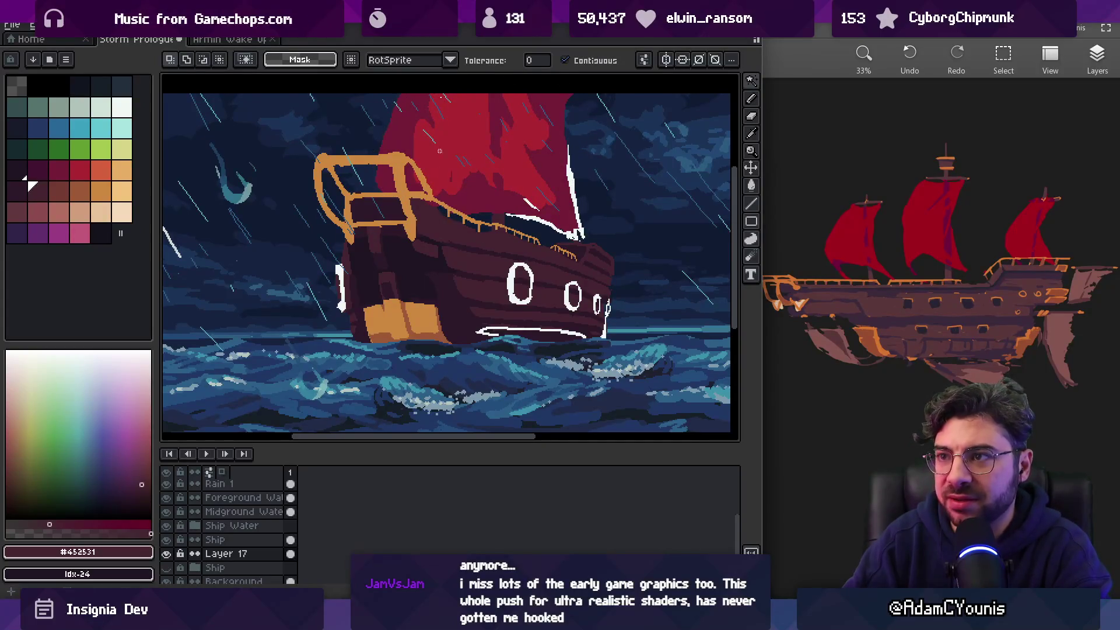
{"action": "left_click", "coordinate": [574, 61]}
{"action": "left_click", "coordinate": [476, 200]}
{"action": "key", "text": "Delete"}
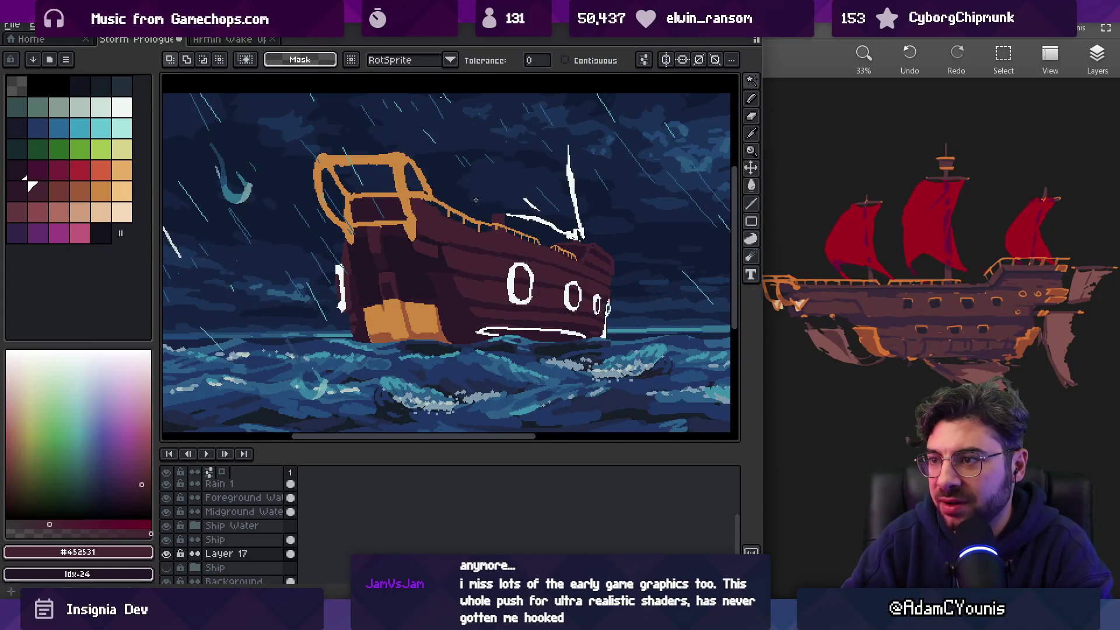
{"action": "key", "text": "shift+n"}
{"action": "key", "text": "ctrl+v"}
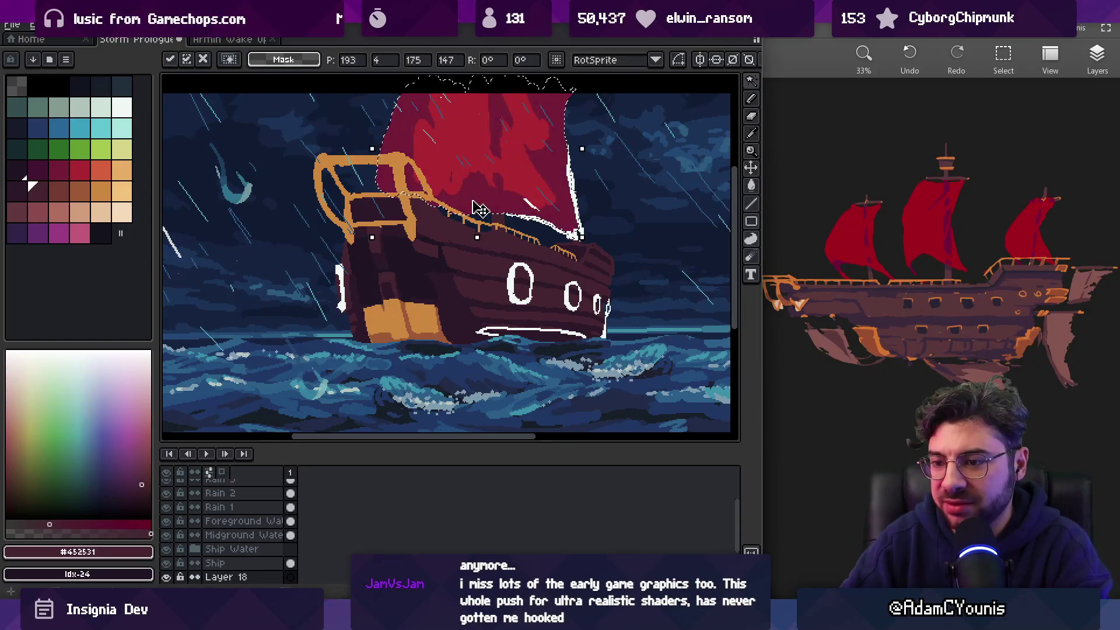
Marquee the bow railing on the Ship and Layer 17 layers and shift it up-left
{"action": "scroll", "coordinate": [266, 564], "scroll_direction": "down", "scroll_amount": 2}
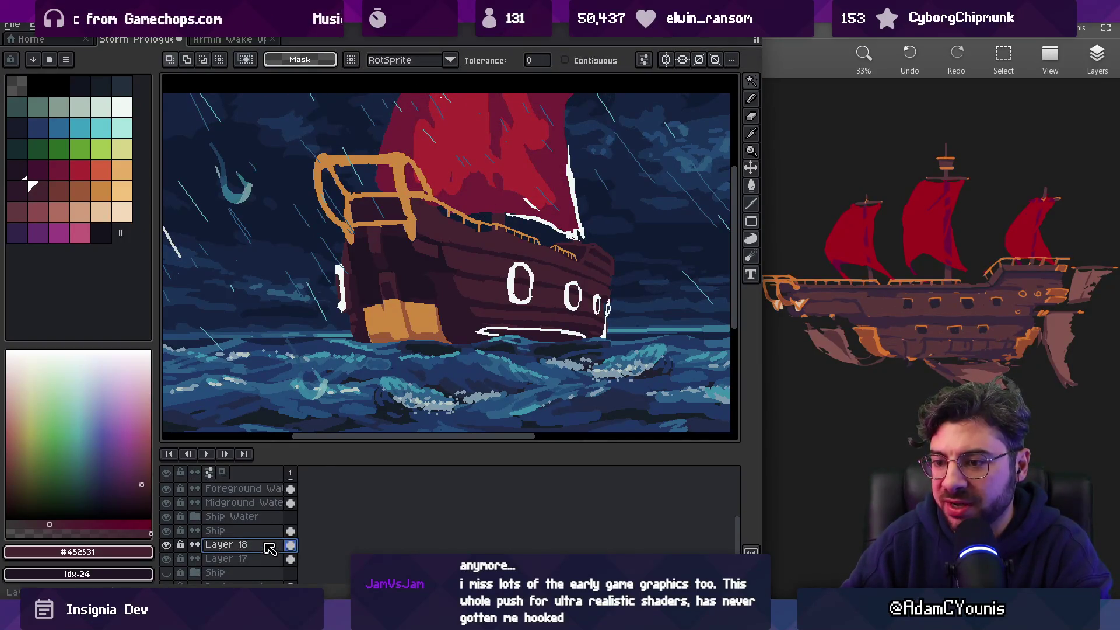
{"action": "left_click", "coordinate": [245, 544]}
{"action": "left_click", "coordinate": [290, 531], "text": "shift"}
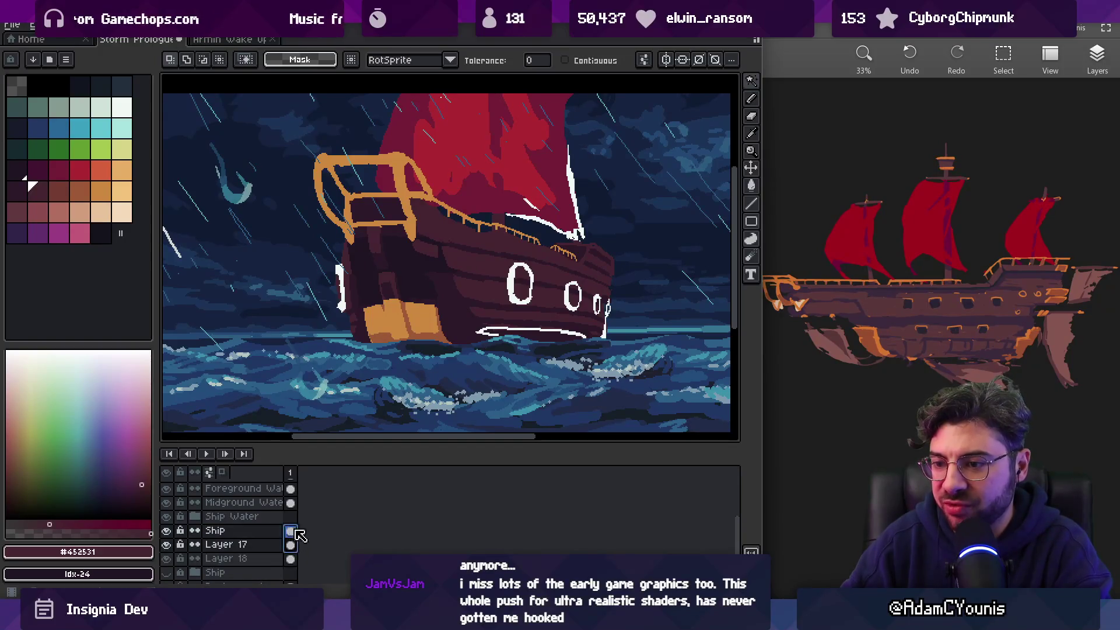
{"action": "key", "text": "m"}
{"action": "mouse_move", "coordinate": [286, 116]}
{"action": "left_mouse_down"}
{"action": "mouse_move", "coordinate": [452, 261]}
{"action": "mouse_move", "coordinate": [390, 207]}
{"action": "mouse_move", "coordinate": [388, 221]}
{"action": "left_mouse_up"}
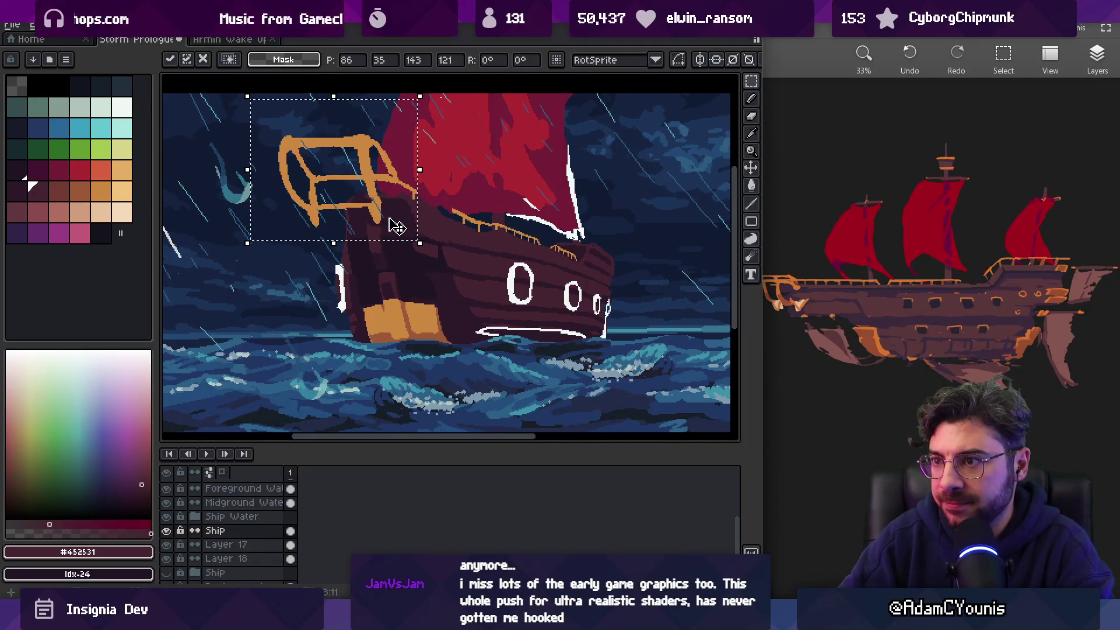
{"action": "left_click", "coordinate": [431, 227]}
{"action": "key", "text": "alt+Down"}
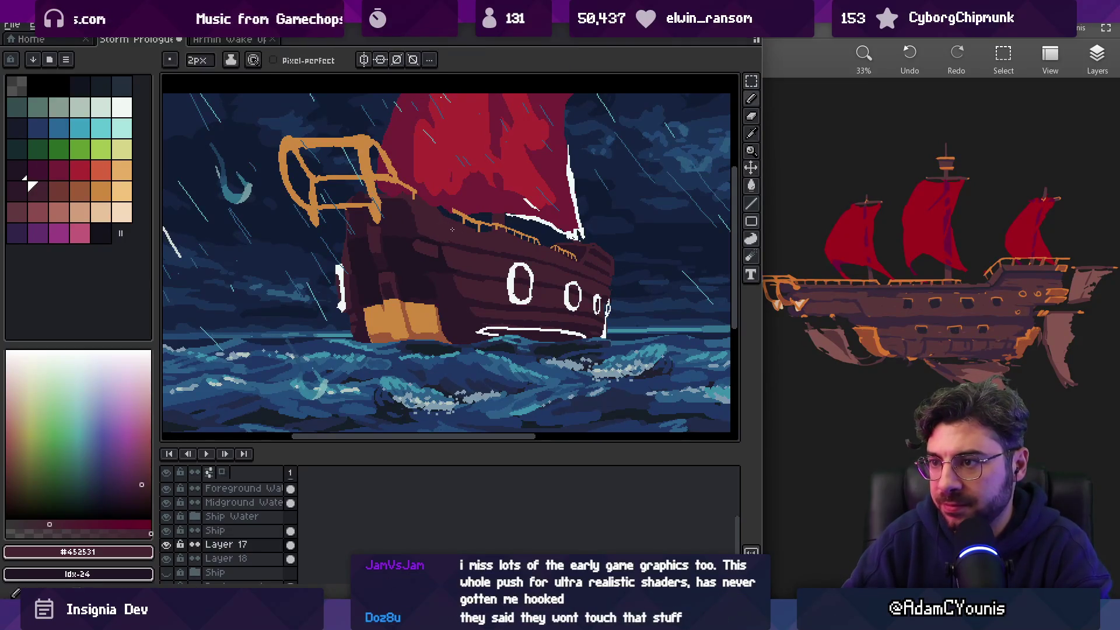
Pan the view slightly right and return to drawing on Layer 17
{"action": "key", "text": "b"}
{"action": "key", "text": "space"}
{"action": "left_click_drag", "start_coordinate": [415, 217], "coordinate": [443, 234]}
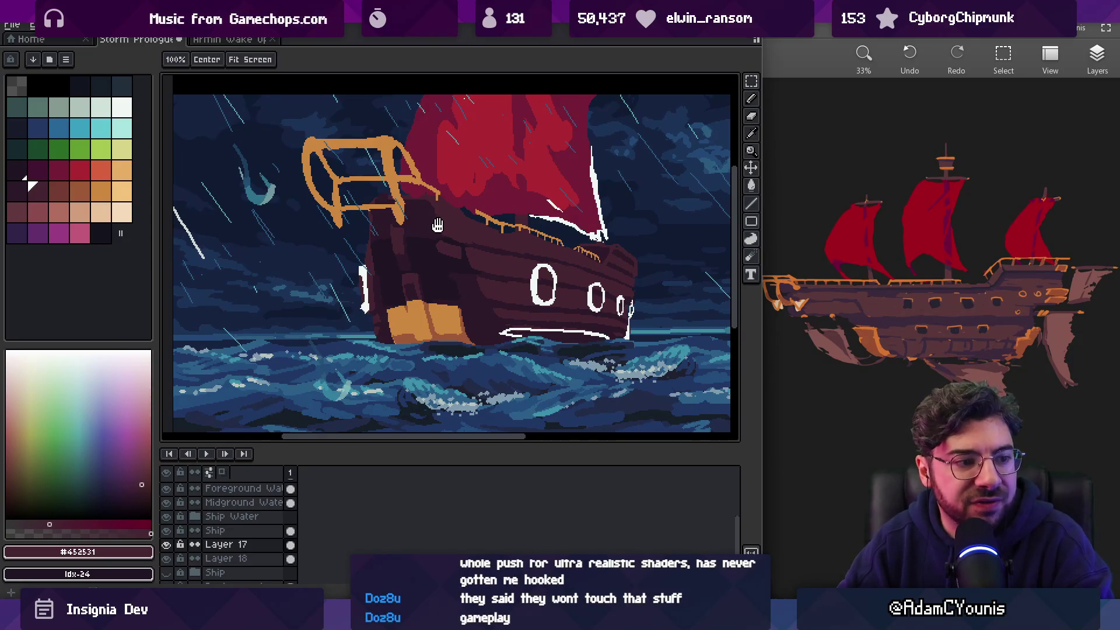
{"action": "left_click", "coordinate": [465, 238], "text": "ctrl"}
{"action": "left_click", "coordinate": [467, 240]}
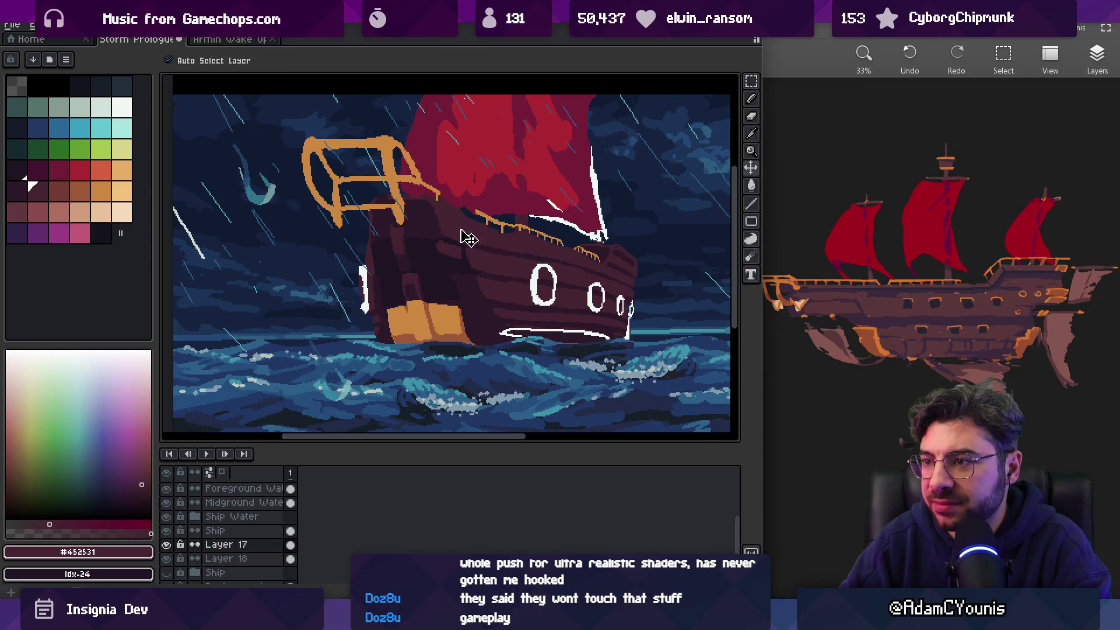
{"action": "key", "text": "b"}
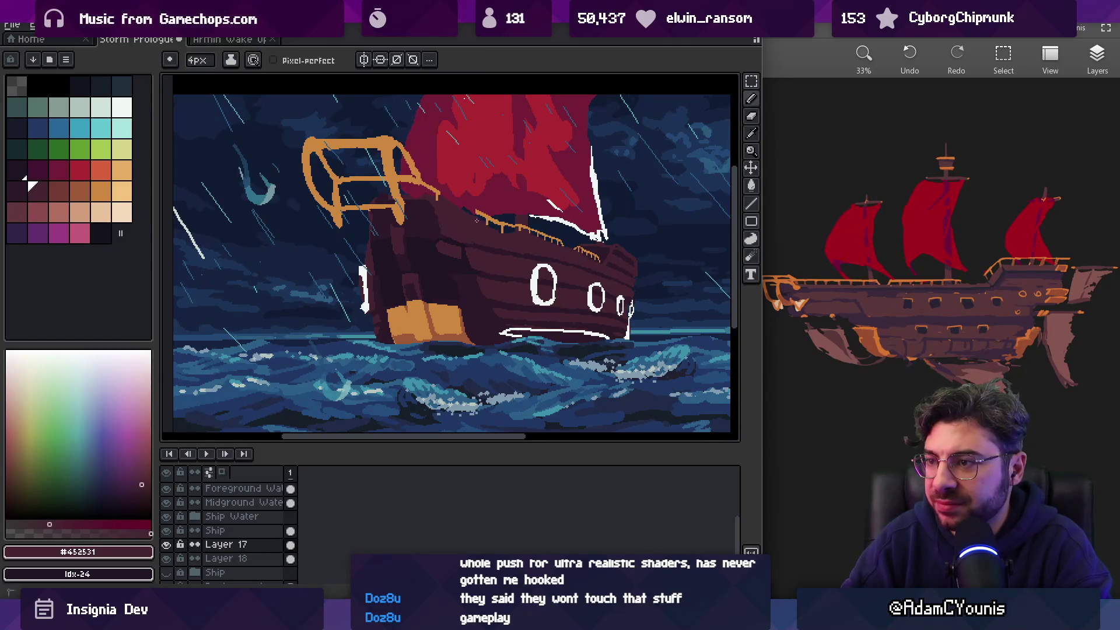
Touch up bow hull pixels with an 8px brush, switching between #452531 and #2c1928
{"action": "key", "text": "plus"}
{"action": "key", "text": "plus"}
{"action": "key", "text": "plus"}
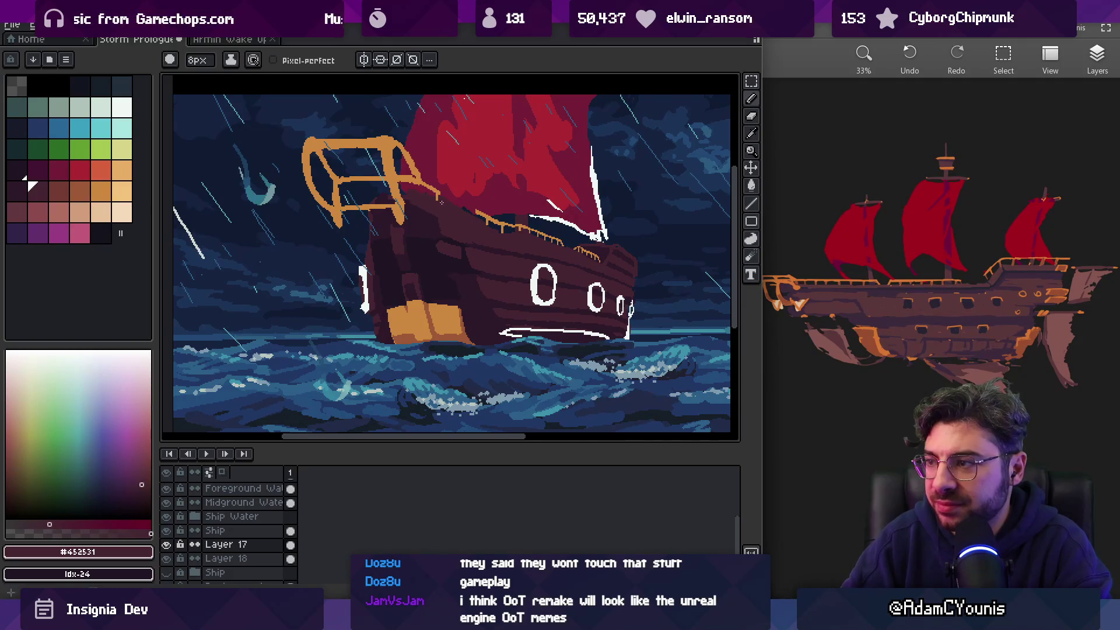
{"action": "key", "text": "bracketleft"}
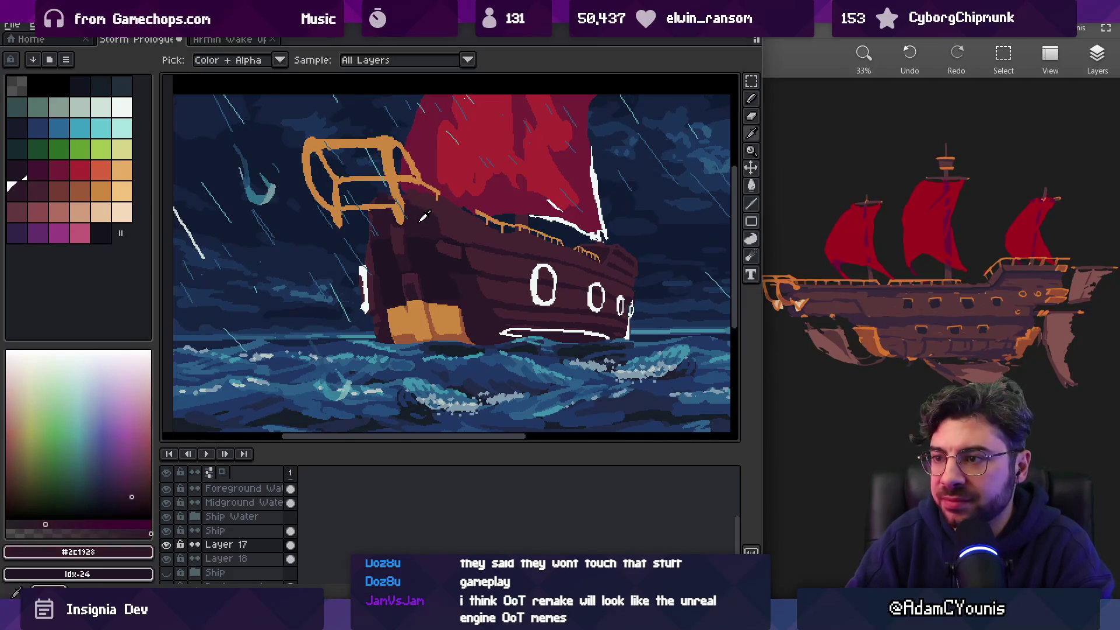
{"action": "key", "text": "bracketright"}
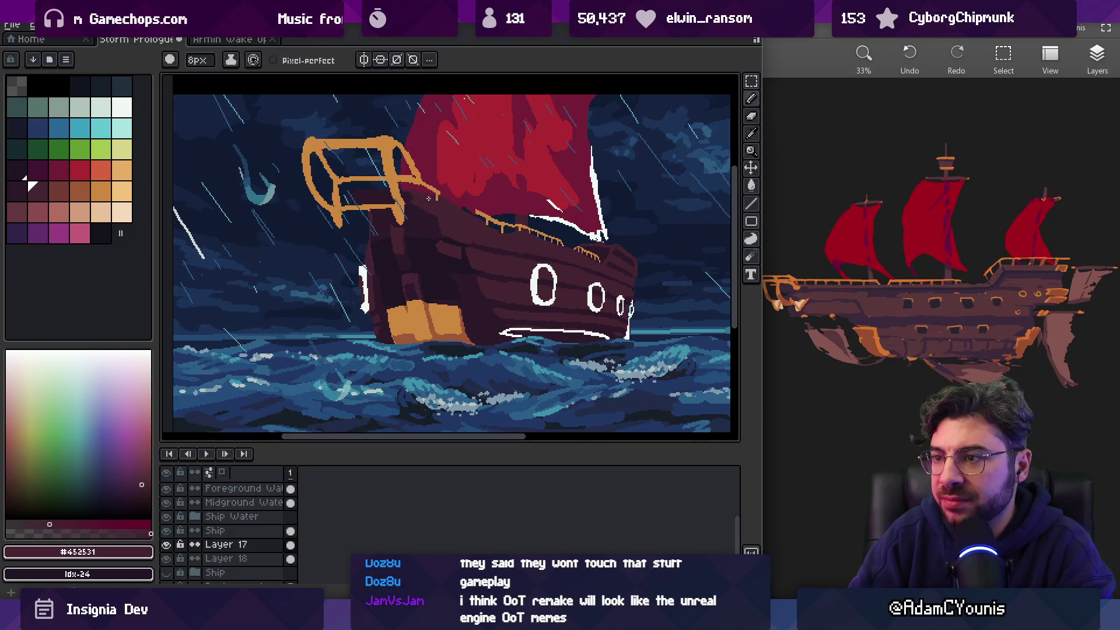
{"action": "key", "text": "e"}
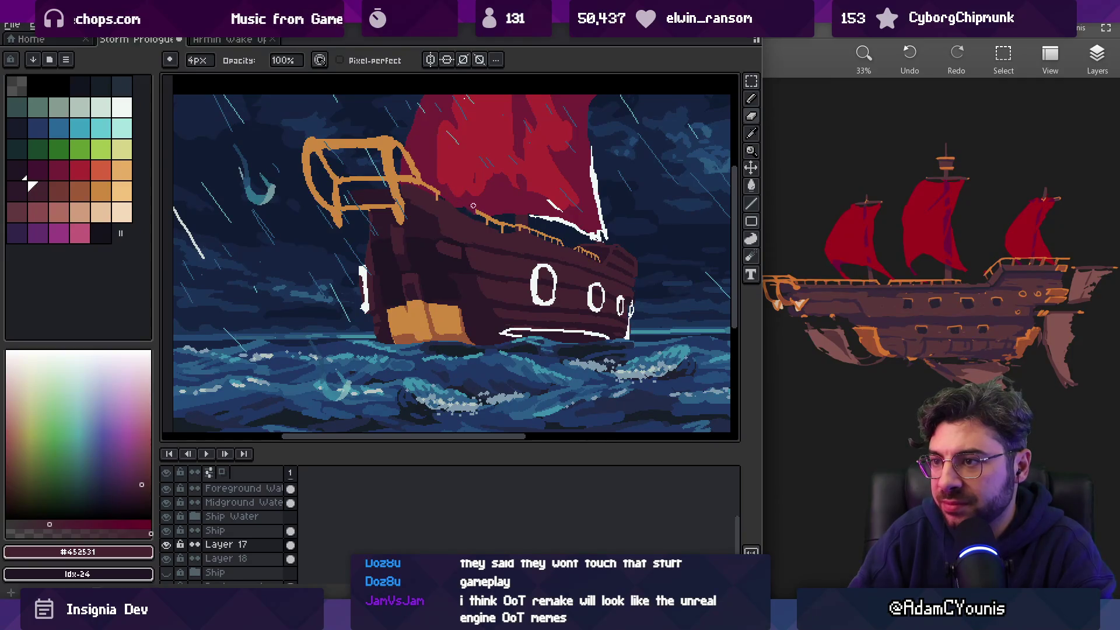
{"action": "key", "text": "b"}
{"action": "key", "text": "bracketleft"}
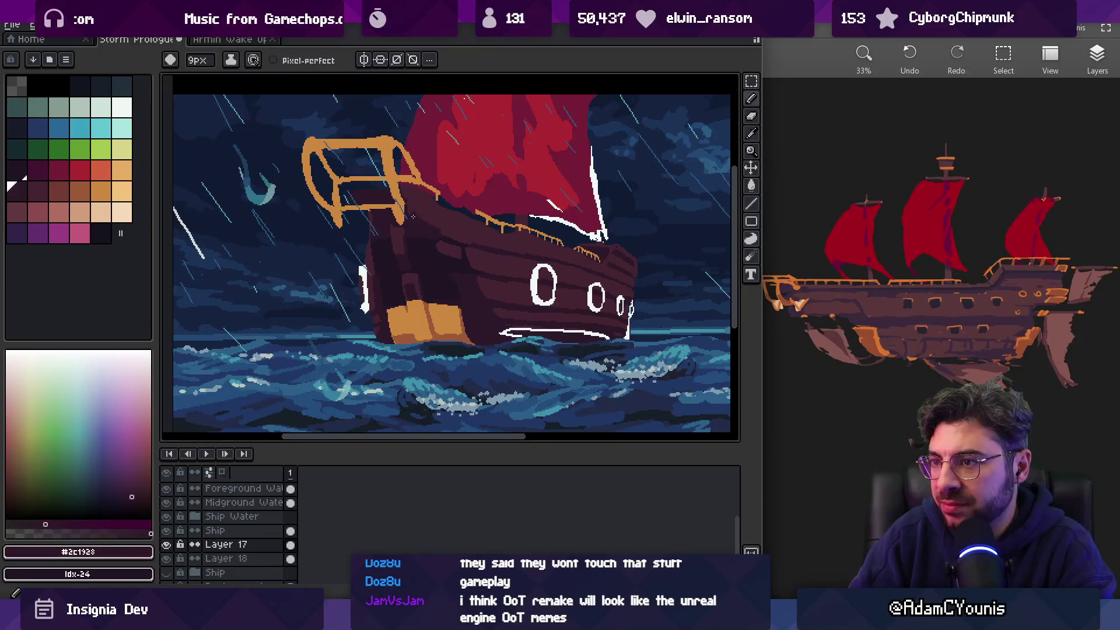
{"action": "left_click", "coordinate": [438, 242], "text": "alt"}
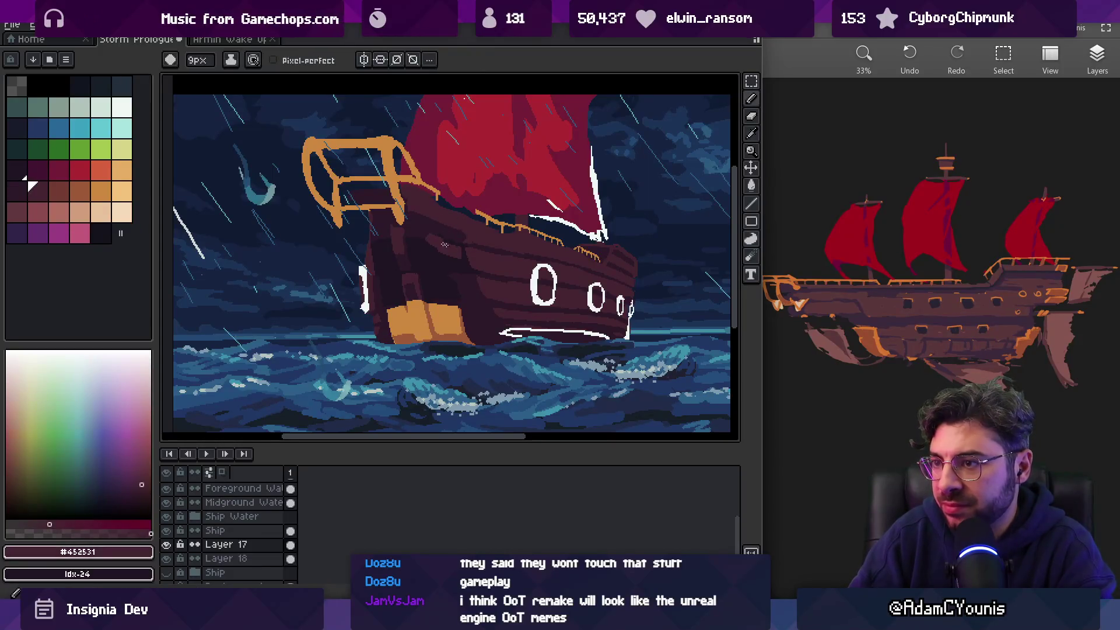
{"action": "key", "text": "alt"}
{"action": "left_click", "coordinate": [414, 222], "text": "alt"}
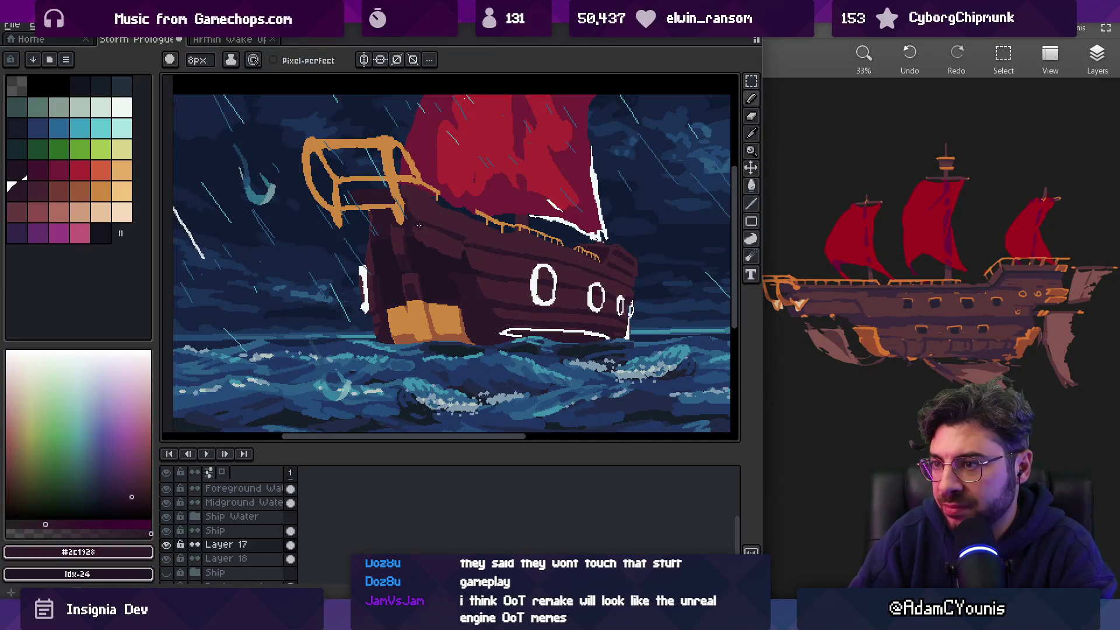
{"action": "left_click", "coordinate": [449, 237], "text": "alt"}
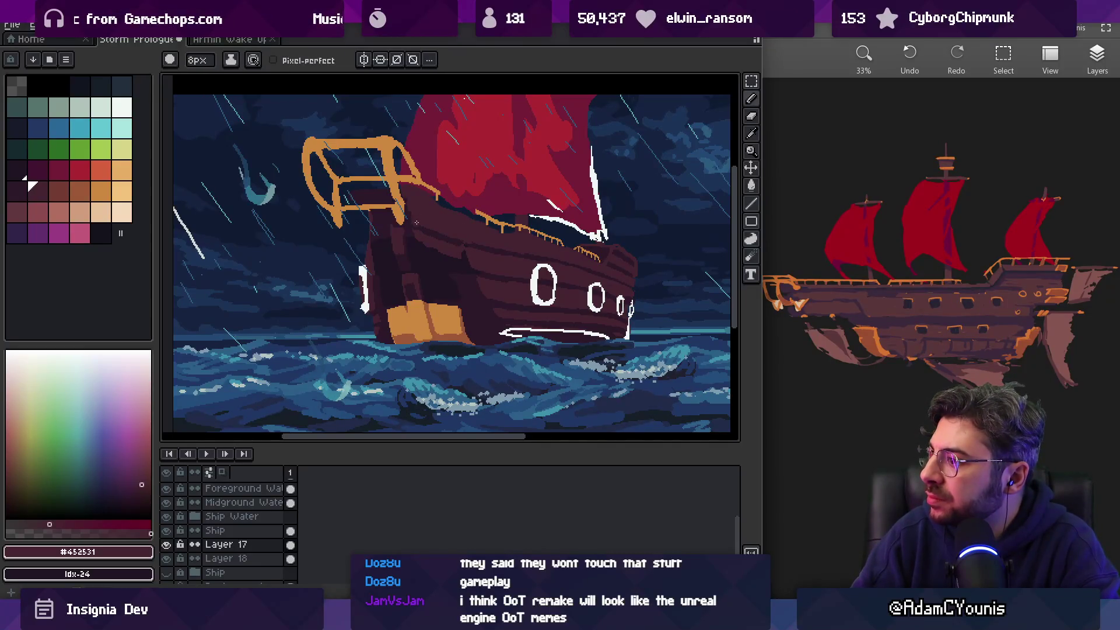
{"action": "key", "text": "z"}
{"action": "scroll", "coordinate": [477, 203], "scroll_direction": "down", "scroll_amount": 2}
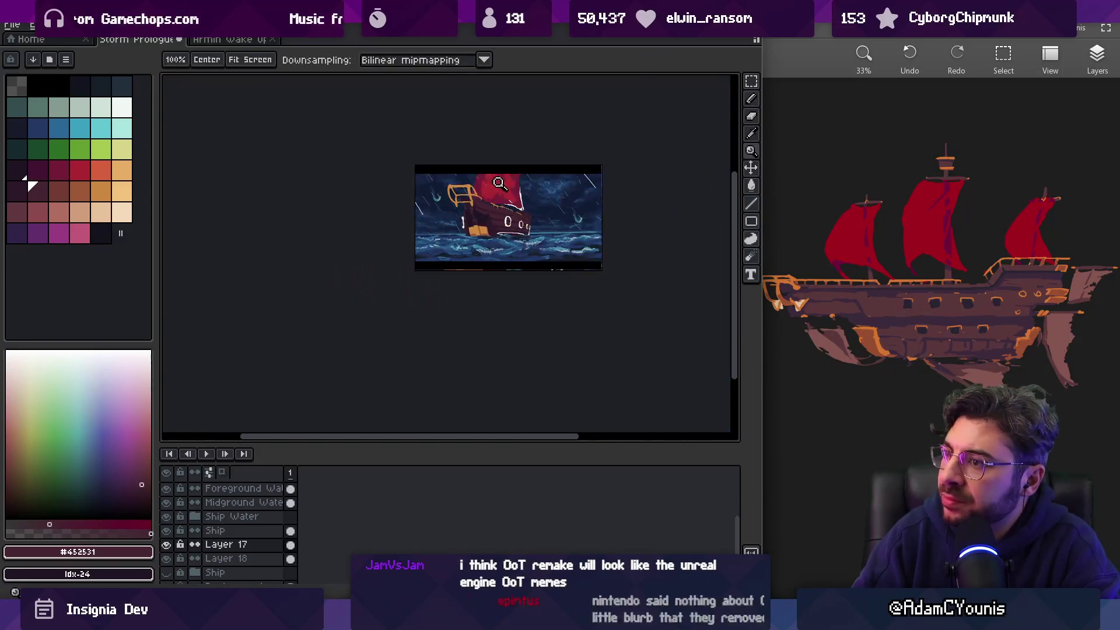
Eyedrop the rail orange on the Ship layer and draw a line extending the railing
{"action": "scroll", "coordinate": [477, 201], "scroll_direction": "up", "scroll_amount": 3}
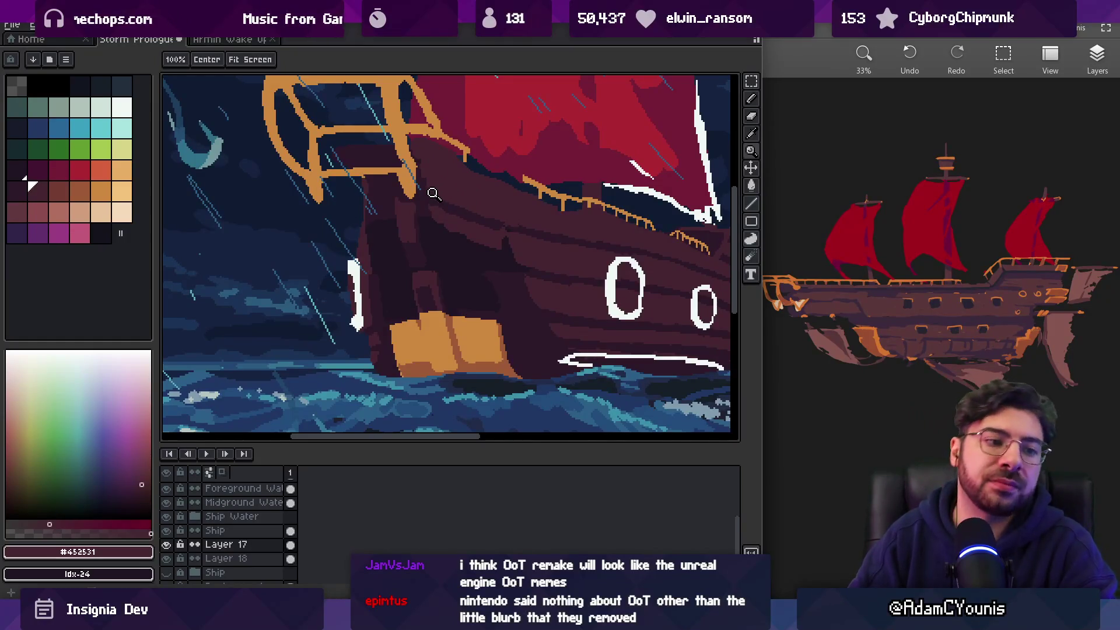
{"action": "key", "text": "i"}
{"action": "left_click", "coordinate": [470, 155], "text": "ctrl"}
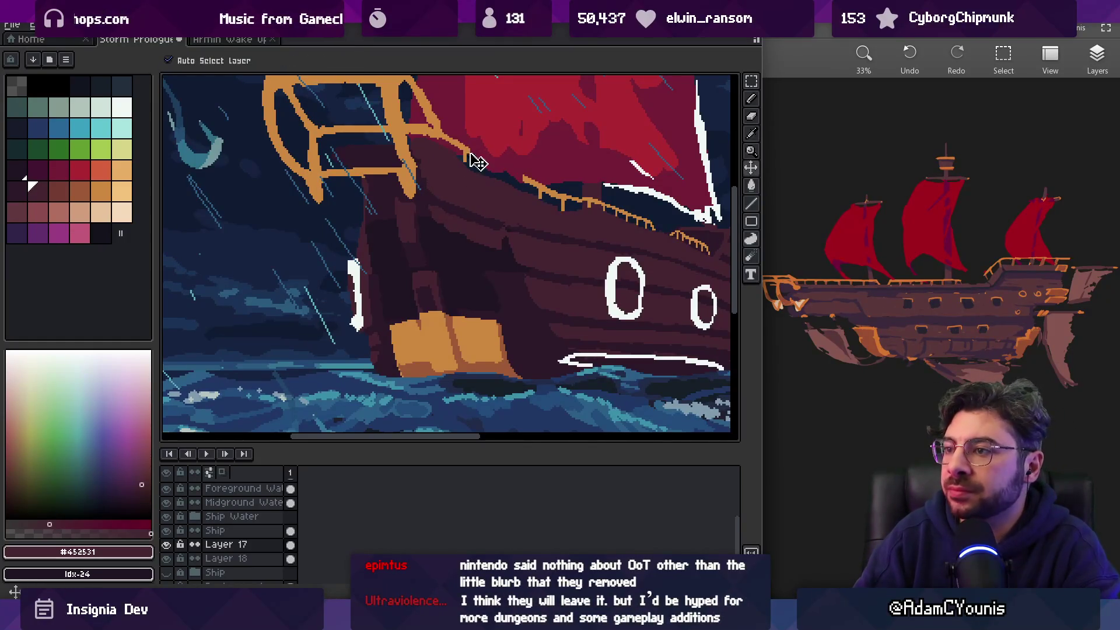
{"action": "left_click", "coordinate": [467, 149]}
{"action": "key", "text": "b"}
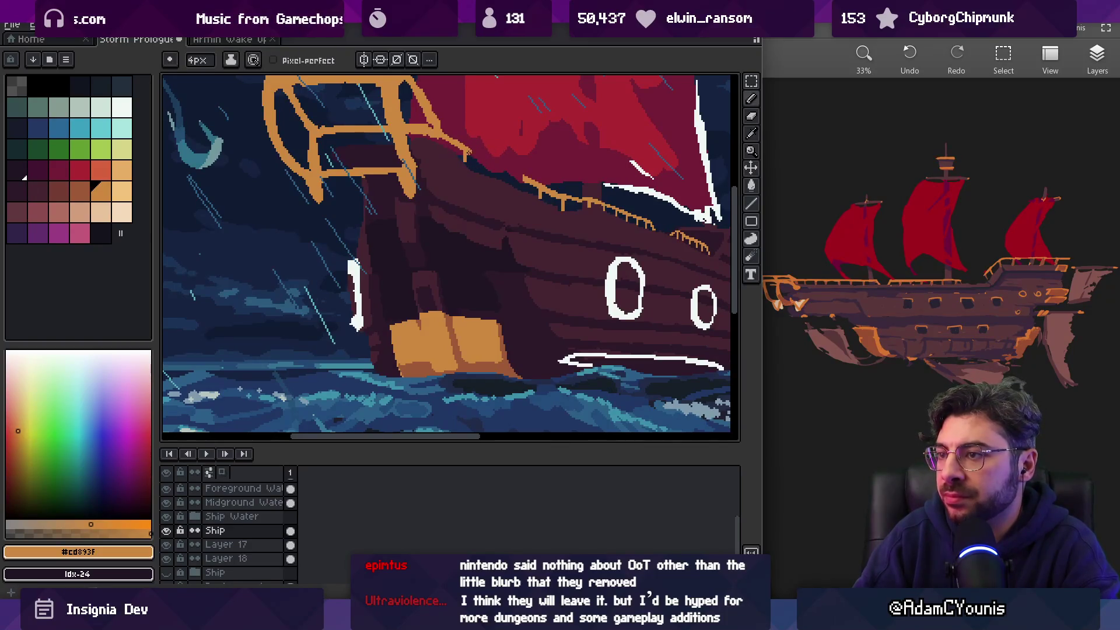
{"action": "left_click_drag", "start_coordinate": [471, 152], "coordinate": [527, 179]}
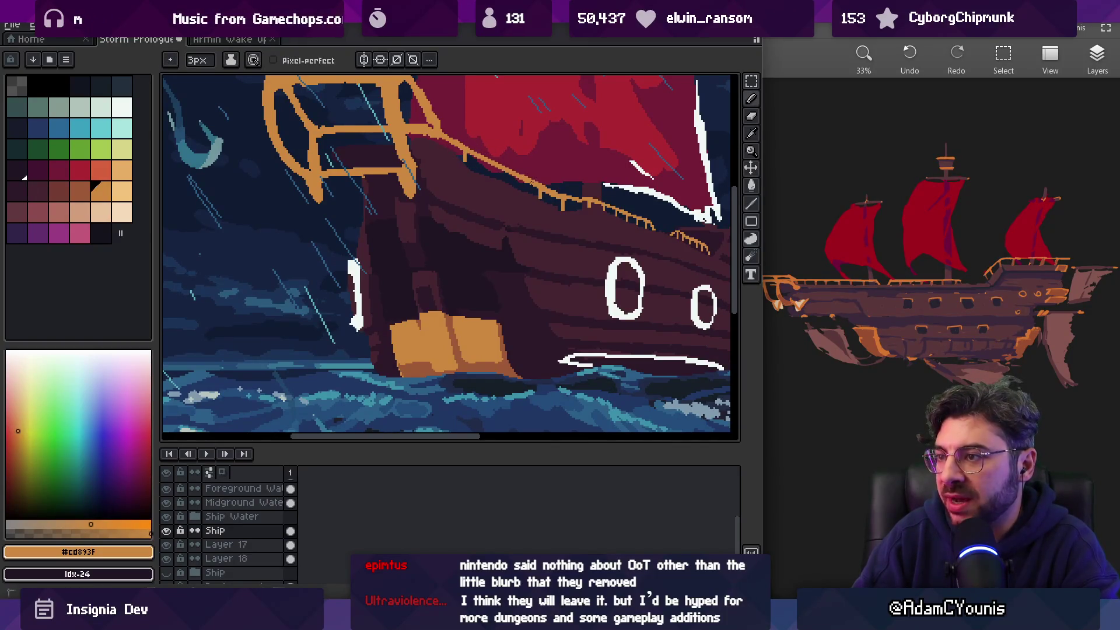
Sample the dark hull shade and darken a few pixels on the bow hull
{"action": "key", "text": "z"}
{"action": "scroll", "coordinate": [525, 169], "scroll_direction": "down", "scroll_amount": 3}
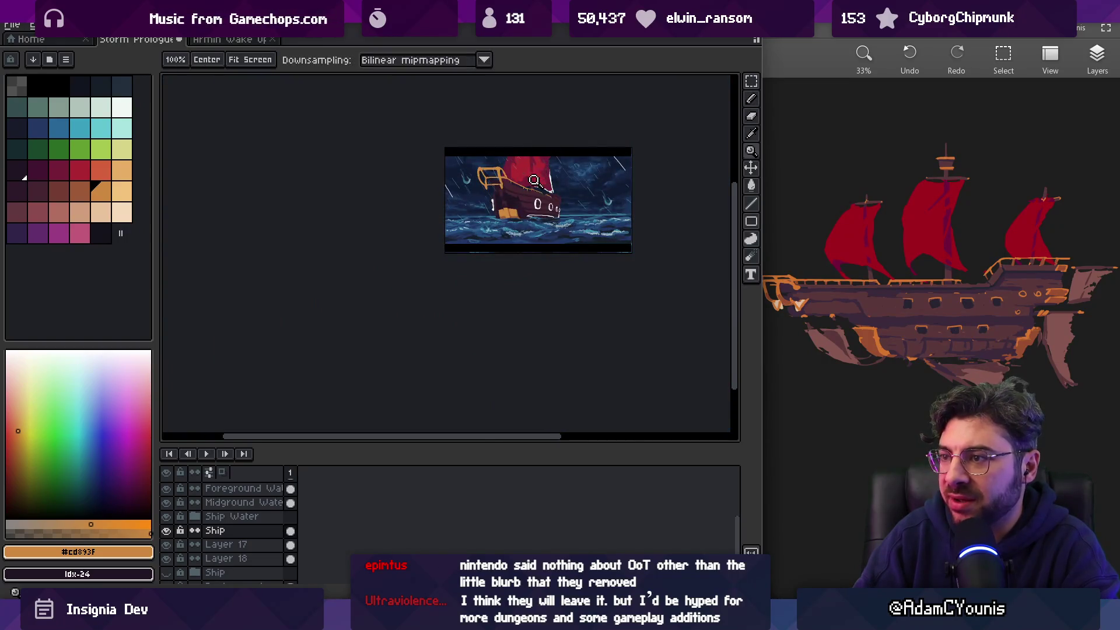
{"action": "scroll", "coordinate": [542, 175], "scroll_direction": "up", "scroll_amount": 3}
{"action": "scroll", "coordinate": [461, 169], "scroll_direction": "down", "scroll_amount": 1}
{"action": "scroll", "coordinate": [443, 183], "scroll_direction": "up", "scroll_amount": 1}
{"action": "key", "text": "i"}
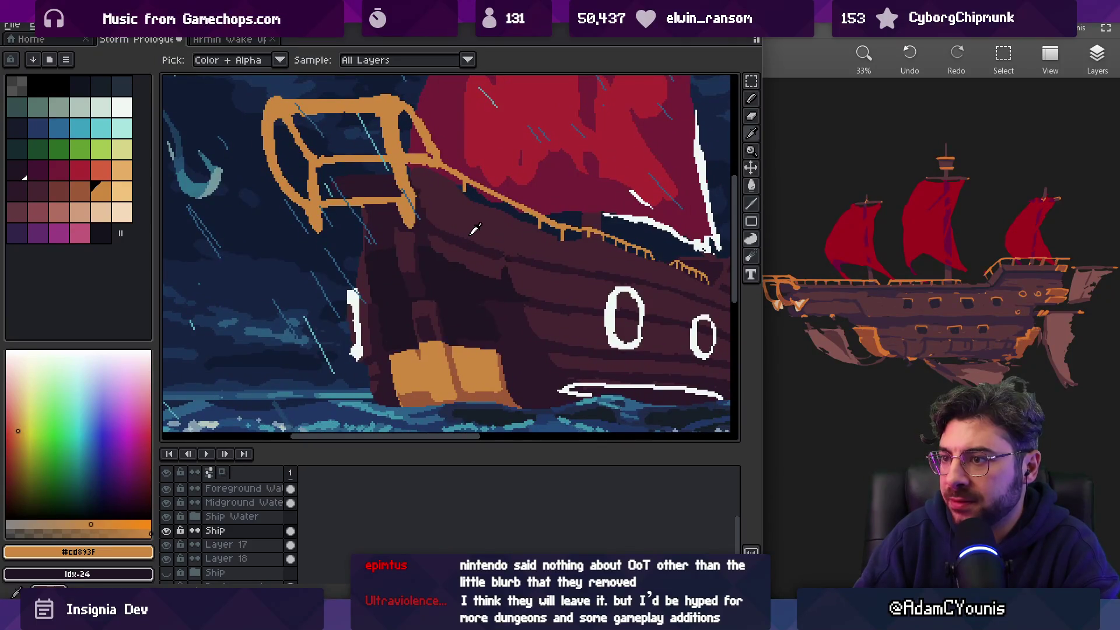
{"action": "left_click", "coordinate": [486, 250]}
{"action": "key", "text": "b"}
{"action": "left_click_drag", "start_coordinate": [424, 216], "coordinate": [438, 219]}
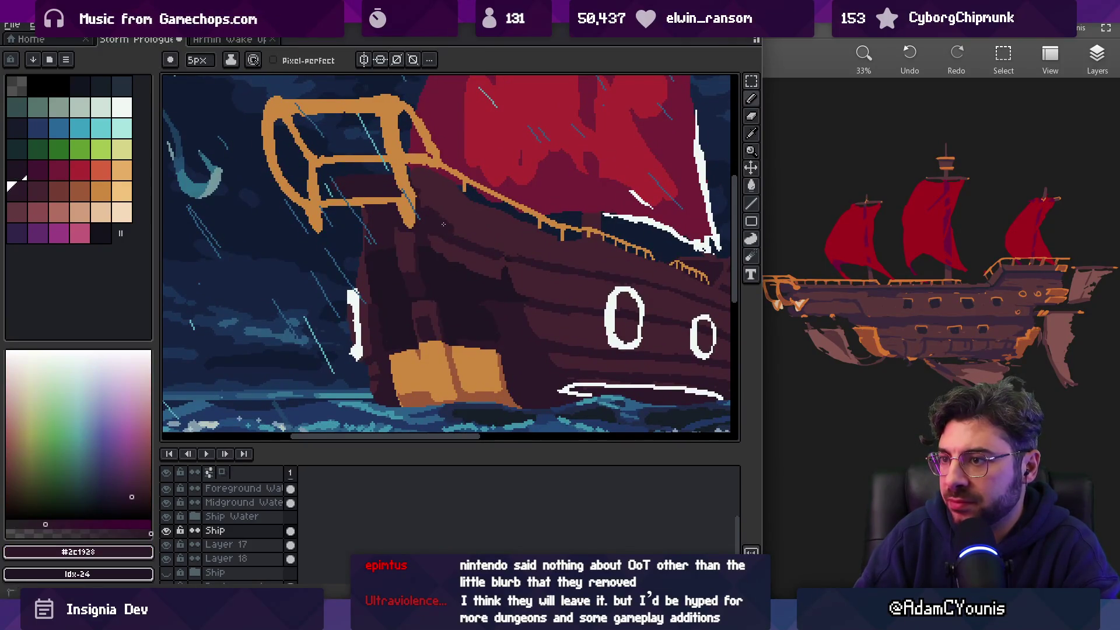
Resample the lighter and darker hull shades, then zoom out and back in to check the bow rail
{"action": "left_click", "coordinate": [440, 210], "text": "alt"}
{"action": "left_click", "coordinate": [467, 240], "text": "alt"}
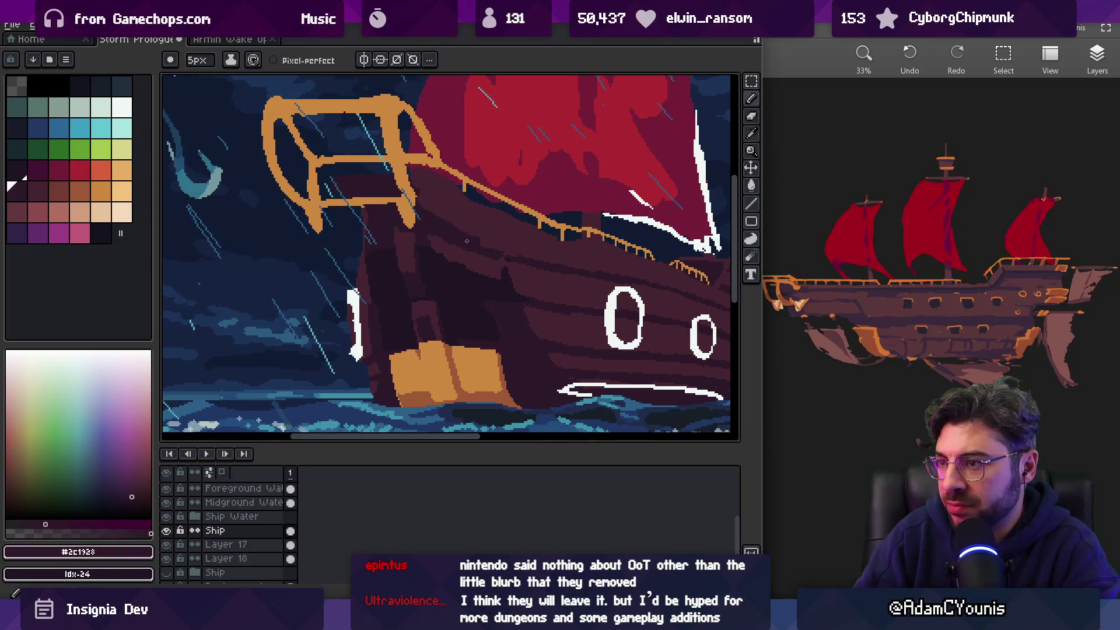
{"action": "key", "text": "z"}
{"action": "scroll", "coordinate": [486, 243], "scroll_direction": "down", "scroll_amount": 5}
{"action": "scroll", "coordinate": [535, 235], "scroll_direction": "up", "scroll_amount": 2}
{"action": "scroll", "coordinate": [534, 235], "scroll_direction": "up", "scroll_amount": 3}
{"action": "left_click", "coordinate": [516, 218], "text": "alt"}
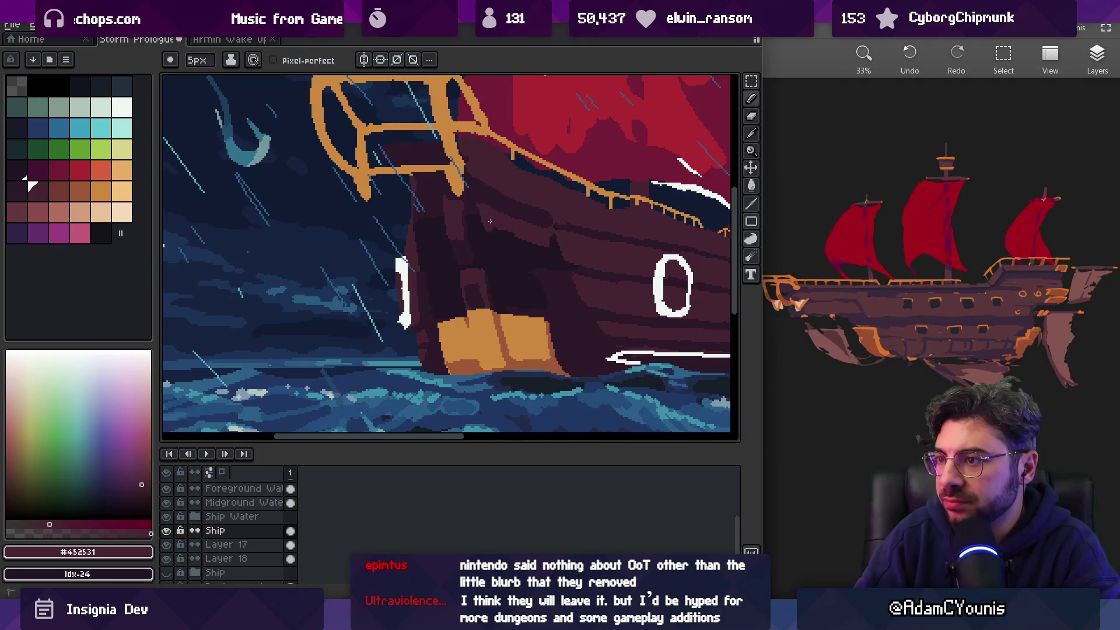
{"action": "left_click", "coordinate": [513, 257], "text": "alt"}
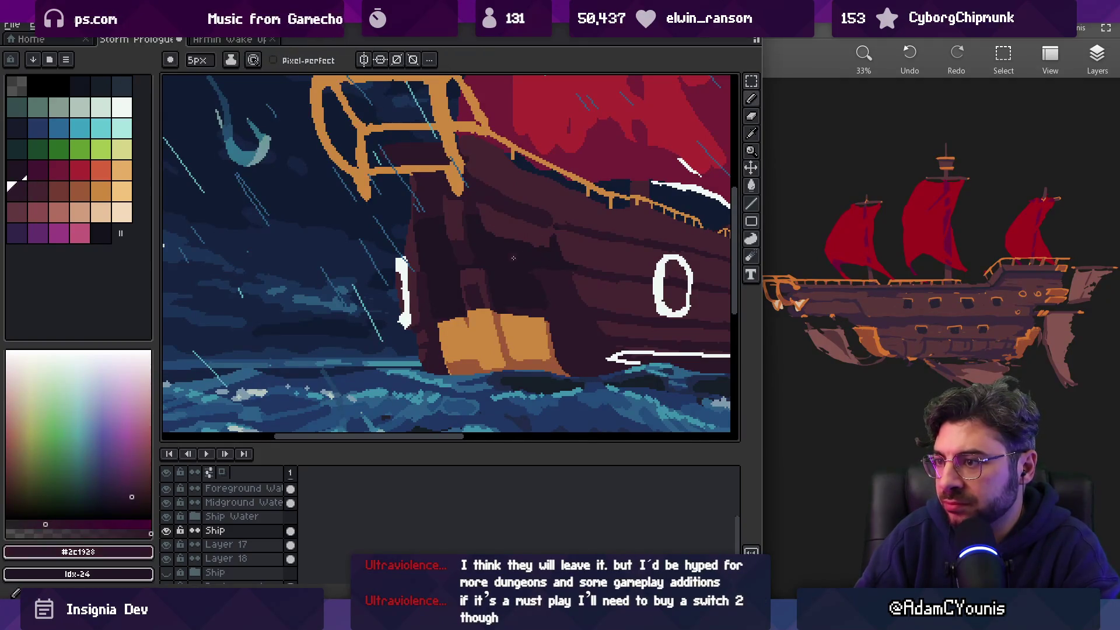
{"action": "left_click", "coordinate": [557, 277], "text": "alt"}
{"action": "left_click", "coordinate": [521, 186], "text": "alt"}
{"action": "key", "text": "z"}
{"action": "key", "text": "1"}
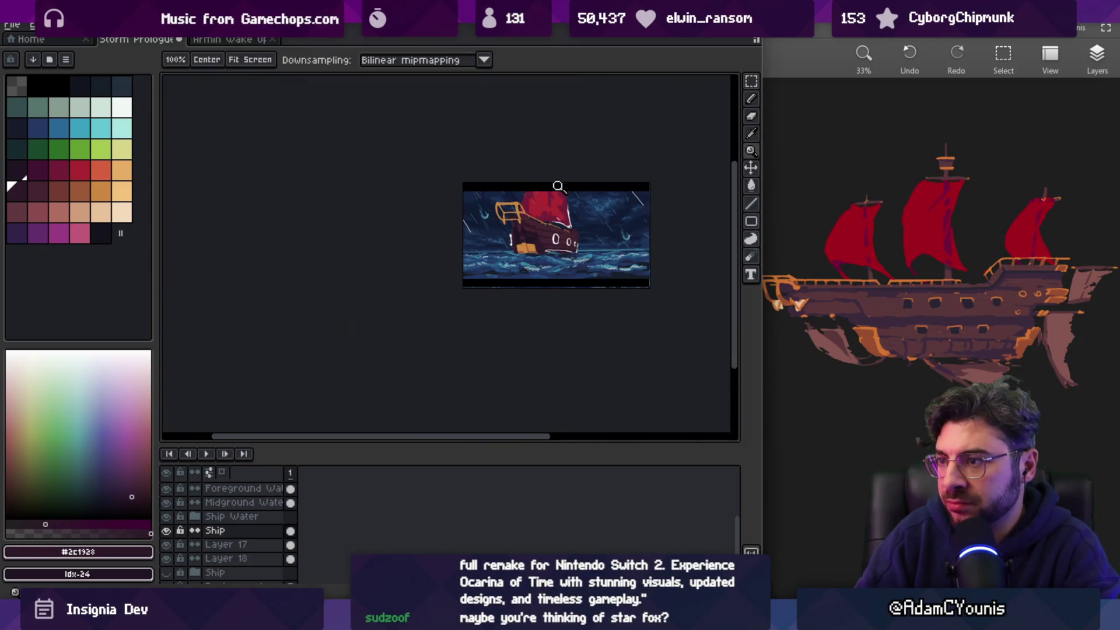
{"action": "left_click", "coordinate": [530, 234]}
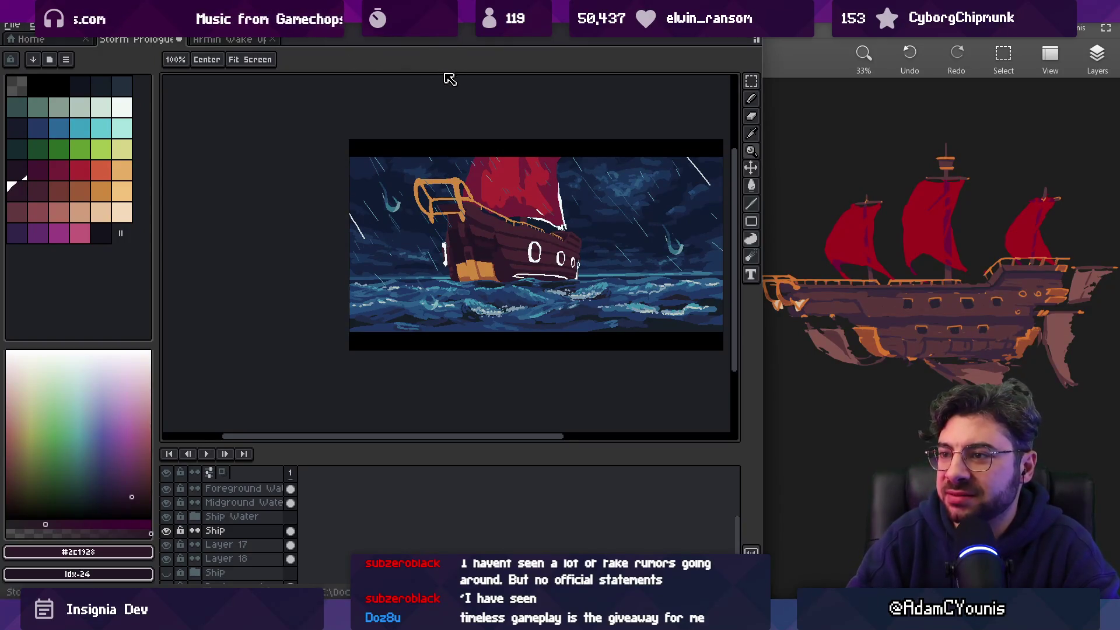
{"action": "left_click", "coordinate": [438, 187]}
Lasso the front post of the orange bow rail, shift it left and commit
{"action": "left_click", "coordinate": [439, 187]}
{"action": "key", "text": "q"}
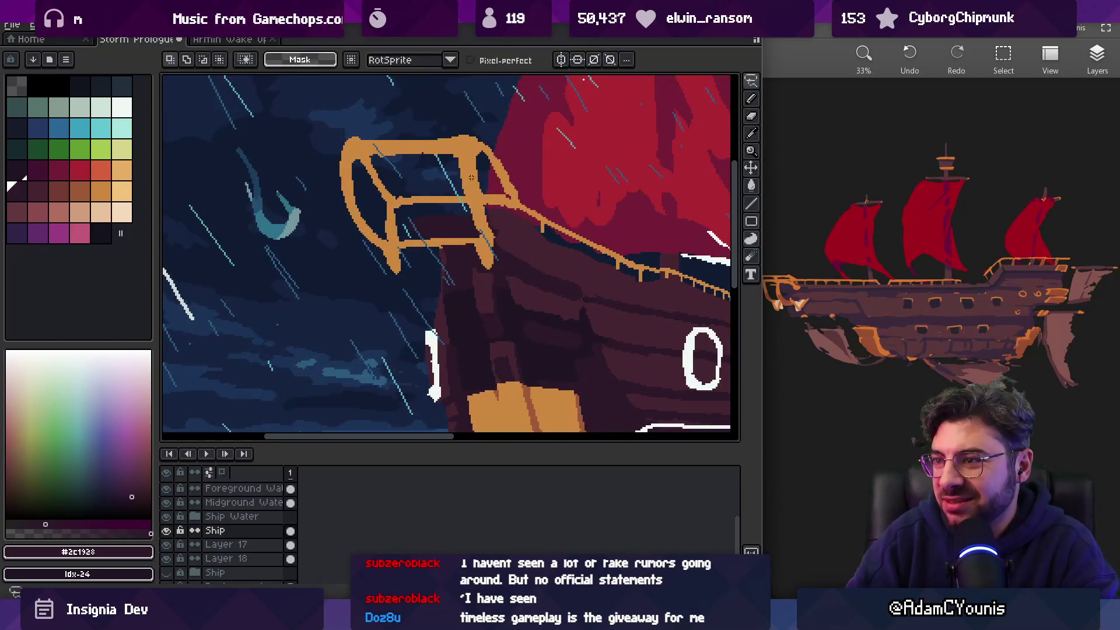
{"action": "left_click_drag", "start_coordinate": [451, 128], "coordinate": [476, 272]}
{"action": "left_click_drag", "start_coordinate": [515, 222], "coordinate": [497, 150]}
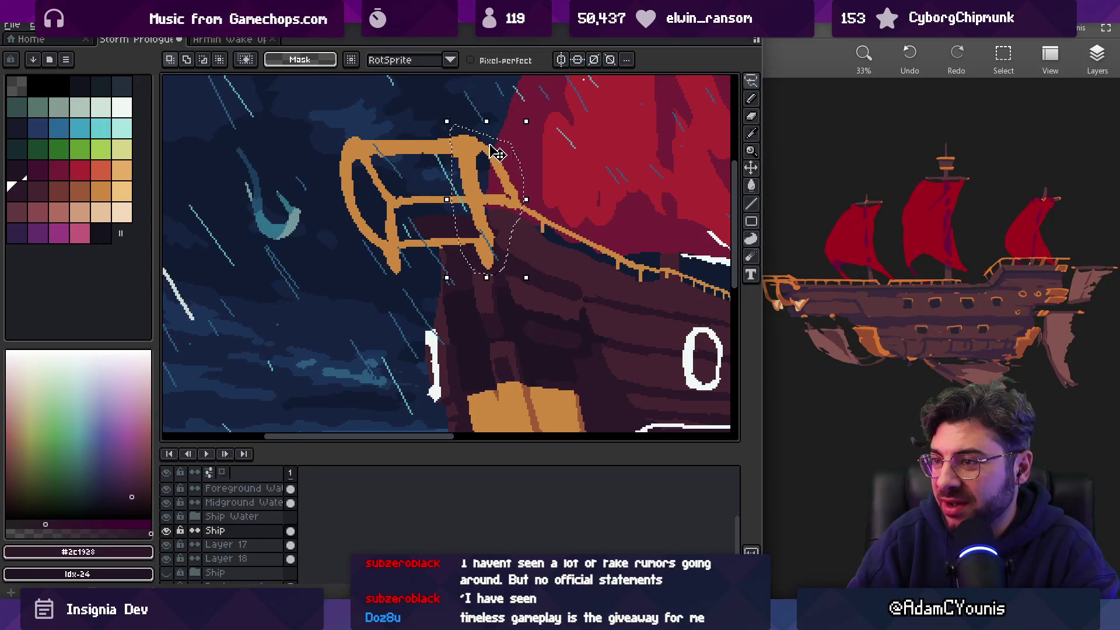
{"action": "left_click_drag", "start_coordinate": [455, 200], "coordinate": [431, 214]}
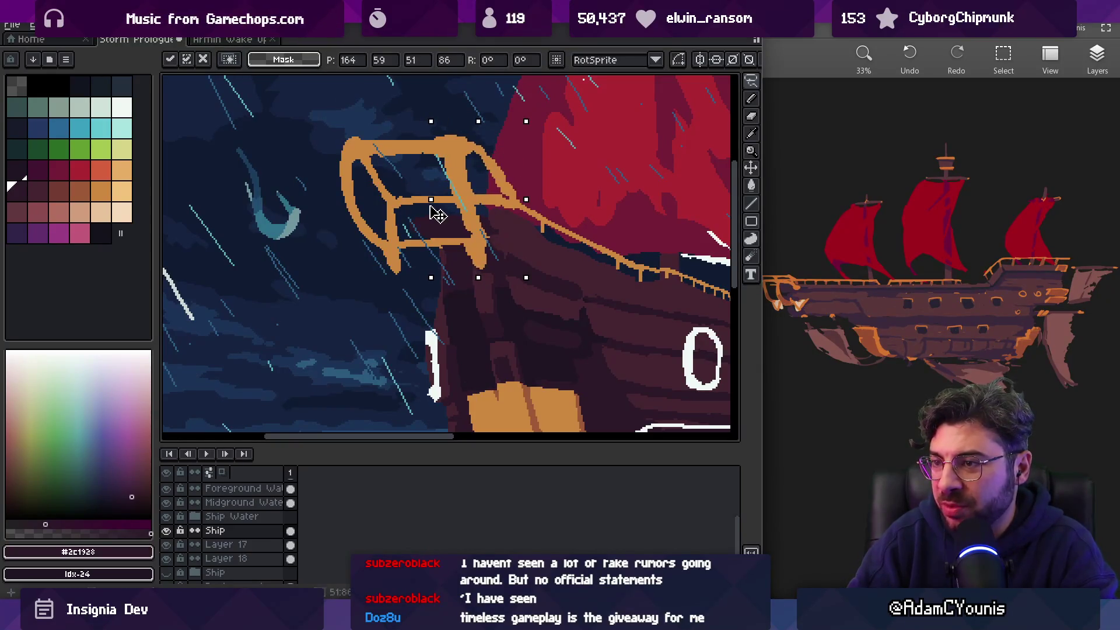
{"action": "key", "text": "b"}
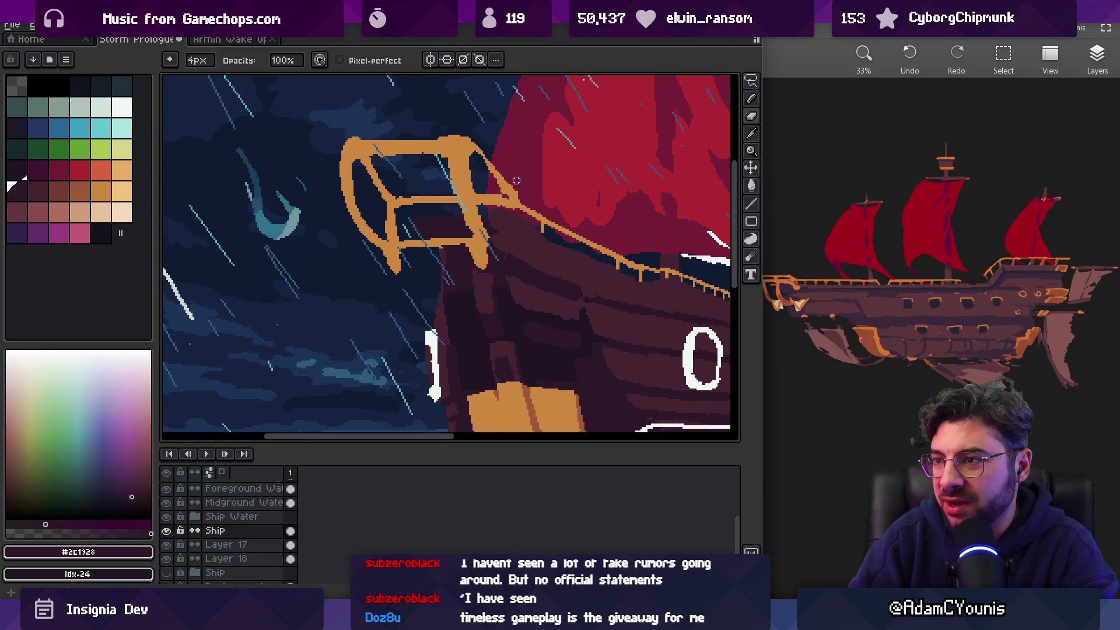
Sample the rail's orange and select Layer 17 for editing
{"action": "left_click", "coordinate": [472, 151], "text": "alt"}
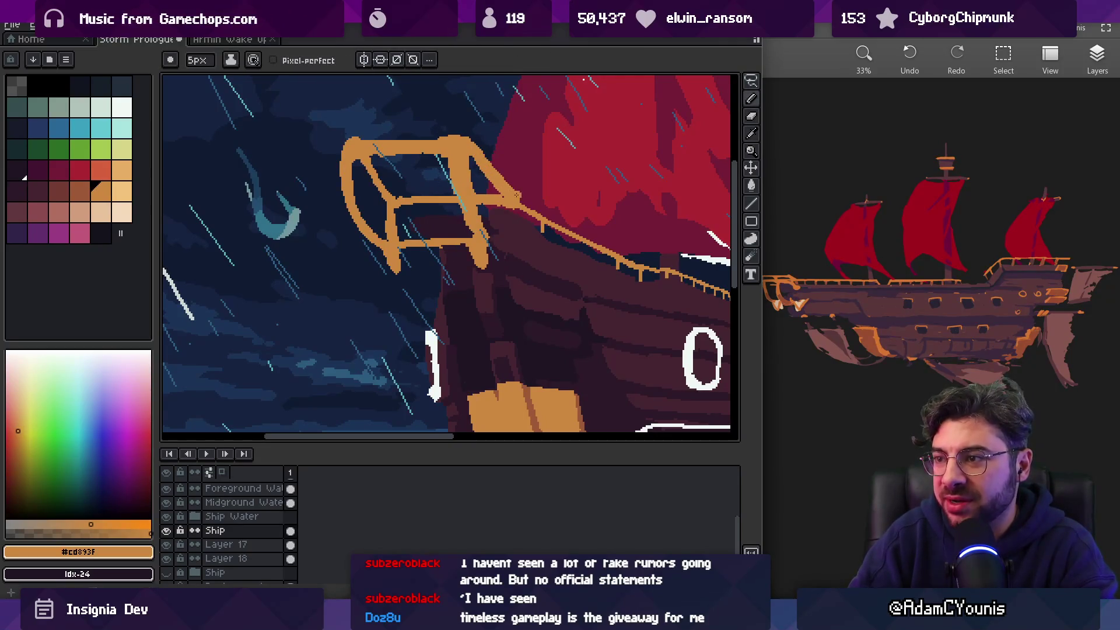
{"action": "key", "text": "b"}
{"action": "key", "text": "z"}
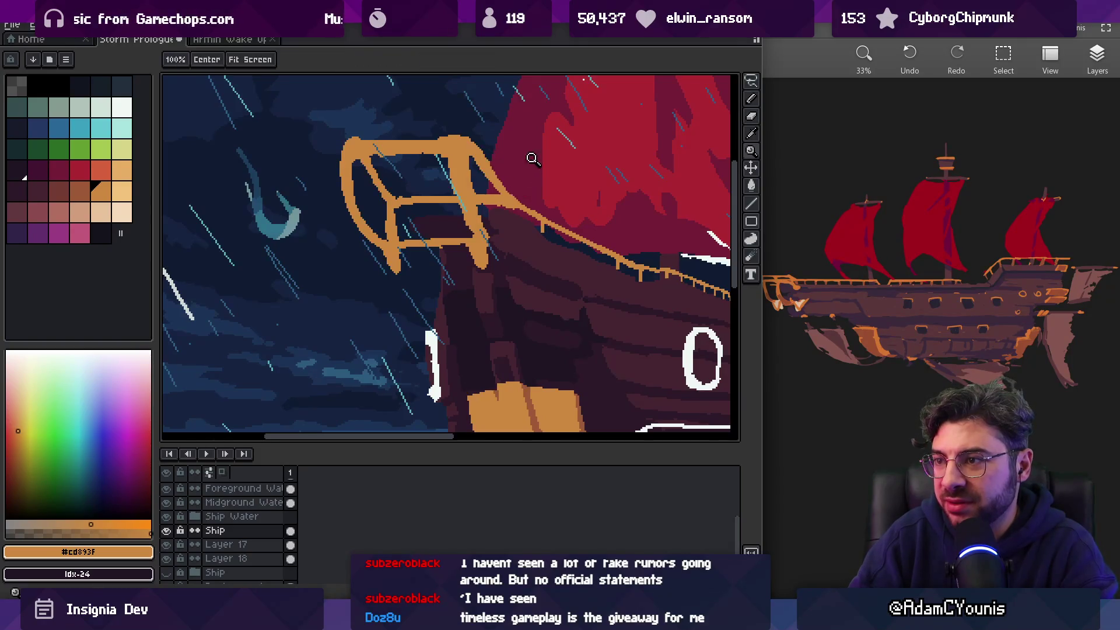
{"action": "scroll", "coordinate": [525, 152], "scroll_direction": "down", "scroll_amount": 4}
{"action": "scroll", "coordinate": [525, 152], "scroll_direction": "up", "scroll_amount": 4}
{"action": "scroll", "coordinate": [525, 160], "scroll_direction": "down", "scroll_amount": 1}
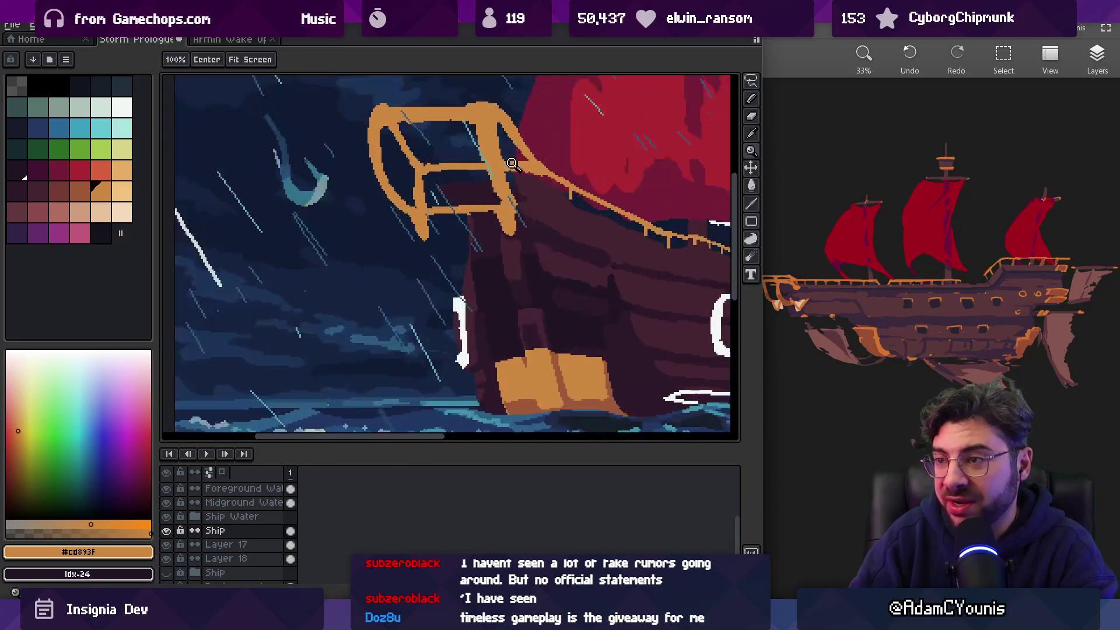
{"action": "scroll", "coordinate": [490, 172], "scroll_direction": "down", "scroll_amount": 3}
{"action": "scroll", "coordinate": [473, 179], "scroll_direction": "up", "scroll_amount": 3}
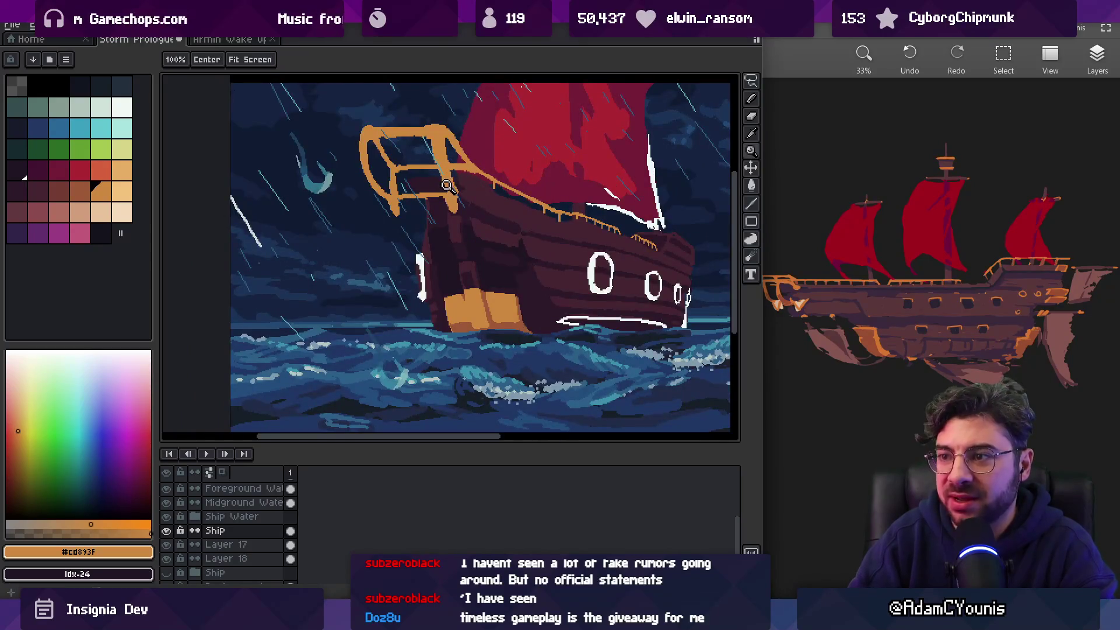
{"action": "left_click", "coordinate": [415, 195], "text": "ctrl"}
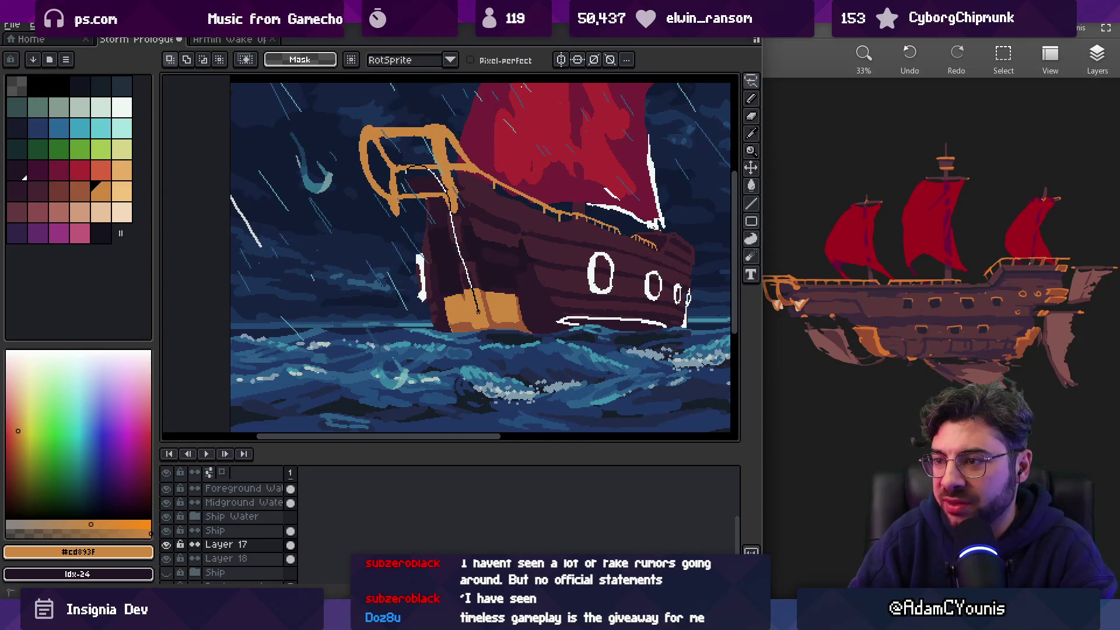
Shift the dark bow piece on Layer 17 left and zoom in on the bow
{"action": "mouse_move", "coordinate": [429, 253]}
{"action": "left_mouse_down"}
{"action": "mouse_move", "coordinate": [408, 259]}
{"action": "mouse_move", "coordinate": [418, 260]}
{"action": "left_mouse_up"}
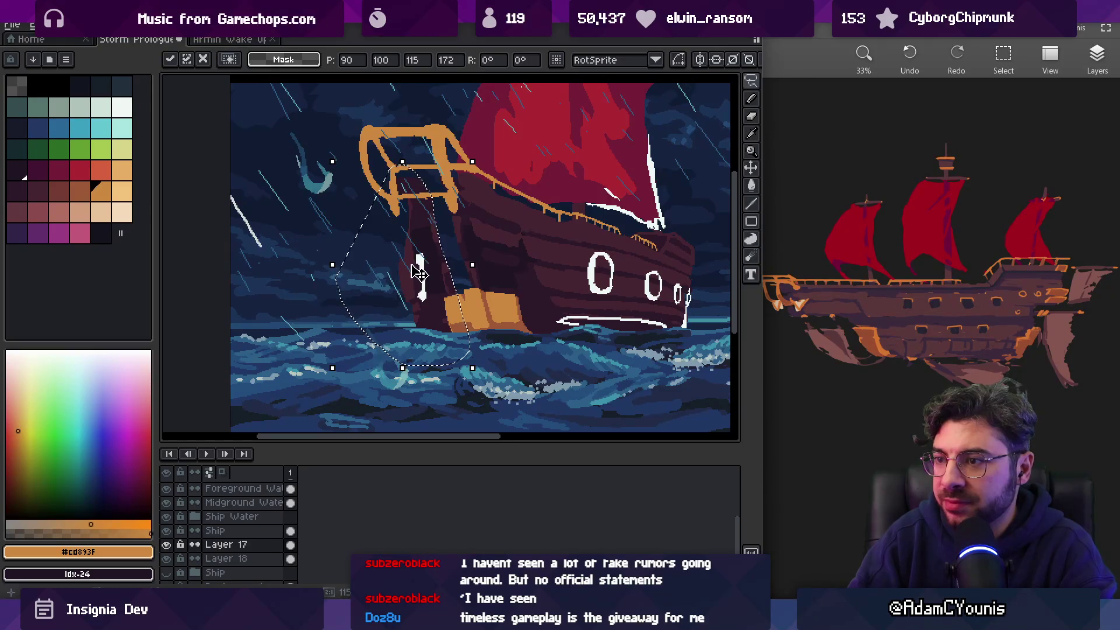
{"action": "key", "text": "Return"}
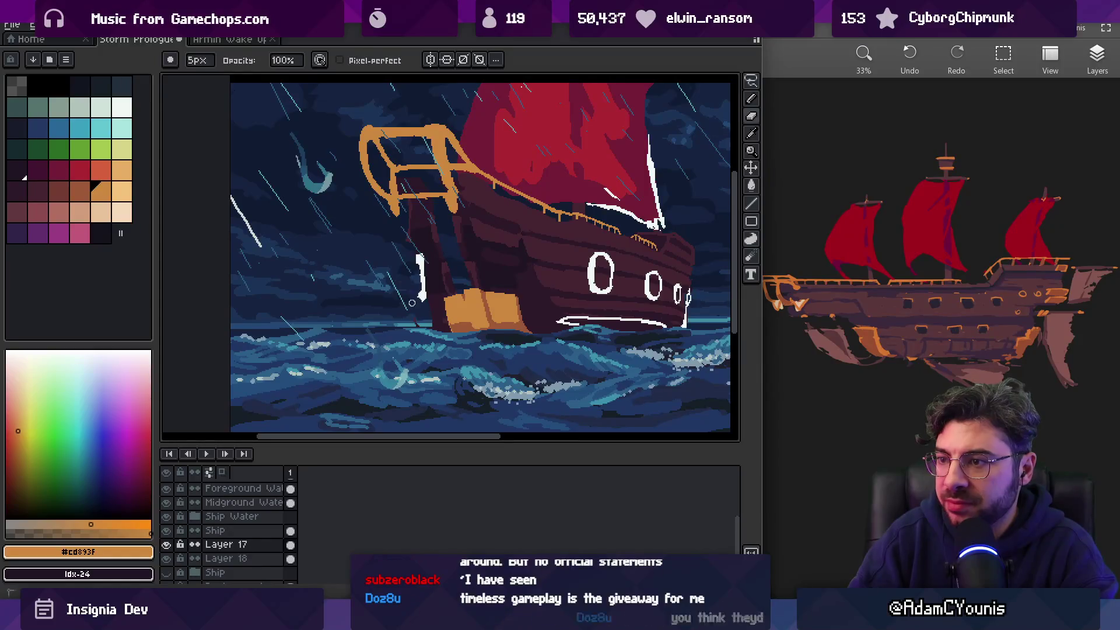
{"action": "key", "text": "z"}
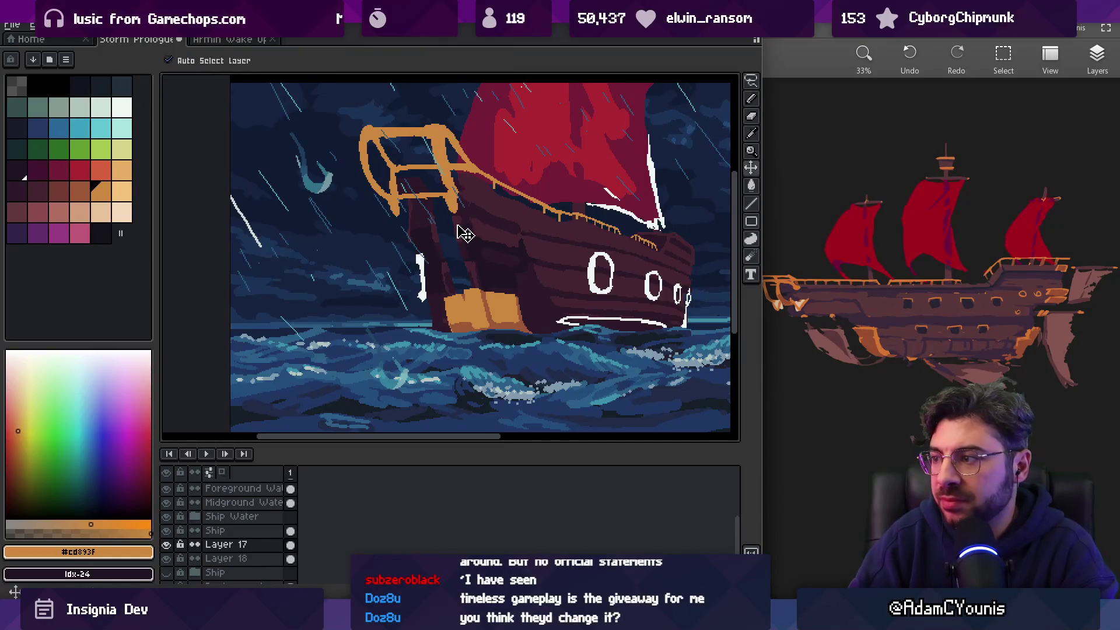
{"action": "left_click", "coordinate": [467, 249]}
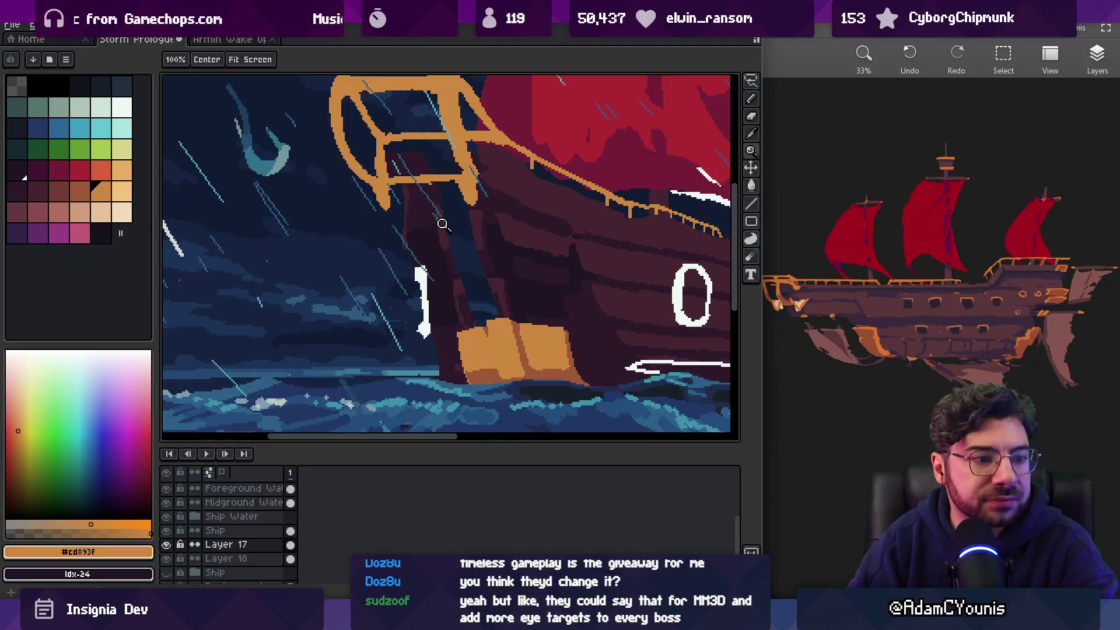
Eyedrop the hull colours #2c1928 and #452531 from the bow
{"action": "key", "text": "v"}
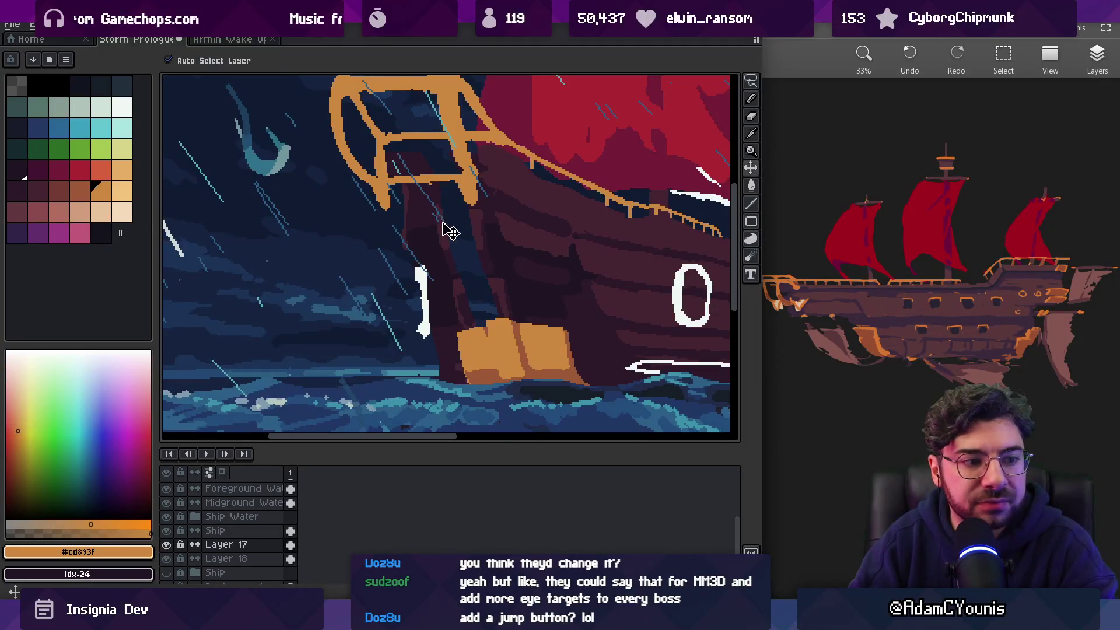
{"action": "key", "text": "i"}
{"action": "left_click", "coordinate": [427, 150]}
{"action": "key", "text": "b"}
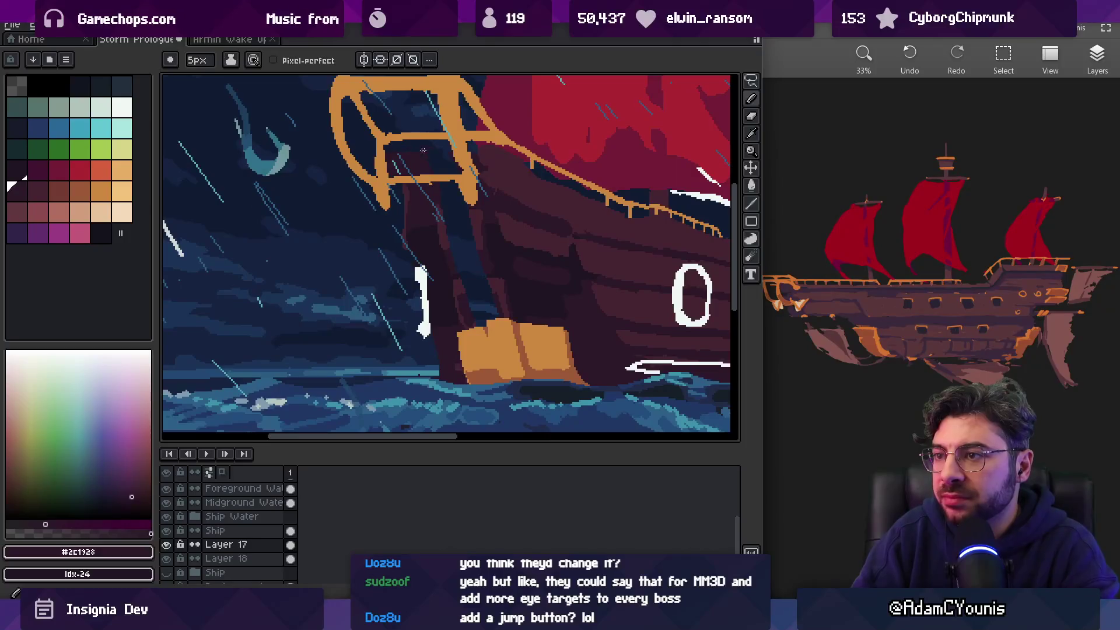
{"action": "key", "text": "i"}
{"action": "left_click", "coordinate": [541, 180]}
{"action": "key", "text": "b"}
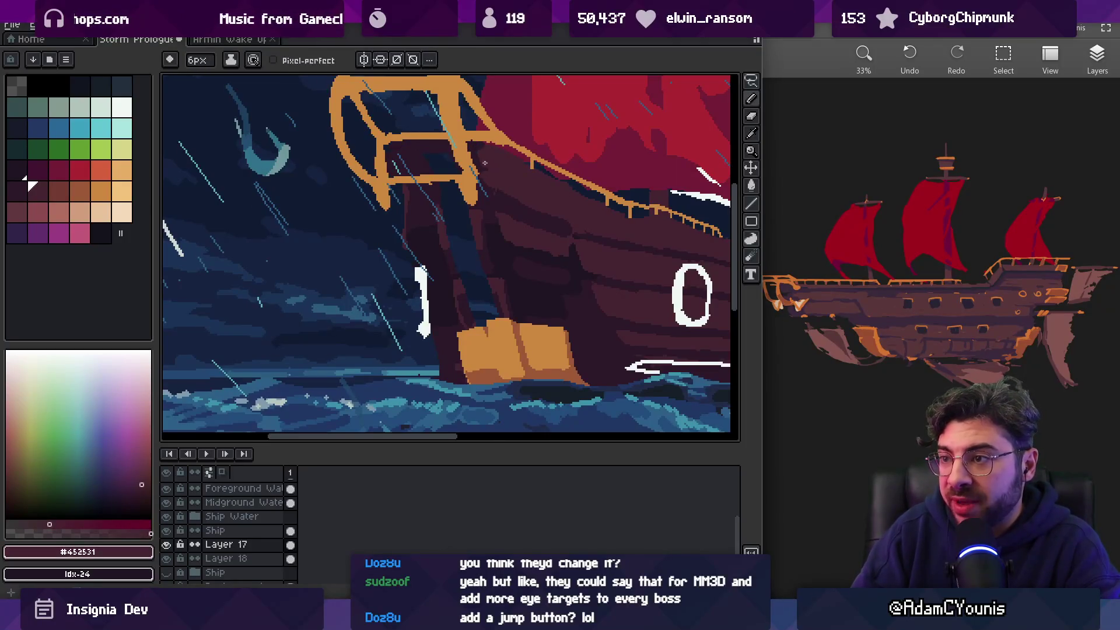
{"action": "key", "text": "i"}
{"action": "left_click", "coordinate": [487, 165]}
{"action": "key", "text": "b"}
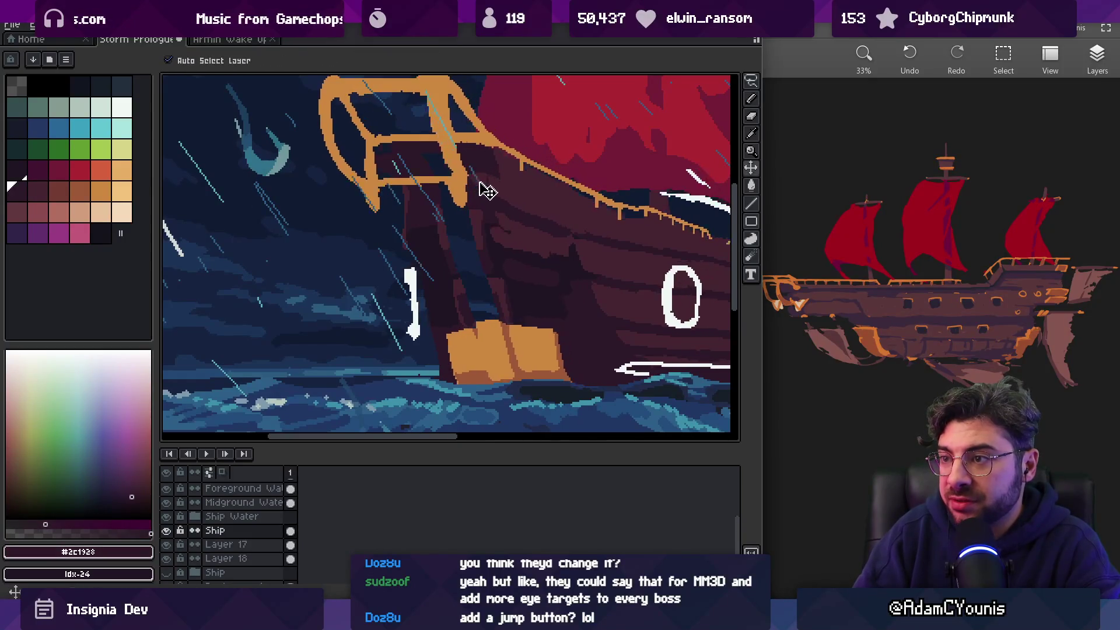
Select a small bow-hull area on the layer below, clear it, and sample hull browns
{"action": "left_click", "coordinate": [521, 197], "text": "ctrl"}
{"action": "mouse_move", "coordinate": [493, 160]}
{"action": "left_mouse_down"}
{"action": "mouse_move", "coordinate": [557, 273]}
{"action": "mouse_move", "coordinate": [496, 164]}
{"action": "left_mouse_up"}
{"action": "key", "text": "ctrl+d"}
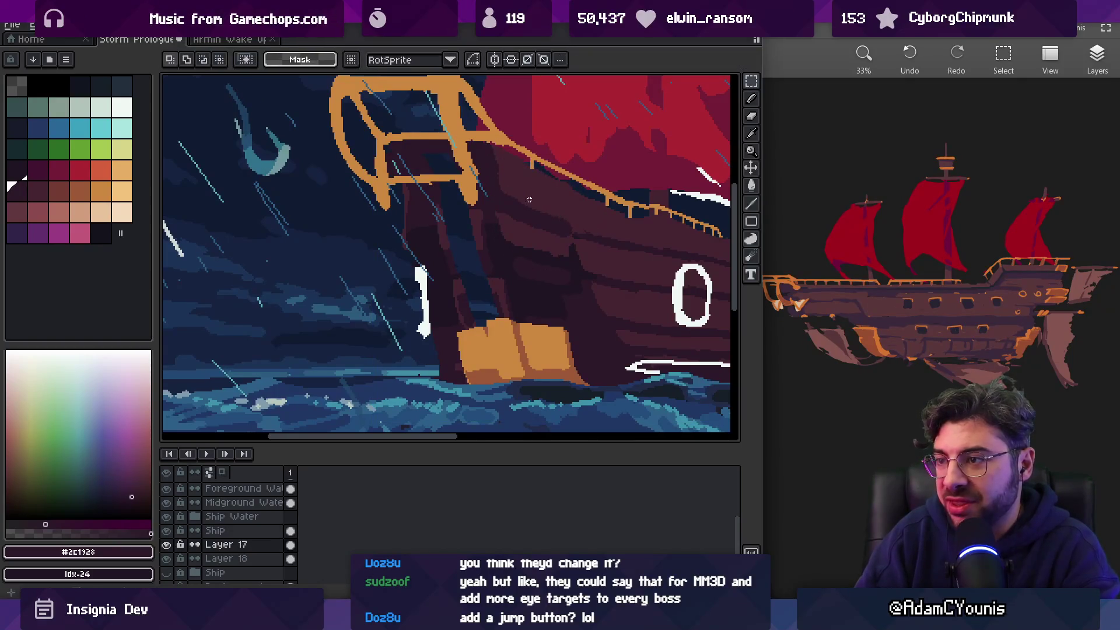
{"action": "left_click", "coordinate": [449, 251], "text": "alt"}
{"action": "key", "text": "b"}
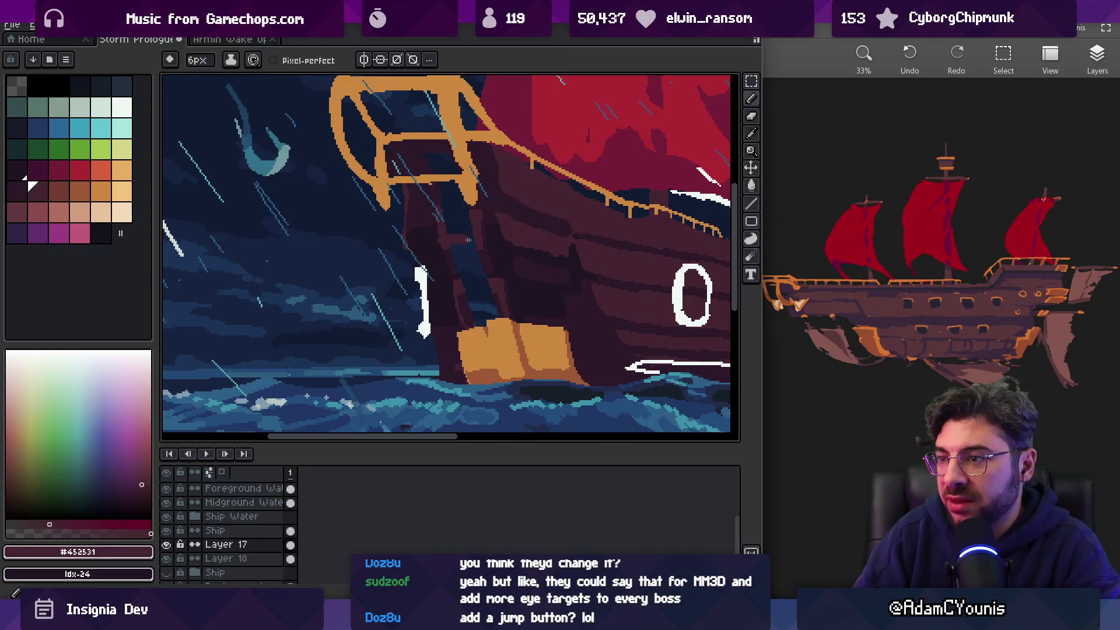
{"action": "left_click", "coordinate": [480, 206], "text": "alt"}
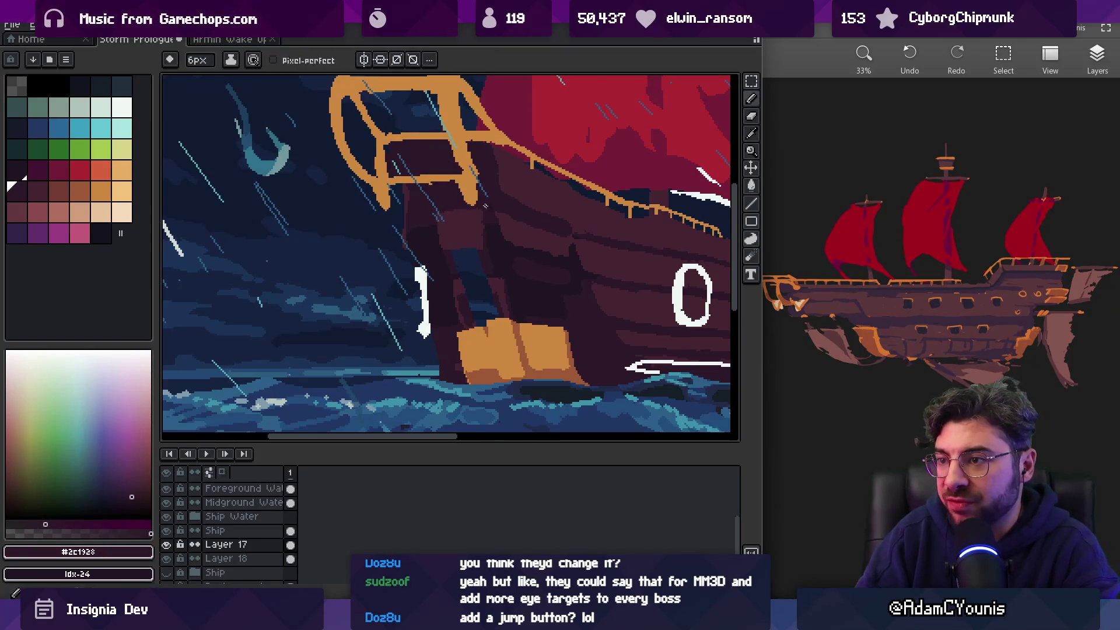
Brush bow shading alternating #452531, #2c1928 and the darkest #201523
{"action": "left_click", "coordinate": [458, 221], "text": "alt"}
{"action": "left_click", "coordinate": [477, 231], "text": "alt"}
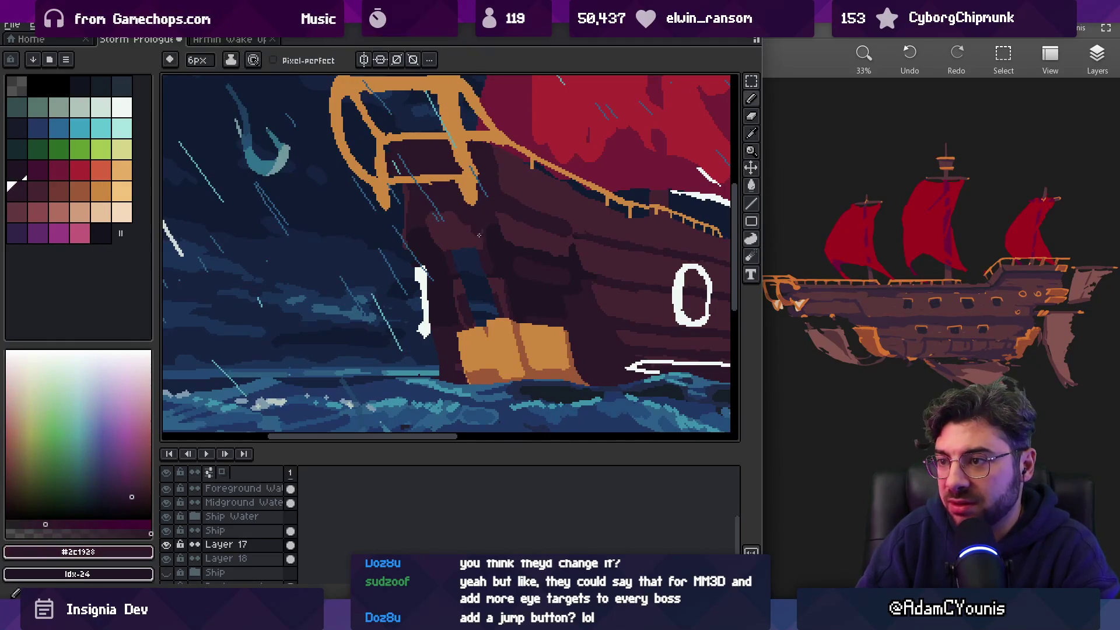
{"action": "left_click", "coordinate": [484, 236], "text": "alt"}
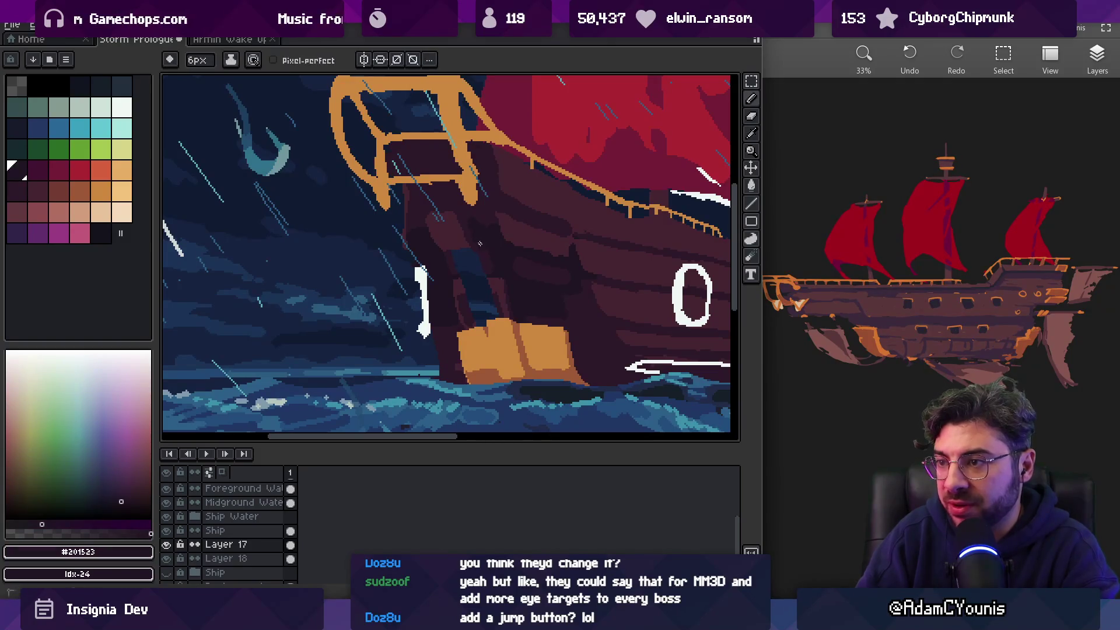
{"action": "left_click", "coordinate": [448, 256], "text": "alt"}
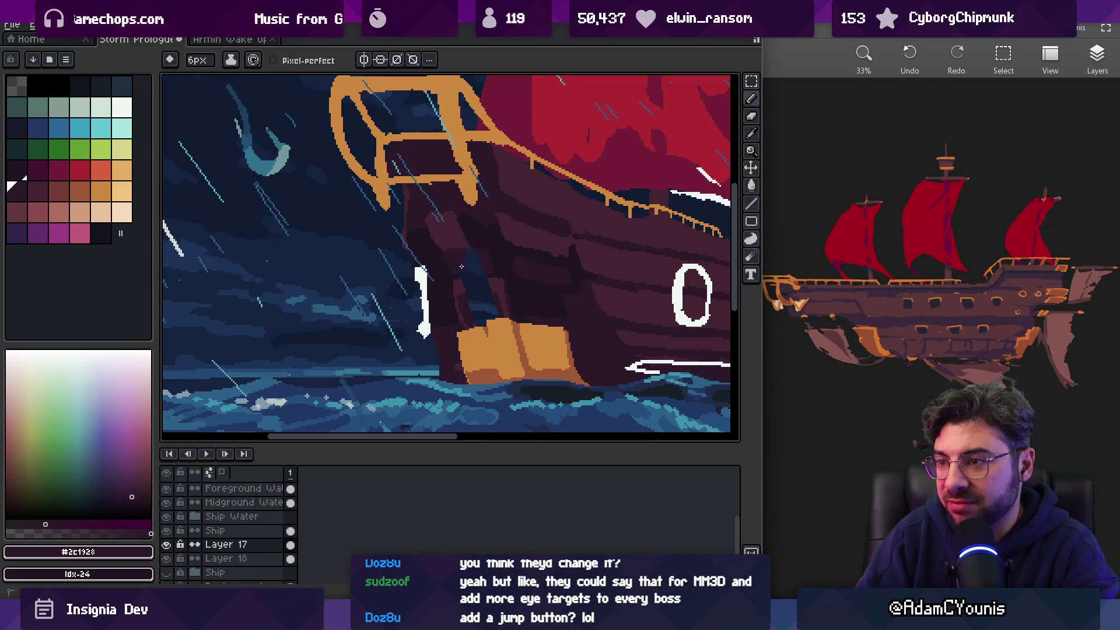
{"action": "left_click", "coordinate": [475, 246], "text": "alt"}
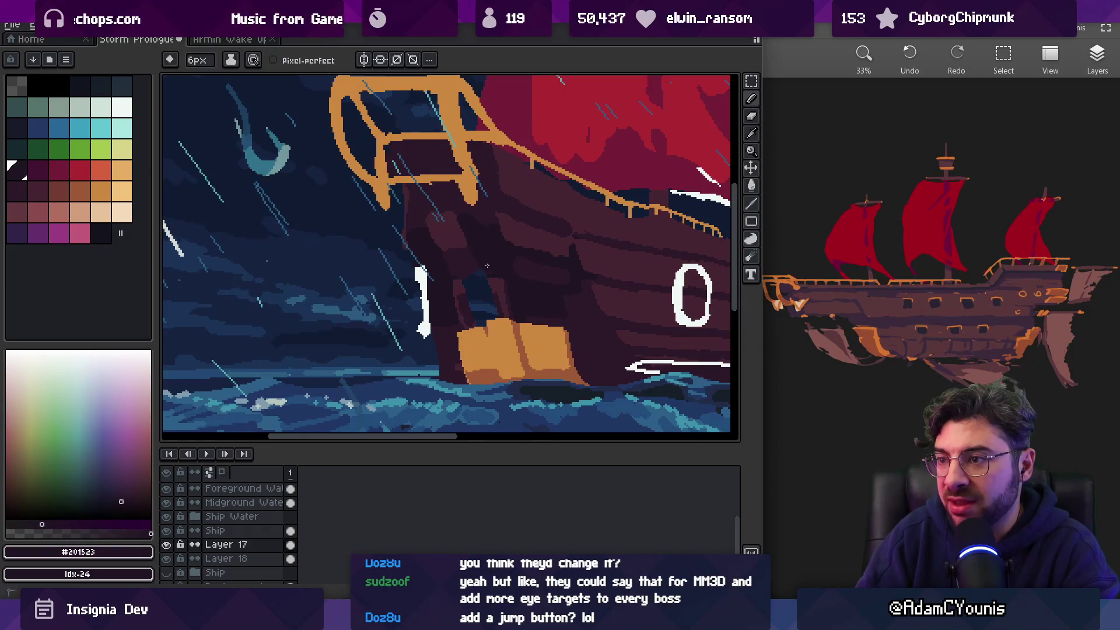
{"action": "left_click", "coordinate": [445, 252], "text": "alt"}
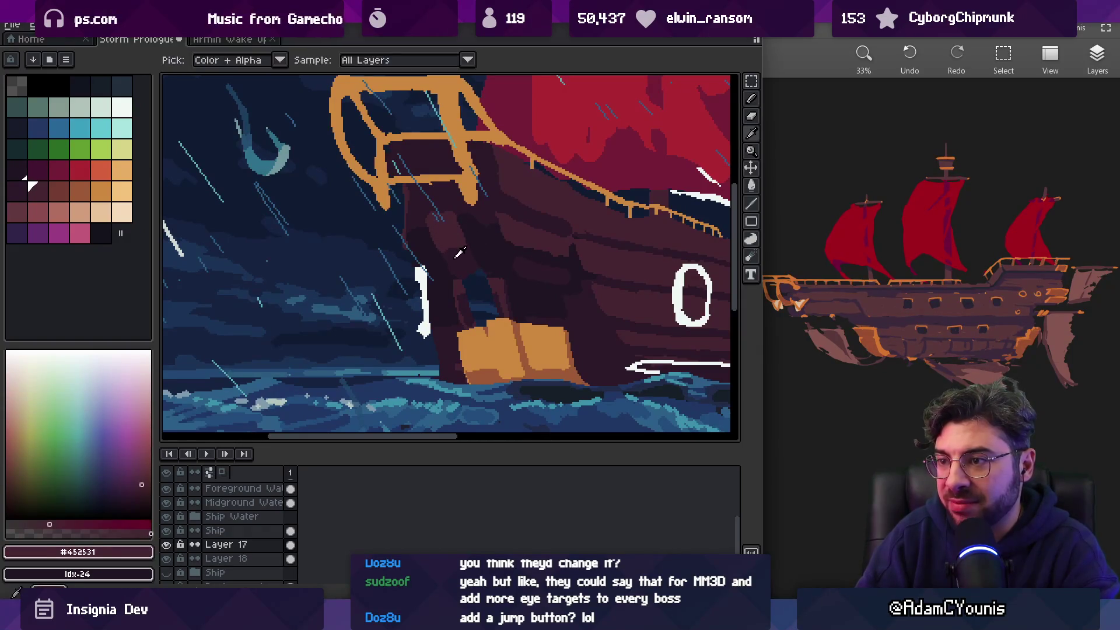
{"action": "left_click", "coordinate": [434, 251], "text": "alt"}
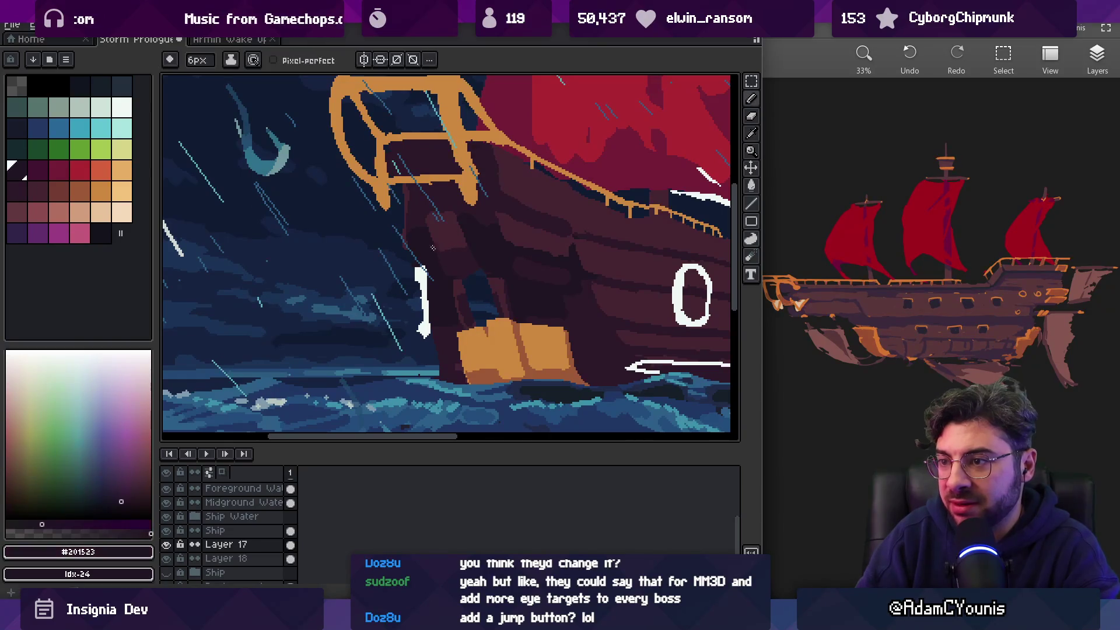
Set a 7px brush and select the Ship layer under the hull
{"action": "scroll", "coordinate": [484, 256], "scroll_direction": "down", "scroll_amount": 1}
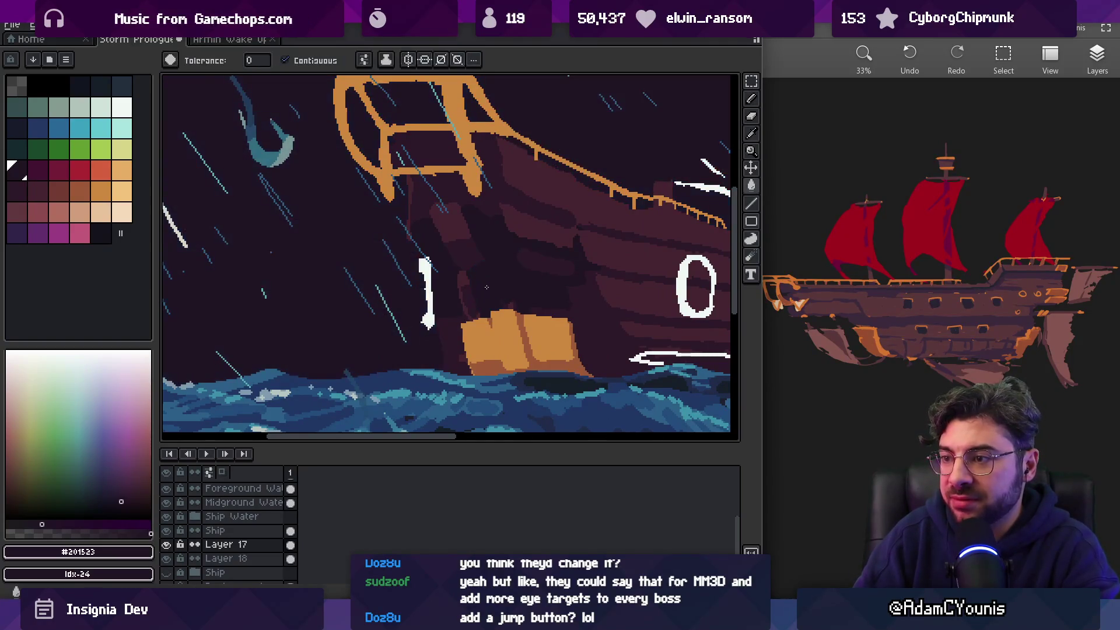
{"action": "key", "text": "g"}
{"action": "key", "text": "b"}
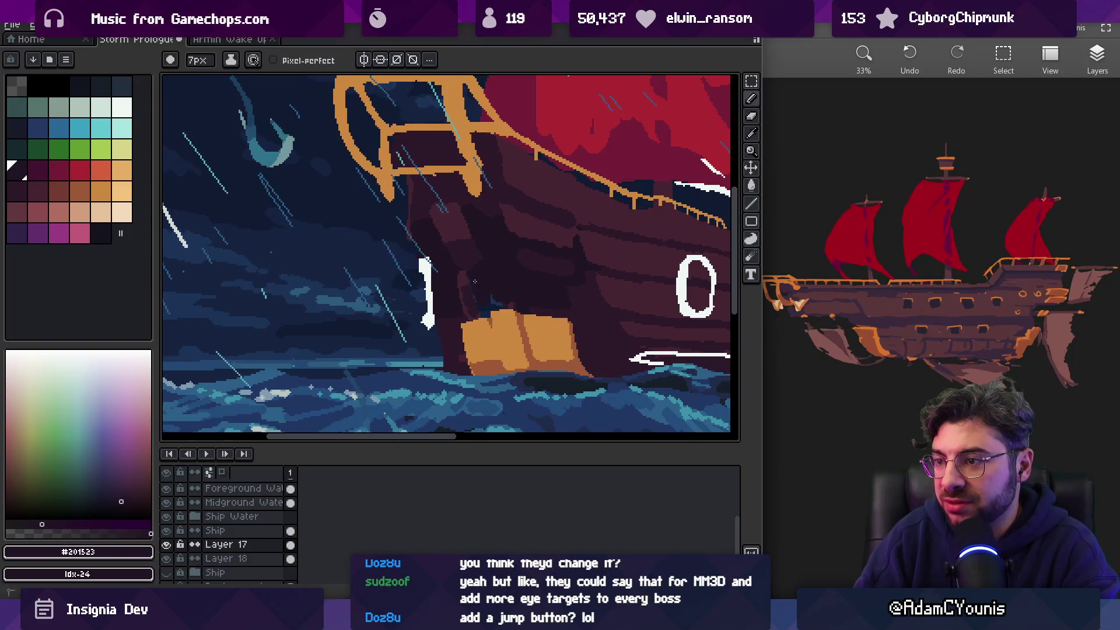
{"action": "scroll", "coordinate": [520, 300], "scroll_direction": "down", "scroll_amount": 2}
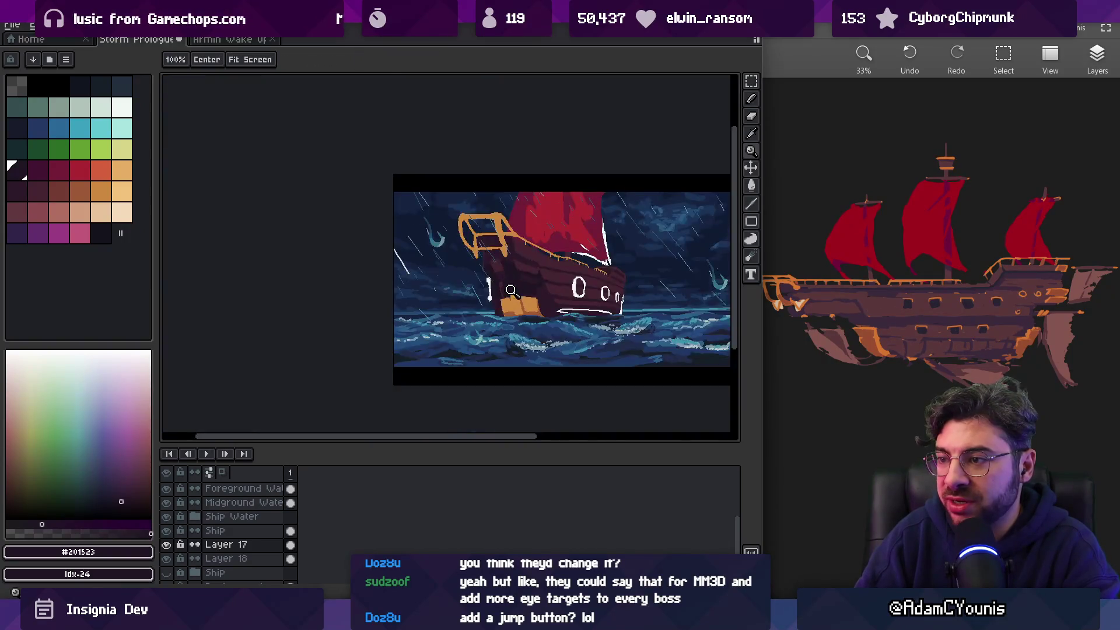
{"action": "scroll", "coordinate": [525, 320], "scroll_direction": "up", "scroll_amount": 2}
{"action": "left_click", "coordinate": [510, 323], "text": "ctrl"}
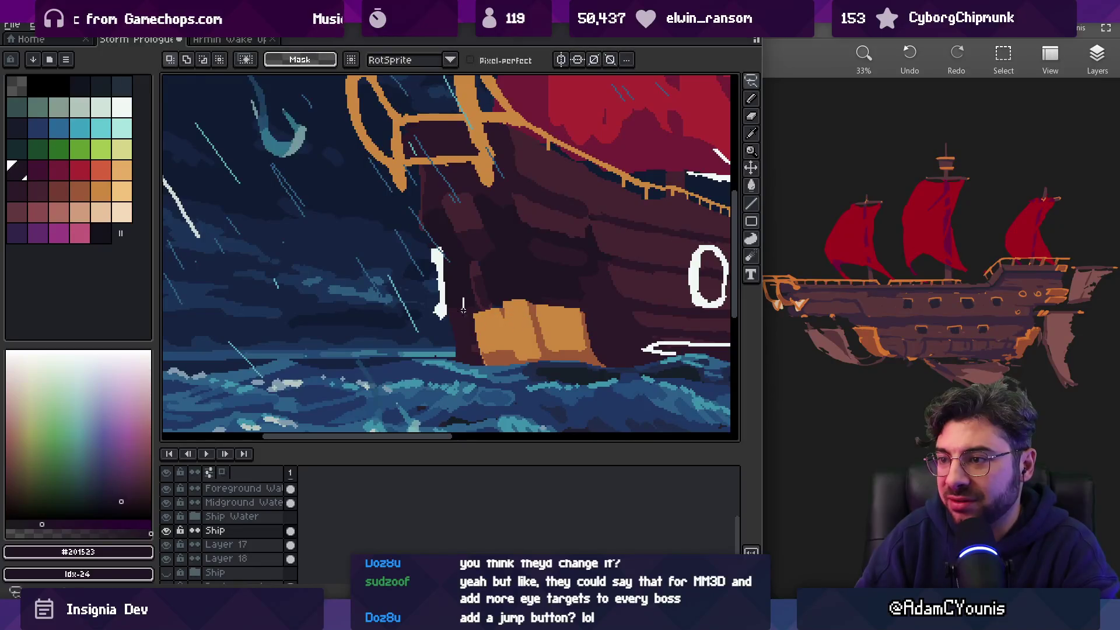
Stretch the orange bow block wider toward the left
{"action": "left_click_drag", "start_coordinate": [608, 332], "coordinate": [609, 333]}
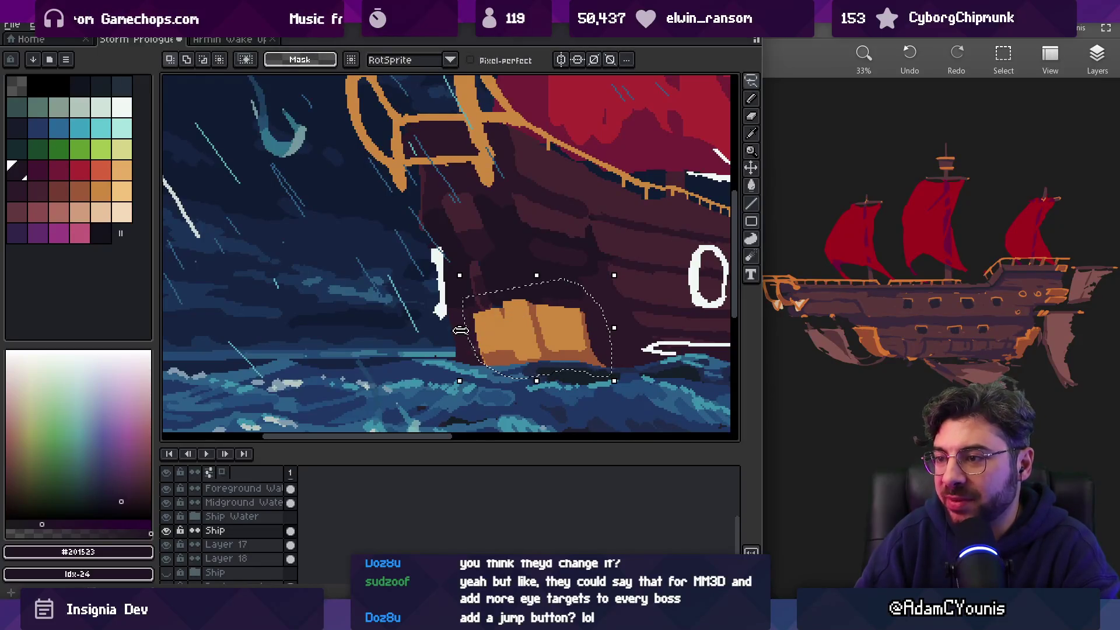
{"action": "mouse_move", "coordinate": [460, 328]}
{"action": "left_mouse_down"}
{"action": "mouse_move", "coordinate": [436, 328]}
{"action": "mouse_move", "coordinate": [482, 321]}
{"action": "left_mouse_up"}
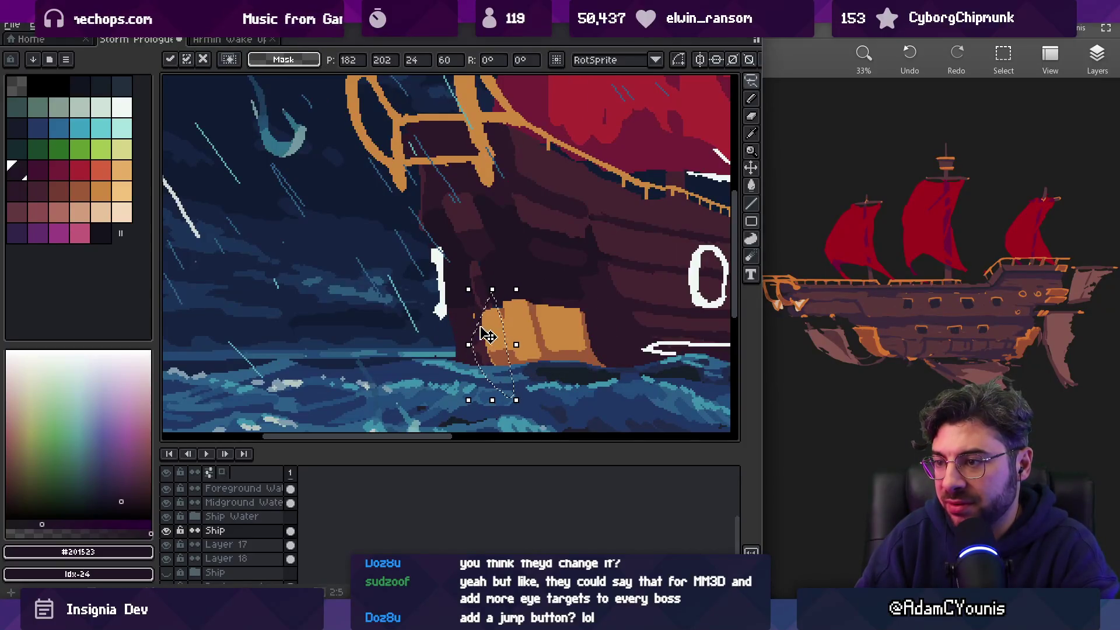
{"action": "key", "text": "ctrl+d"}
{"action": "scroll", "coordinate": [485, 317], "scroll_direction": "up", "scroll_amount": 3}
{"action": "key", "text": "b"}
{"action": "key", "text": "m"}
{"action": "scroll", "coordinate": [505, 310], "scroll_direction": "down", "scroll_amount": 4}
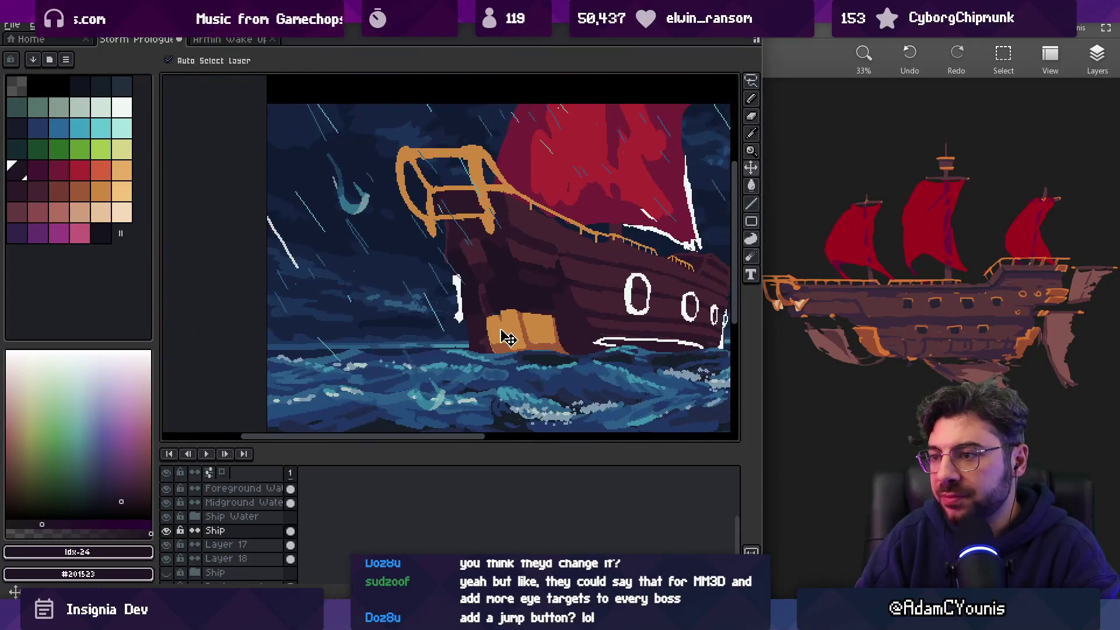
Move the orange block about 25 px left, then return to Layer 17 with #2c1928
{"action": "left_click_drag", "start_coordinate": [505, 380], "coordinate": [541, 306]}
{"action": "left_click_drag", "start_coordinate": [567, 343], "coordinate": [552, 345]}
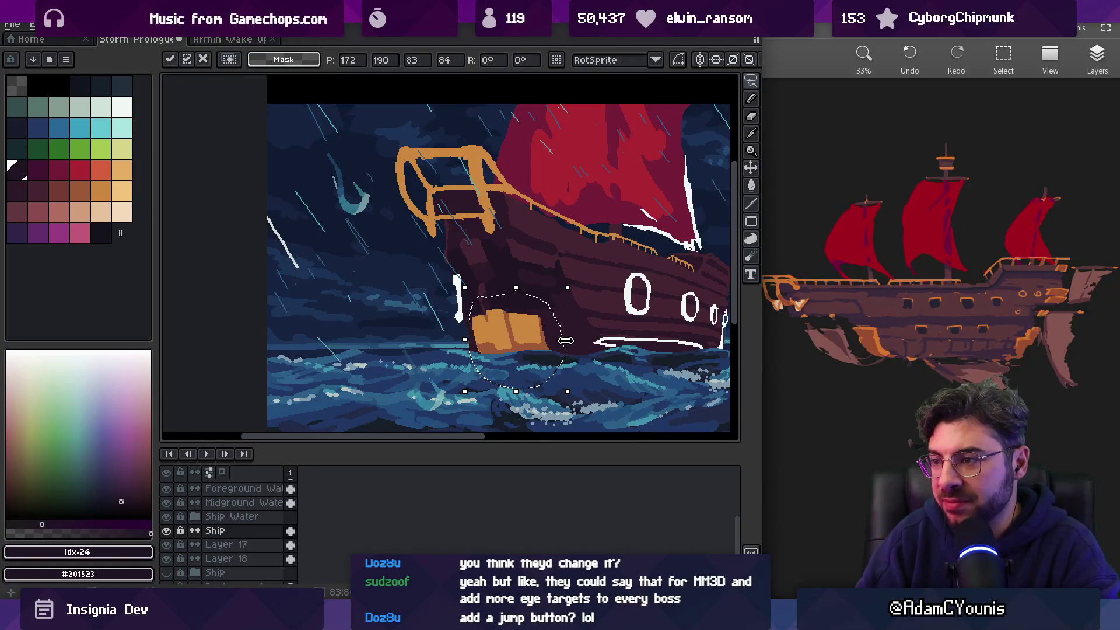
{"action": "left_click", "coordinate": [531, 288]}
{"action": "key", "text": "b"}
{"action": "scroll", "coordinate": [508, 291], "scroll_direction": "up", "scroll_amount": 3}
{"action": "left_click", "coordinate": [467, 292], "text": "alt"}
{"action": "left_click", "coordinate": [481, 299], "text": "alt"}
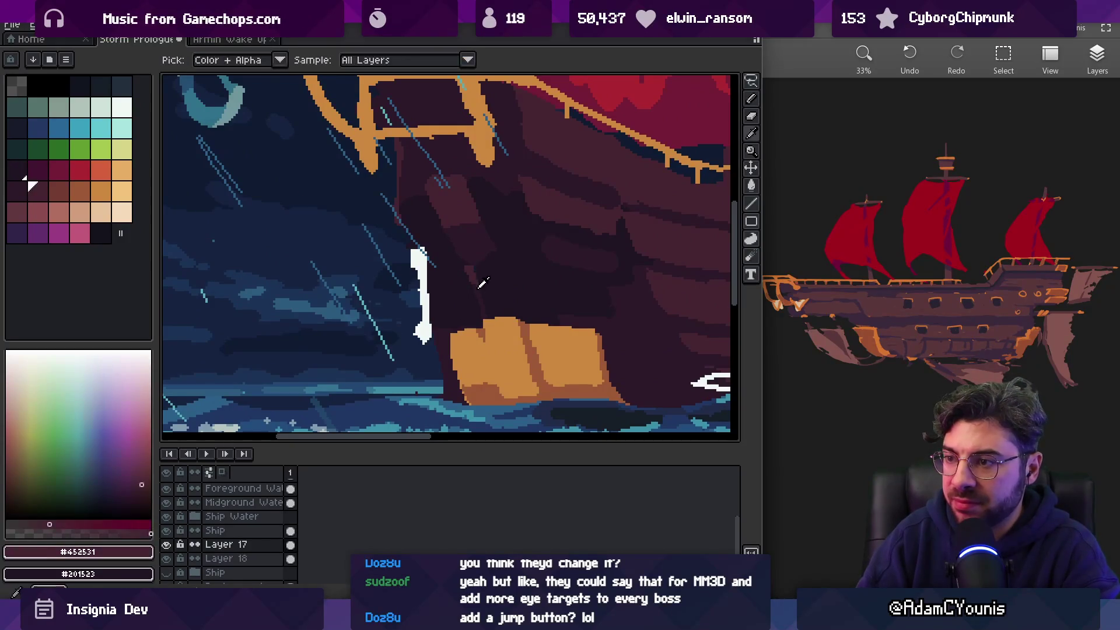
Paint a dark #201523 shading stroke down the bow hull
{"action": "left_click", "coordinate": [490, 256], "text": "alt"}
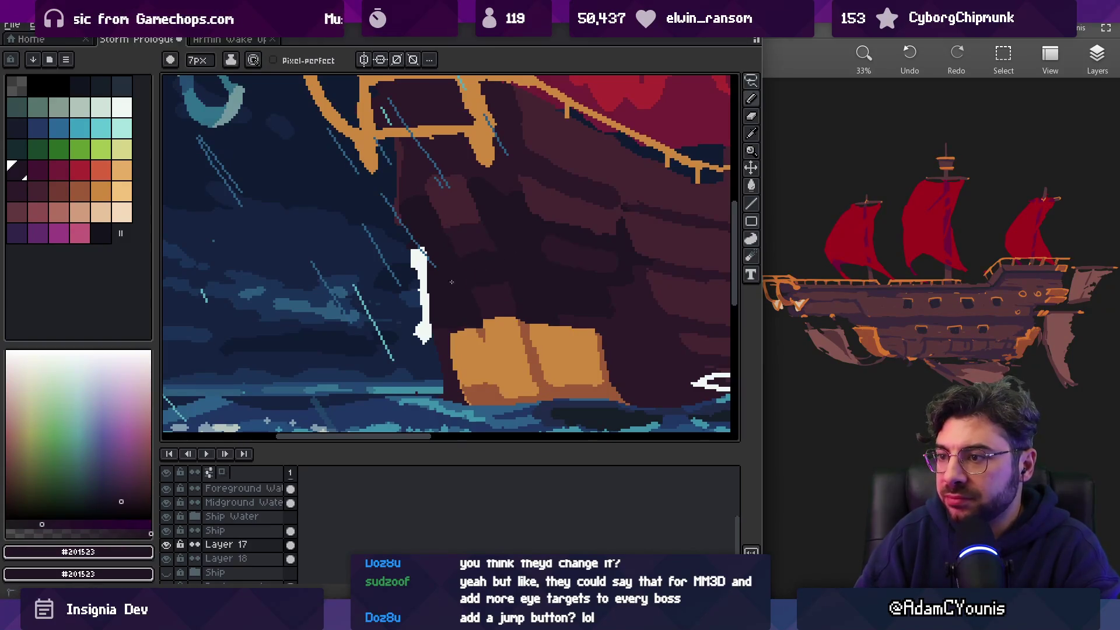
{"action": "left_click", "coordinate": [484, 294], "text": "alt"}
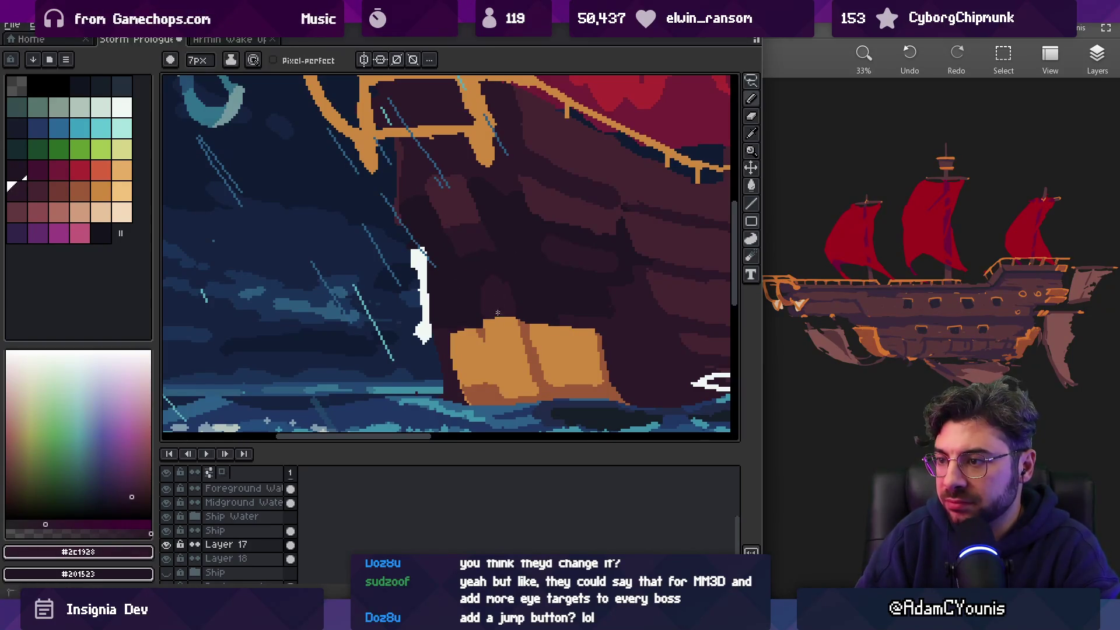
{"action": "left_click", "coordinate": [464, 245], "text": "alt"}
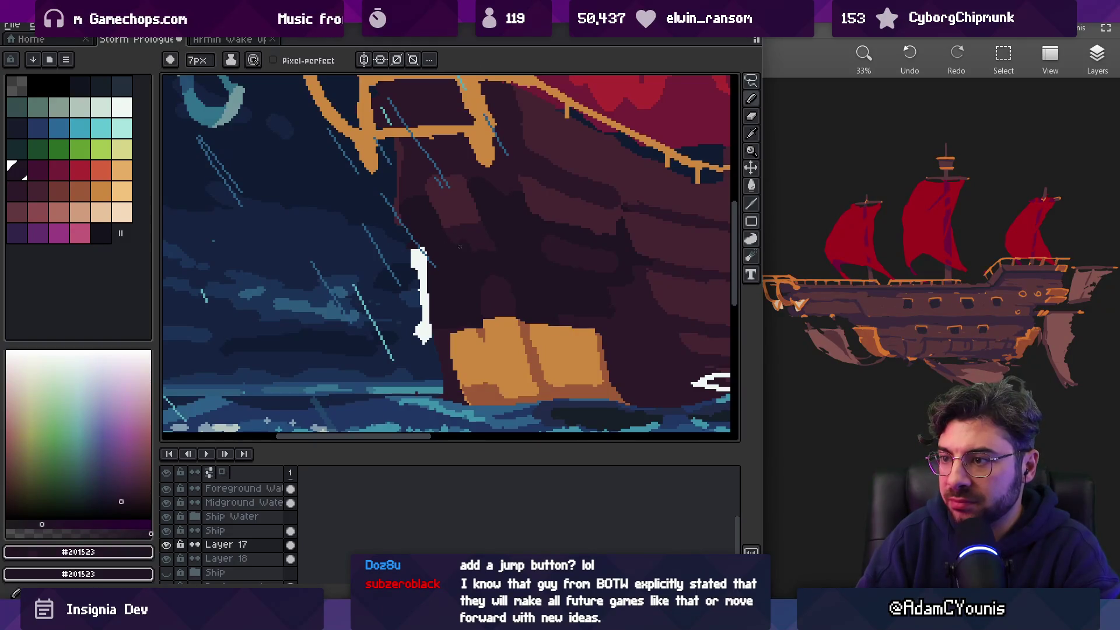
{"action": "scroll", "coordinate": [464, 250], "scroll_direction": "up", "scroll_amount": 3}
{"action": "left_click_drag", "start_coordinate": [493, 245], "coordinate": [501, 287]}
{"action": "left_click", "coordinate": [455, 262], "text": "alt"}
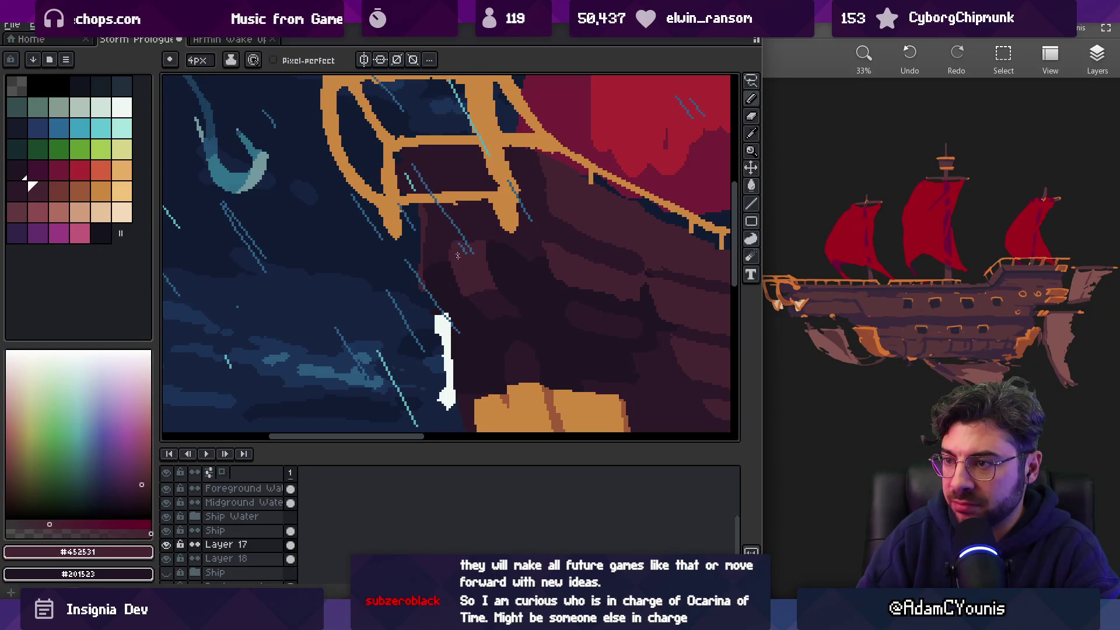
Cover the stray blue stroke with #452531 and shade between the bow rails with a darker stroke
{"action": "mouse_move", "coordinate": [468, 247]}
{"action": "left_mouse_down"}
{"action": "mouse_move", "coordinate": [500, 264]}
{"action": "mouse_move", "coordinate": [579, 274]}
{"action": "left_mouse_up"}
{"action": "left_click", "coordinate": [558, 235], "text": "alt"}
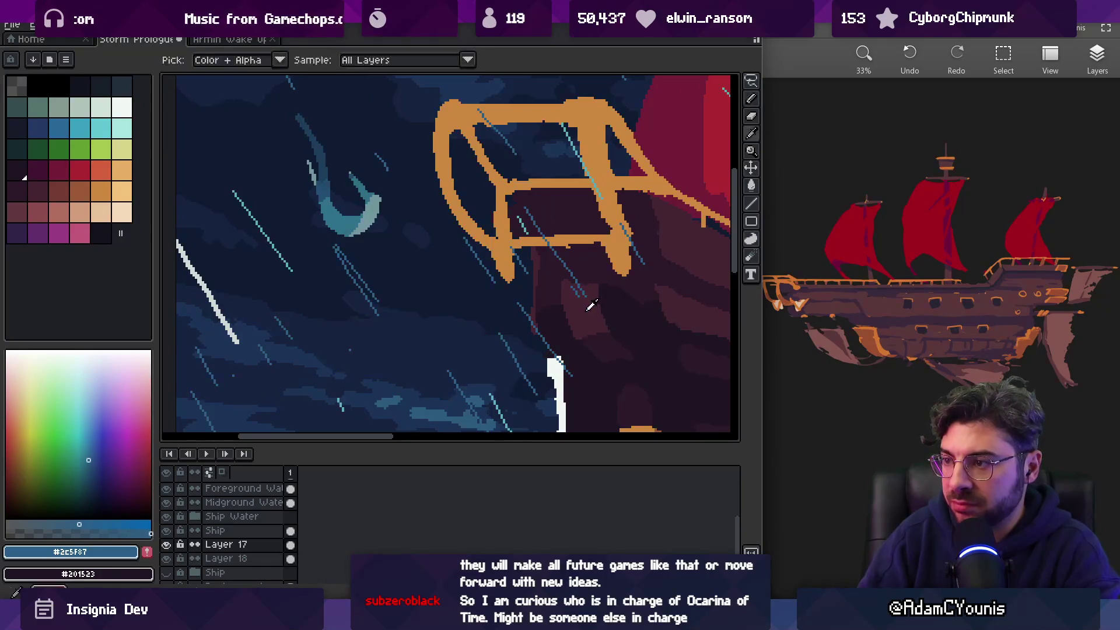
{"action": "left_click", "coordinate": [558, 240], "text": "alt"}
{"action": "left_click_drag", "start_coordinate": [548, 204], "coordinate": [557, 241]}
{"action": "left_click_drag", "start_coordinate": [559, 194], "coordinate": [581, 240]}
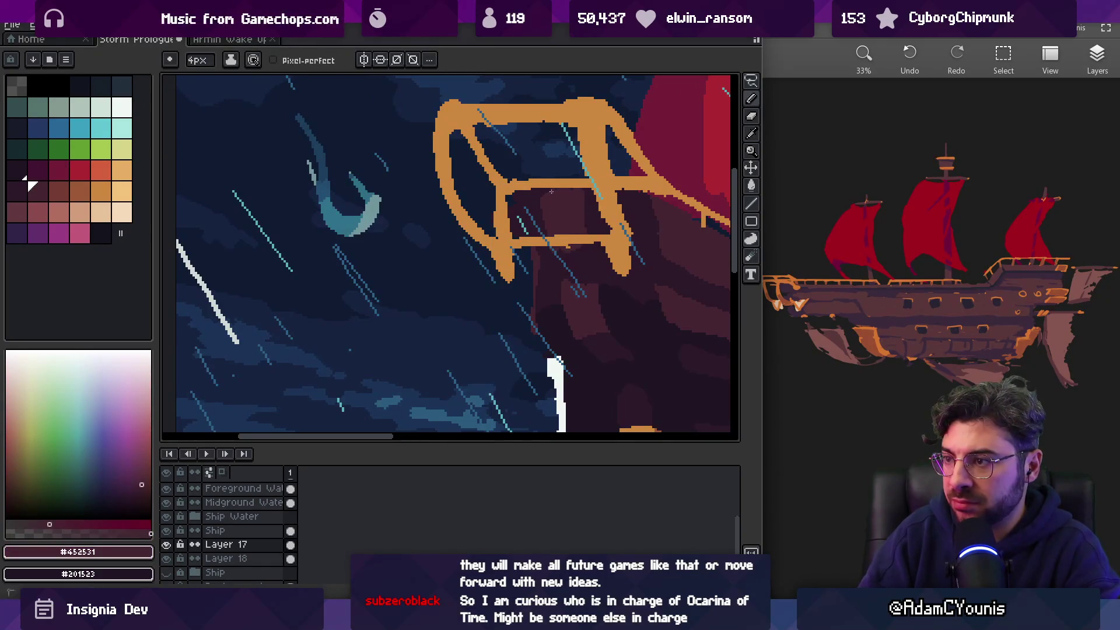
{"action": "left_click_drag", "start_coordinate": [581, 190], "coordinate": [582, 233]}
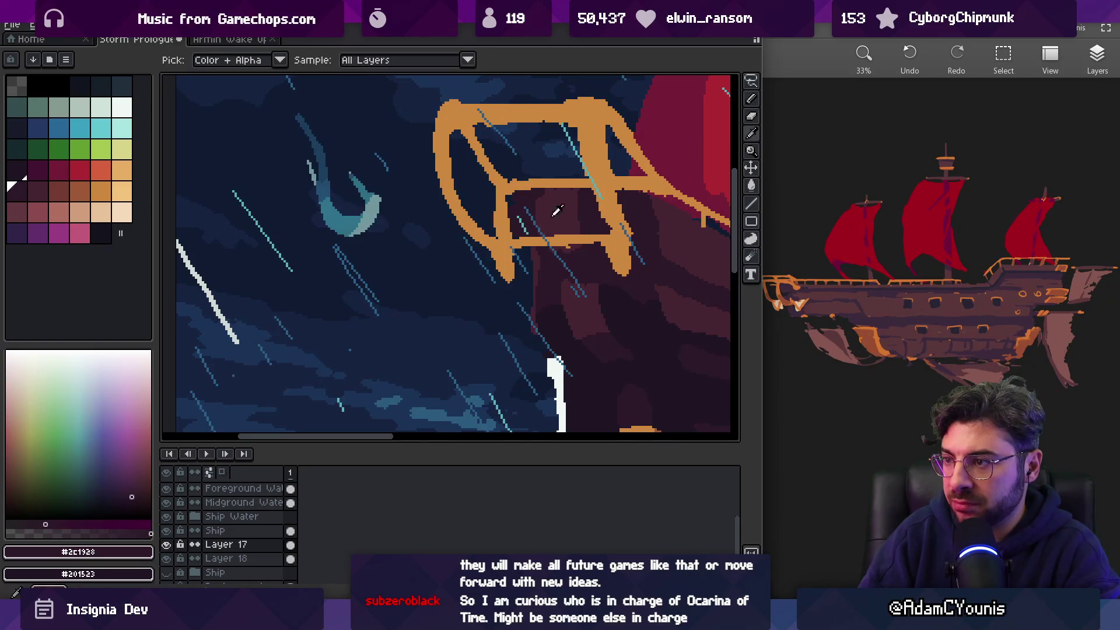
Zoom out to view the whole storm scene, then zoom back in on the bow
{"action": "key", "text": "z"}
{"action": "scroll", "coordinate": [549, 198], "scroll_direction": "down", "scroll_amount": 4}
{"action": "scroll", "coordinate": [602, 210], "scroll_direction": "up", "scroll_amount": 2}
{"action": "scroll", "coordinate": [603, 210], "scroll_direction": "down", "scroll_amount": 2}
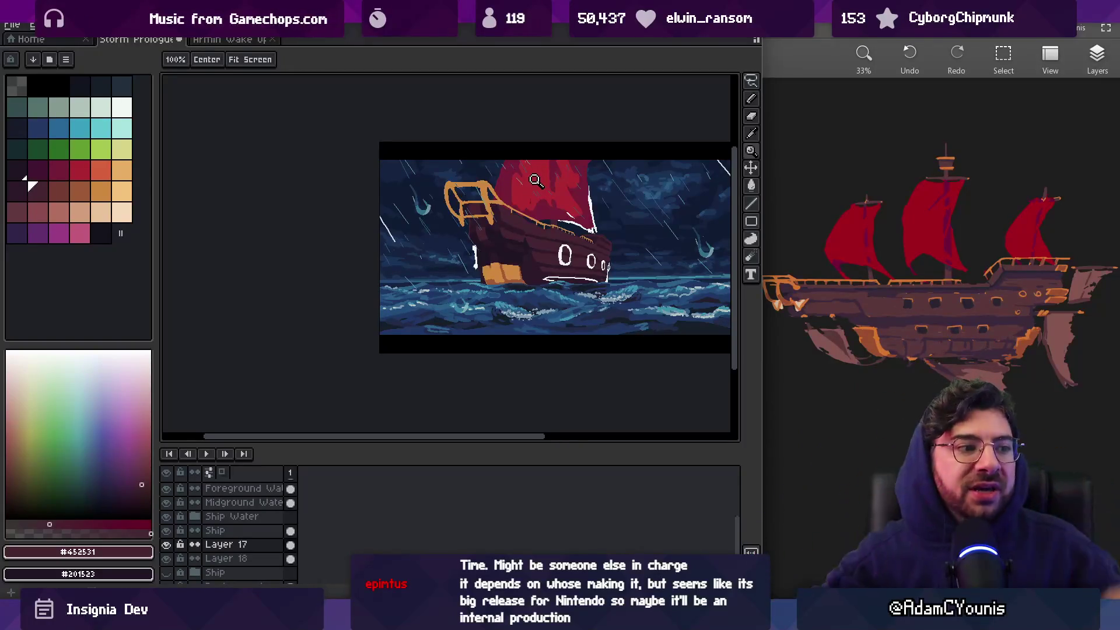
{"action": "left_click", "coordinate": [449, 177]}
Shade the bow hull alternating #2c1928 and #452531, then zoom in closer
{"action": "key", "text": "v"}
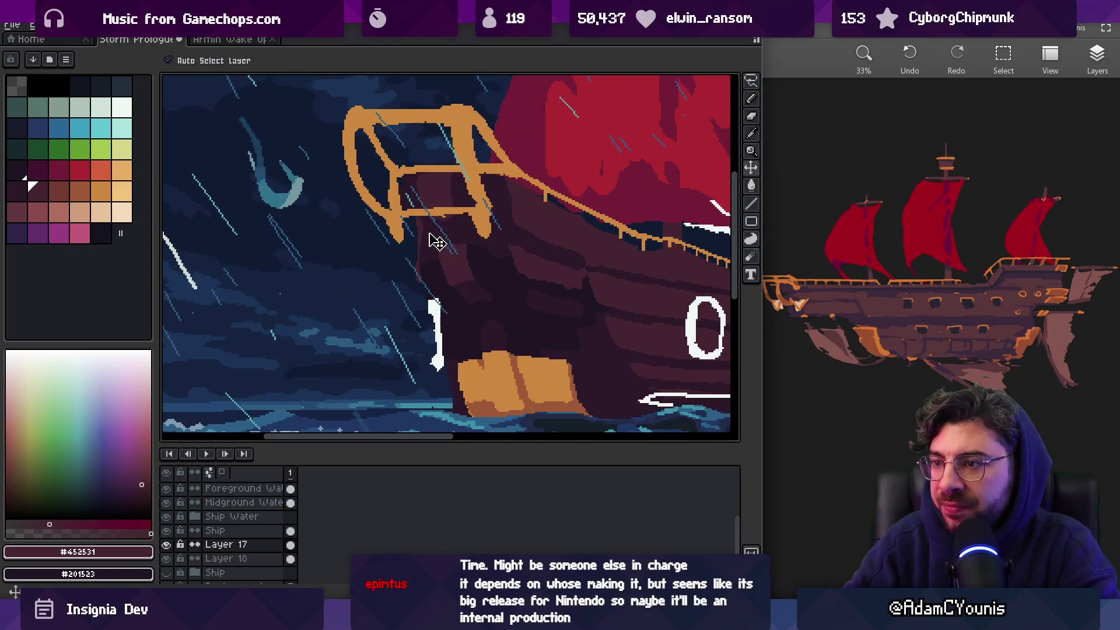
{"action": "left_click", "coordinate": [429, 226], "text": "alt"}
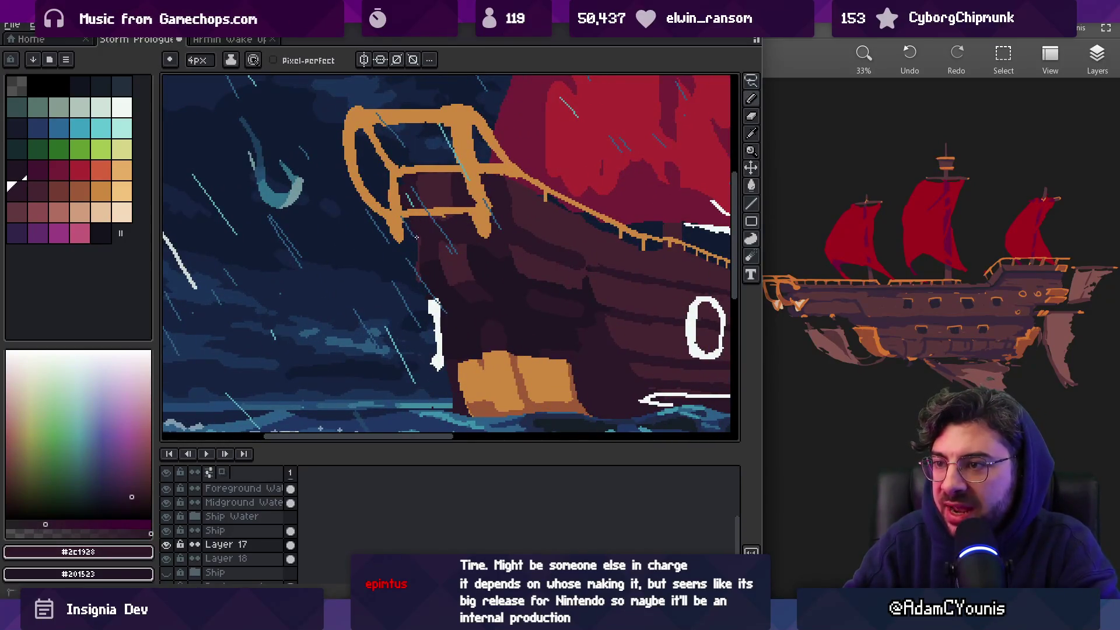
{"action": "left_click", "coordinate": [399, 207], "text": "alt"}
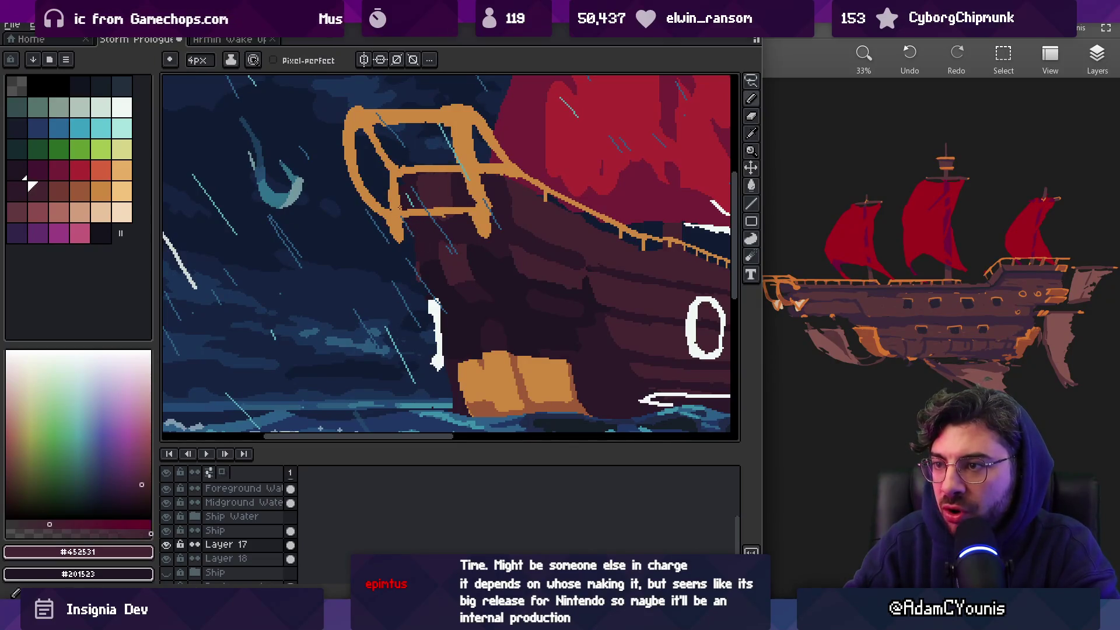
{"action": "left_click", "coordinate": [410, 242], "text": "alt"}
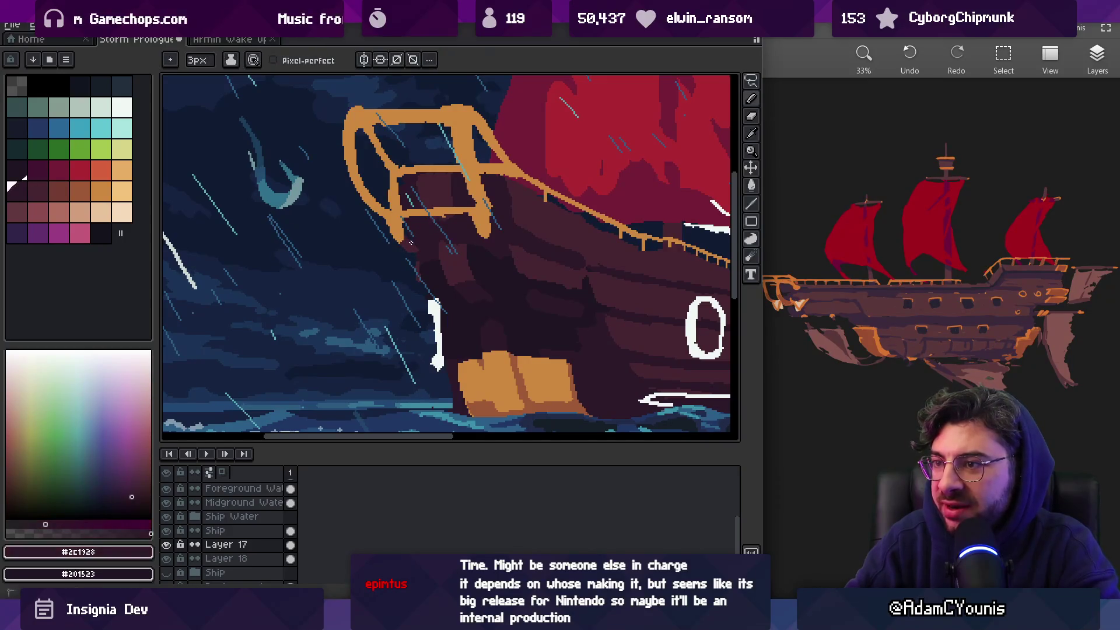
{"action": "left_click", "coordinate": [409, 249], "text": "alt"}
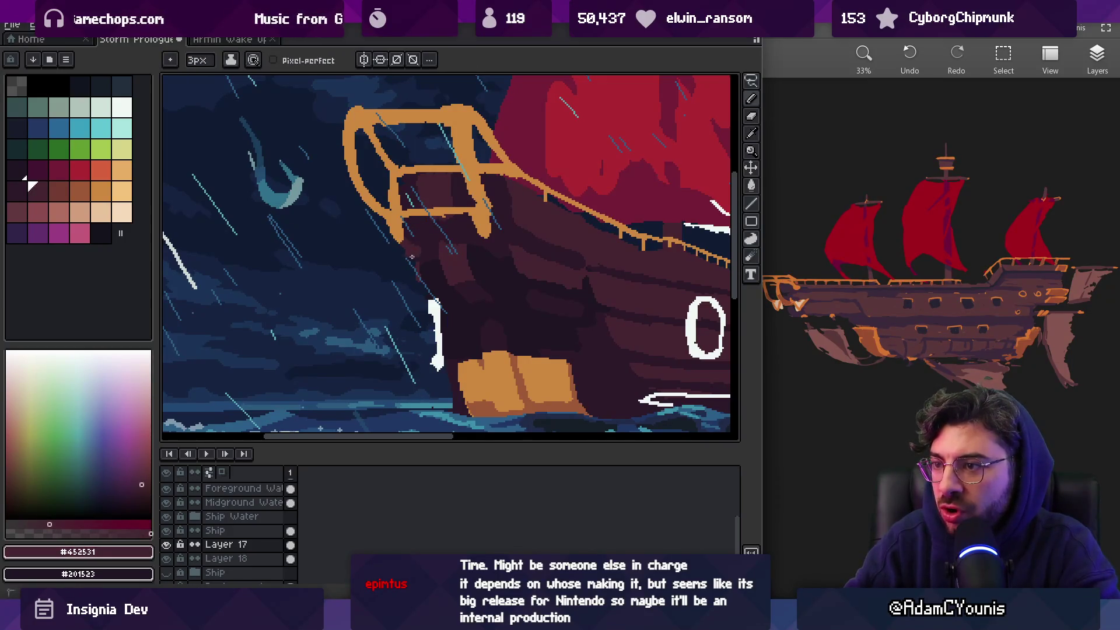
{"action": "left_click", "coordinate": [411, 229], "text": "alt"}
{"action": "key", "text": "z"}
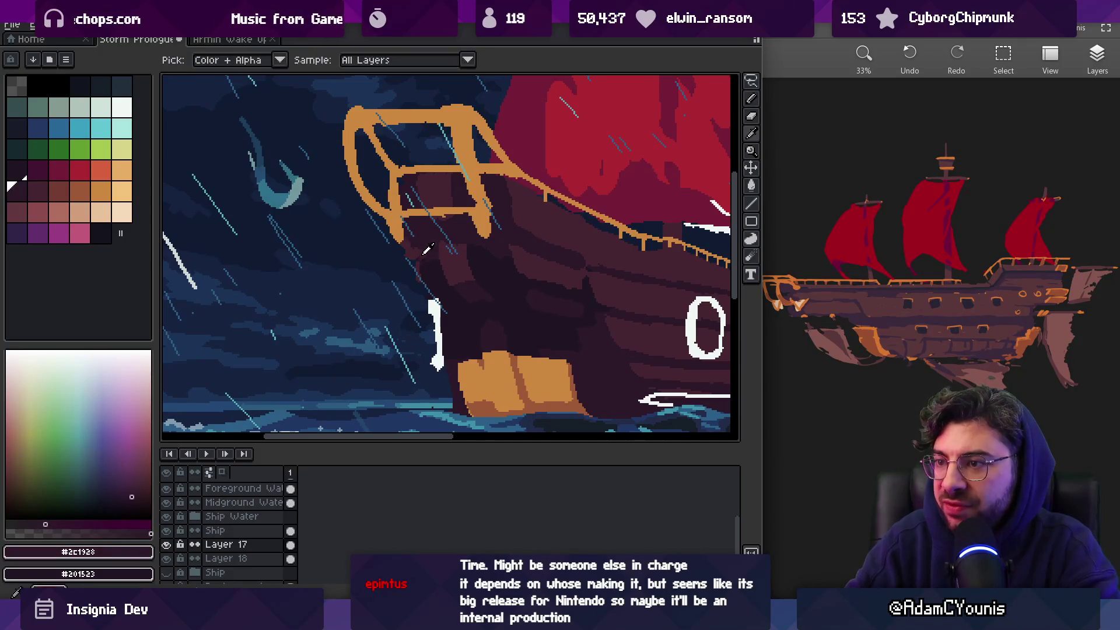
{"action": "left_click", "coordinate": [422, 245]}
{"action": "left_click", "coordinate": [443, 209]}
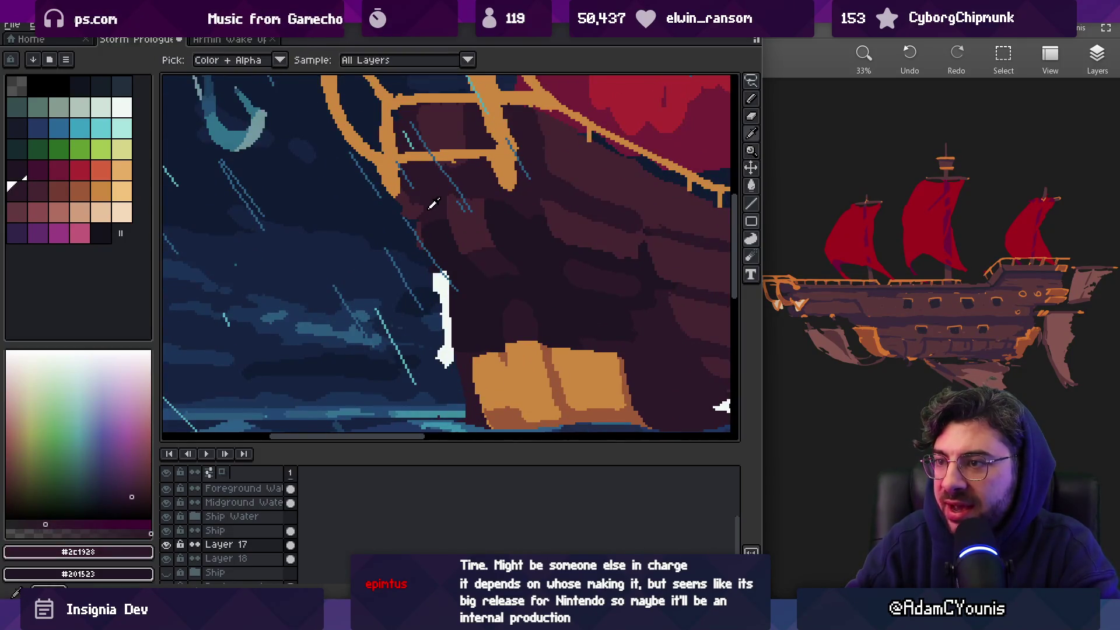
{"action": "key", "text": "b"}
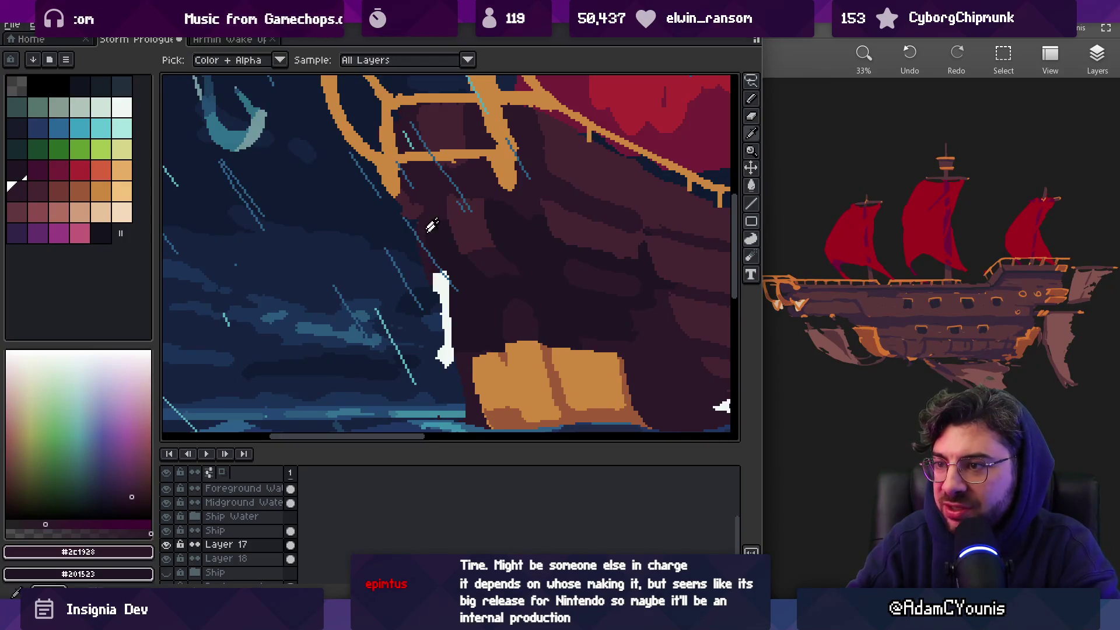
Touch up the bow with #452531 and #2c1928, erasing stray pixels, and pick #201523
{"action": "left_click", "coordinate": [402, 208], "text": "alt"}
{"action": "key", "text": "e"}
{"action": "left_click", "coordinate": [424, 200], "text": "alt"}
{"action": "key", "text": "b"}
{"action": "scroll", "coordinate": [425, 210], "scroll_direction": "down", "scroll_amount": 5}
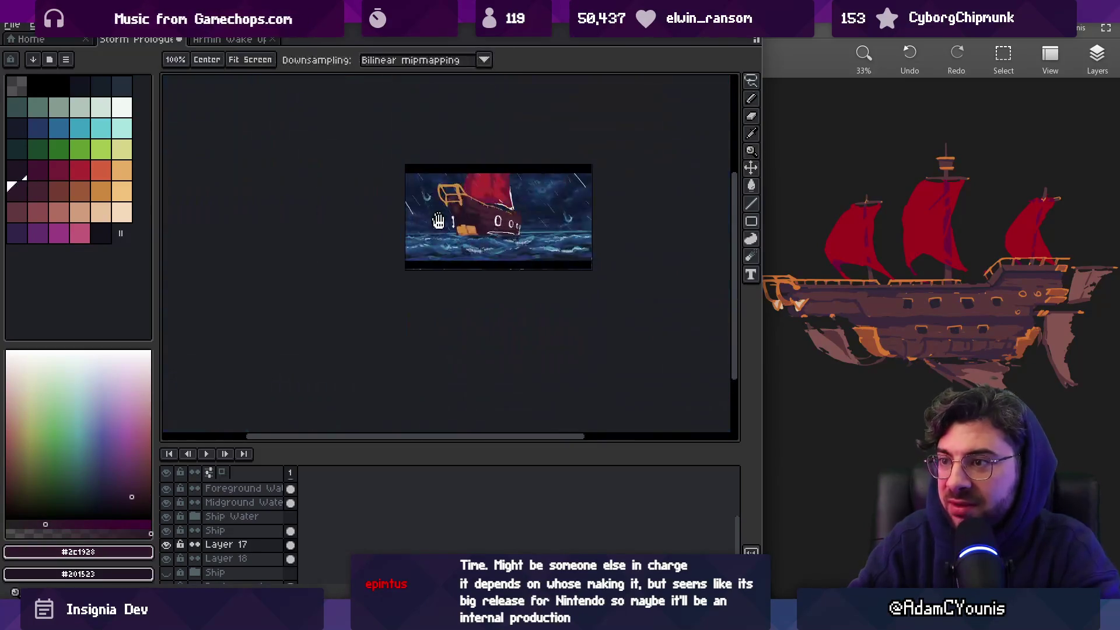
{"action": "scroll", "coordinate": [507, 212], "scroll_direction": "up", "scroll_amount": 5}
{"action": "left_click", "coordinate": [495, 227], "text": "alt"}
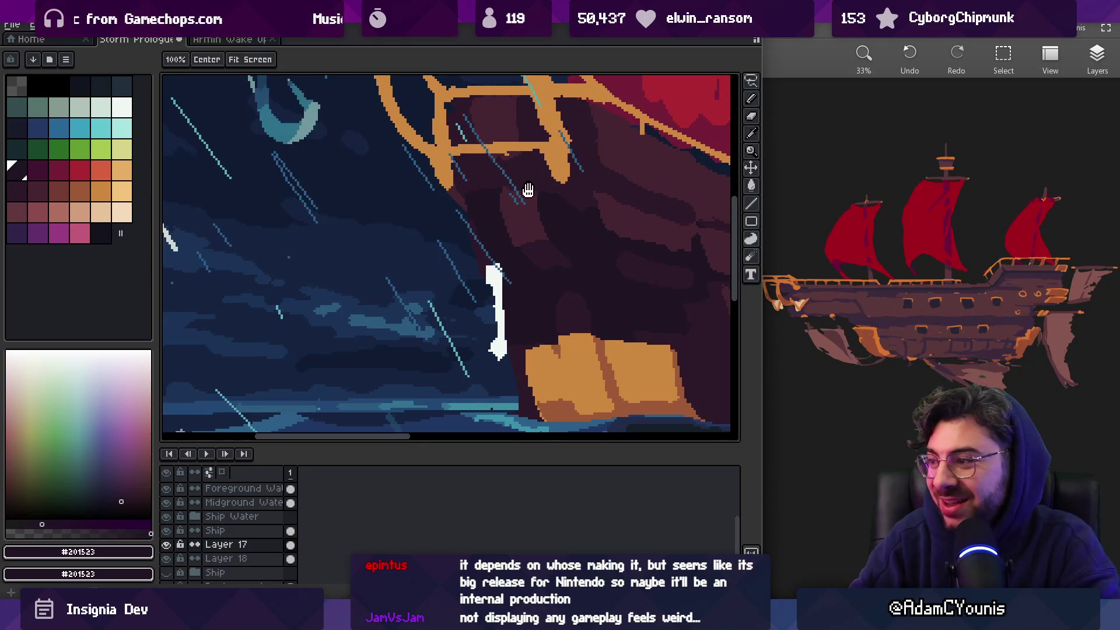
Shade the lower bow hull with #452531, #201523 and #2c1928
{"action": "left_click_drag", "start_coordinate": [527, 185], "coordinate": [481, 231]}
{"action": "left_click", "coordinate": [458, 258], "text": "alt"}
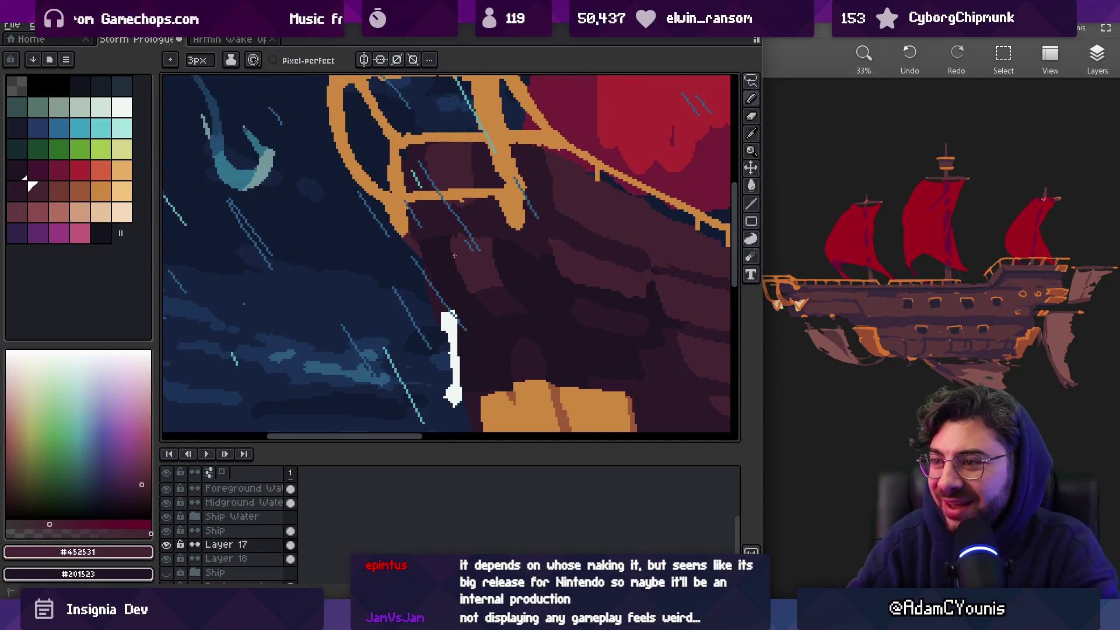
{"action": "left_click", "coordinate": [481, 250], "text": "alt"}
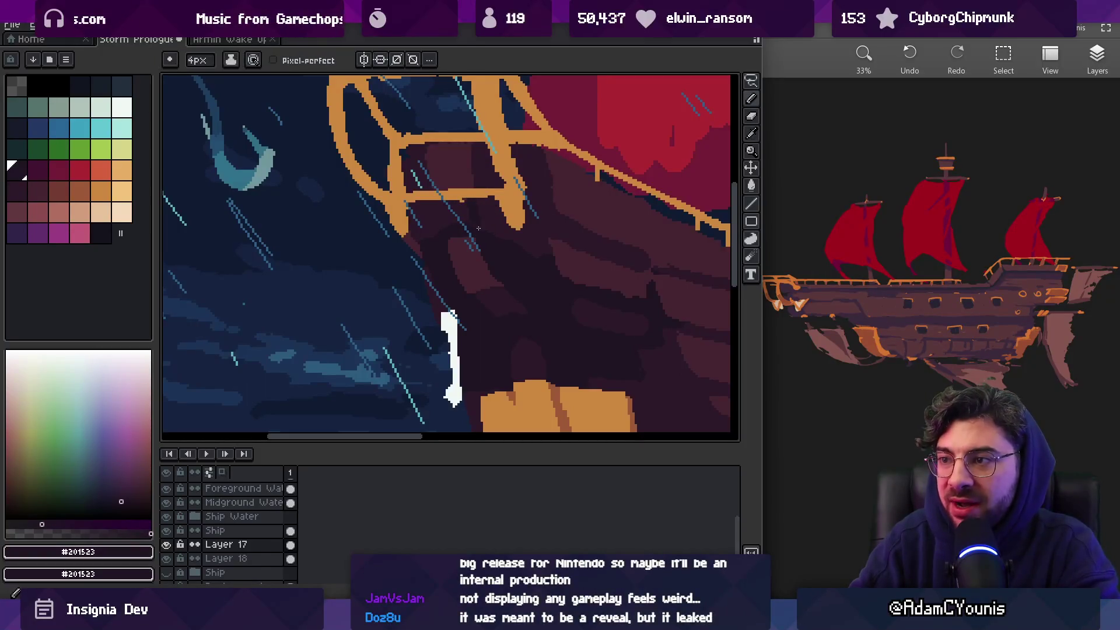
{"action": "left_click", "coordinate": [443, 227], "text": "alt"}
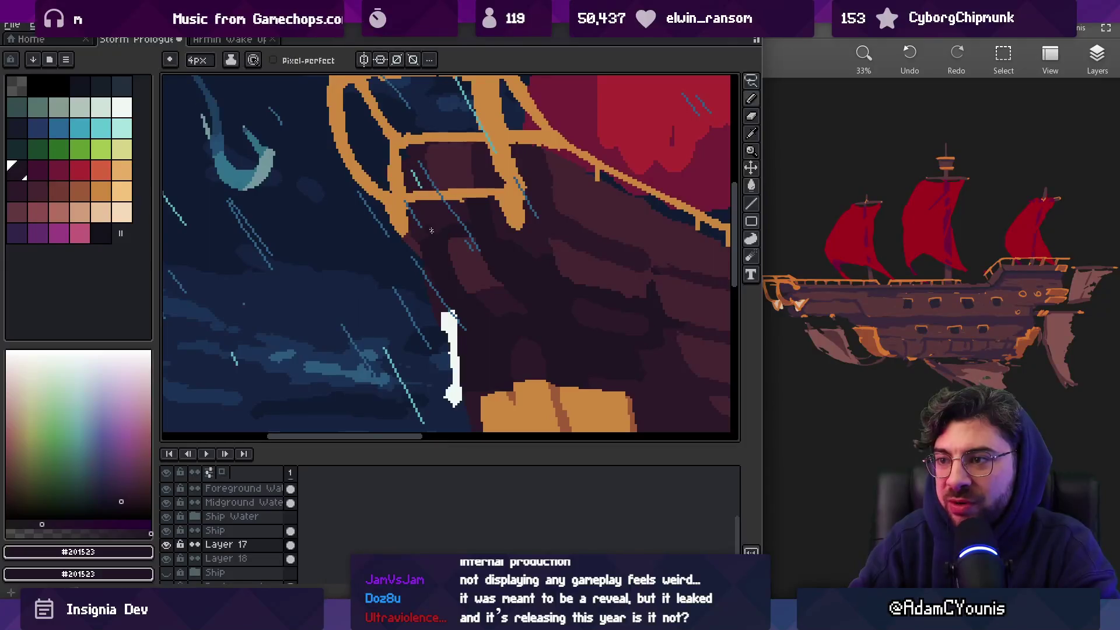
{"action": "left_click", "coordinate": [452, 260], "text": "alt"}
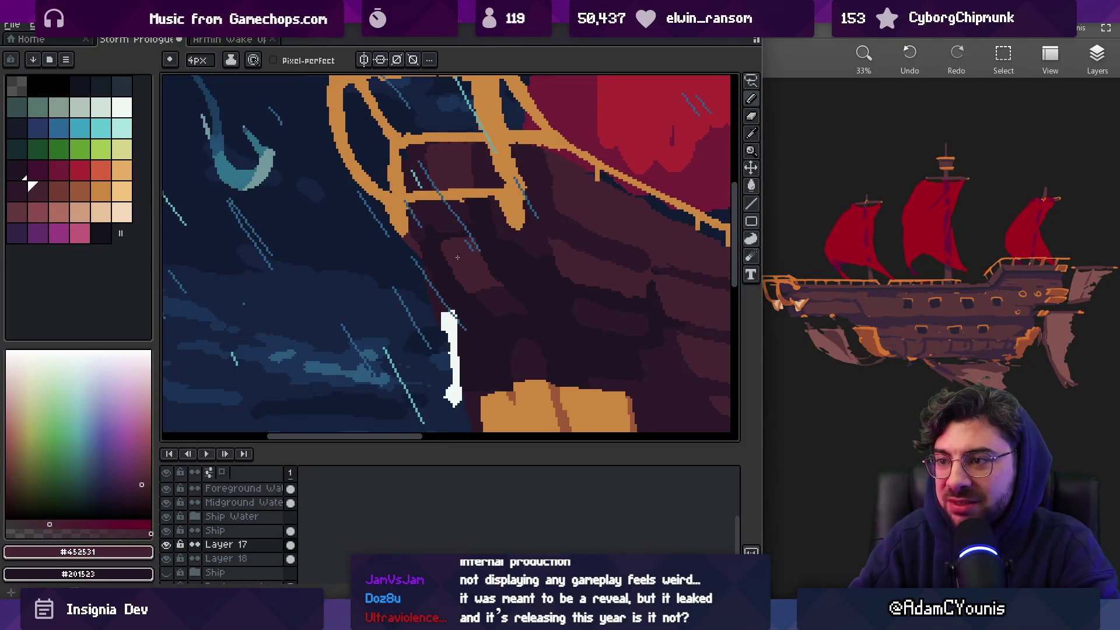
{"action": "scroll", "coordinate": [498, 239], "scroll_direction": "down", "scroll_amount": 5}
{"action": "scroll", "coordinate": [501, 233], "scroll_direction": "up", "scroll_amount": 4}
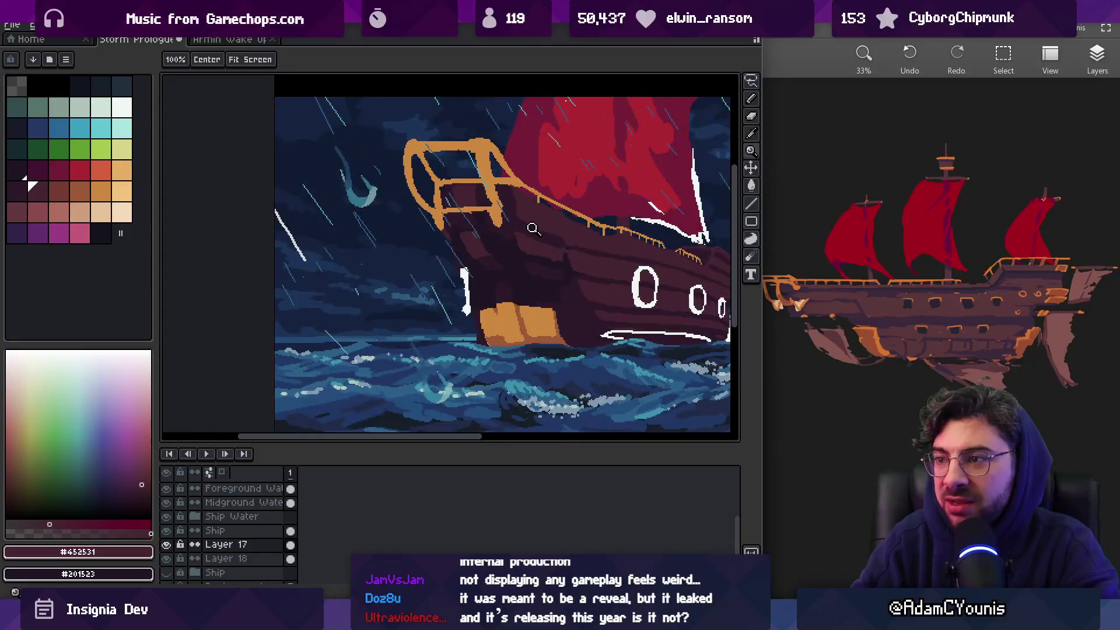
Keep layering #201523, #452531 and #2c1928 shading across the bow hull
{"action": "left_click", "coordinate": [502, 240], "text": "alt"}
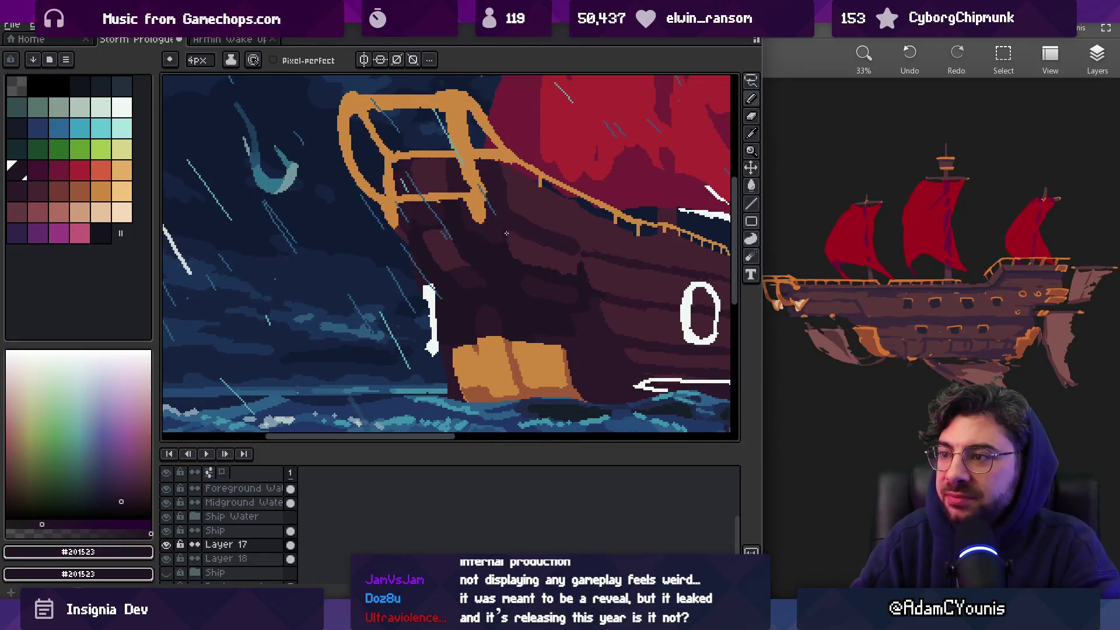
{"action": "left_click", "coordinate": [522, 239], "text": "alt"}
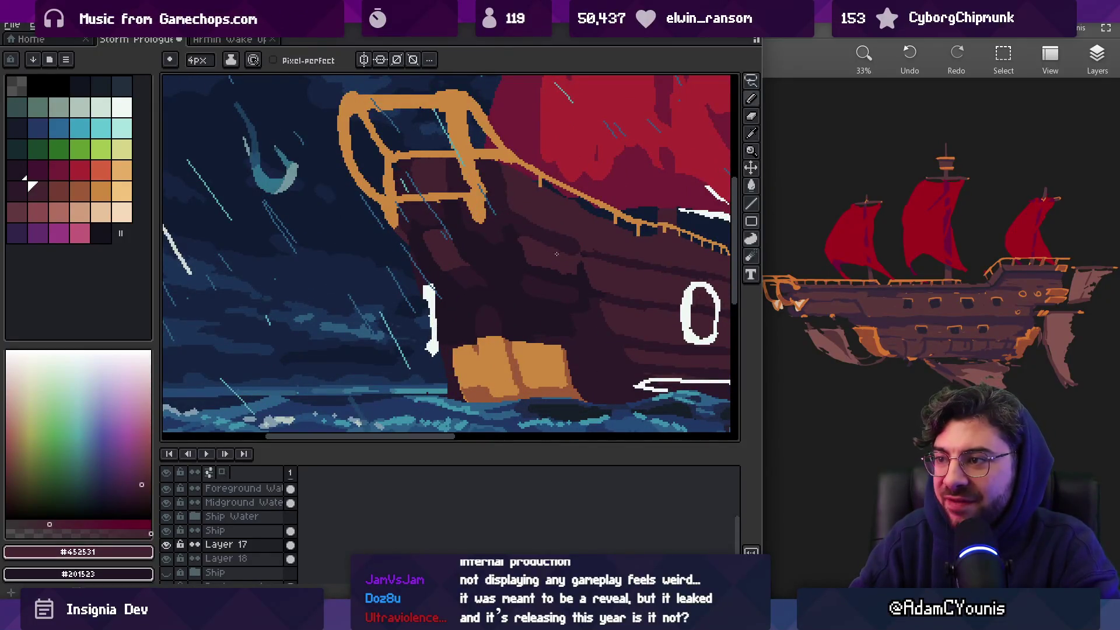
{"action": "left_click", "coordinate": [493, 247], "text": "alt"}
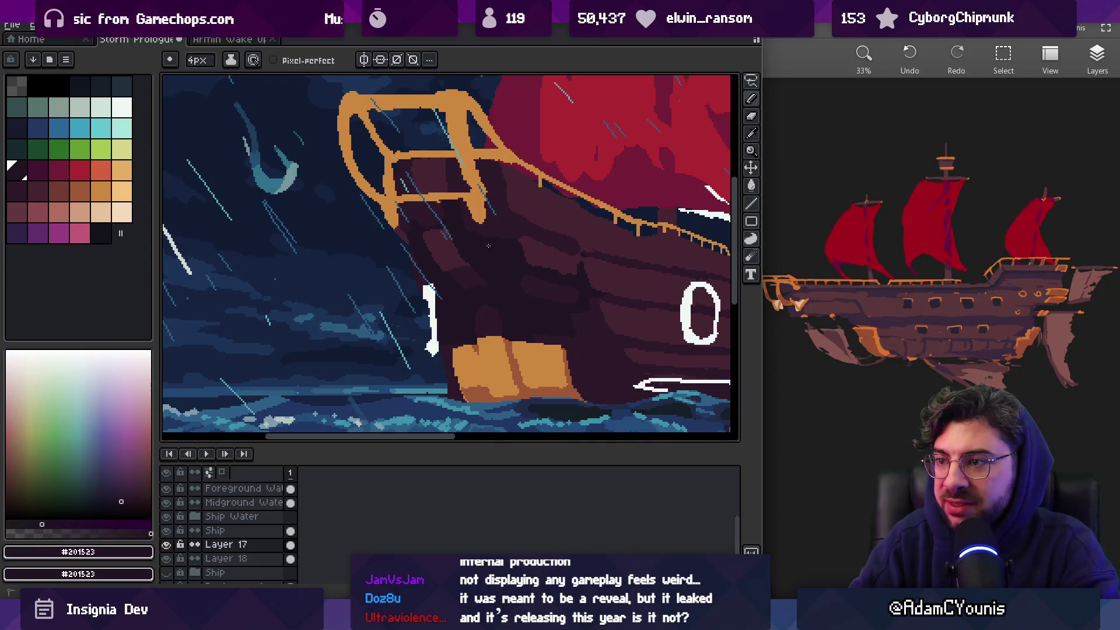
{"action": "left_click", "coordinate": [493, 230], "text": "alt"}
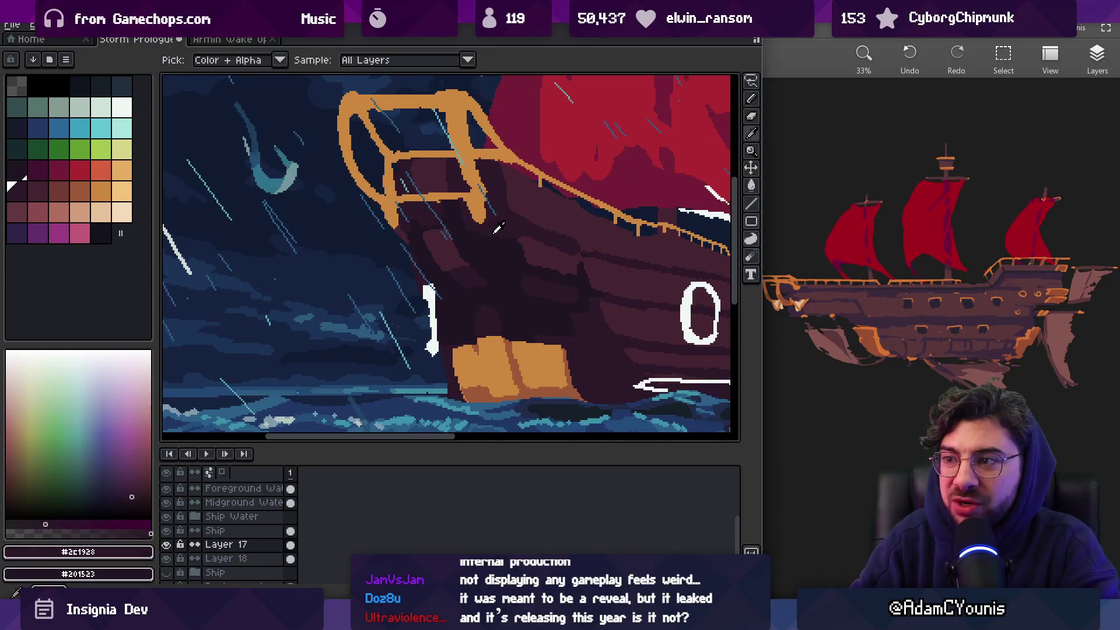
{"action": "left_click", "coordinate": [468, 240], "text": "alt"}
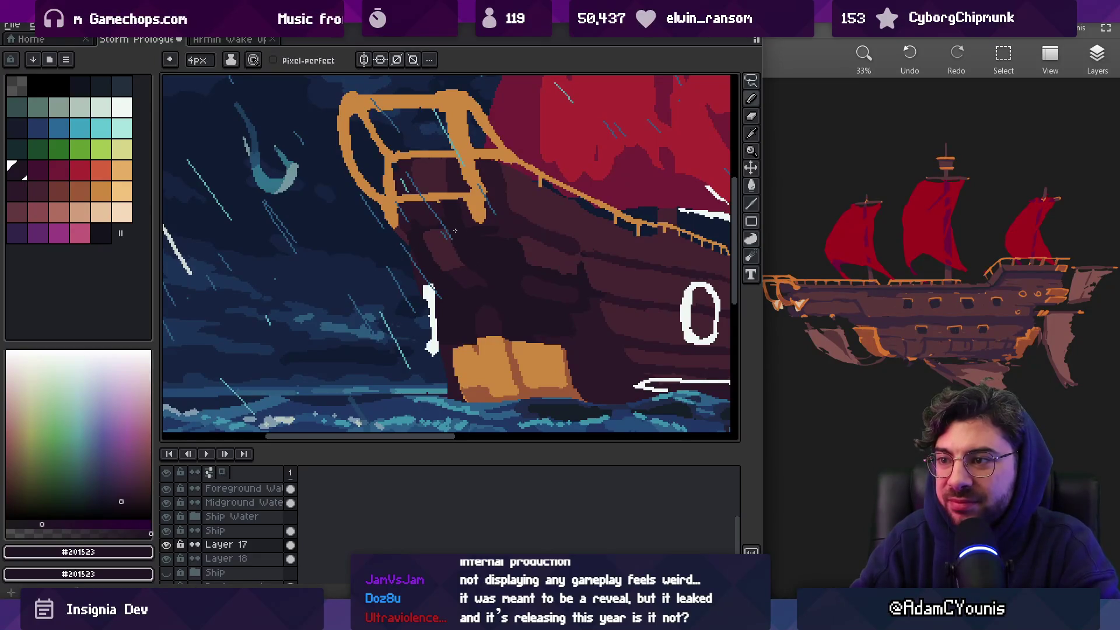
{"action": "left_click", "coordinate": [444, 255], "text": "alt"}
{"action": "left_click", "coordinate": [457, 277], "text": "alt"}
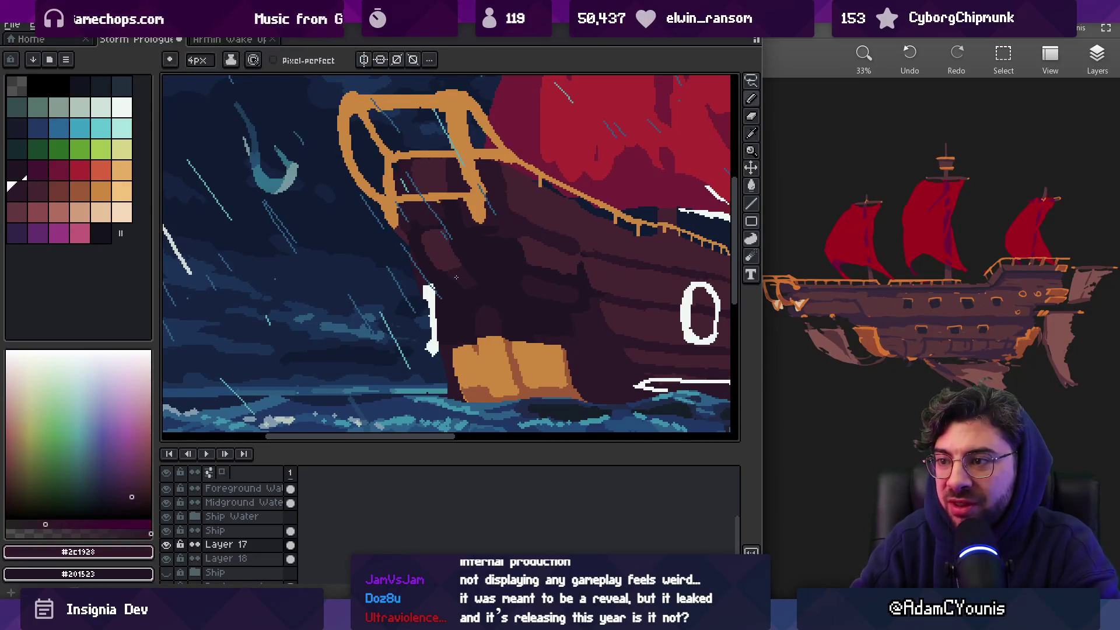
{"action": "left_click", "coordinate": [427, 260], "text": "alt"}
{"action": "scroll", "coordinate": [421, 237], "scroll_direction": "down", "scroll_amount": 3}
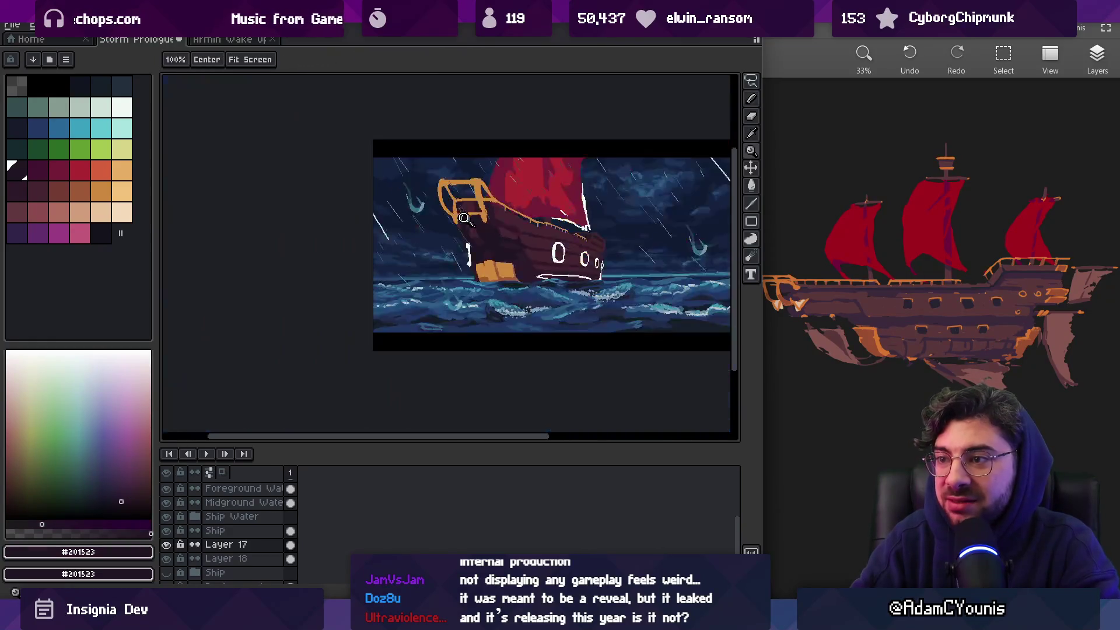
{"action": "scroll", "coordinate": [495, 220], "scroll_direction": "up", "scroll_amount": 5}
Refine the bow close-up with #201523 and #2c1928 using a 3px brush
{"action": "left_click", "coordinate": [474, 245], "text": "alt"}
{"action": "key", "text": "b"}
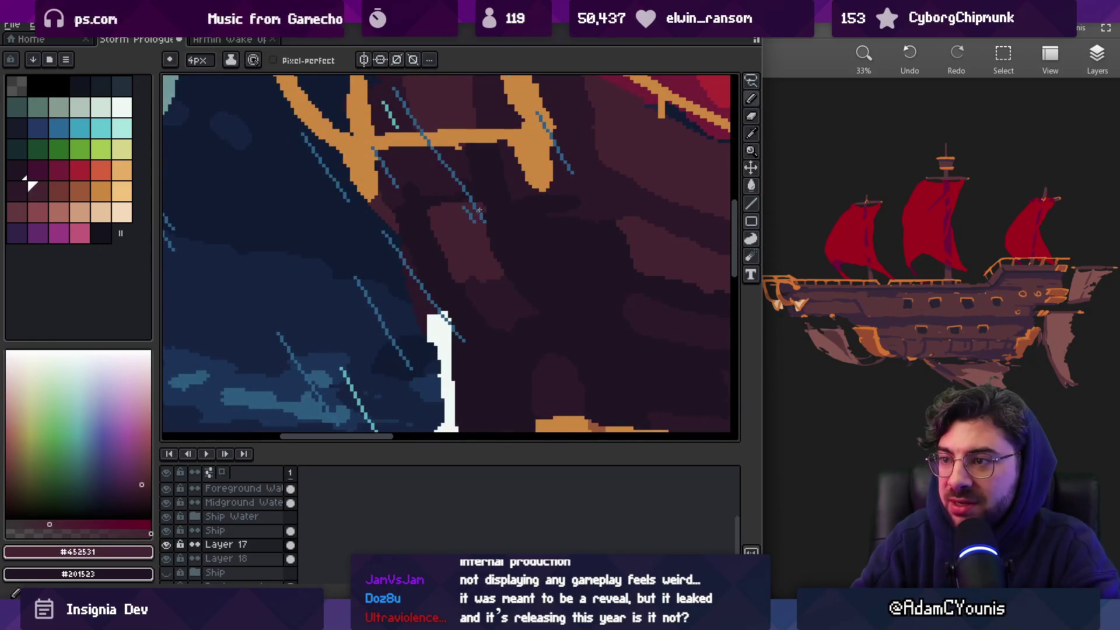
{"action": "left_click", "coordinate": [492, 218], "text": "alt"}
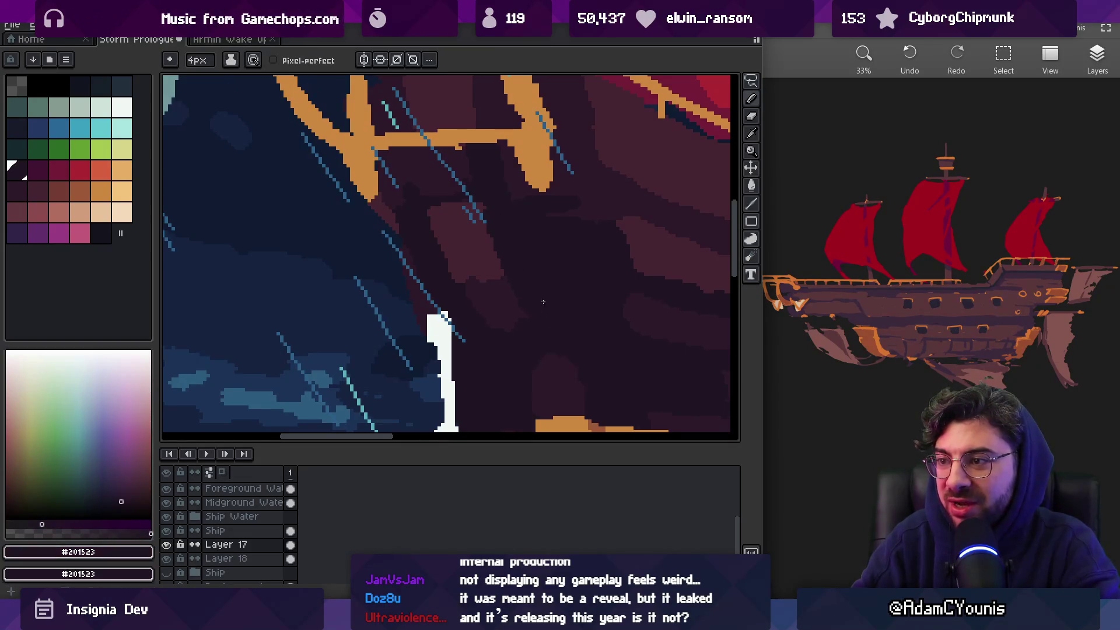
{"action": "left_click", "coordinate": [475, 280], "text": "alt"}
{"action": "key", "text": "minus"}
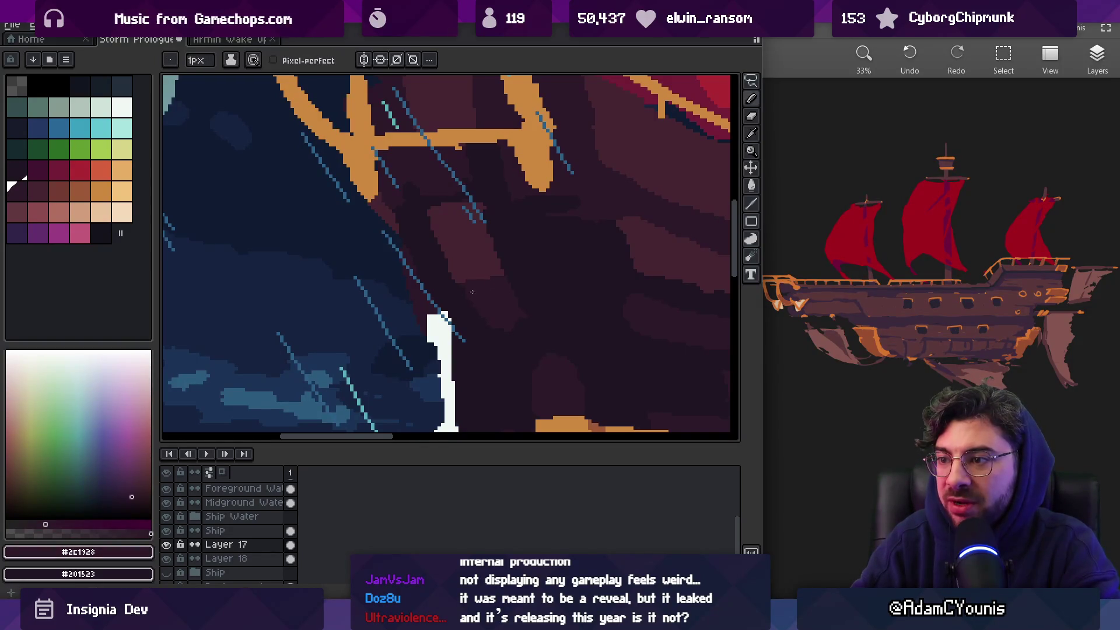
{"action": "scroll", "coordinate": [528, 316], "scroll_direction": "down", "scroll_amount": 1}
{"action": "scroll", "coordinate": [515, 319], "scroll_direction": "up", "scroll_amount": 1}
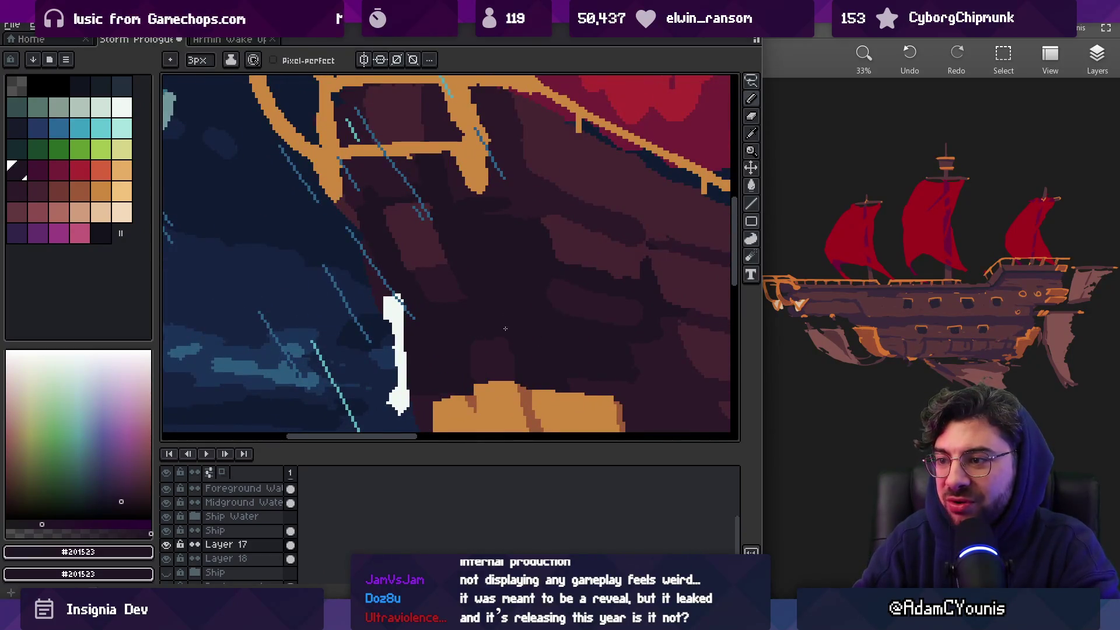
{"action": "left_click", "coordinate": [485, 348], "text": "alt"}
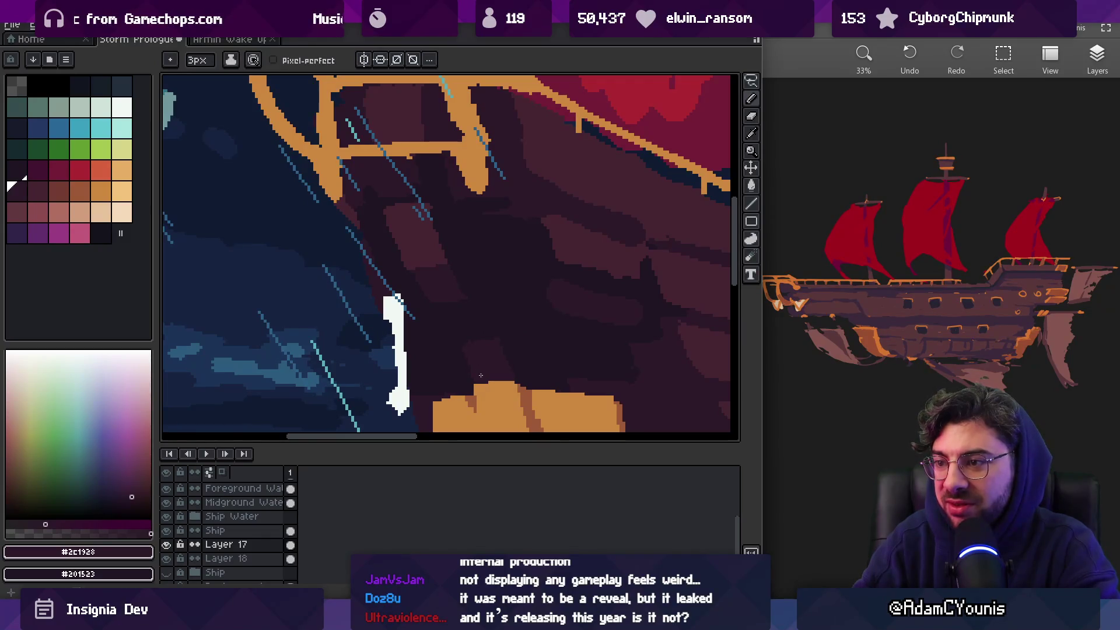
Zoom out to check the whole ship scene, then zoom back in on the bow
{"action": "key", "text": "z"}
{"action": "scroll", "coordinate": [467, 257], "scroll_direction": "down", "scroll_amount": 4}
{"action": "scroll", "coordinate": [525, 251], "scroll_direction": "up", "scroll_amount": 3}
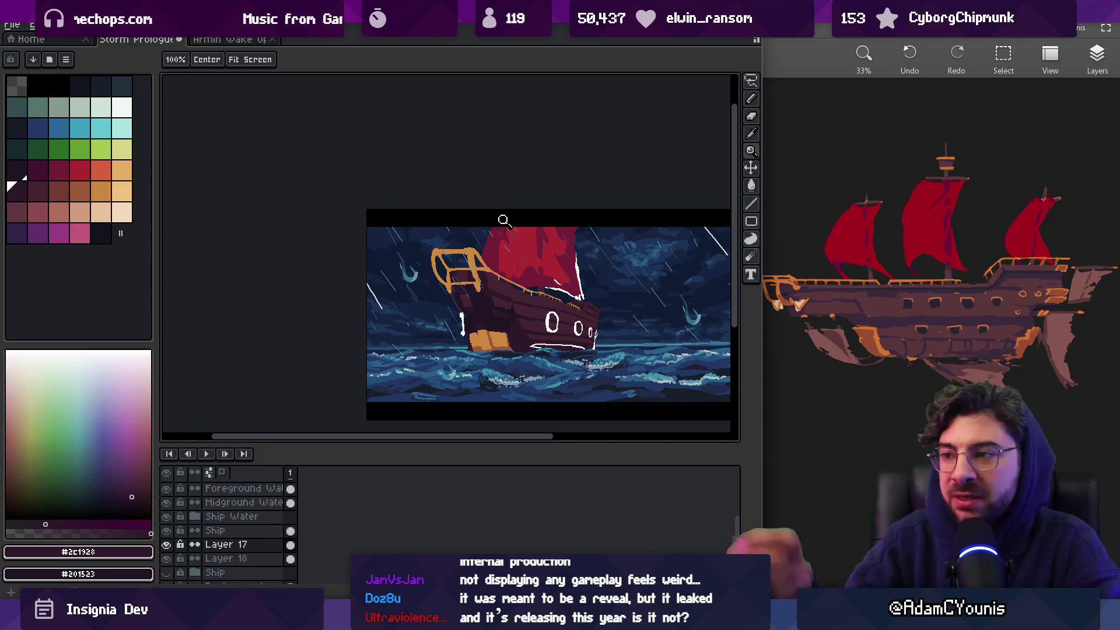
{"action": "left_click", "coordinate": [505, 295]}
Paint a dark vertical stroke on the bow hull and erase excess pixels
{"action": "left_click", "coordinate": [505, 295]}
{"action": "key", "text": "b"}
{"action": "left_click_drag", "start_coordinate": [469, 215], "coordinate": [479, 271]}
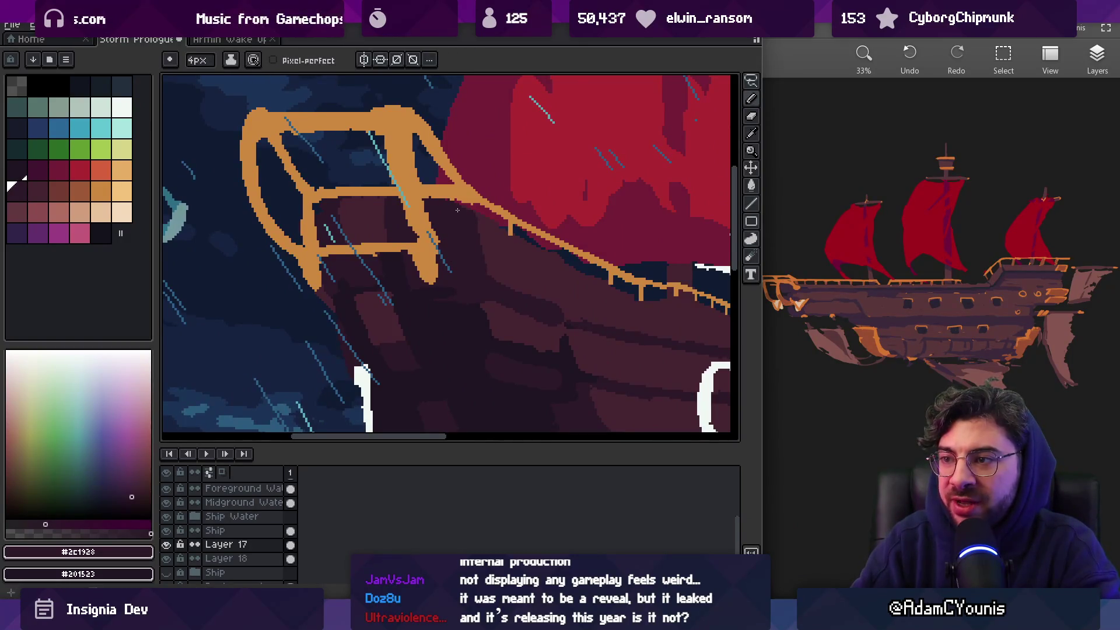
{"action": "left_click", "coordinate": [500, 232], "text": "alt"}
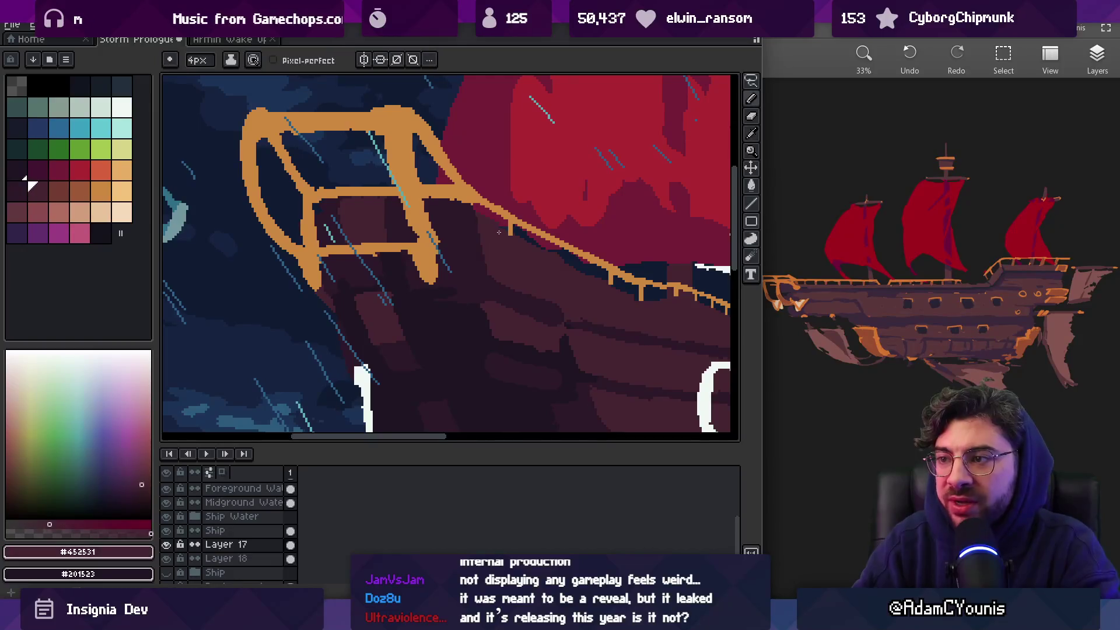
{"action": "key", "text": "e"}
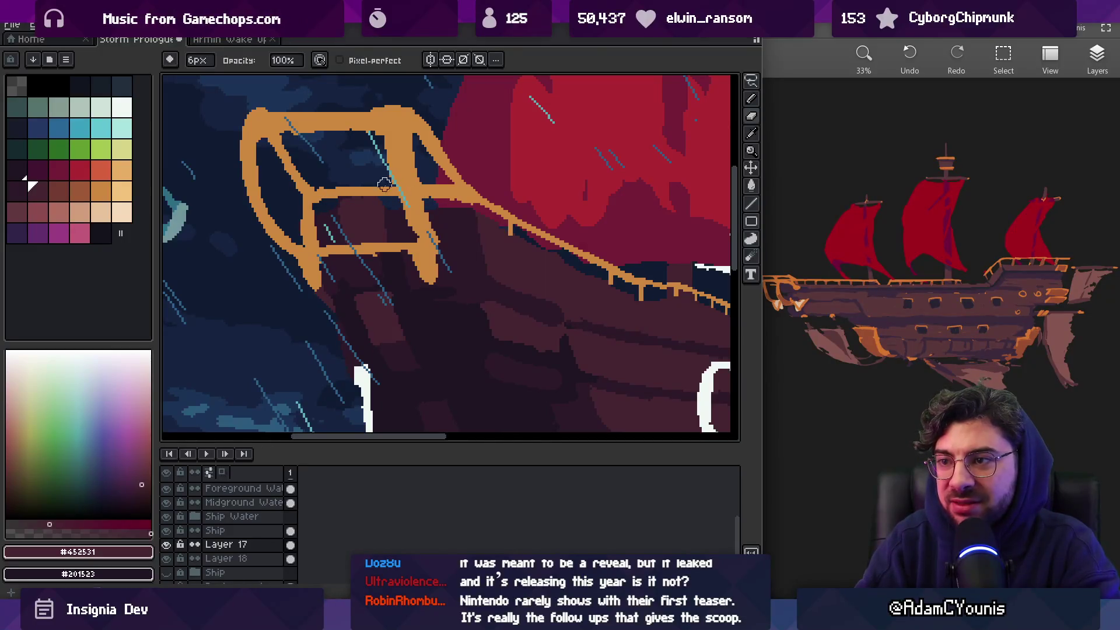
{"action": "key", "text": "b"}
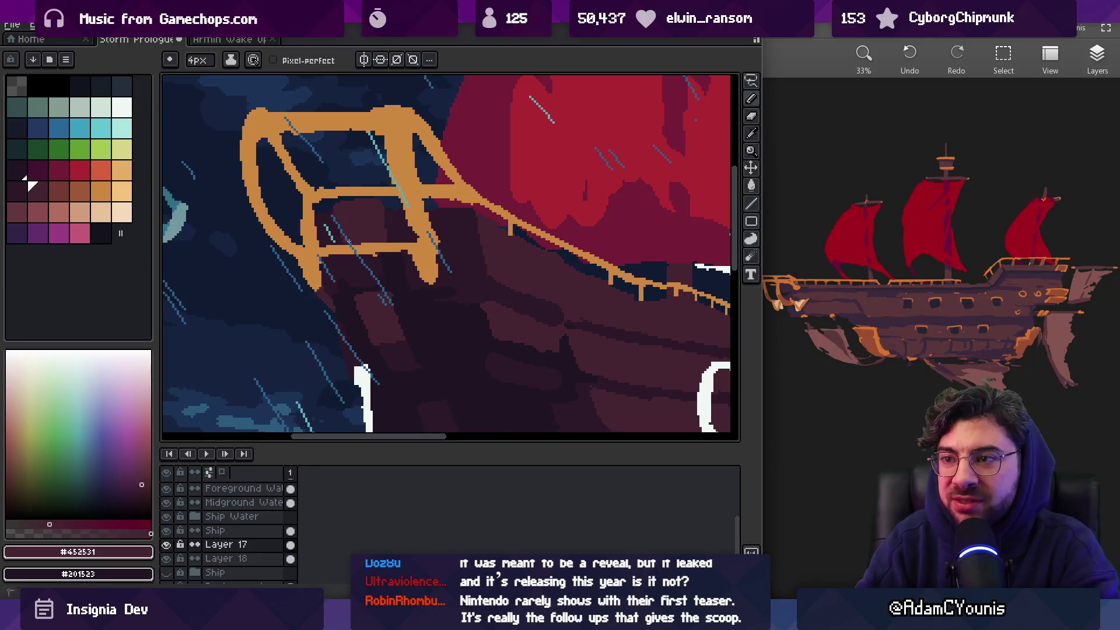
Pick the darkest hull brown, erase stray pixels, and zoom out
{"action": "left_click", "coordinate": [399, 262], "text": "alt"}
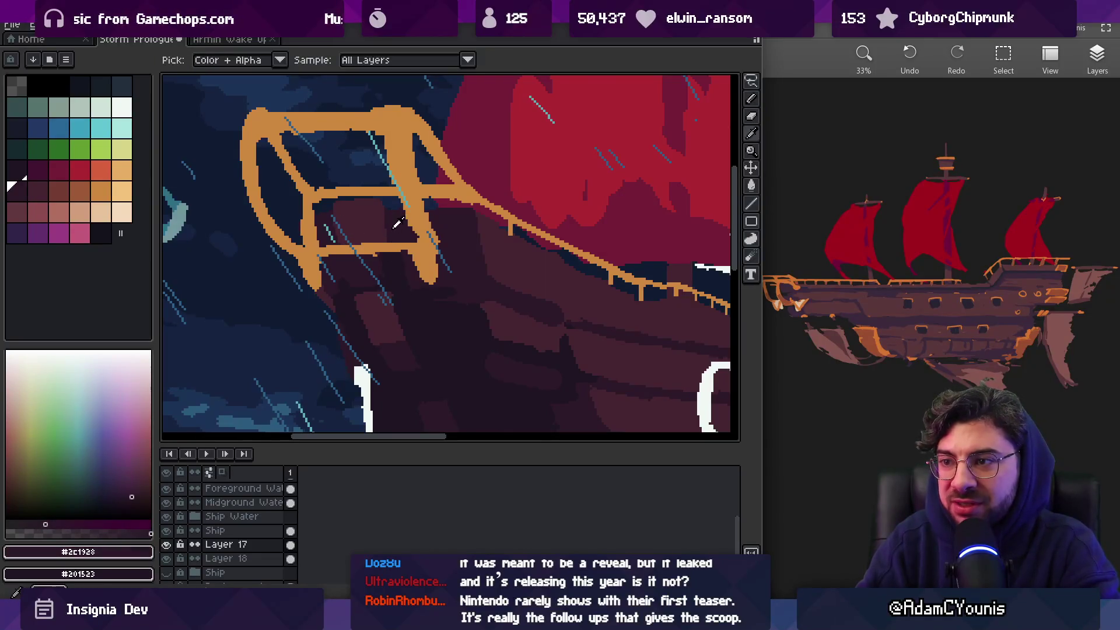
{"action": "key", "text": "e"}
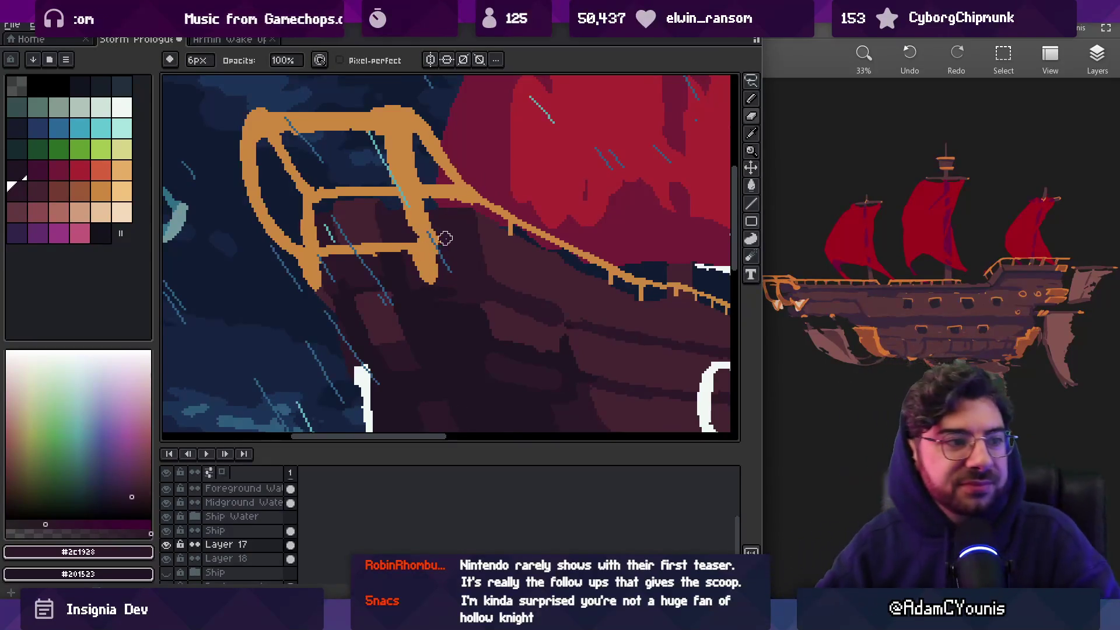
{"action": "key", "text": "z"}
{"action": "scroll", "coordinate": [441, 237], "scroll_direction": "down", "scroll_amount": 3}
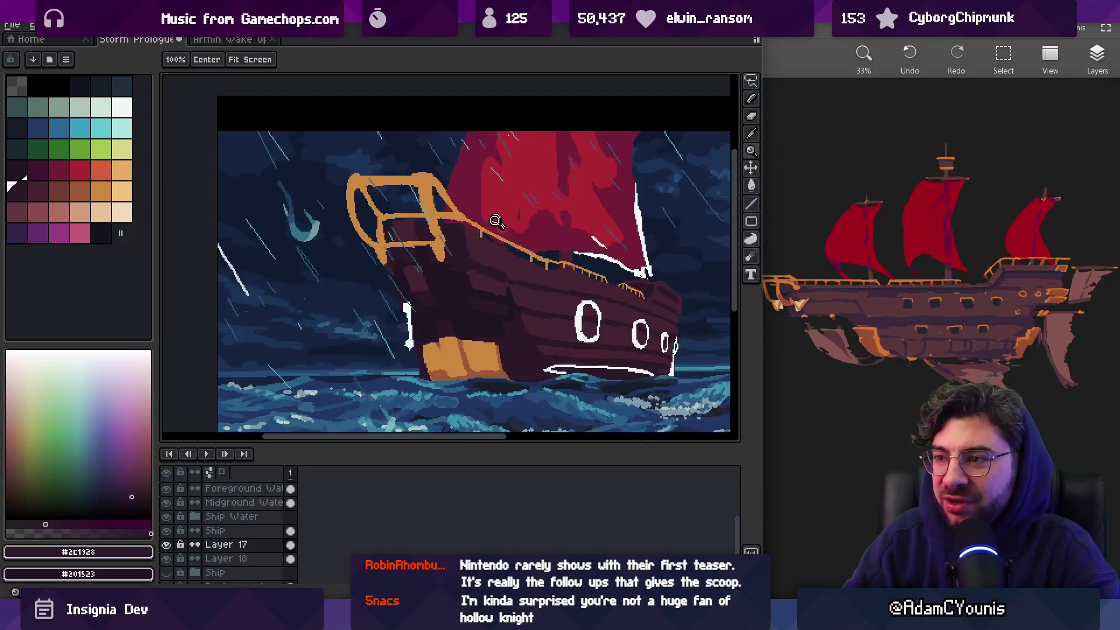
Sample the bow hull browns and start the plank shading in darkest #201523
{"action": "scroll", "coordinate": [496, 220], "scroll_direction": "up", "scroll_amount": 3}
{"action": "key", "text": "b"}
{"action": "left_click", "coordinate": [529, 271], "text": "alt"}
{"action": "key", "text": "z"}
{"action": "scroll", "coordinate": [553, 295], "scroll_direction": "down", "scroll_amount": 3}
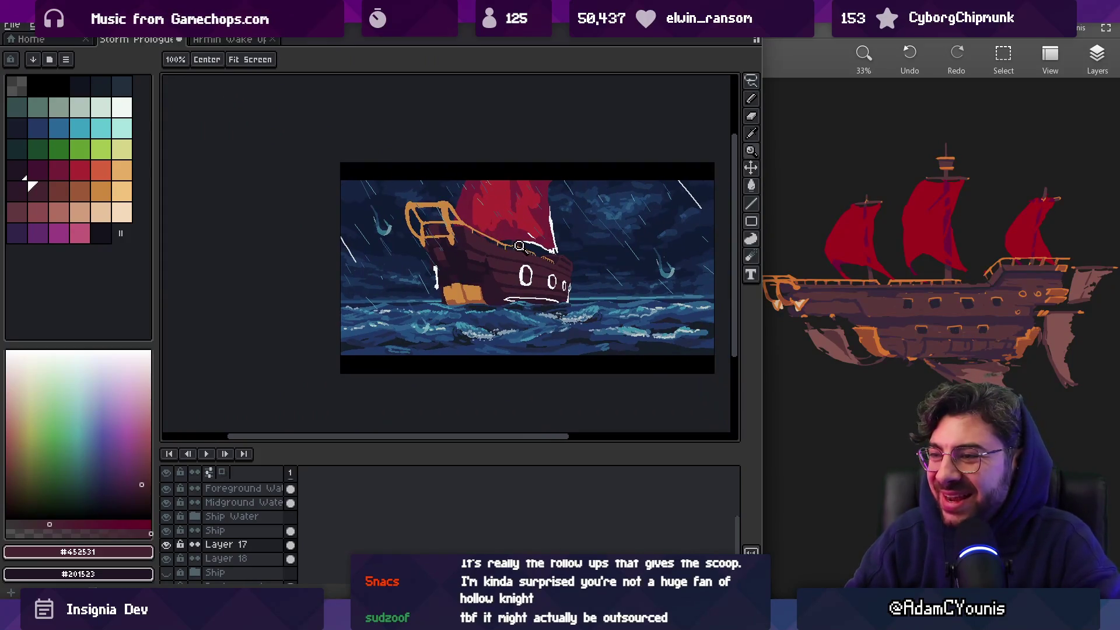
{"action": "scroll", "coordinate": [507, 257], "scroll_direction": "up", "scroll_amount": 2}
{"action": "key", "text": "i"}
{"action": "left_click", "coordinate": [473, 276]}
{"action": "key", "text": "b"}
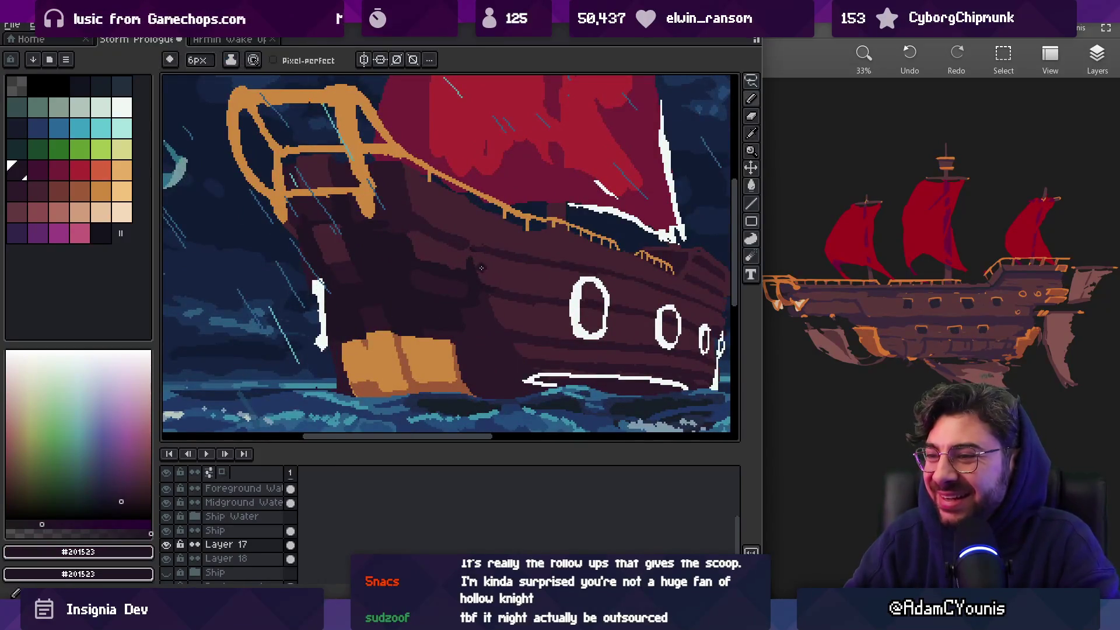
Layer alternating #452531 and #201523 plank strokes up the bow, then check the whole ship
{"action": "left_click", "coordinate": [489, 269], "text": "alt"}
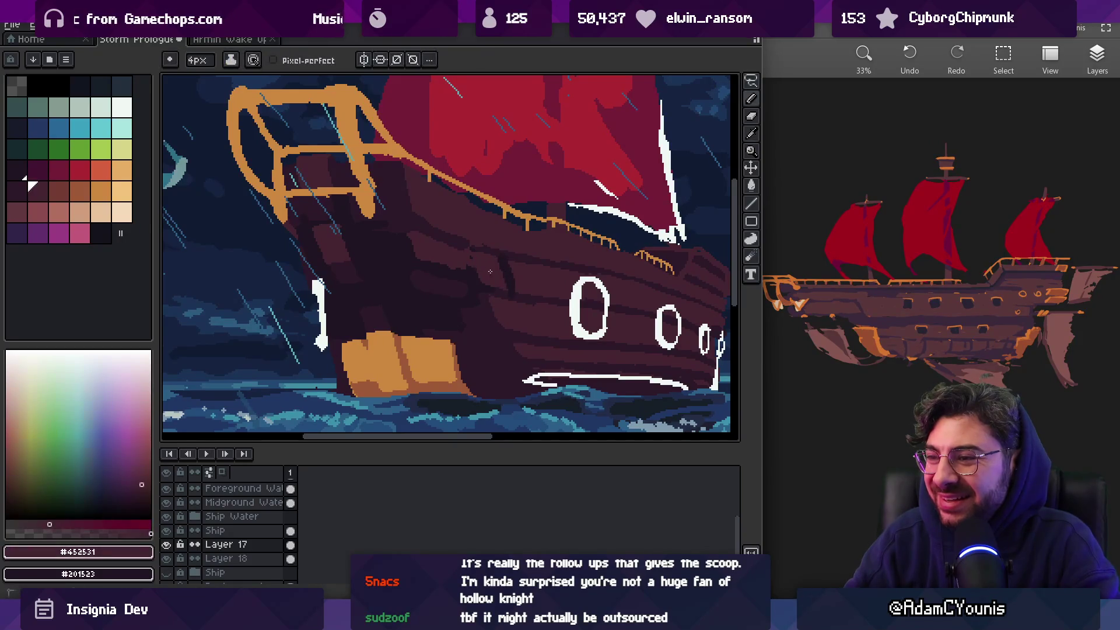
{"action": "left_click", "coordinate": [443, 272], "text": "alt"}
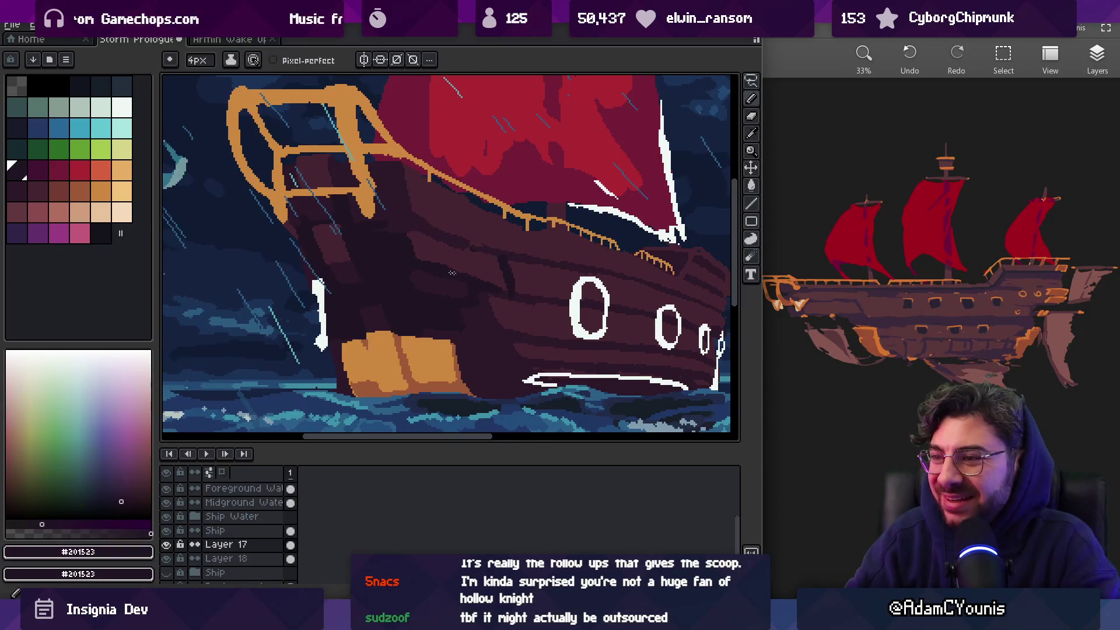
{"action": "left_click", "coordinate": [428, 247], "text": "alt"}
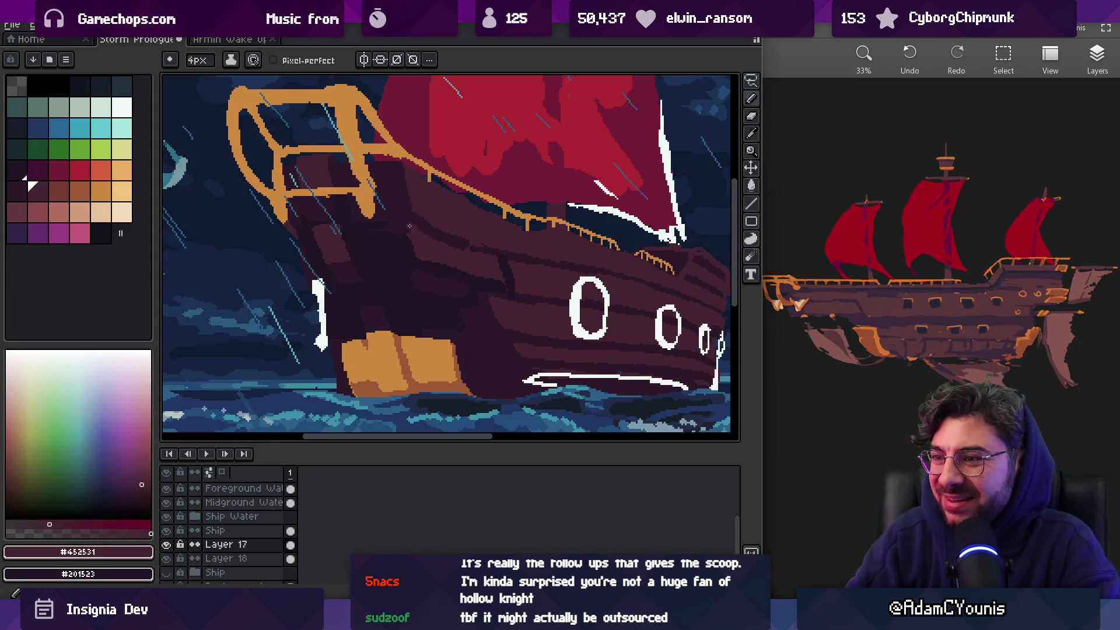
{"action": "left_click", "coordinate": [408, 232], "text": "alt"}
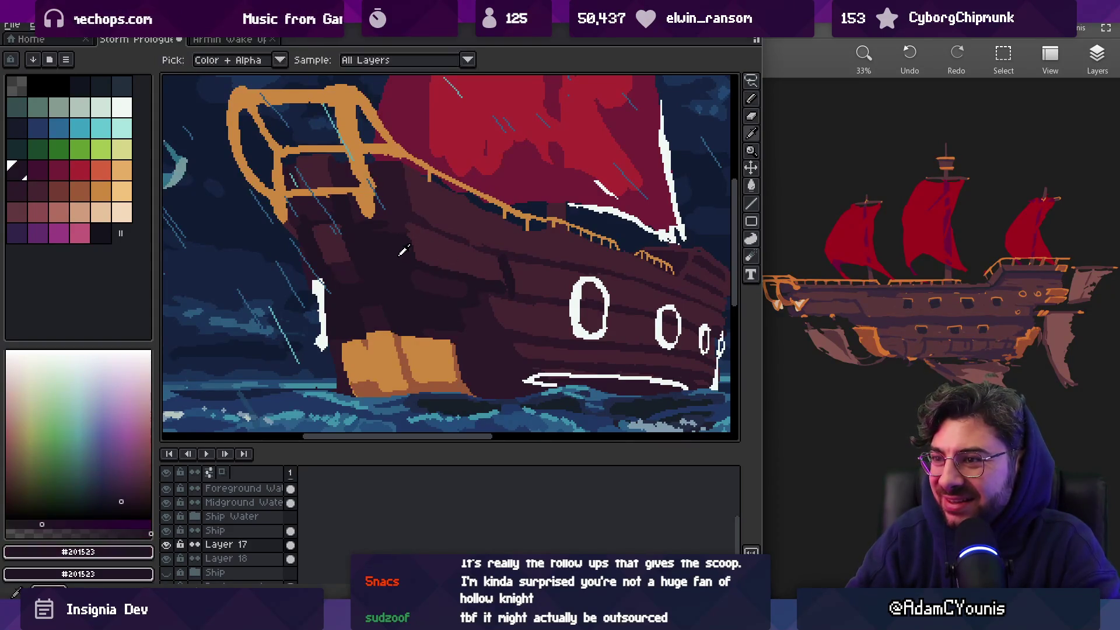
{"action": "key", "text": "z"}
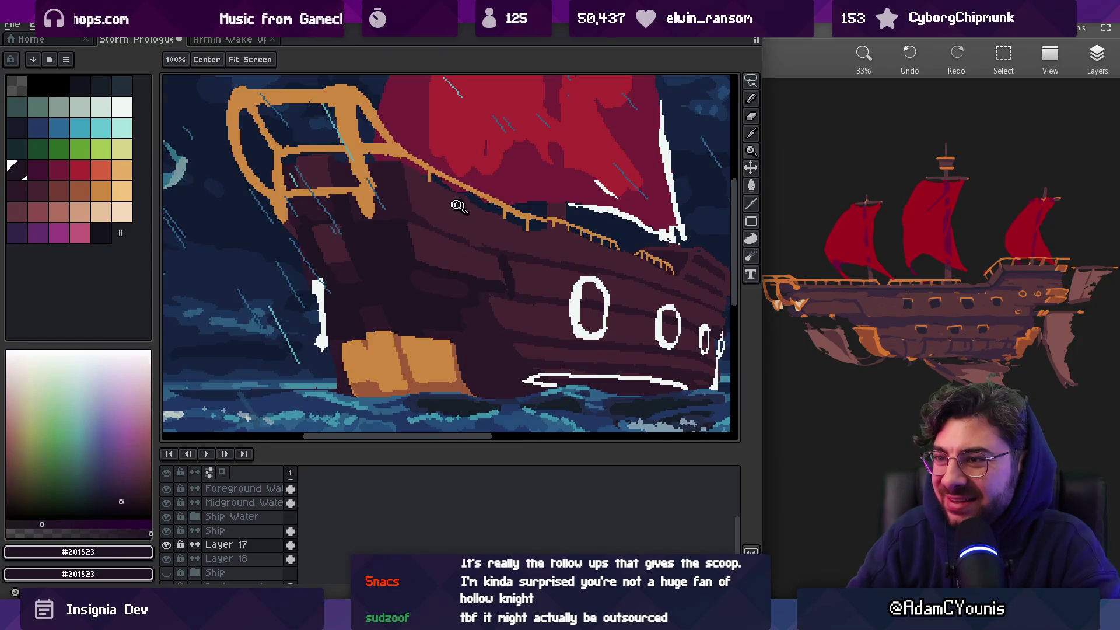
{"action": "scroll", "coordinate": [468, 186], "scroll_direction": "down", "scroll_amount": 5}
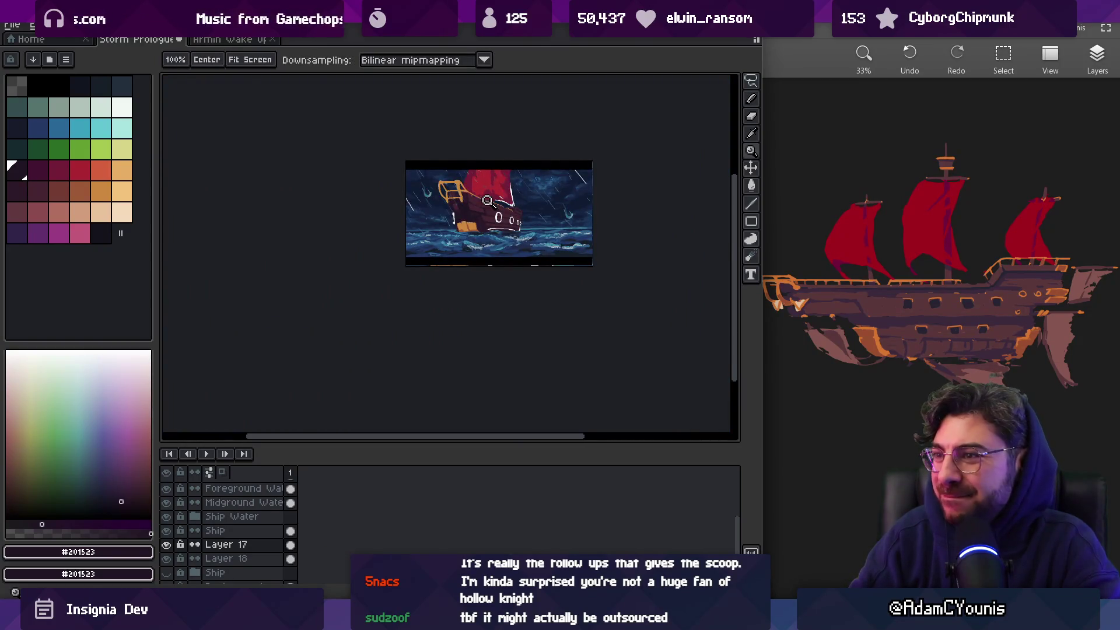
{"action": "scroll", "coordinate": [490, 198], "scroll_direction": "up", "scroll_amount": 5}
Touch up the hull in mid-brown #452531 and review the shaded bow zoomed out
{"action": "left_click", "coordinate": [404, 212], "text": "alt"}
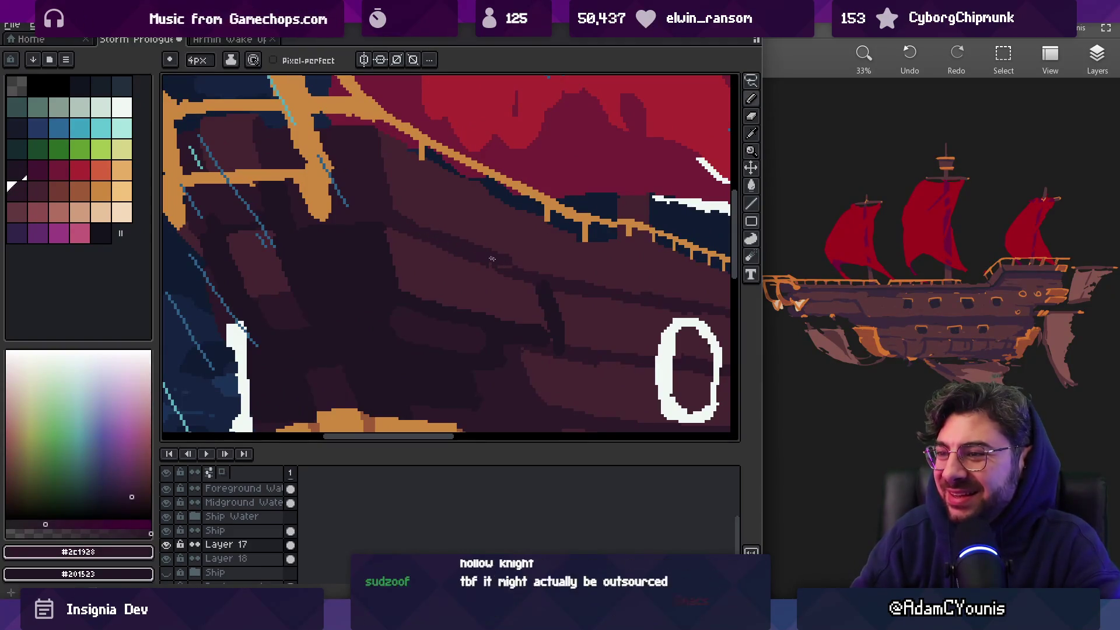
{"action": "left_click", "coordinate": [458, 231], "text": "alt"}
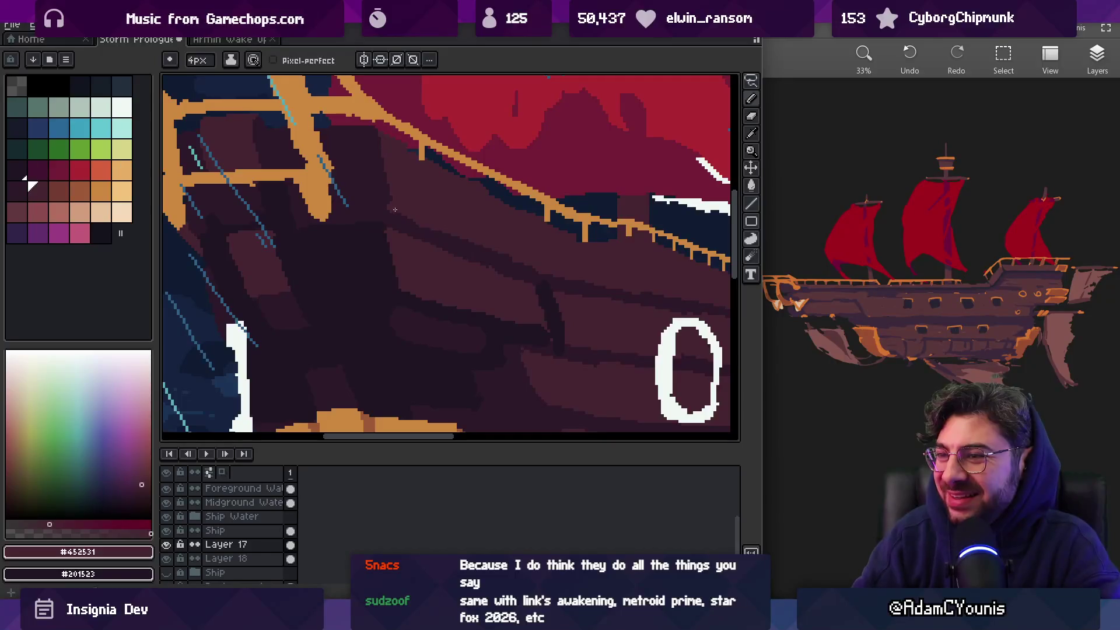
{"action": "key", "text": "z"}
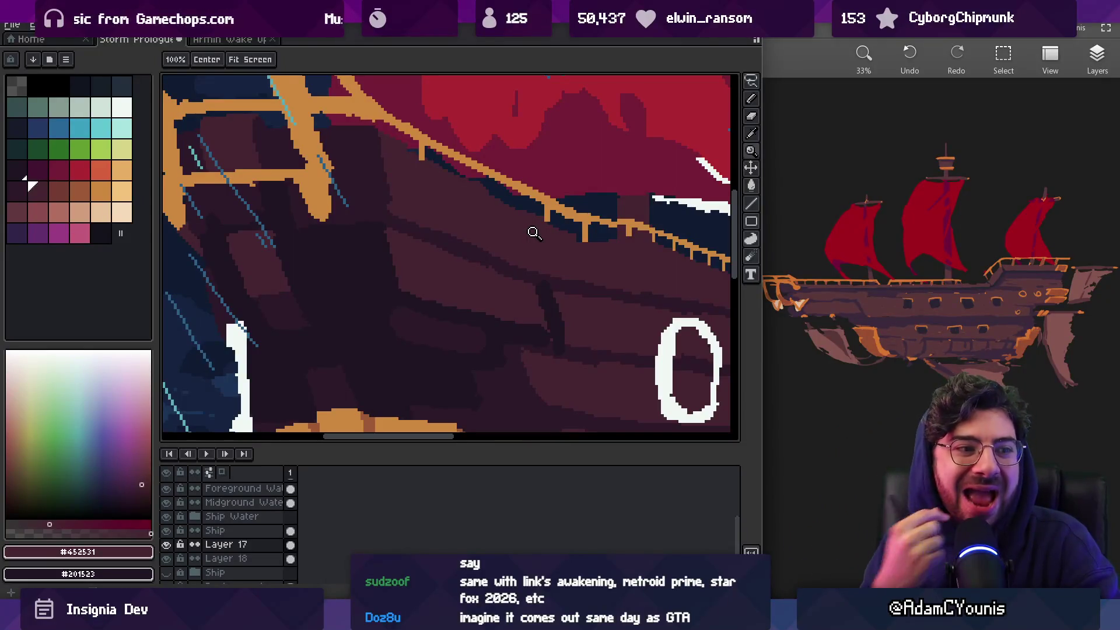
{"action": "scroll", "coordinate": [513, 200], "scroll_direction": "down", "scroll_amount": 3}
{"action": "scroll", "coordinate": [523, 212], "scroll_direction": "up", "scroll_amount": 2}
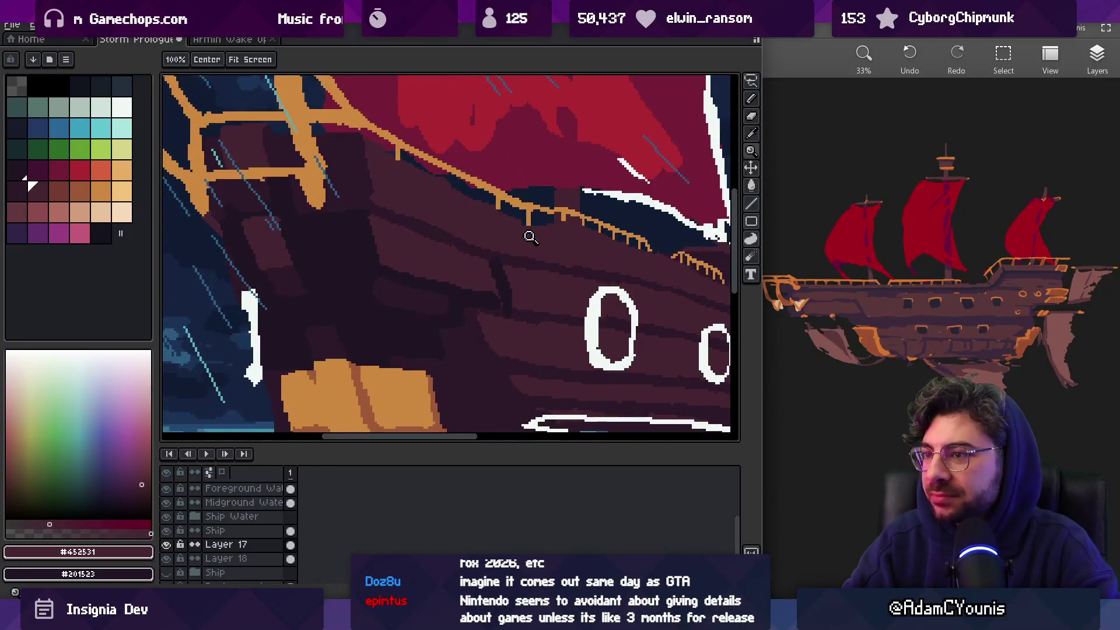
{"action": "scroll", "coordinate": [526, 239], "scroll_direction": "down", "scroll_amount": 3}
{"action": "scroll", "coordinate": [480, 252], "scroll_direction": "up", "scroll_amount": 1}
Lasso the bow from rail to waterline, nudge it slightly and commit the transform
{"action": "key", "text": "v"}
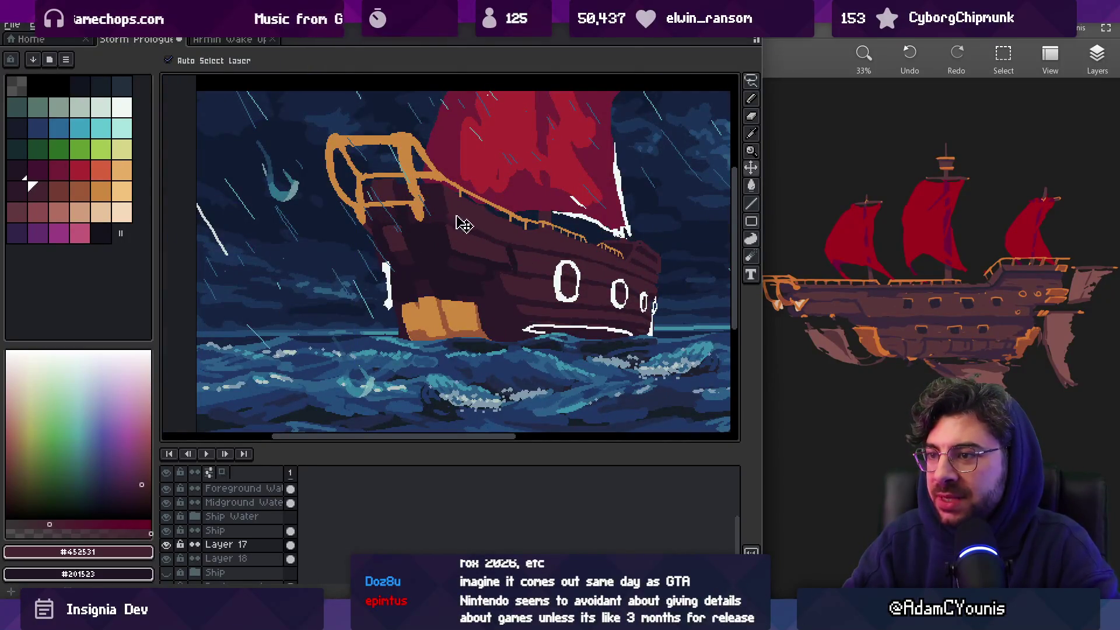
{"action": "key", "text": "q"}
{"action": "left_click_drag", "start_coordinate": [330, 171], "coordinate": [446, 376]}
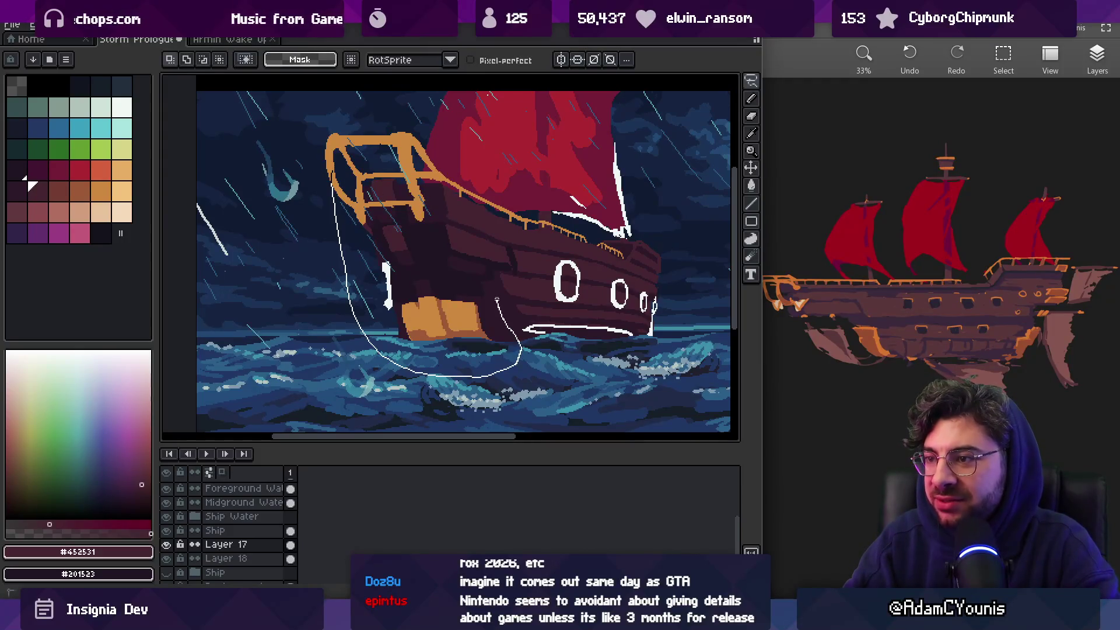
{"action": "left_click_drag", "start_coordinate": [524, 248], "coordinate": [513, 247]}
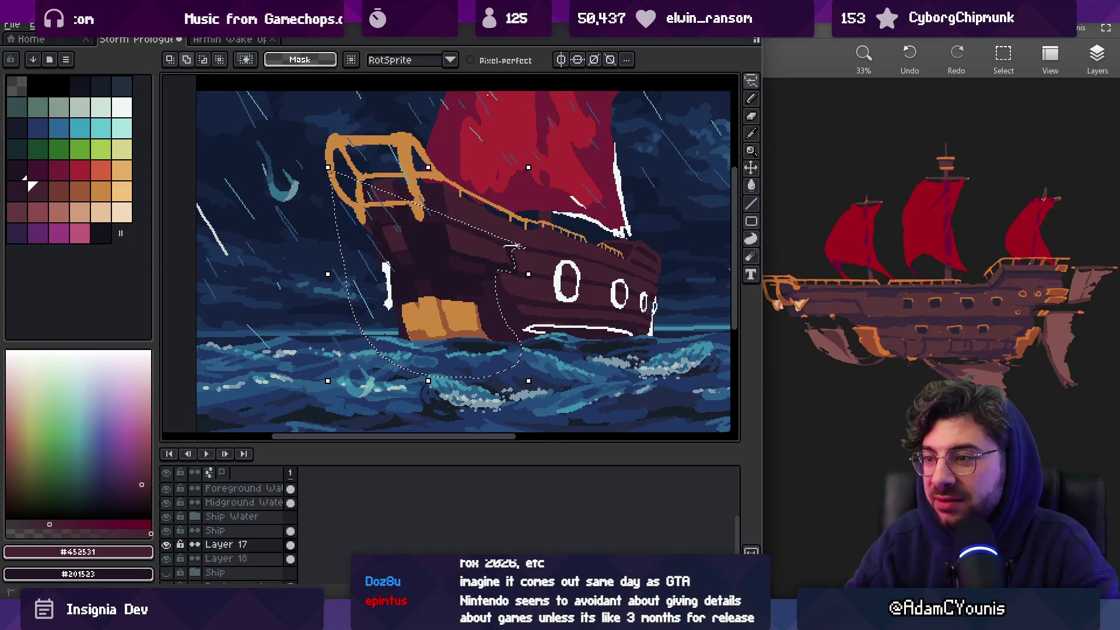
{"action": "left_click", "coordinate": [429, 267]}
{"action": "left_click_drag", "start_coordinate": [429, 267], "coordinate": [434, 265]}
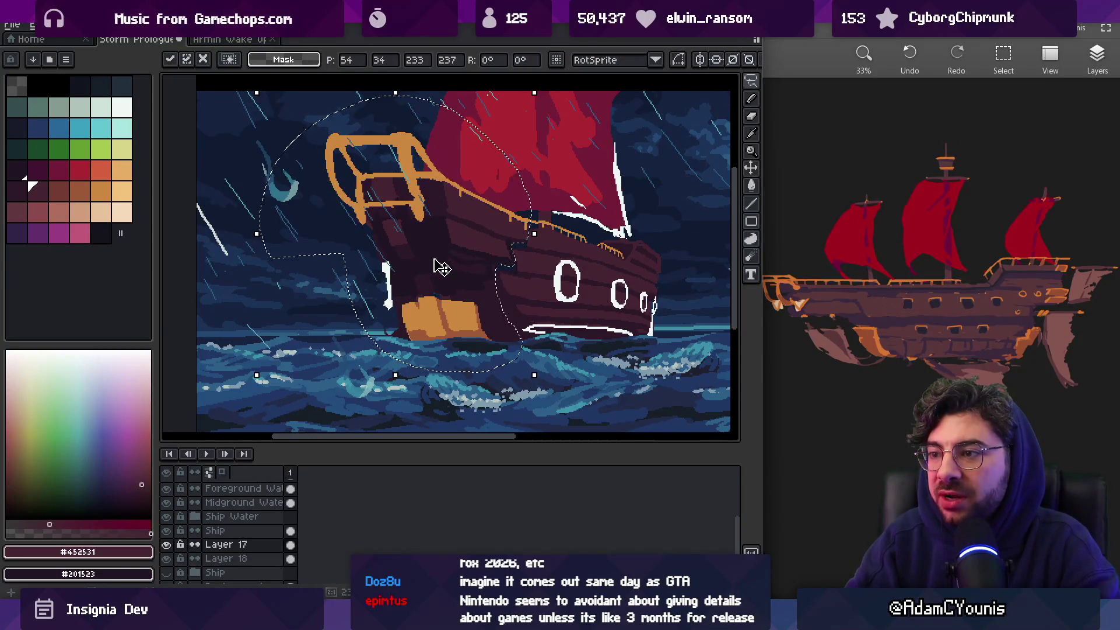
{"action": "key", "text": "Return"}
{"action": "left_click", "coordinate": [430, 260]}
Undo an accidental ship move, reselect the bow and cancel a second transform
{"action": "left_click_drag", "start_coordinate": [480, 267], "coordinate": [481, 259]}
{"action": "key", "text": "ctrl+z"}
{"action": "key", "text": "ctrl+z"}
{"action": "key", "text": "ctrl+shift+z"}
{"action": "key", "text": "ctrl+z"}
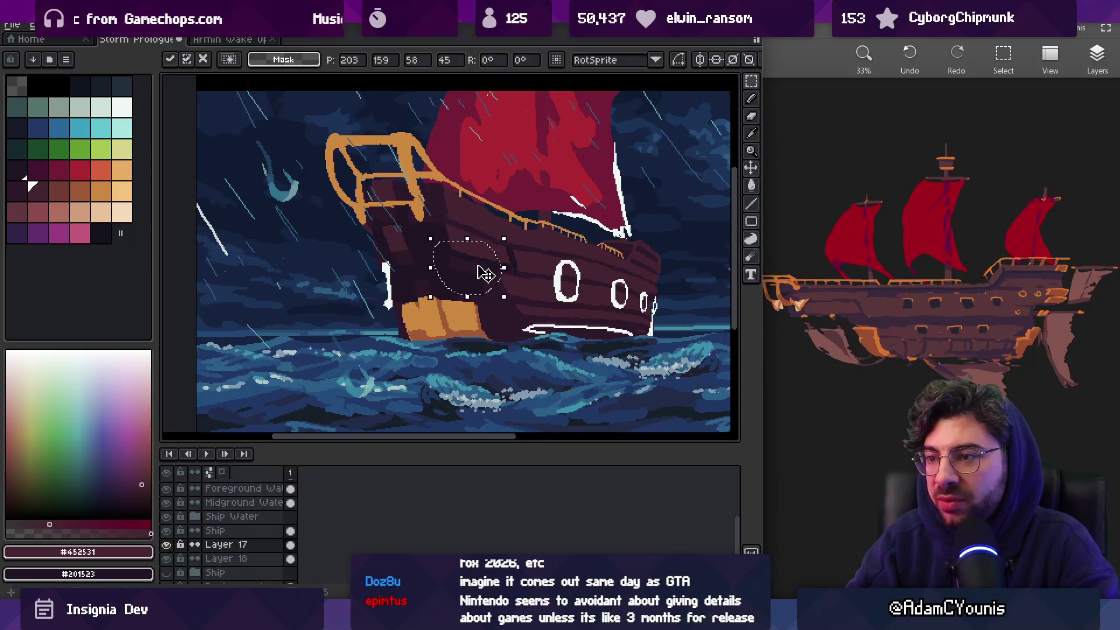
{"action": "key", "text": "q"}
{"action": "mouse_move", "coordinate": [356, 281]}
{"action": "left_mouse_down"}
{"action": "mouse_move", "coordinate": [416, 396]}
{"action": "mouse_move", "coordinate": [495, 300]}
{"action": "left_mouse_up"}
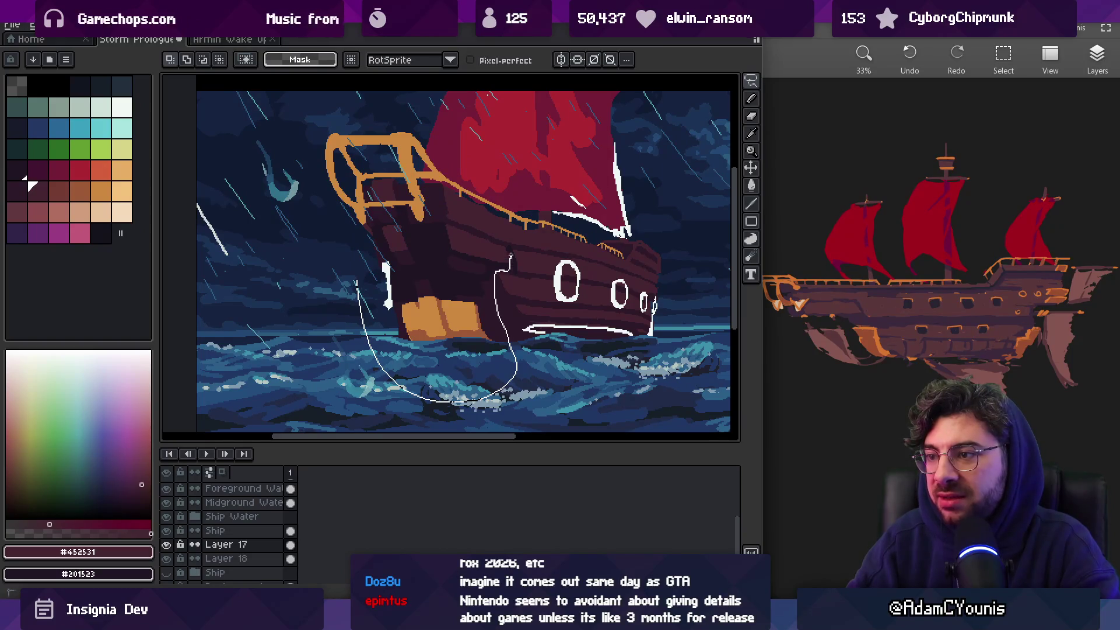
{"action": "left_click_drag", "start_coordinate": [538, 209], "coordinate": [291, 256]}
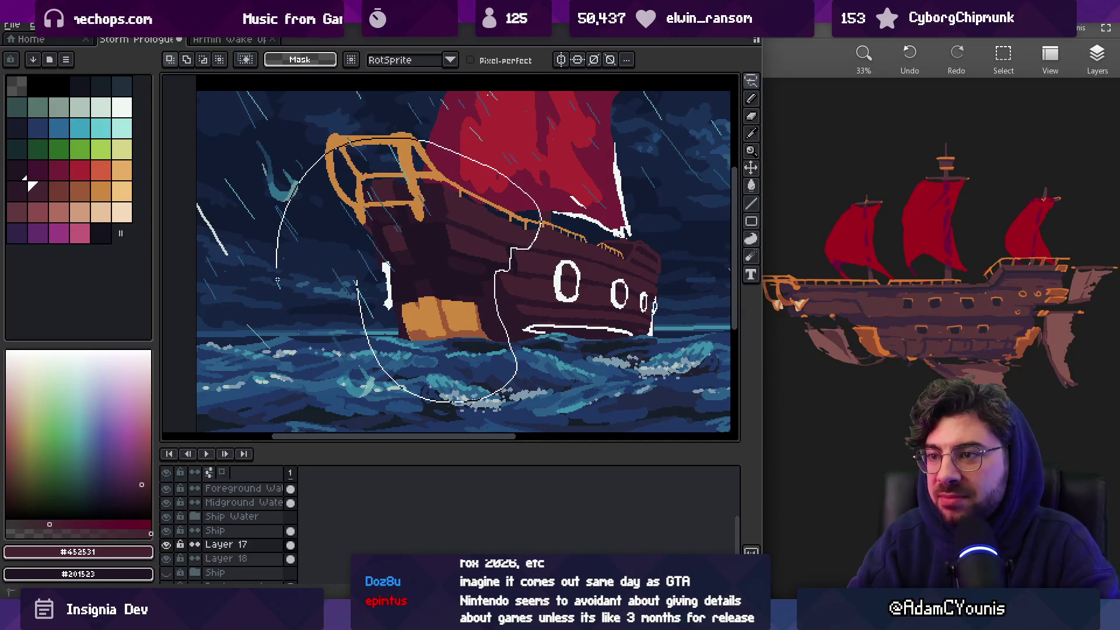
{"action": "key", "text": "ctrl+t"}
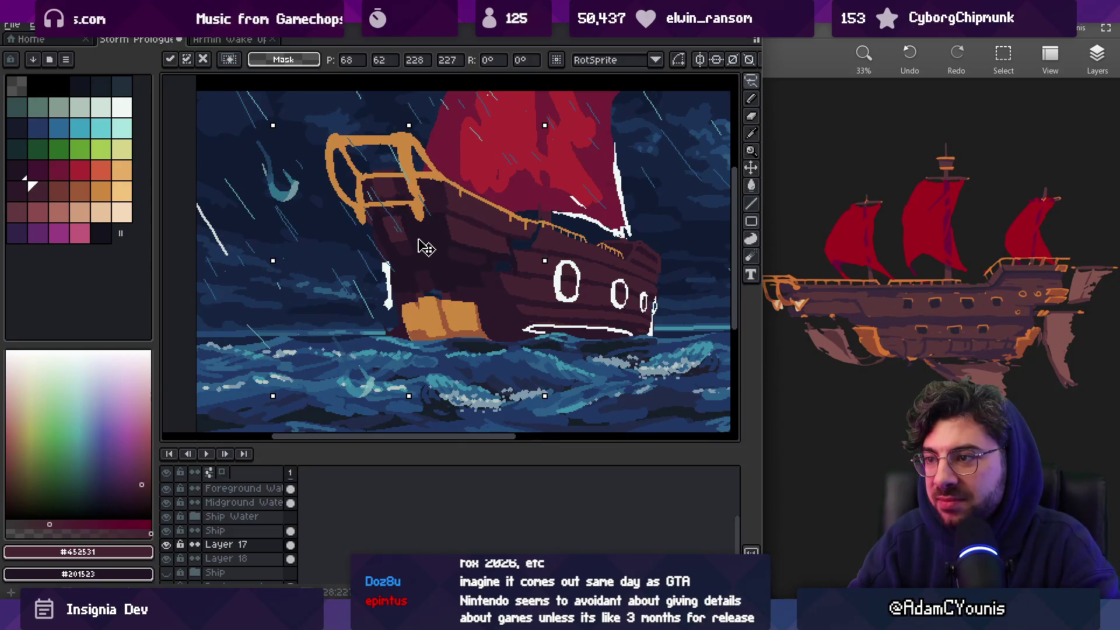
{"action": "key", "text": "Escape"}
{"action": "key", "text": "b"}
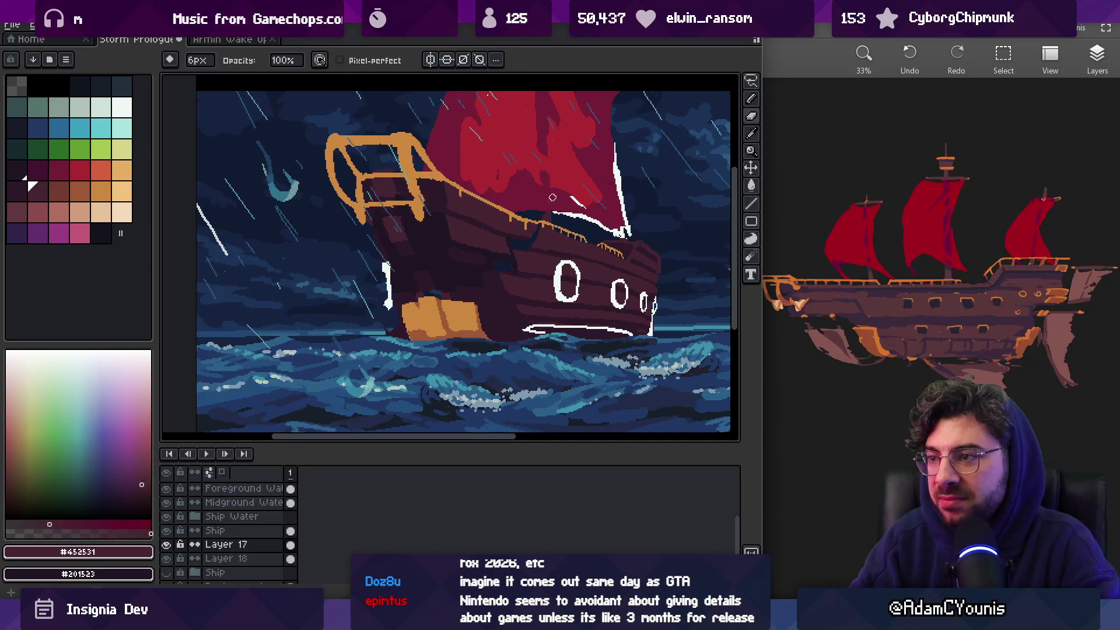
{"action": "key", "text": "v"}
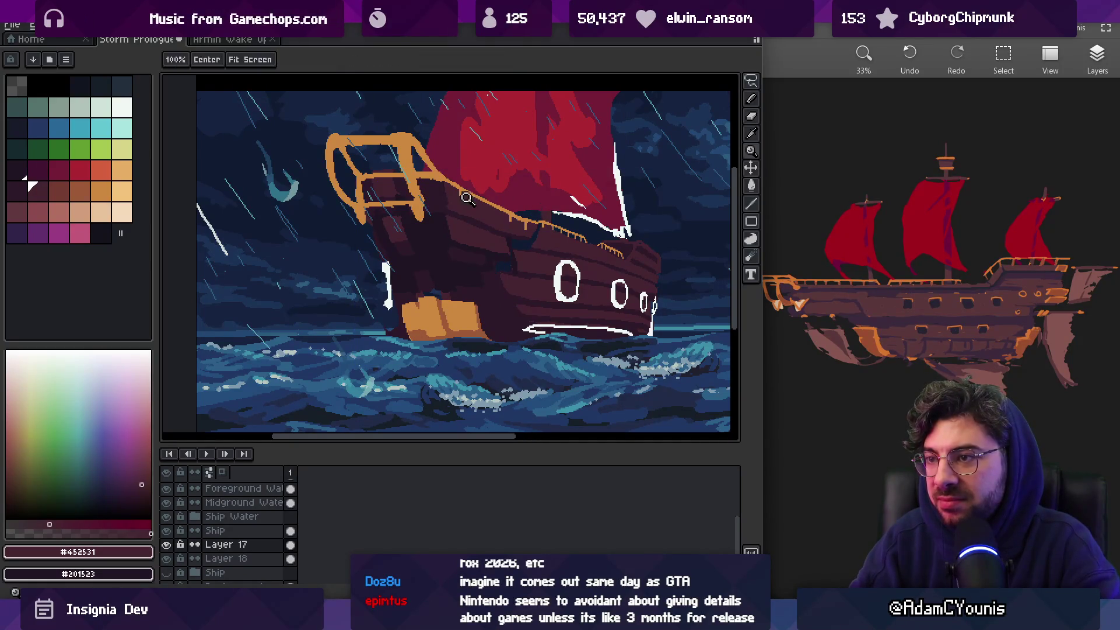
Zoom onto the bow, reselect and apply it, then move painting to Layer 17
{"action": "scroll", "coordinate": [407, 218], "scroll_direction": "up", "scroll_amount": 1}
{"action": "left_click", "coordinate": [407, 219]}
{"action": "key", "text": "q"}
{"action": "mouse_move", "coordinate": [291, 123]}
{"action": "left_mouse_down"}
{"action": "mouse_move", "coordinate": [268, 146]}
{"action": "mouse_move", "coordinate": [477, 325]}
{"action": "left_mouse_up"}
{"action": "left_click_drag", "start_coordinate": [608, 297], "coordinate": [593, 287]}
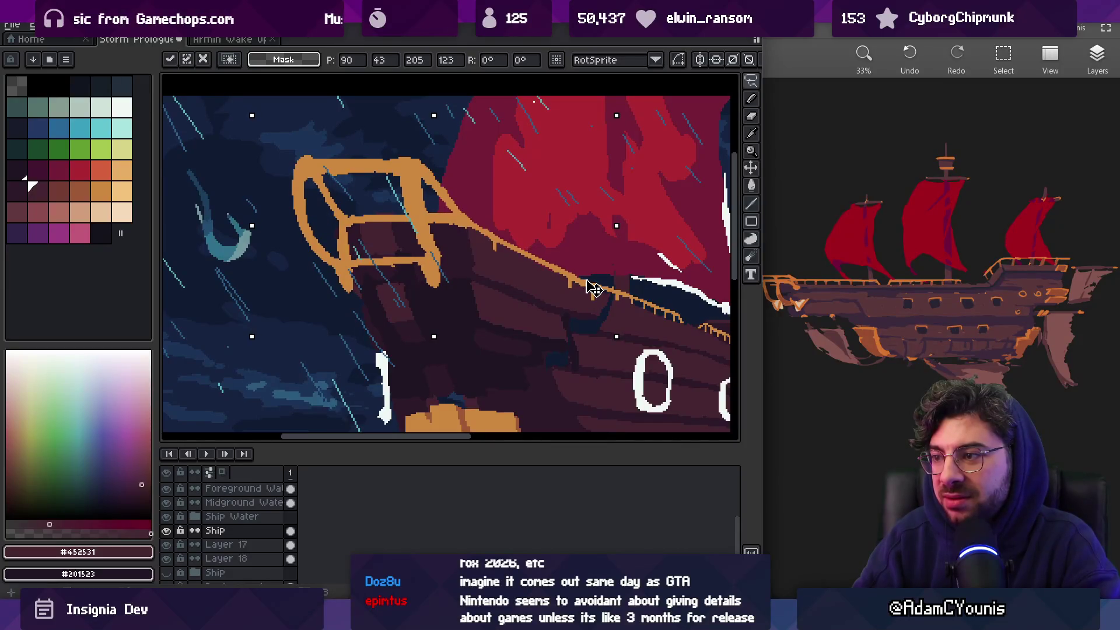
{"action": "key", "text": "b"}
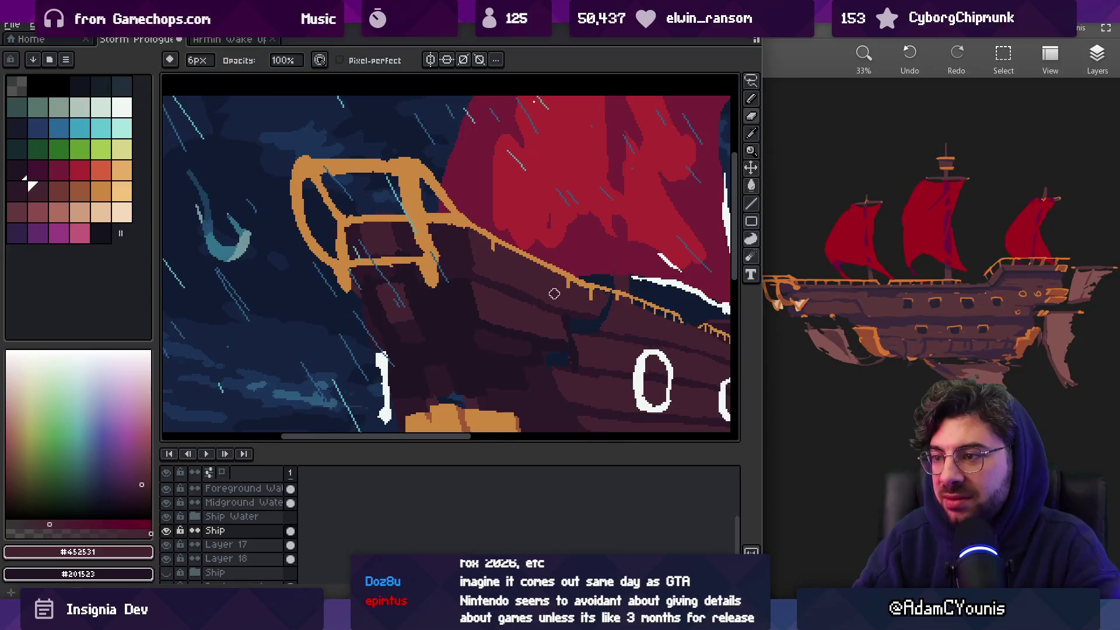
{"action": "left_click_drag", "start_coordinate": [555, 294], "coordinate": [490, 230]}
{"action": "key", "text": "alt+Down"}
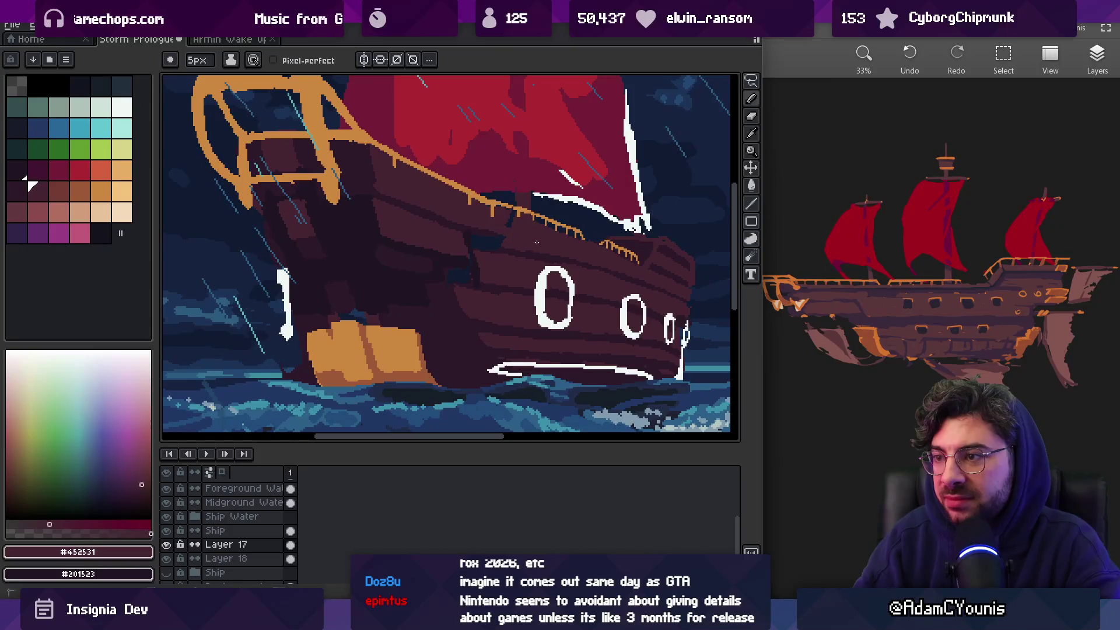
Sample hull shades #2c1928 and #452531 and touch up pixels beside the rail
{"action": "key", "text": "e"}
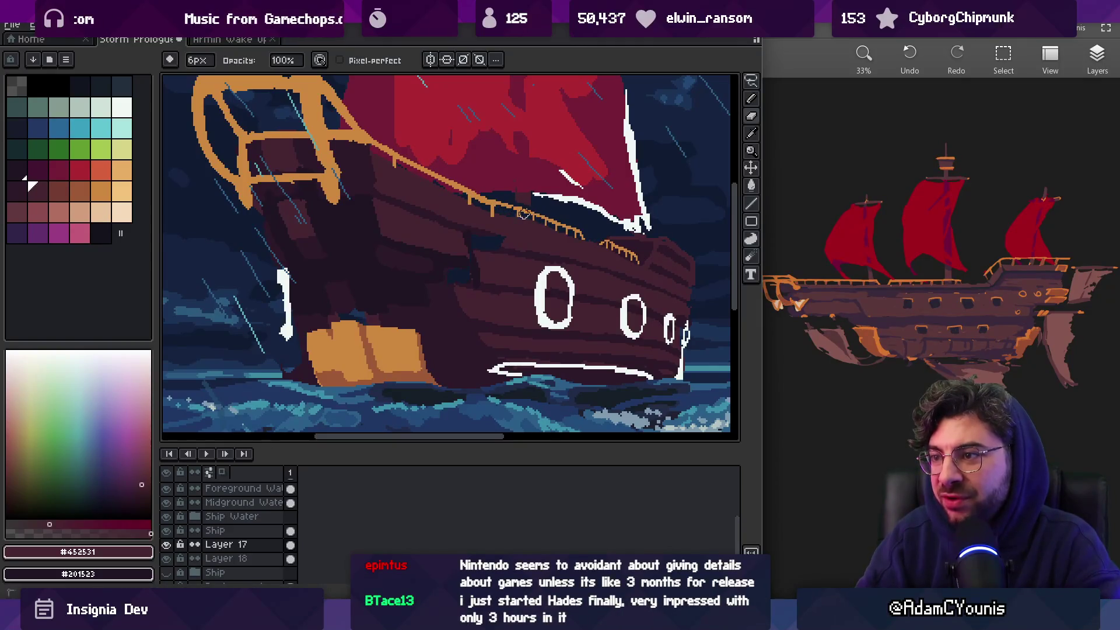
{"action": "key", "text": "b"}
{"action": "key", "text": "i"}
{"action": "left_click", "coordinate": [451, 219]}
{"action": "key", "text": "b"}
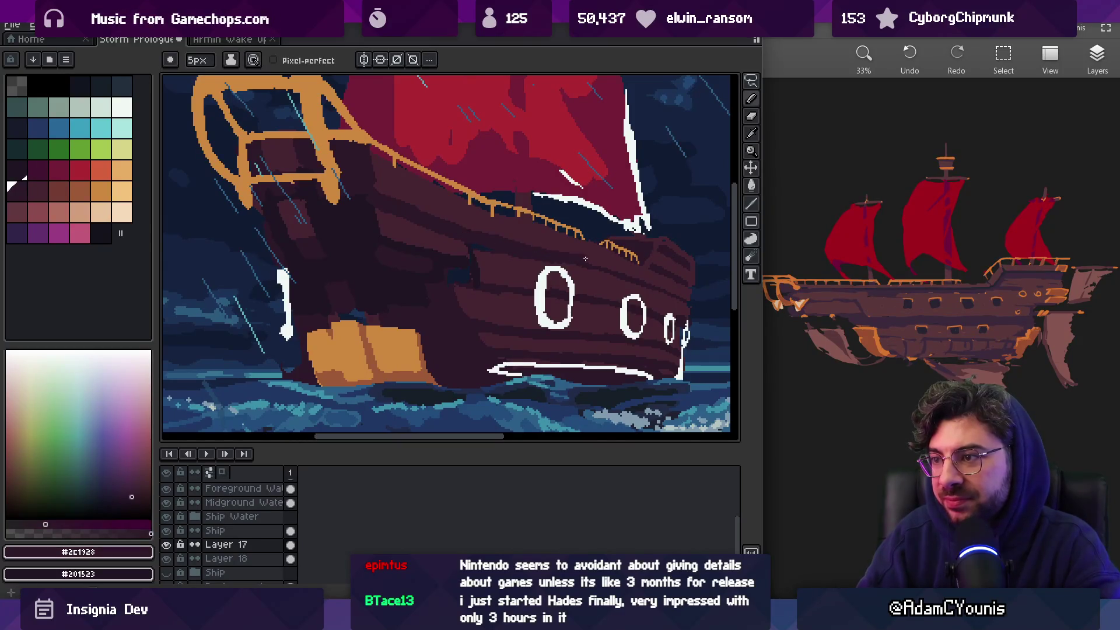
{"action": "left_click", "coordinate": [477, 223], "text": "alt"}
{"action": "scroll", "coordinate": [490, 228], "scroll_direction": "down", "scroll_amount": 3}
{"action": "key", "text": "z"}
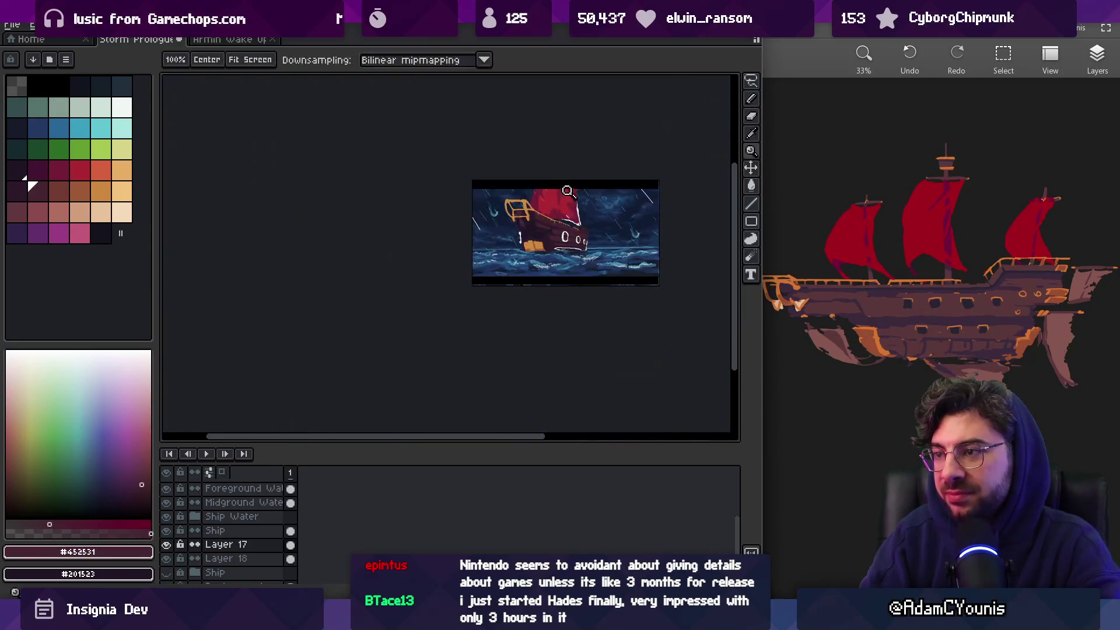
{"action": "scroll", "coordinate": [554, 184], "scroll_direction": "up", "scroll_amount": 1}
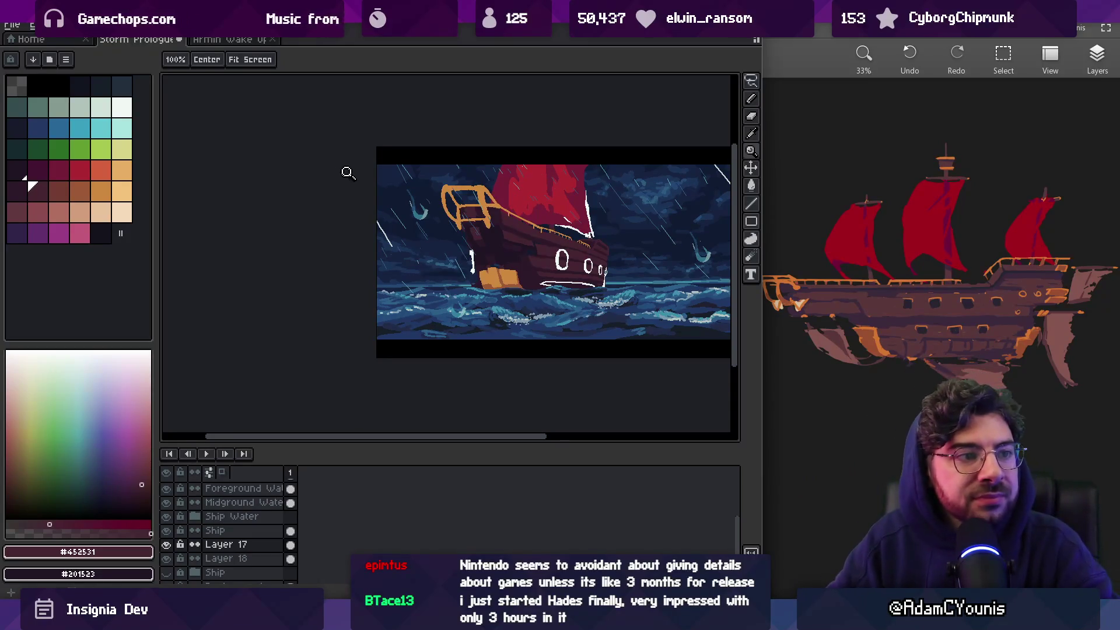
{"action": "left_click_drag", "start_coordinate": [486, 227], "coordinate": [473, 225]}
{"action": "scroll", "coordinate": [474, 226], "scroll_direction": "up", "scroll_amount": 3}
Repaint the shadow beside the railing in lighter brown #452531
{"action": "key", "text": "i"}
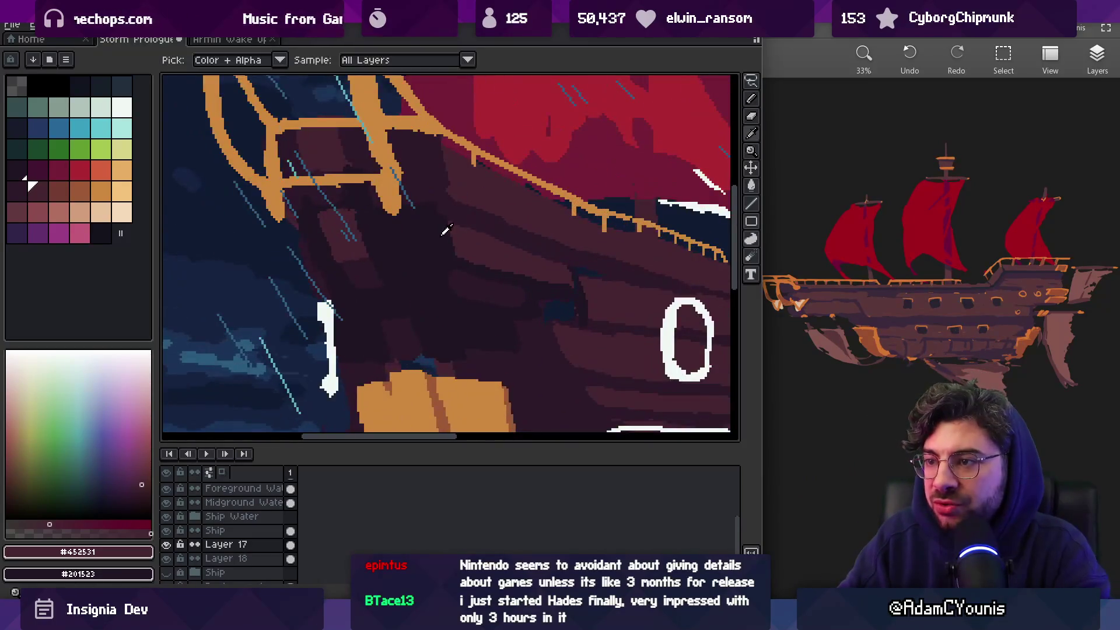
{"action": "left_click", "coordinate": [437, 231]}
{"action": "key", "text": "b"}
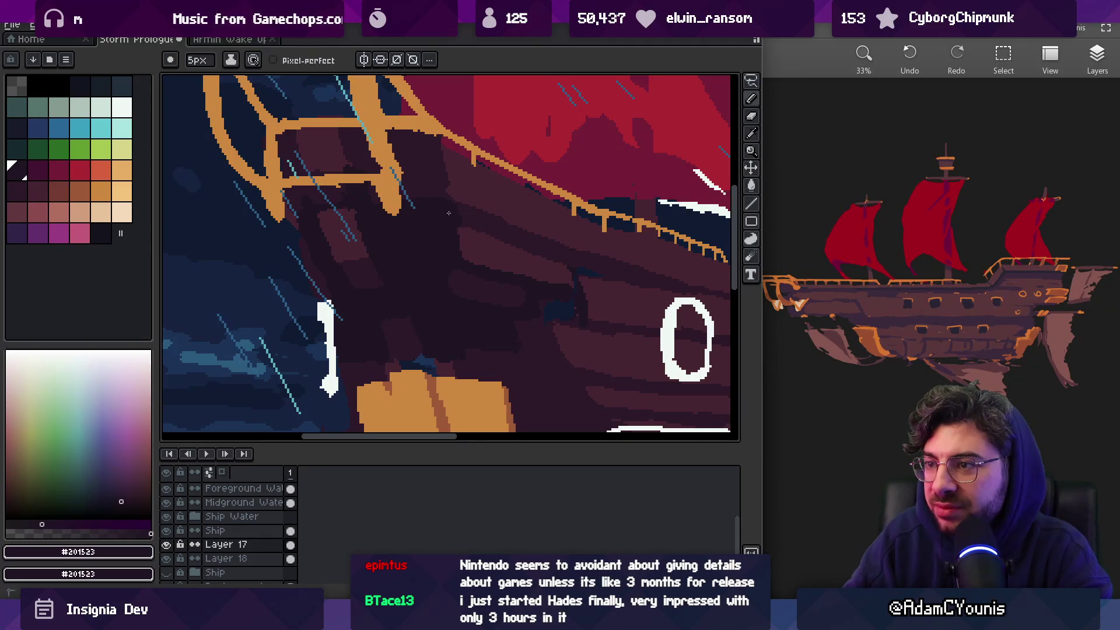
{"action": "left_click", "coordinate": [447, 193], "text": "alt"}
{"action": "scroll", "coordinate": [430, 175], "scroll_direction": "down", "scroll_amount": 3}
{"action": "scroll", "coordinate": [425, 200], "scroll_direction": "up", "scroll_amount": 3}
{"action": "left_click", "coordinate": [471, 197], "text": "alt"}
{"action": "mouse_move", "coordinate": [472, 197]}
{"action": "left_mouse_down"}
{"action": "mouse_move", "coordinate": [487, 230]}
{"action": "mouse_move", "coordinate": [460, 192]}
{"action": "mouse_move", "coordinate": [467, 213]}
{"action": "left_mouse_up"}
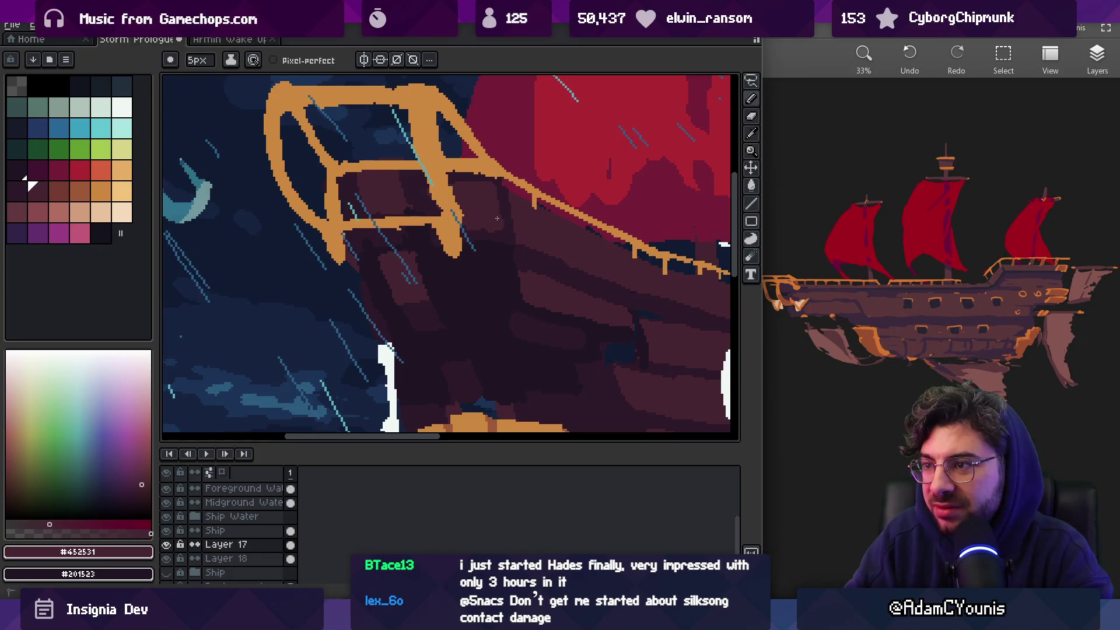
{"action": "key", "text": "z"}
{"action": "scroll", "coordinate": [496, 222], "scroll_direction": "down", "scroll_amount": 4}
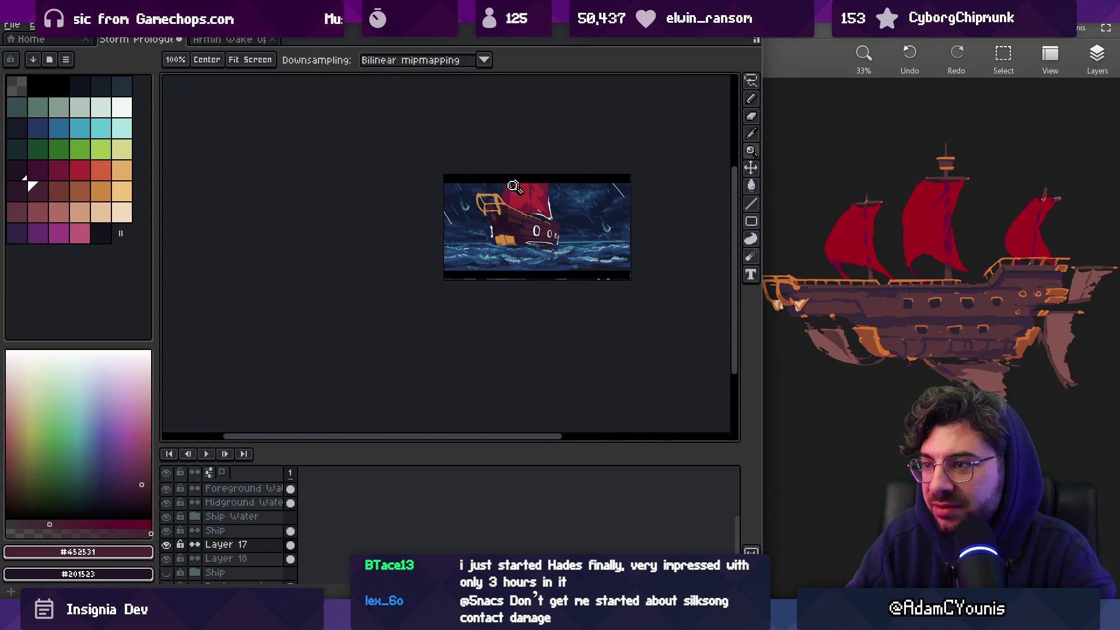
{"action": "scroll", "coordinate": [515, 182], "scroll_direction": "up", "scroll_amount": 5}
Sample darker brown #2c1928 near the railing and review the hull zoomed out
{"action": "left_click", "coordinate": [517, 225], "text": "alt"}
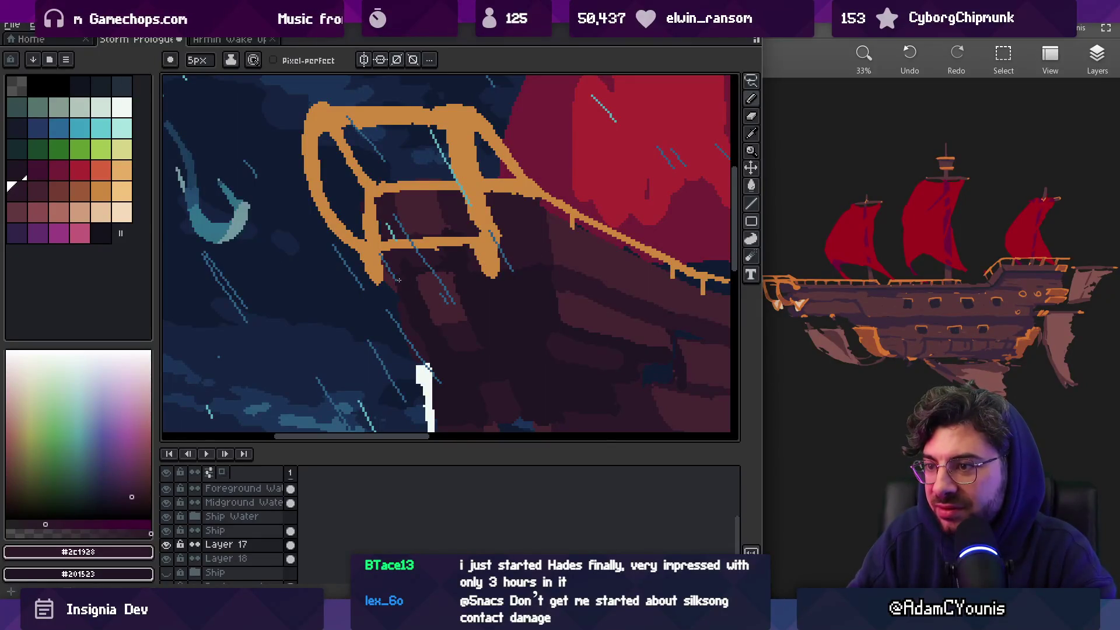
{"action": "key", "text": "z"}
{"action": "scroll", "coordinate": [398, 247], "scroll_direction": "down", "scroll_amount": 4}
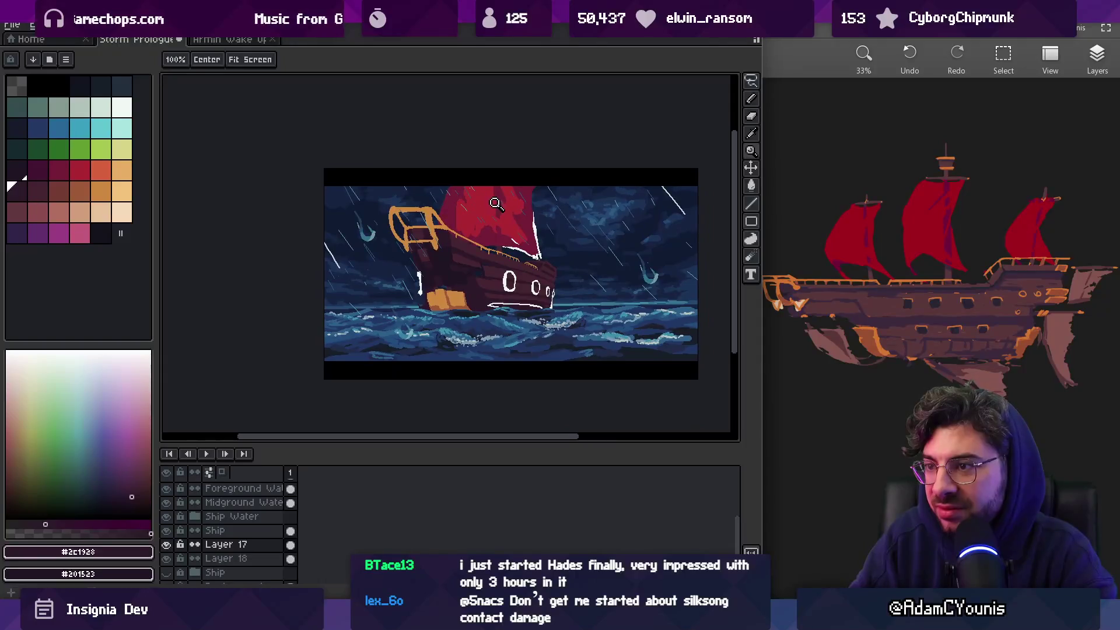
{"action": "scroll", "coordinate": [461, 256], "scroll_direction": "up", "scroll_amount": 5}
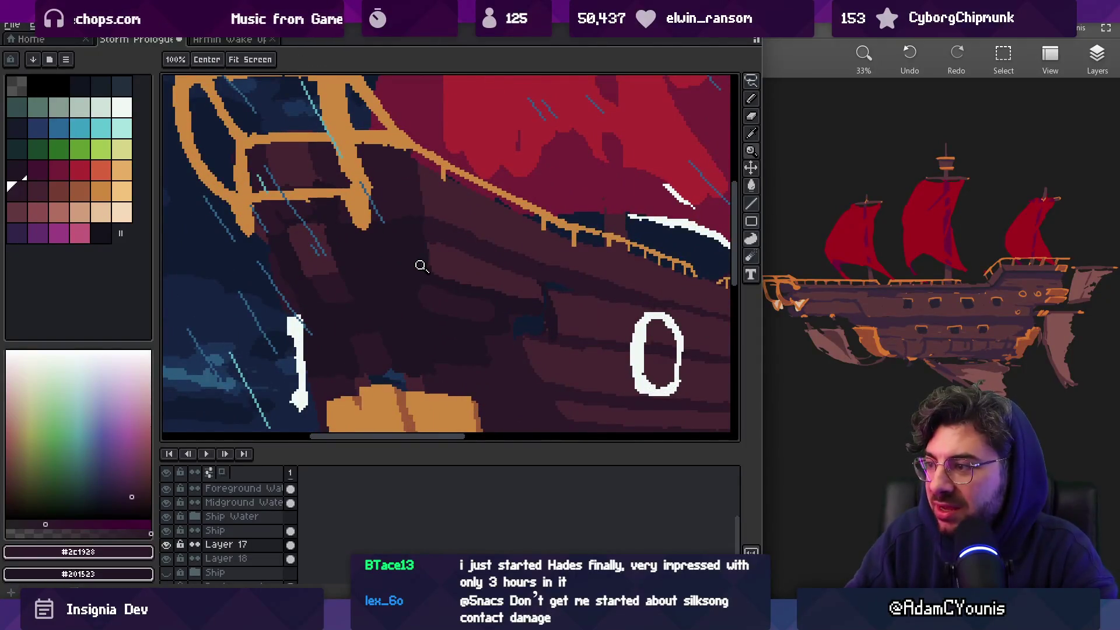
{"action": "scroll", "coordinate": [410, 255], "scroll_direction": "down", "scroll_amount": 1}
{"action": "scroll", "coordinate": [410, 255], "scroll_direction": "down", "scroll_amount": 3}
{"action": "scroll", "coordinate": [414, 262], "scroll_direction": "up", "scroll_amount": 3}
{"action": "key", "text": "b"}
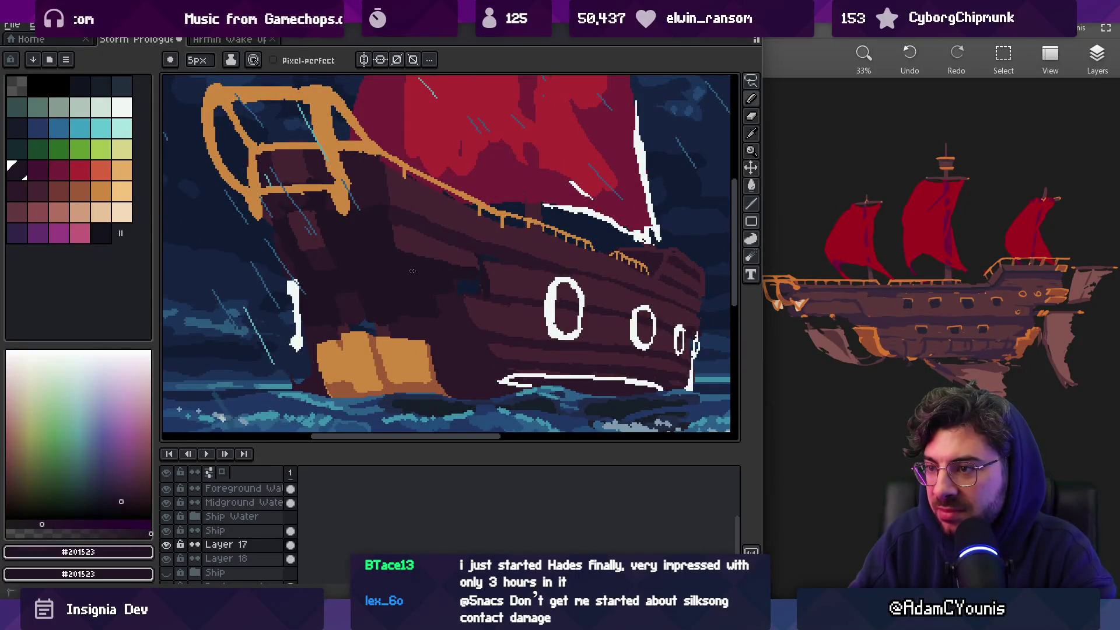
Fill a hull area with darkest shade #201523 using the bucket
{"action": "scroll", "coordinate": [443, 309], "scroll_direction": "up", "scroll_amount": 1}
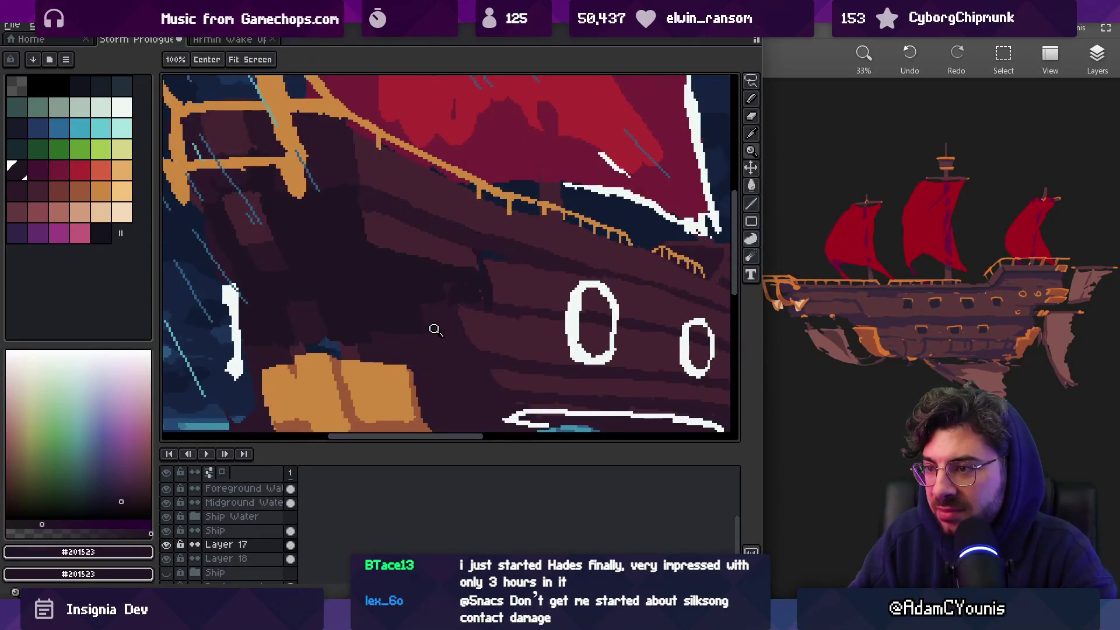
{"action": "left_click", "coordinate": [445, 321], "text": "alt"}
{"action": "key", "text": "g"}
{"action": "scroll", "coordinate": [503, 250], "scroll_direction": "up", "scroll_amount": 2}
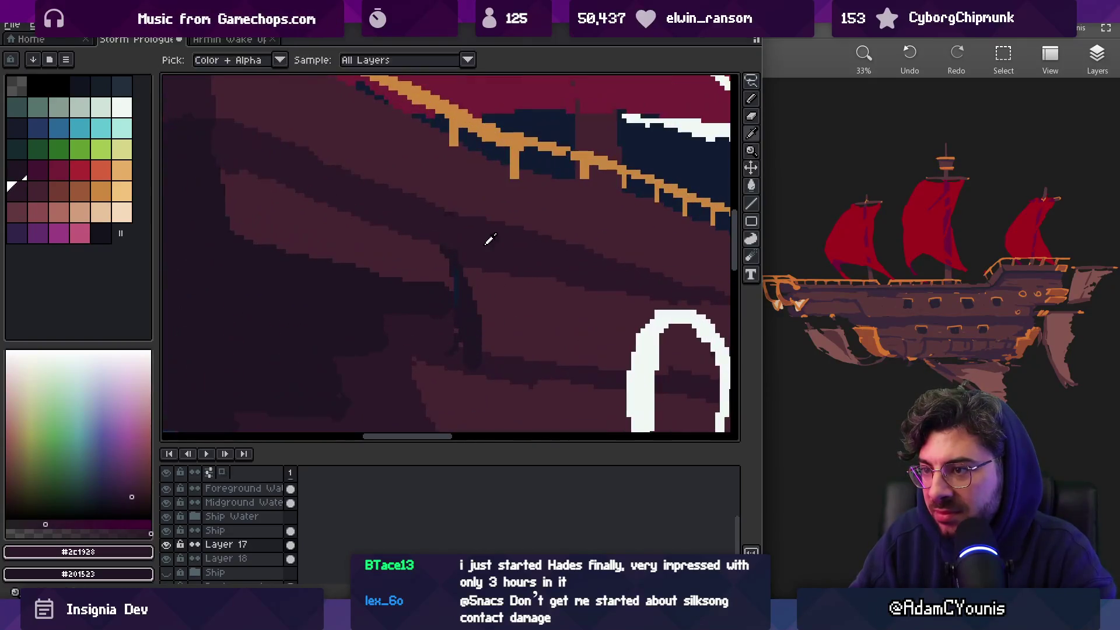
{"action": "left_click", "coordinate": [470, 282], "text": "alt"}
{"action": "key", "text": "b"}
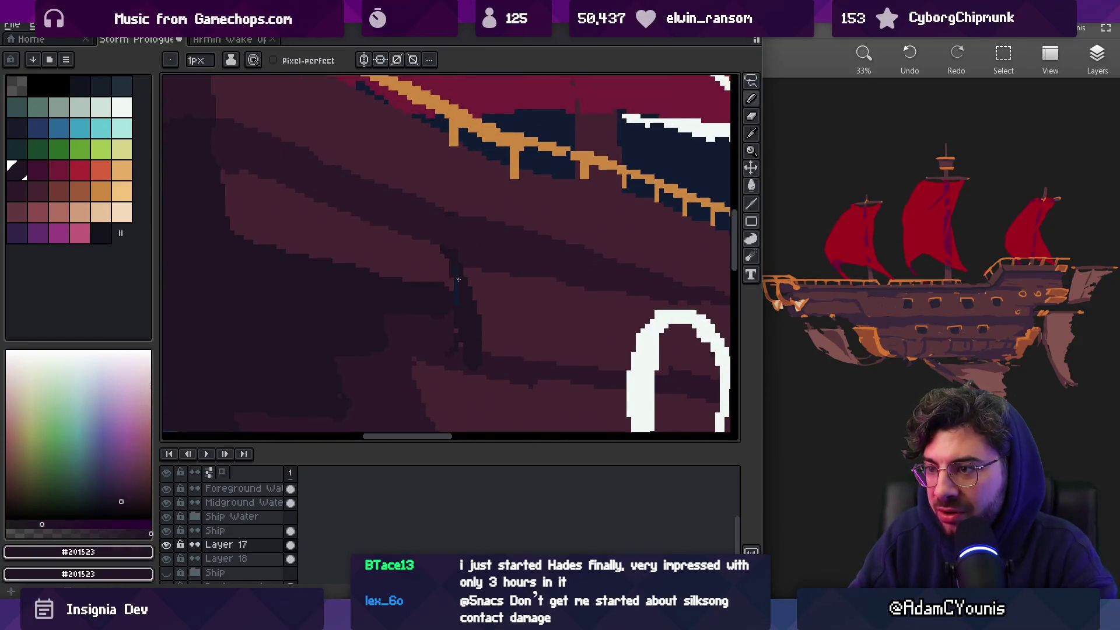
Dot #2c1928 and #201523 pixels, then run a lighter #452531 stroke along the dark plank line
{"action": "scroll", "coordinate": [502, 283], "scroll_direction": "up", "scroll_amount": 2}
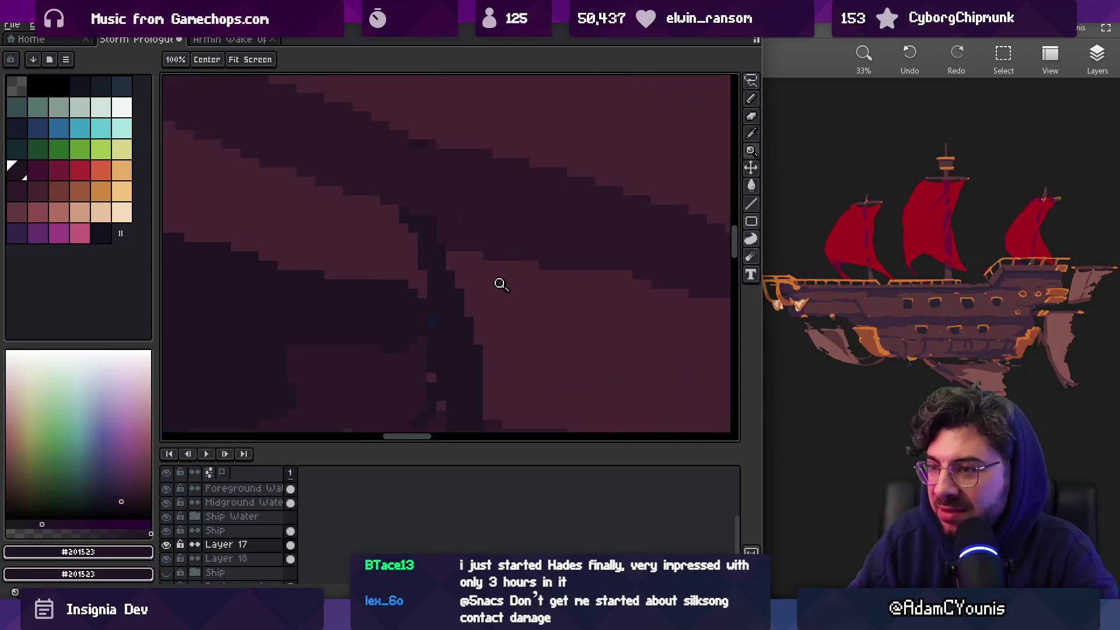
{"action": "scroll", "coordinate": [478, 276], "scroll_direction": "down", "scroll_amount": 3}
{"action": "scroll", "coordinate": [478, 295], "scroll_direction": "up", "scroll_amount": 1}
{"action": "left_click", "coordinate": [478, 295], "text": "alt"}
{"action": "scroll", "coordinate": [516, 285], "scroll_direction": "up", "scroll_amount": 1}
{"action": "scroll", "coordinate": [465, 267], "scroll_direction": "up", "scroll_amount": 1}
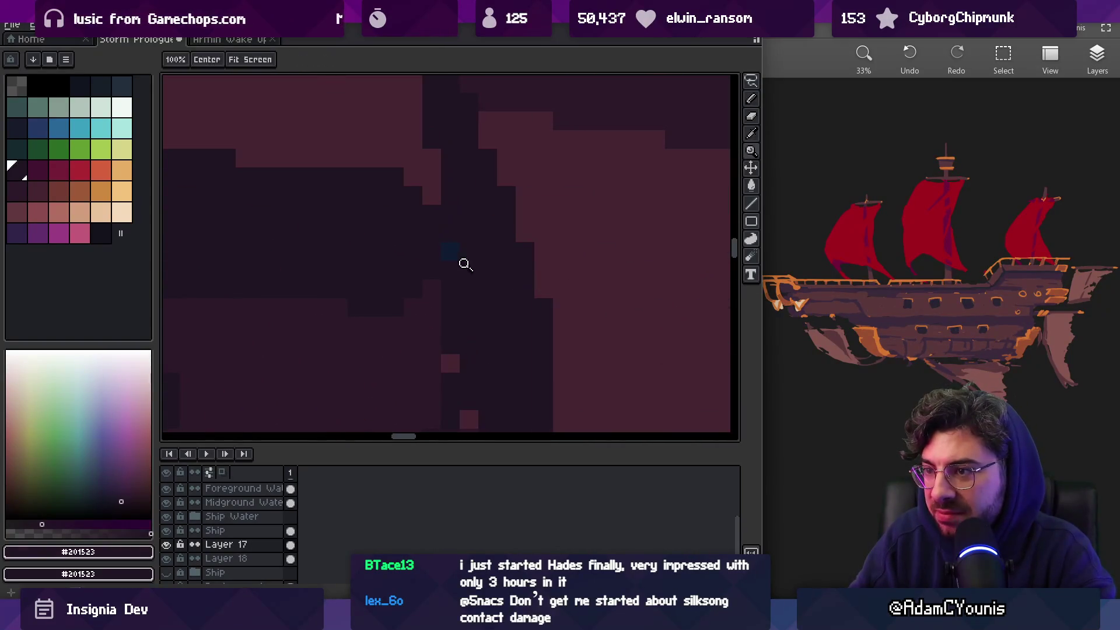
{"action": "left_click", "coordinate": [465, 268], "text": "alt"}
{"action": "scroll", "coordinate": [462, 278], "scroll_direction": "down", "scroll_amount": 2}
{"action": "scroll", "coordinate": [493, 314], "scroll_direction": "up", "scroll_amount": 1}
{"action": "key", "text": "b"}
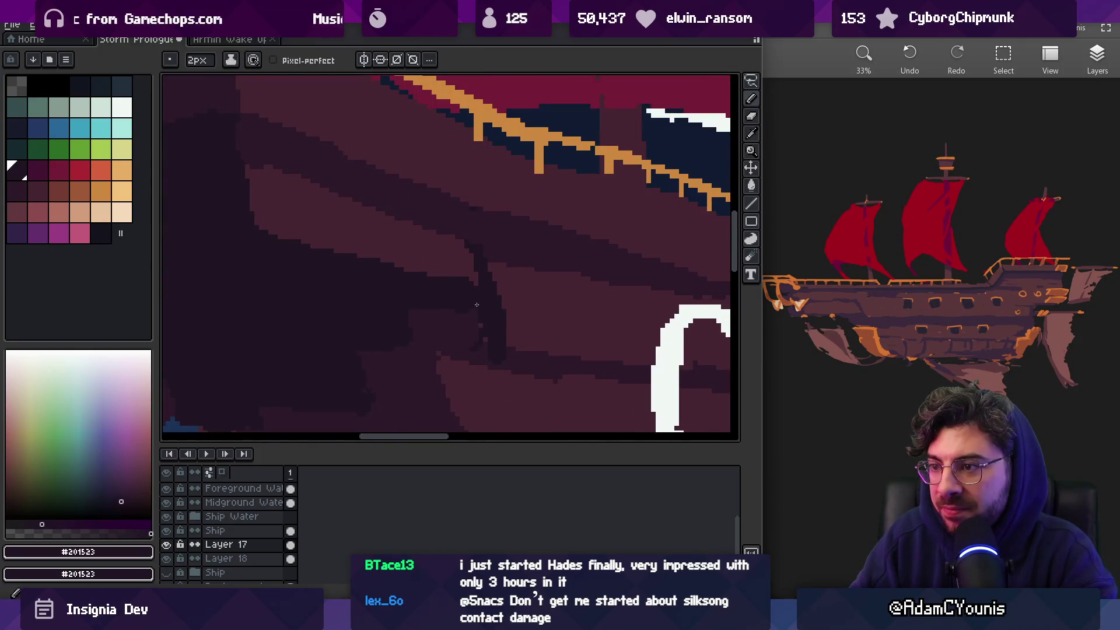
{"action": "left_click", "coordinate": [508, 291], "text": "alt"}
{"action": "left_click_drag", "start_coordinate": [496, 277], "coordinate": [500, 338]}
Alternate #2c1928 and #452531 pixels along the hull beneath the rail
{"action": "scroll", "coordinate": [548, 268], "scroll_direction": "down", "scroll_amount": 2}
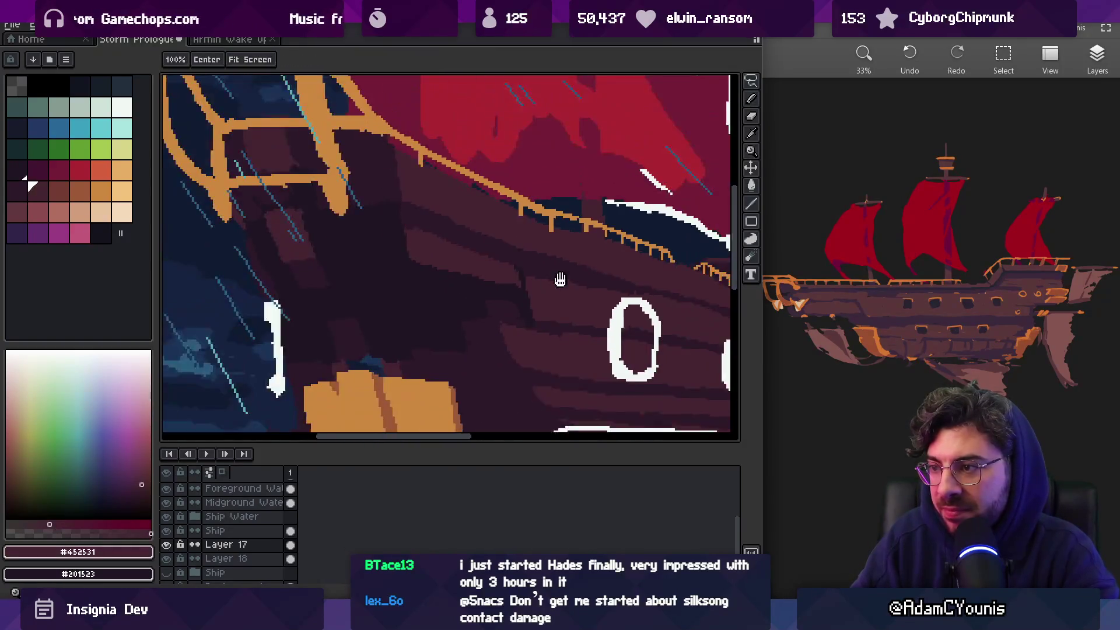
{"action": "scroll", "coordinate": [551, 264], "scroll_direction": "up", "scroll_amount": 1}
{"action": "left_click", "coordinate": [540, 267], "text": "alt"}
{"action": "left_click", "coordinate": [475, 262], "text": "alt"}
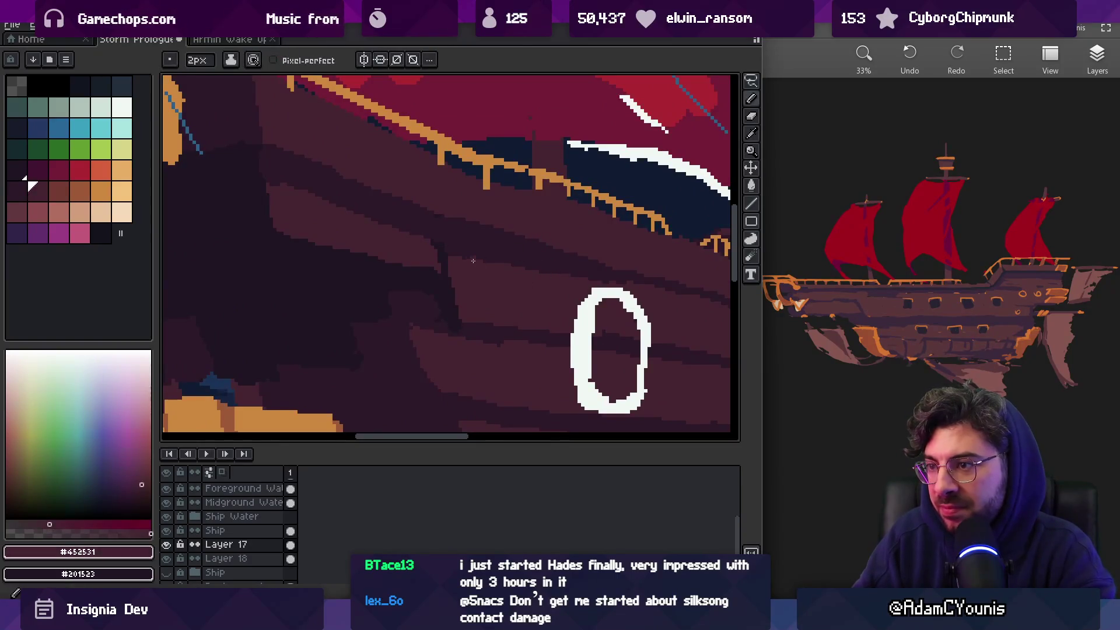
{"action": "scroll", "coordinate": [614, 284], "scroll_direction": "down", "scroll_amount": 2}
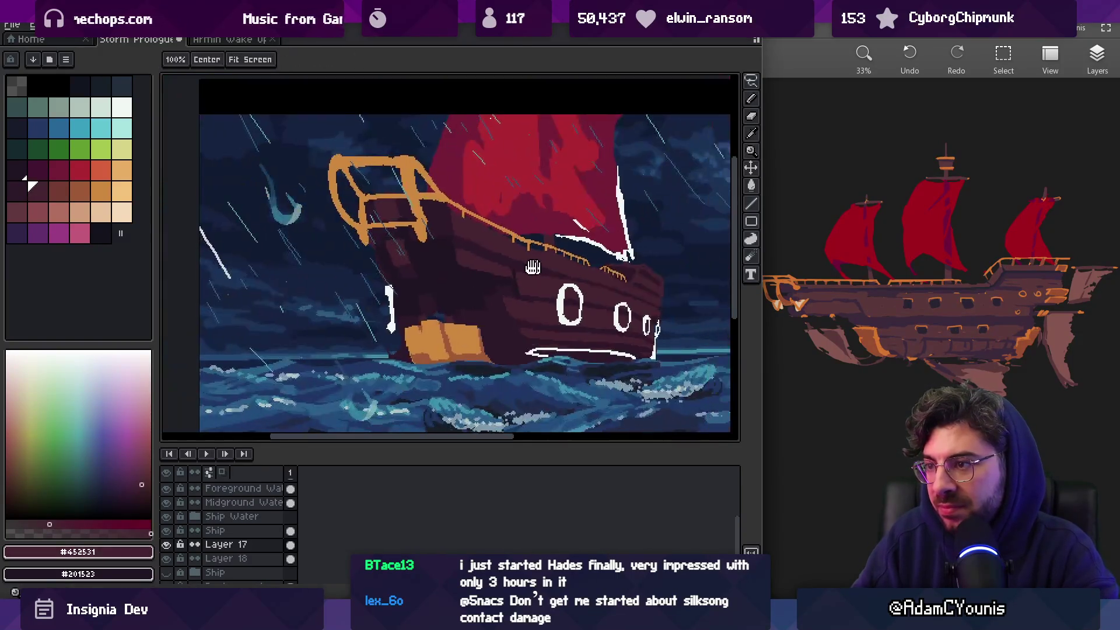
{"action": "scroll", "coordinate": [519, 283], "scroll_direction": "up", "scroll_amount": 1}
{"action": "left_click_drag", "start_coordinate": [503, 286], "coordinate": [477, 285]}
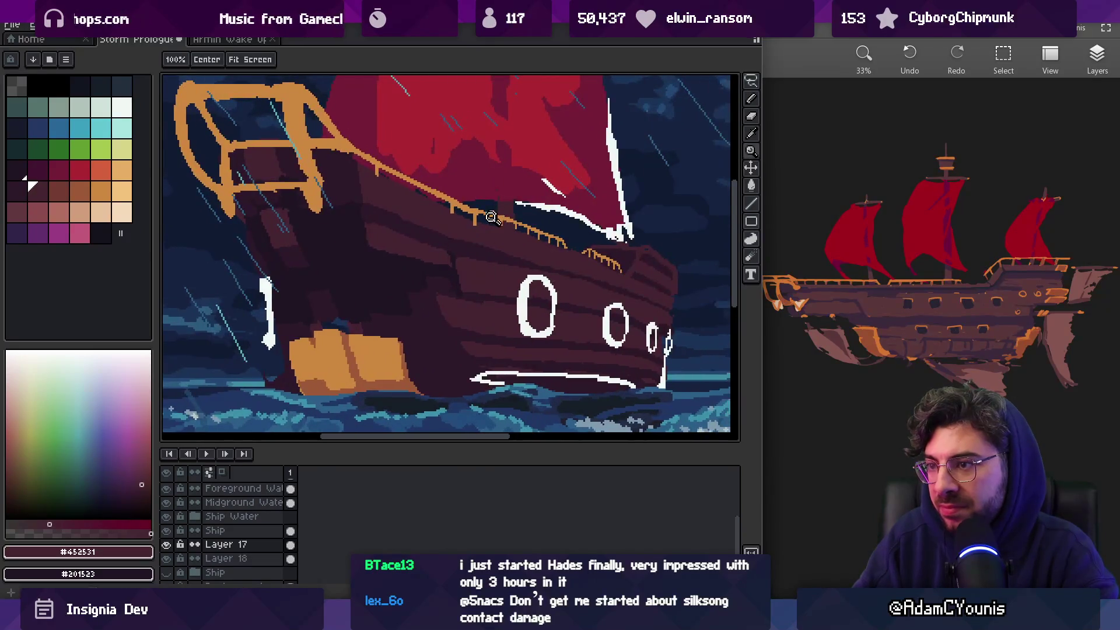
{"action": "scroll", "coordinate": [464, 270], "scroll_direction": "up", "scroll_amount": 1}
{"action": "left_click", "coordinate": [467, 303], "text": "alt"}
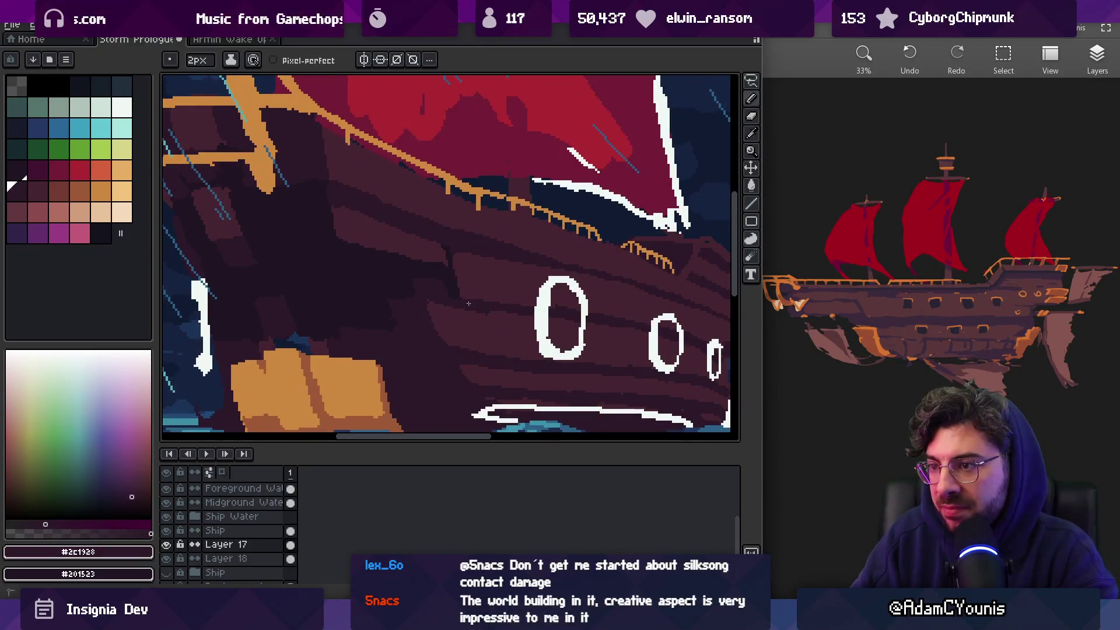
{"action": "scroll", "coordinate": [493, 285], "scroll_direction": "up", "scroll_amount": 1}
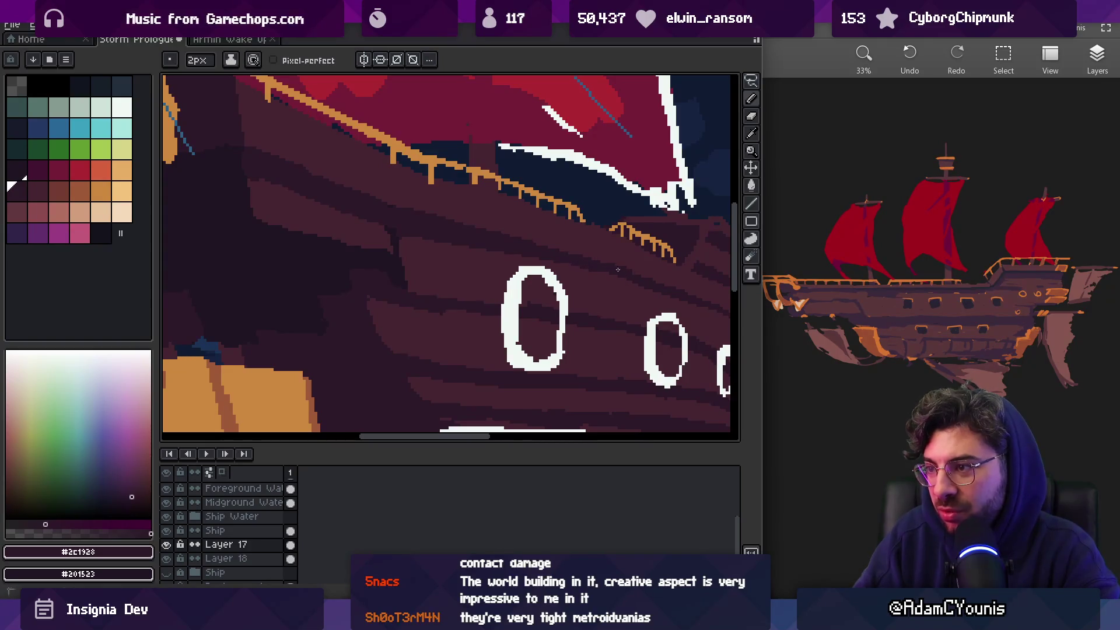
{"action": "left_click", "coordinate": [601, 256], "text": "alt"}
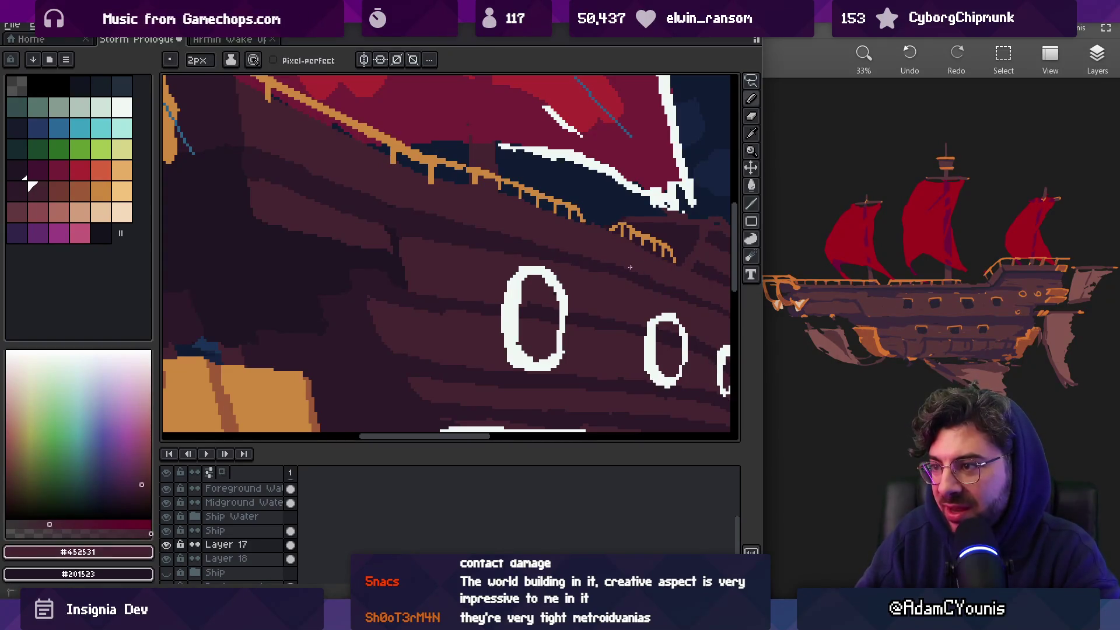
{"action": "left_click", "coordinate": [596, 267], "text": "alt"}
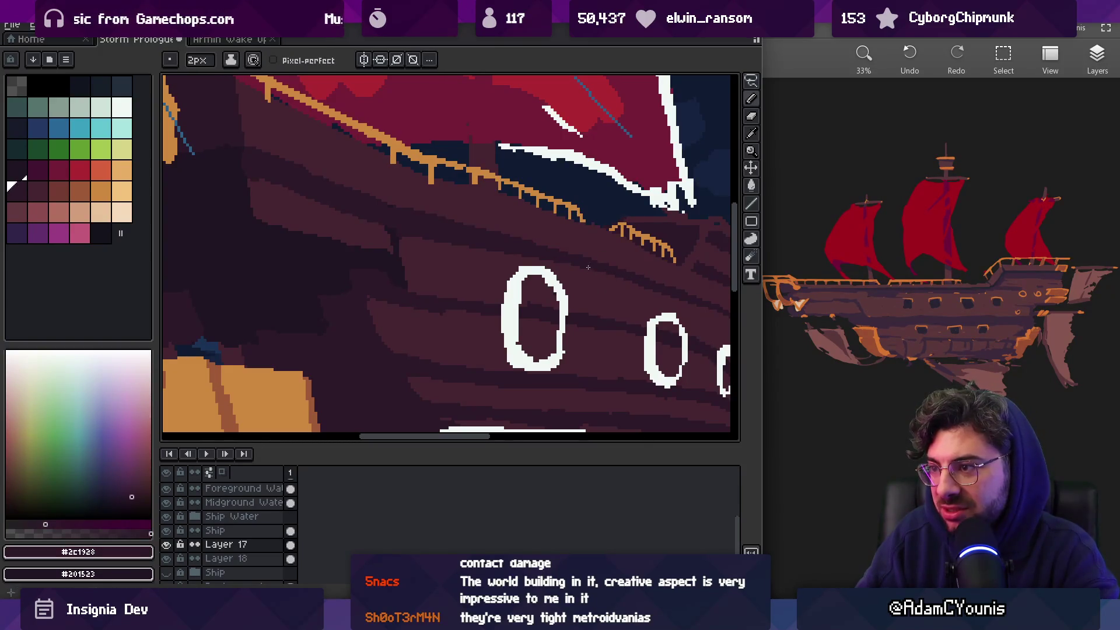
Check the whole ship, then close in on the rail with the 1px pixel-perfect pencil
{"action": "key", "text": "z"}
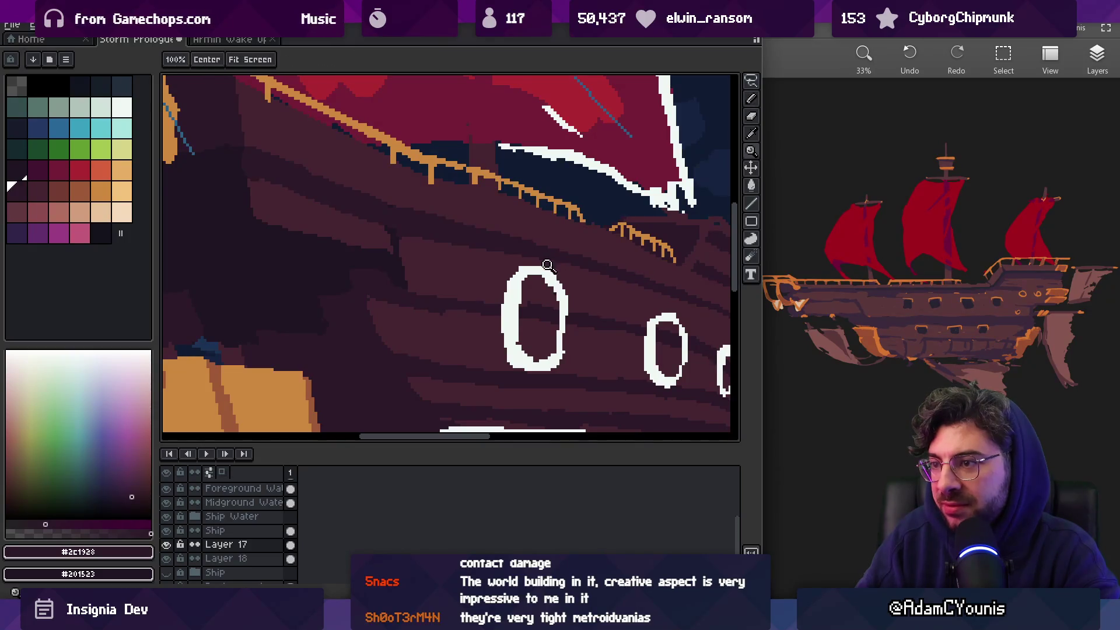
{"action": "scroll", "coordinate": [549, 186], "scroll_direction": "down", "scroll_amount": 3}
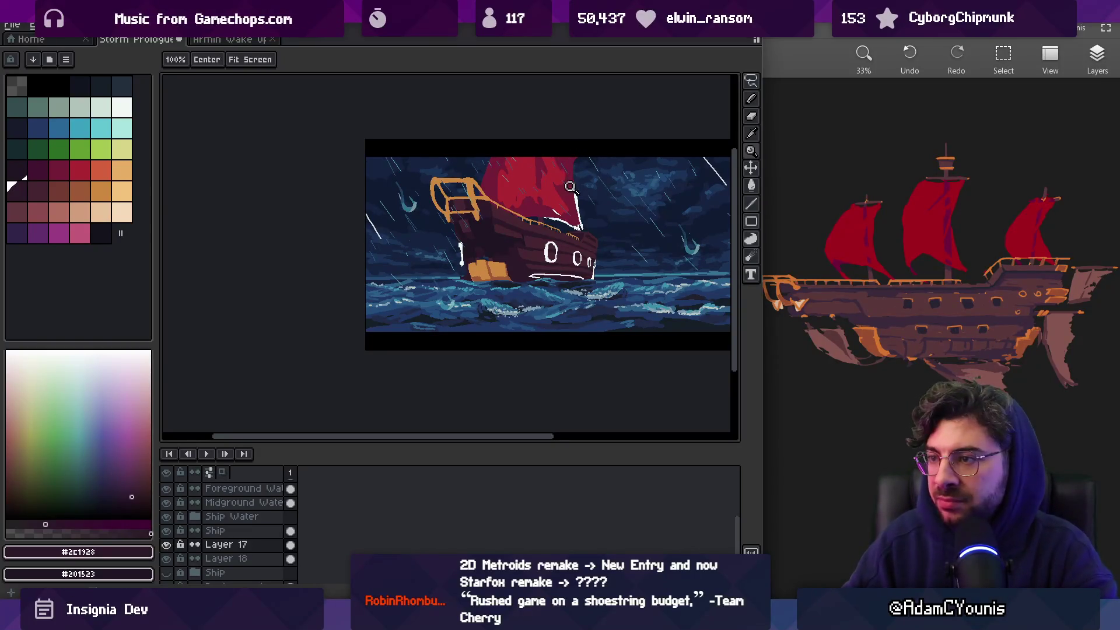
{"action": "left_click", "coordinate": [582, 235]}
{"action": "left_click", "coordinate": [532, 260]}
{"action": "key", "text": "m"}
{"action": "key", "text": "b"}
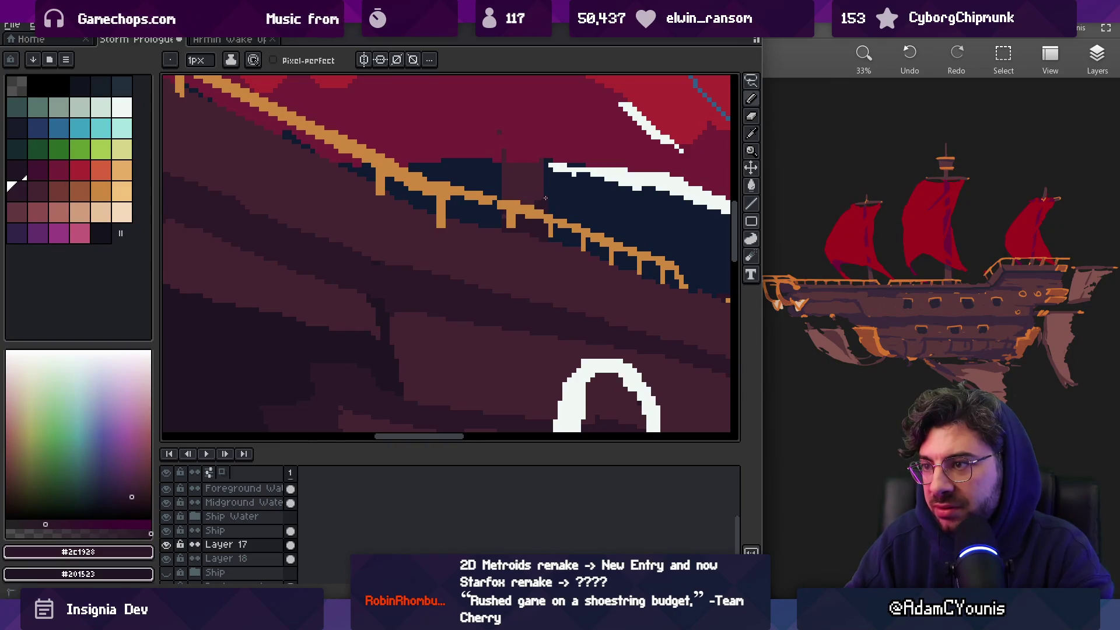
Zoom in on the deck rail and eyedrop the hull's mid-brown #452531
{"action": "scroll", "coordinate": [540, 206], "scroll_direction": "down", "scroll_amount": 3}
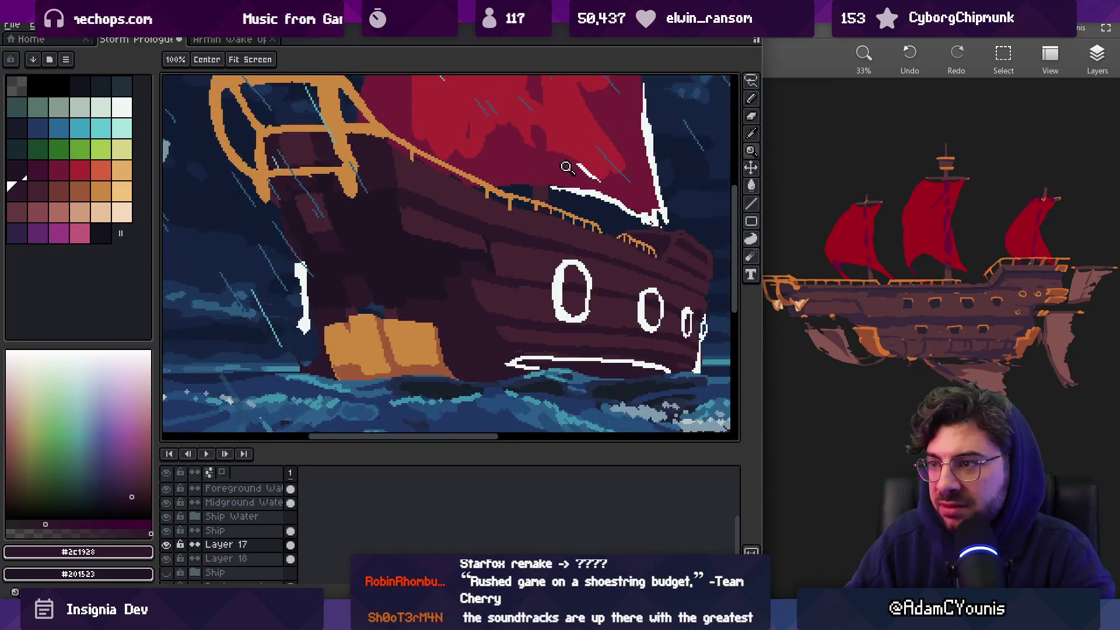
{"action": "scroll", "coordinate": [583, 220], "scroll_direction": "up", "scroll_amount": 5}
{"action": "key", "text": "i"}
{"action": "key", "text": "z"}
{"action": "scroll", "coordinate": [547, 212], "scroll_direction": "down", "scroll_amount": 2}
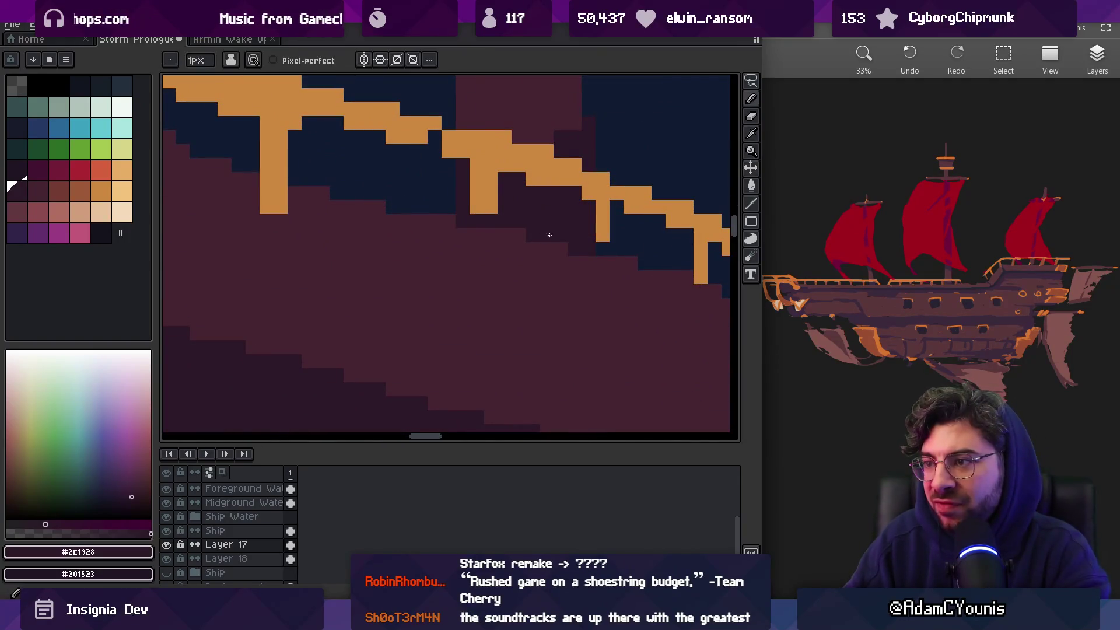
{"action": "scroll", "coordinate": [532, 238], "scroll_direction": "up", "scroll_amount": 2}
{"action": "scroll", "coordinate": [533, 238], "scroll_direction": "up", "scroll_amount": 1}
{"action": "scroll", "coordinate": [533, 238], "scroll_direction": "down", "scroll_amount": 1}
{"action": "scroll", "coordinate": [525, 280], "scroll_direction": "up", "scroll_amount": 1}
{"action": "key", "text": "b"}
{"action": "key", "text": "alt+Up"}
Return to Layer 17 with the 1px pencil, re-sampling #452531 from the hull
{"action": "key", "text": "z"}
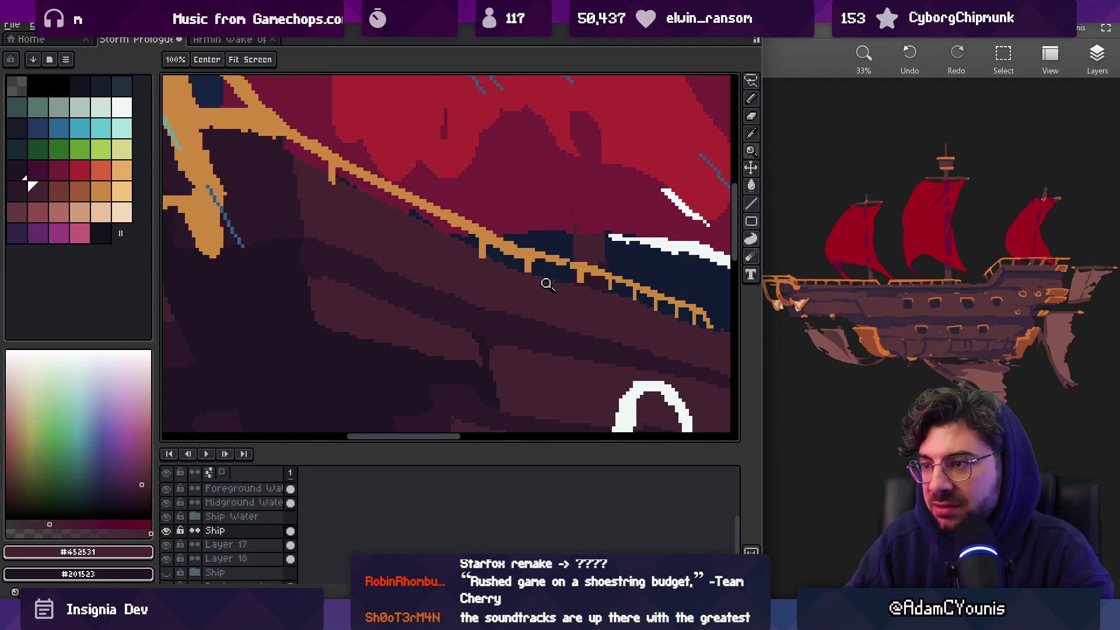
{"action": "scroll", "coordinate": [565, 242], "scroll_direction": "down", "scroll_amount": 2}
{"action": "scroll", "coordinate": [585, 257], "scroll_direction": "up", "scroll_amount": 1}
{"action": "scroll", "coordinate": [623, 317], "scroll_direction": "up", "scroll_amount": 2}
{"action": "key", "text": "alt+Down"}
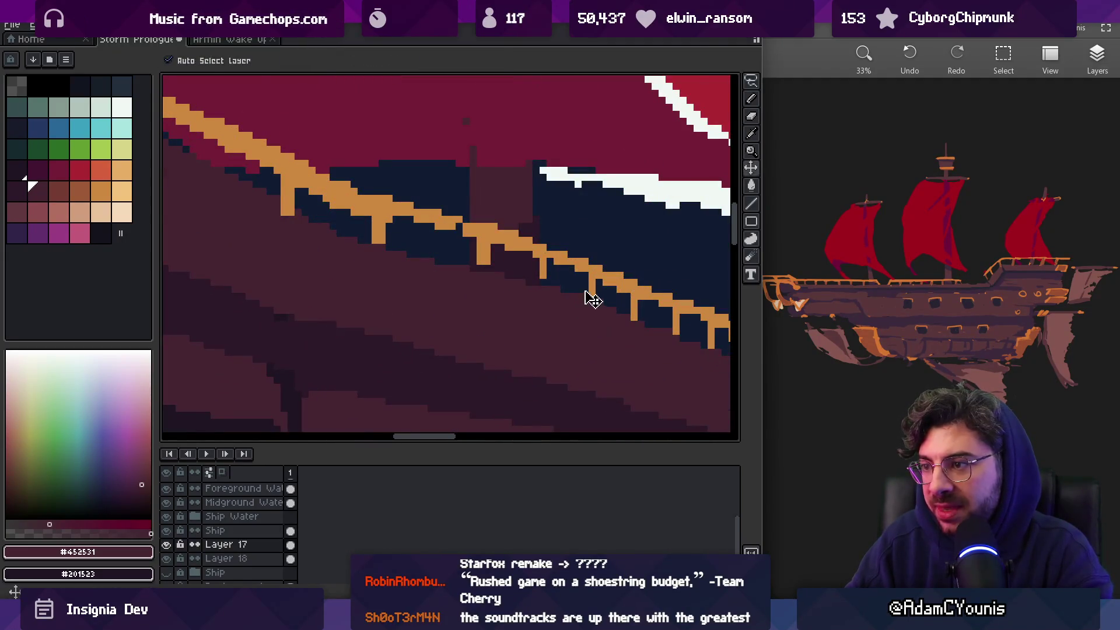
{"action": "key", "text": "b"}
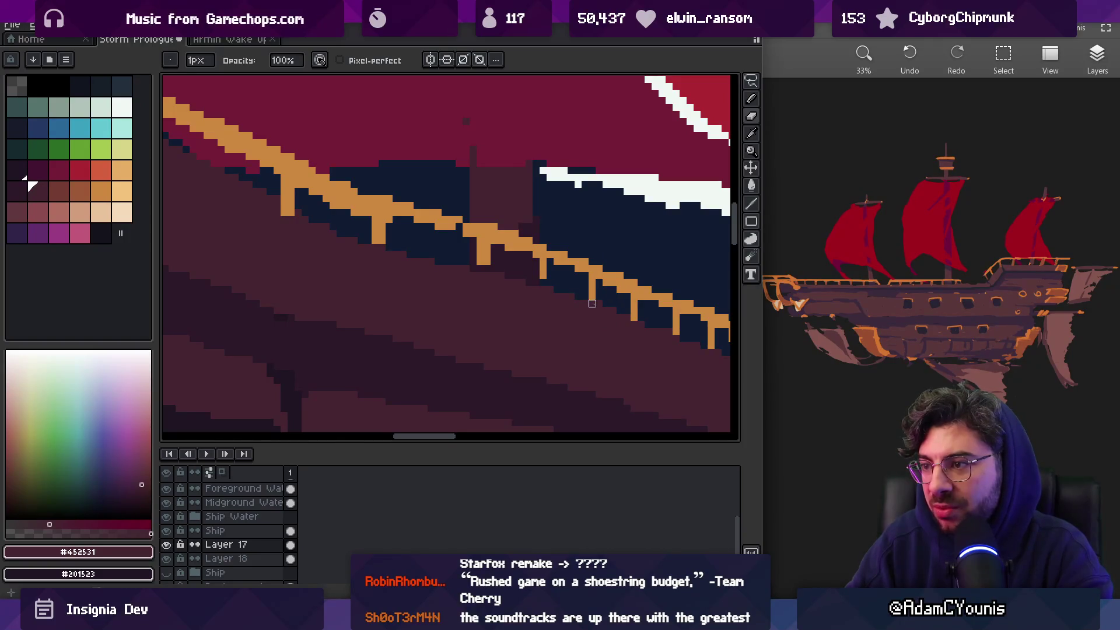
{"action": "scroll", "coordinate": [592, 303], "scroll_direction": "down", "scroll_amount": 2}
{"action": "scroll", "coordinate": [612, 296], "scroll_direction": "up", "scroll_amount": 2}
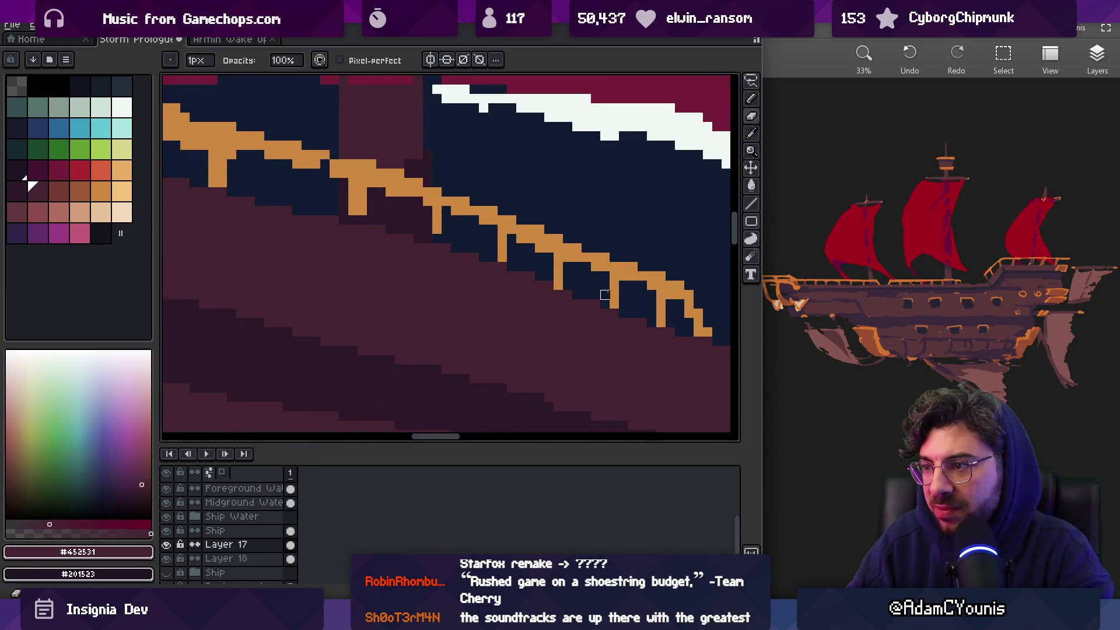
{"action": "scroll", "coordinate": [614, 294], "scroll_direction": "down", "scroll_amount": 2}
{"action": "scroll", "coordinate": [549, 266], "scroll_direction": "up", "scroll_amount": 2}
{"action": "key", "text": "i"}
{"action": "key", "text": "b"}
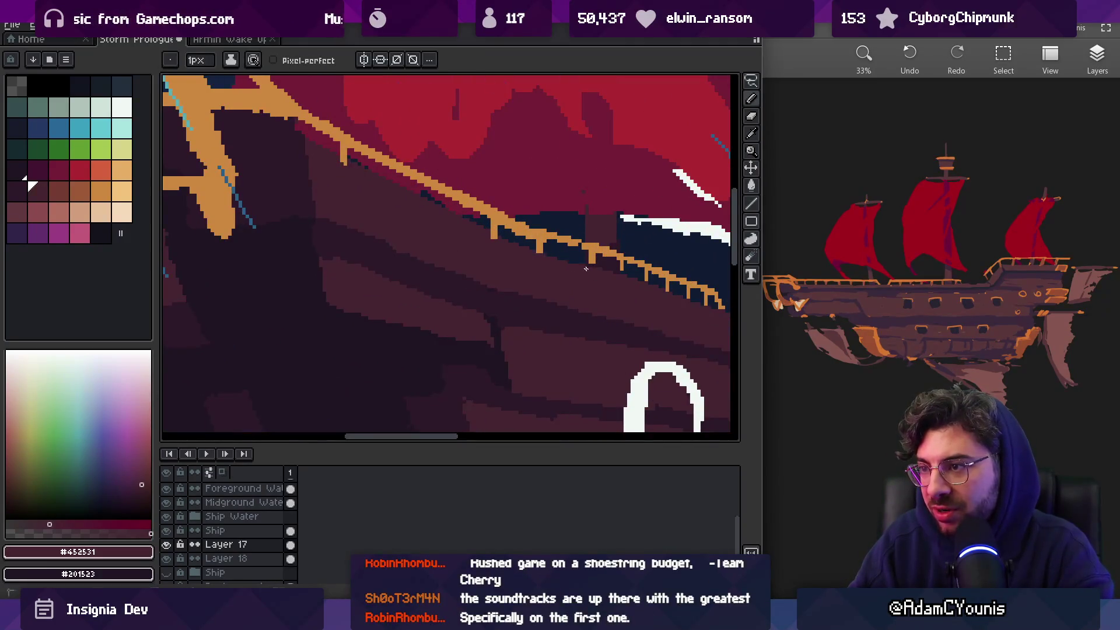
{"action": "key", "text": "z"}
{"action": "scroll", "coordinate": [591, 271], "scroll_direction": "down", "scroll_amount": 2}
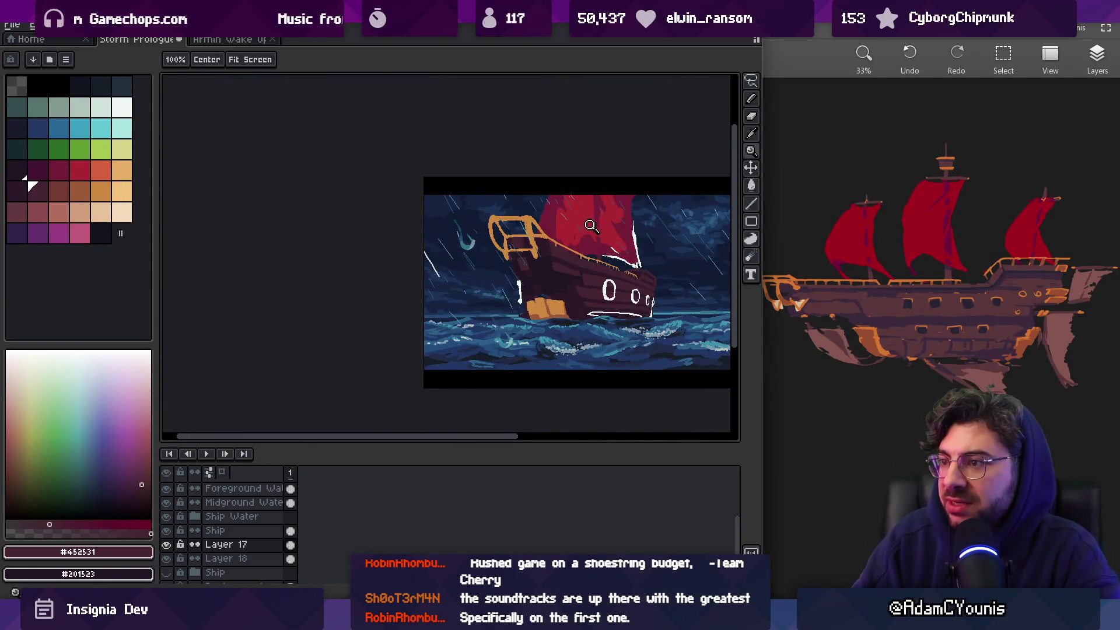
Sample the dark hull colour #2C1928 and enlarge the pencil to 3px
{"action": "scroll", "coordinate": [557, 268], "scroll_direction": "up", "scroll_amount": 3}
{"action": "key", "text": "i"}
{"action": "left_click", "coordinate": [492, 265]}
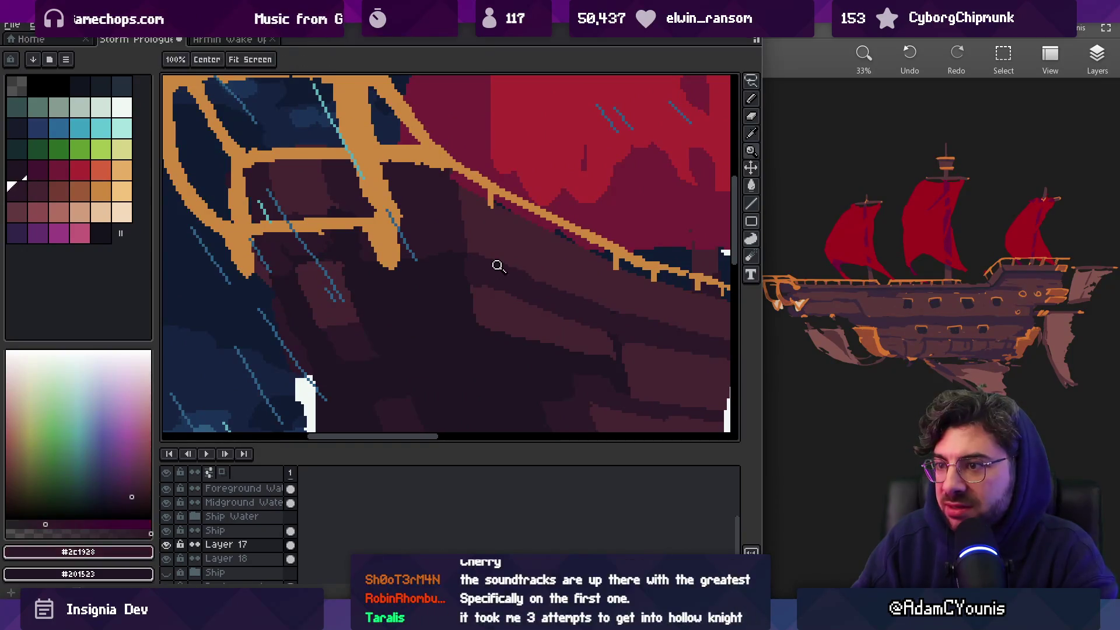
{"action": "mouse_move", "coordinate": [575, 268]}
{"action": "left_mouse_down"}
{"action": "mouse_move", "coordinate": [395, 275]}
{"action": "mouse_move", "coordinate": [414, 295]}
{"action": "left_mouse_up"}
{"action": "scroll", "coordinate": [394, 276], "scroll_direction": "down", "scroll_amount": 1}
{"action": "key", "text": "b"}
{"action": "key", "text": "plus"}
{"action": "key", "text": "plus"}
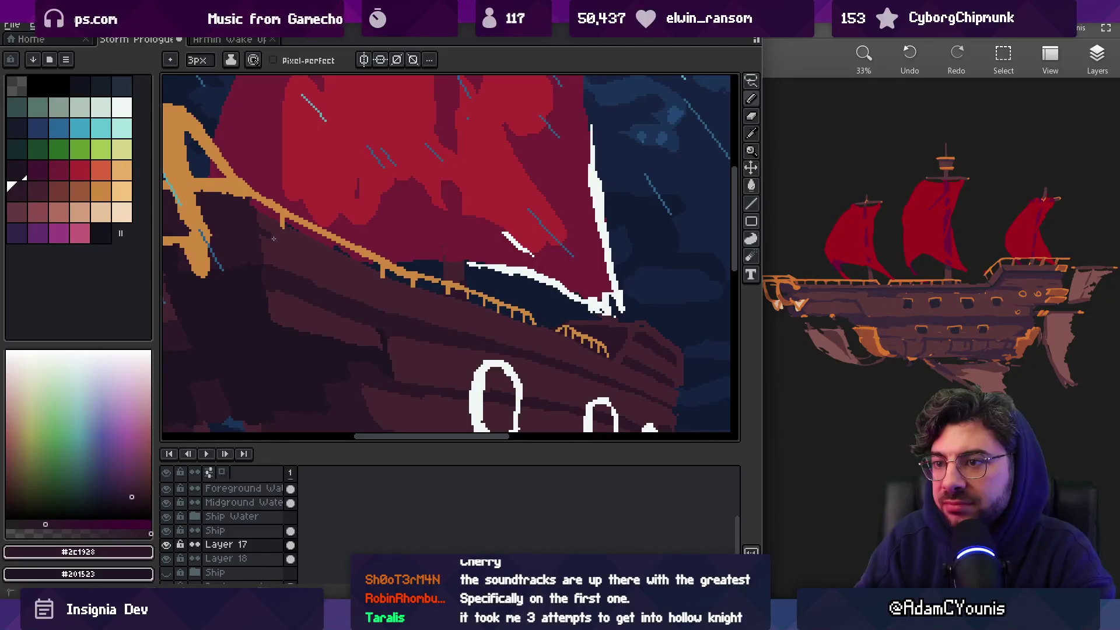
Draw dark #2C1928 lines along the bow hull just below the railing, redoing one stroke
{"action": "left_click", "coordinate": [384, 287], "text": "shift"}
{"action": "left_click_drag", "start_coordinate": [386, 289], "coordinate": [620, 373]}
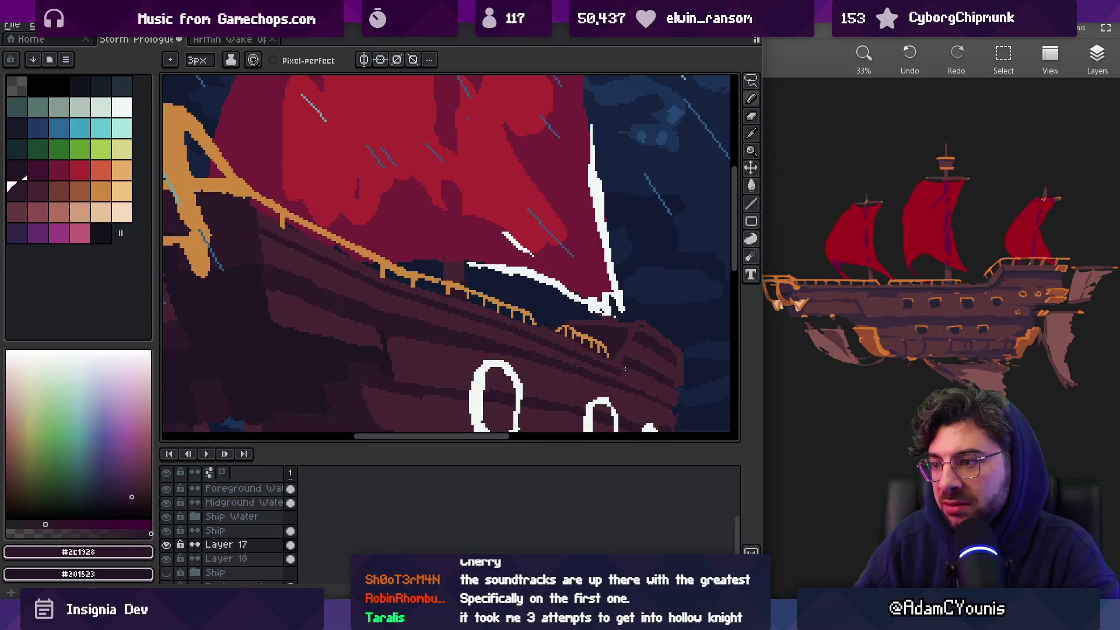
{"action": "key", "text": "z"}
{"action": "scroll", "coordinate": [625, 363], "scroll_direction": "down", "scroll_amount": 3}
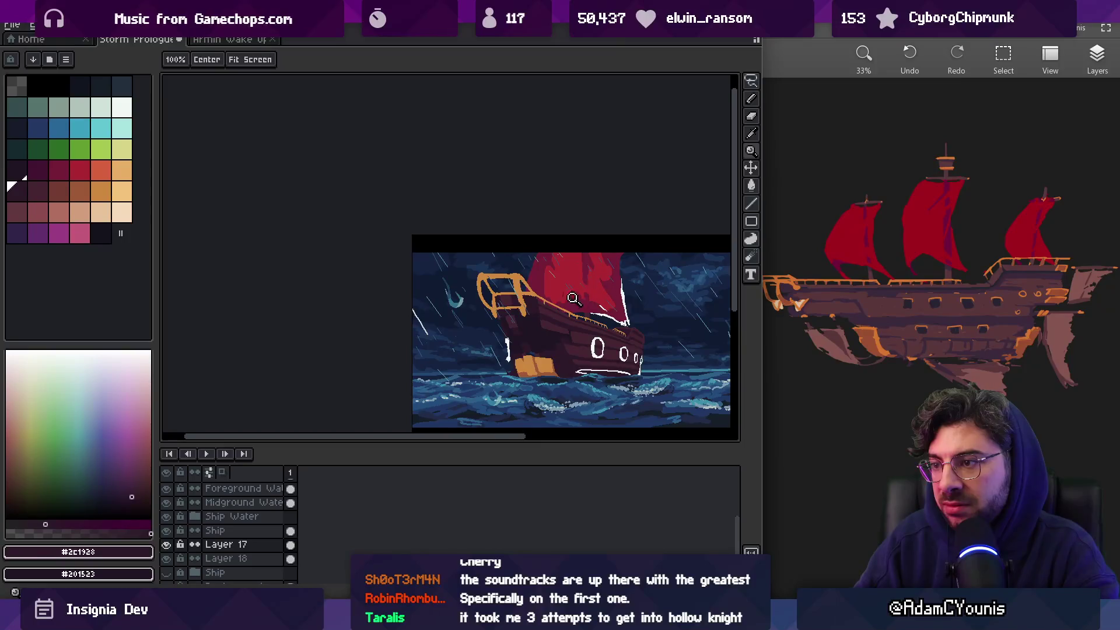
{"action": "scroll", "coordinate": [578, 312], "scroll_direction": "up", "scroll_amount": 3}
{"action": "scroll", "coordinate": [512, 305], "scroll_direction": "up", "scroll_amount": 2}
{"action": "key", "text": "b"}
{"action": "scroll", "coordinate": [400, 257], "scroll_direction": "up", "scroll_amount": 2}
{"action": "mouse_move", "coordinate": [348, 232]}
{"action": "left_mouse_down"}
{"action": "mouse_move", "coordinate": [548, 321]}
{"action": "mouse_move", "coordinate": [586, 326]}
{"action": "left_mouse_up"}
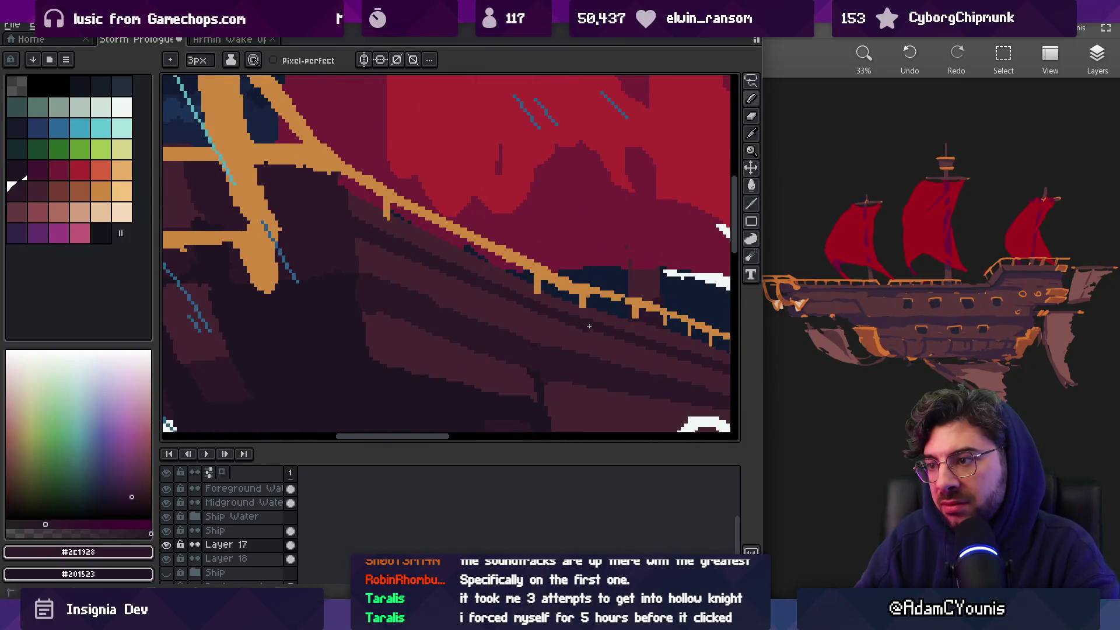
{"action": "key", "text": "ctrl+z"}
{"action": "left_click_drag", "start_coordinate": [357, 240], "coordinate": [631, 337]}
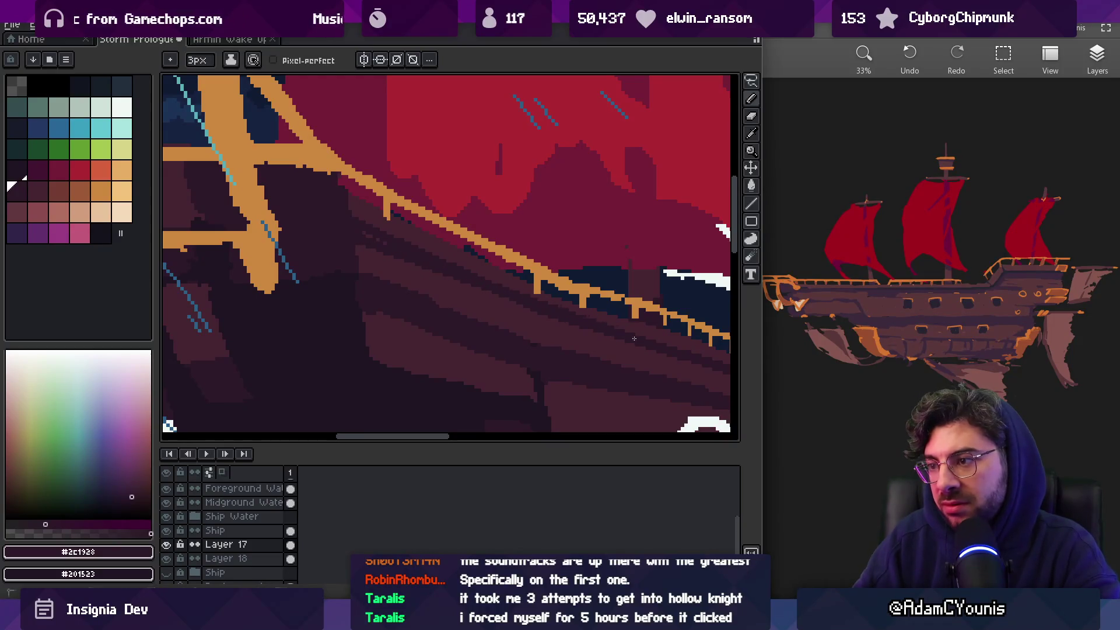
Add a lighter #452531 brown stroke along the hull under the rail
{"action": "left_click", "coordinate": [563, 330], "text": "alt"}
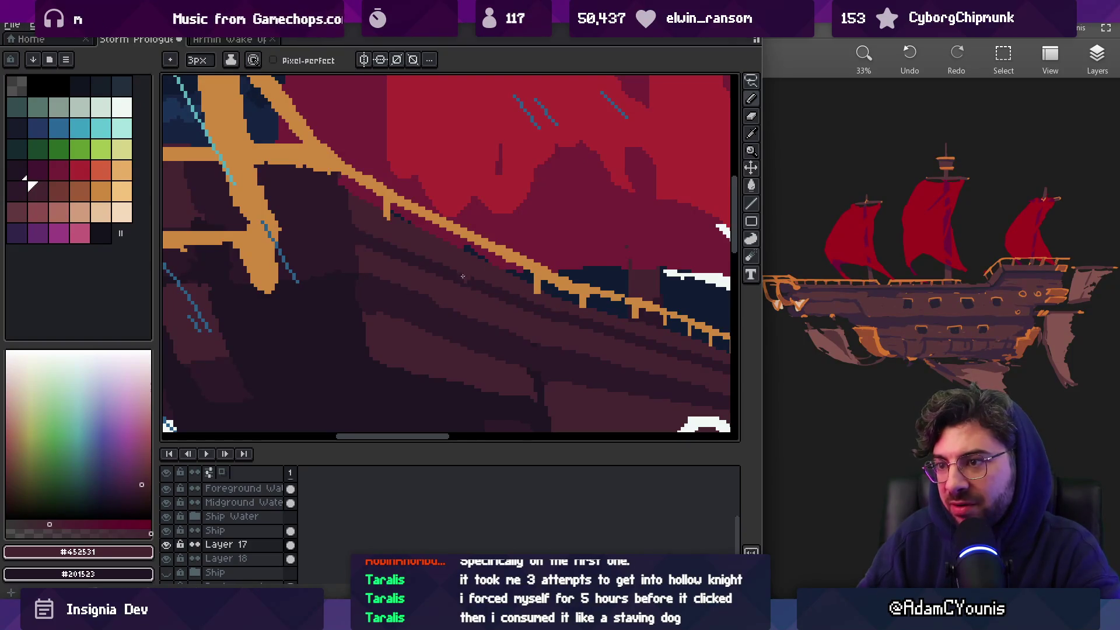
{"action": "key", "text": "z"}
{"action": "scroll", "coordinate": [407, 237], "scroll_direction": "down", "scroll_amount": 4}
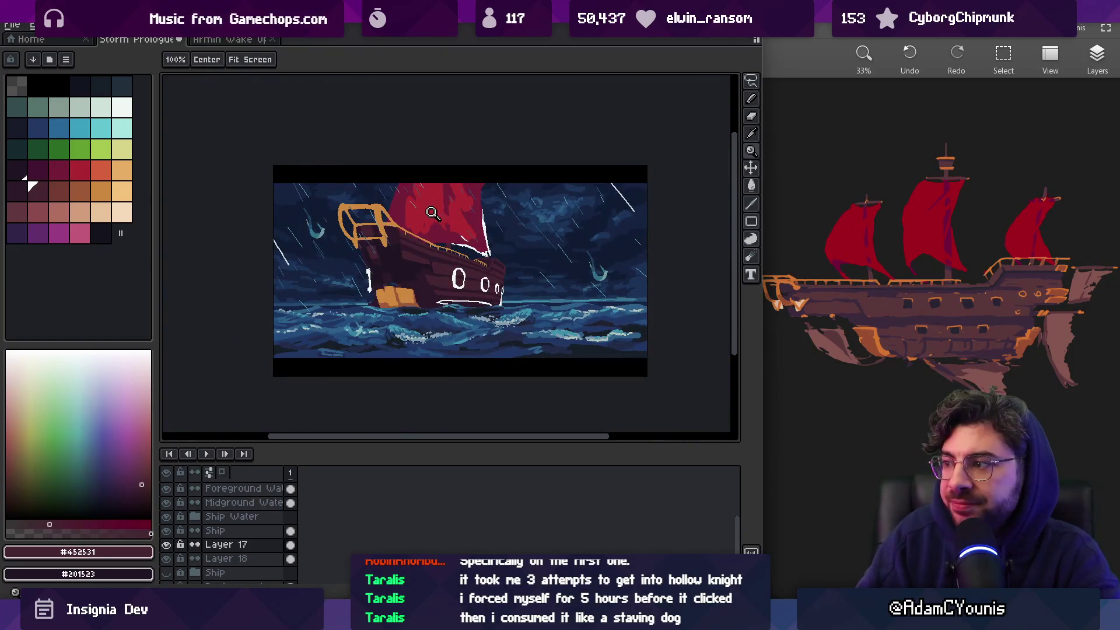
{"action": "scroll", "coordinate": [420, 236], "scroll_direction": "up", "scroll_amount": 4}
{"action": "key", "text": "i"}
{"action": "key", "text": "b"}
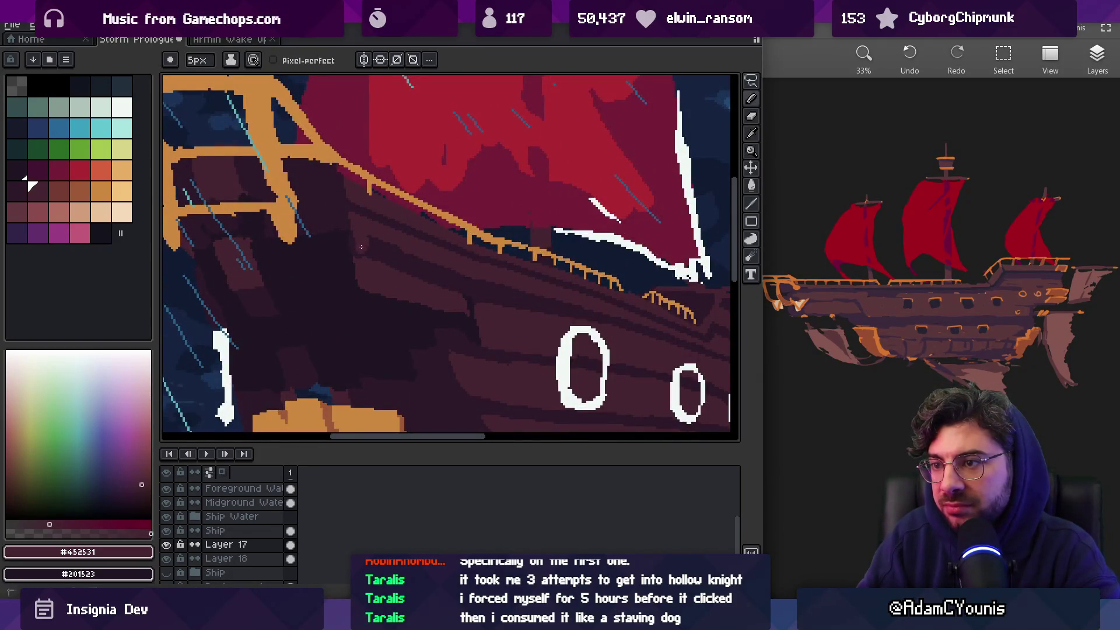
{"action": "left_click_drag", "start_coordinate": [367, 246], "coordinate": [581, 304]}
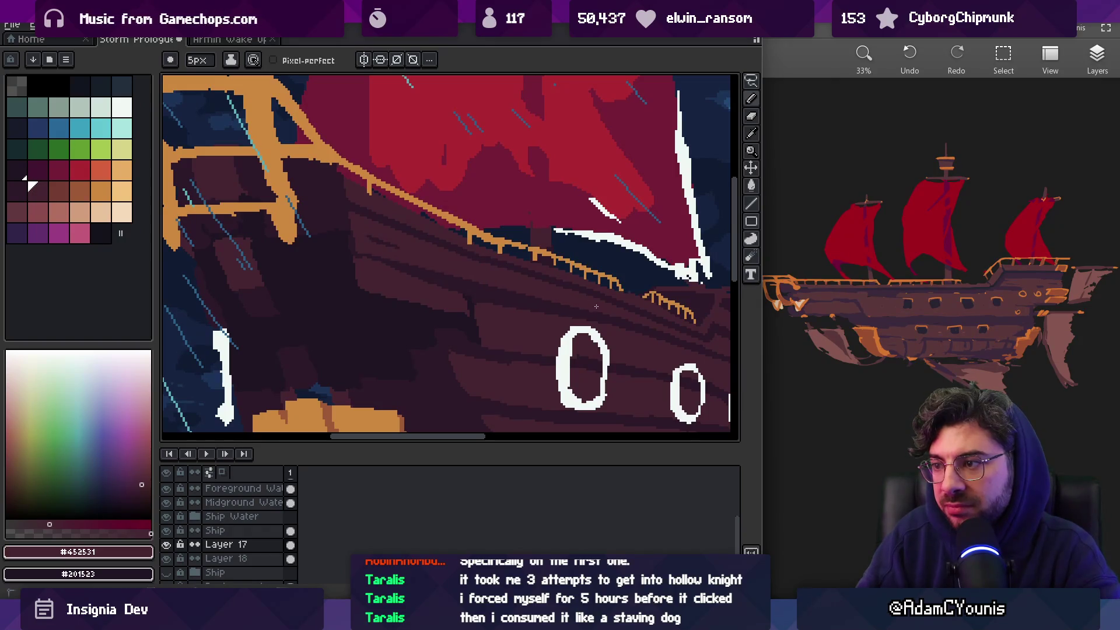
Alternate sampling between #2c1928 and #452531, ending on the dark #2C1928
{"action": "key", "text": "alt"}
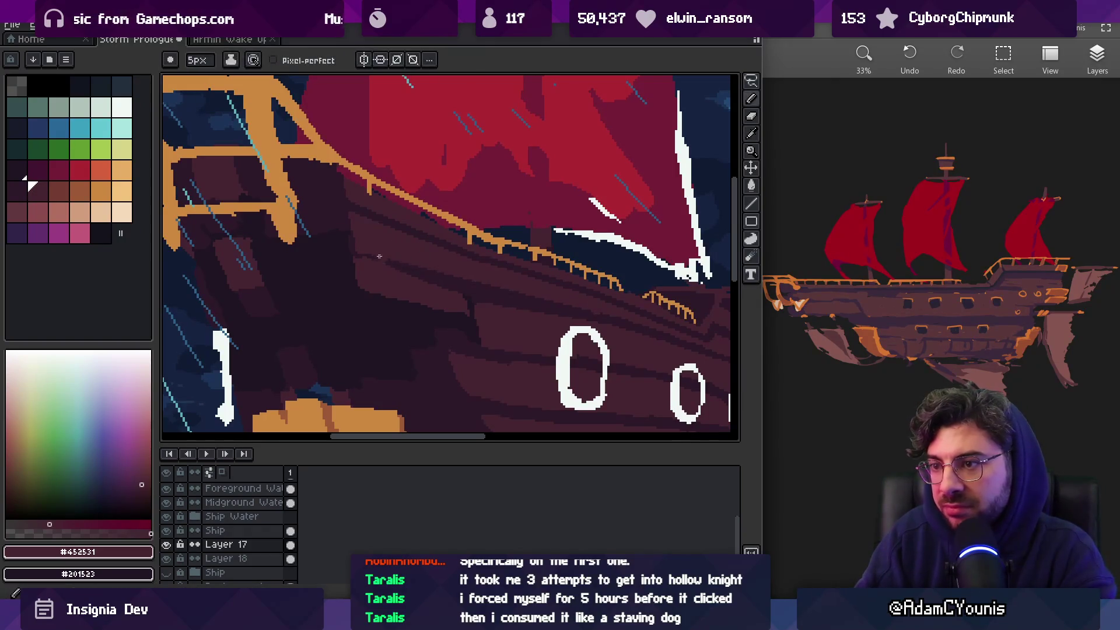
{"action": "left_click", "coordinate": [350, 252], "text": "alt"}
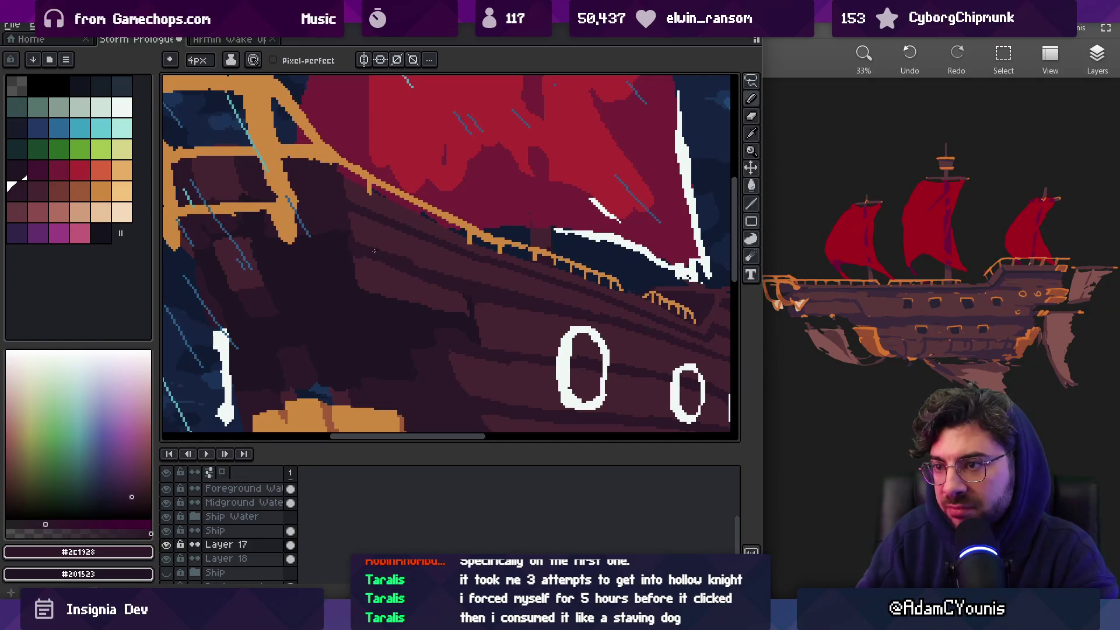
{"action": "left_click", "coordinate": [365, 239], "text": "alt"}
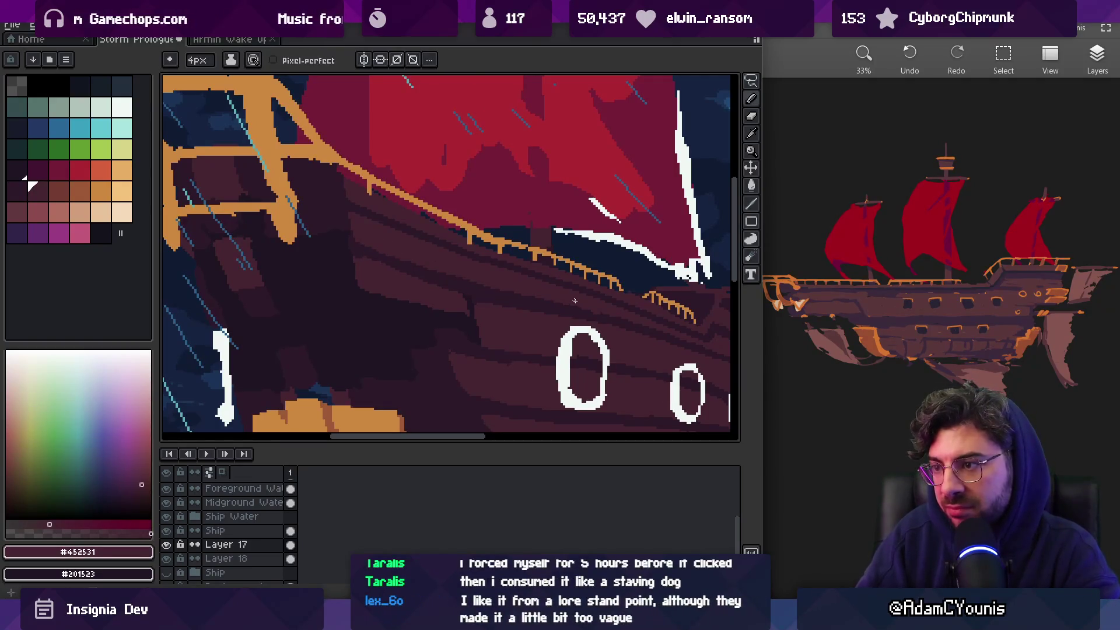
{"action": "left_click", "coordinate": [486, 351], "text": "alt"}
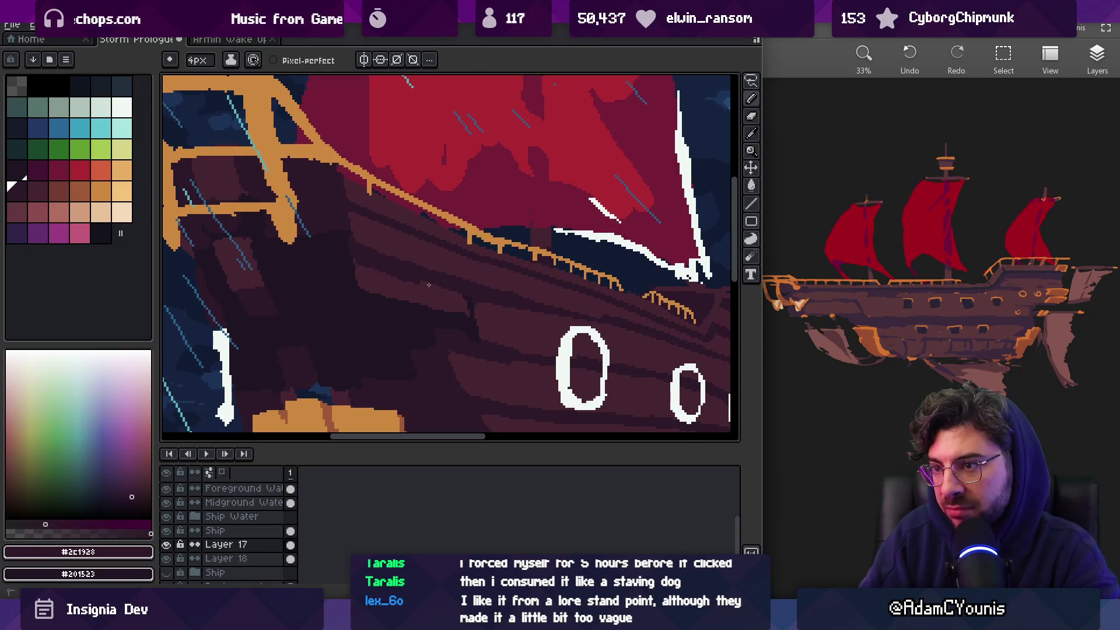
{"action": "left_click", "coordinate": [353, 241], "text": "alt"}
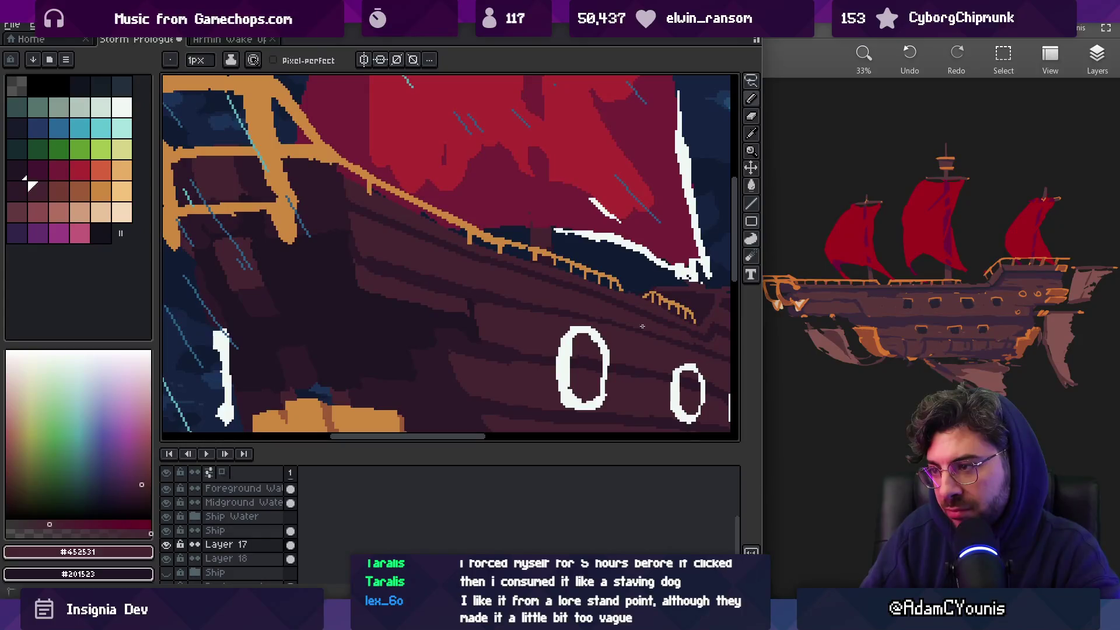
{"action": "left_click", "coordinate": [688, 334], "text": "alt"}
{"action": "scroll", "coordinate": [659, 315], "scroll_direction": "down", "scroll_amount": 5}
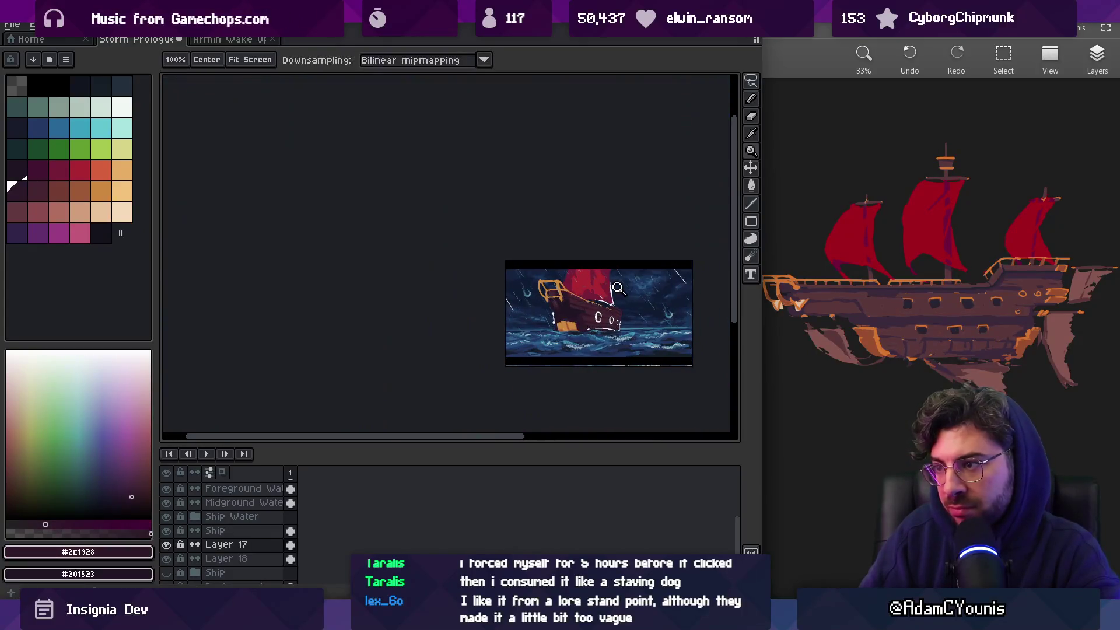
{"action": "scroll", "coordinate": [610, 282], "scroll_direction": "up", "scroll_amount": 1}
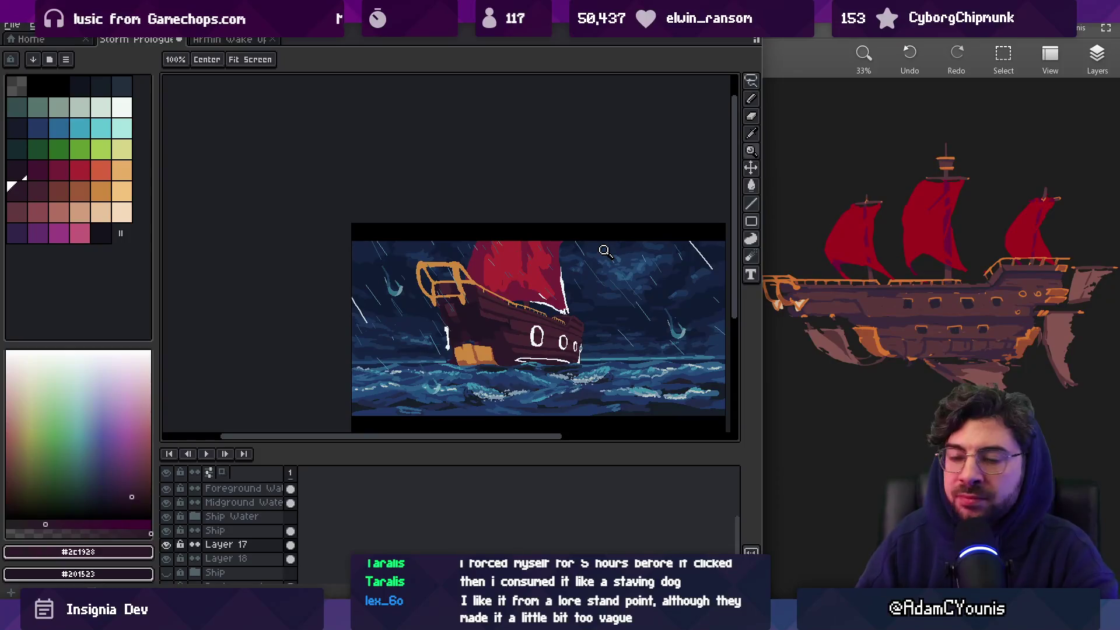
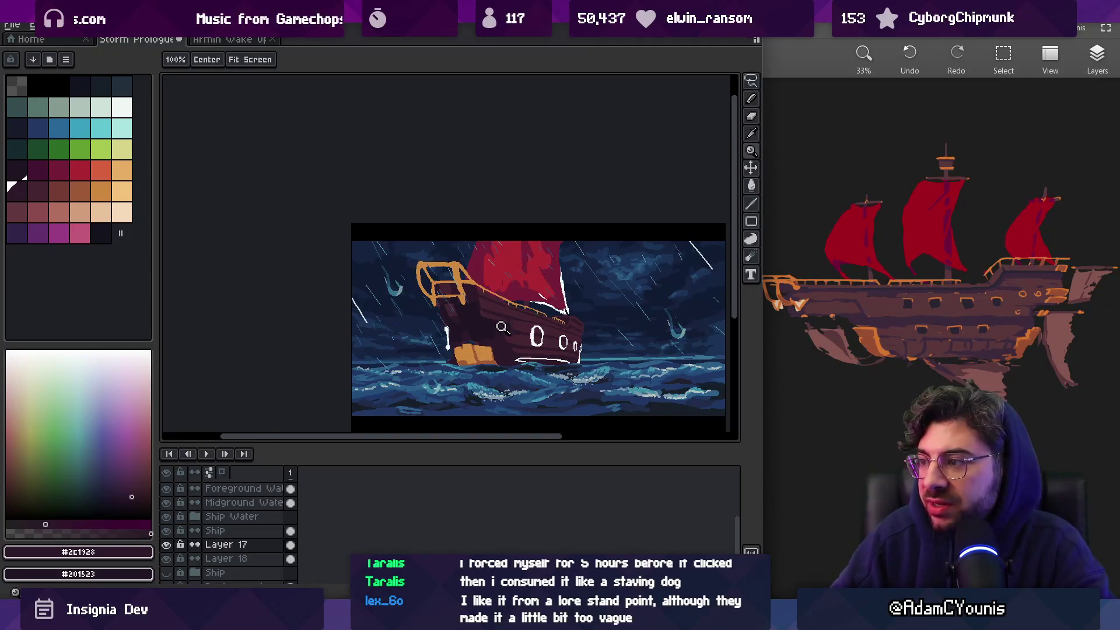
Zoom in on the hull, sample its mid-brown and paint strokes across the hull
{"action": "left_click_drag", "start_coordinate": [501, 321], "coordinate": [525, 283]}
{"action": "left_click", "coordinate": [524, 282]}
{"action": "left_click", "coordinate": [395, 280], "text": "alt"}
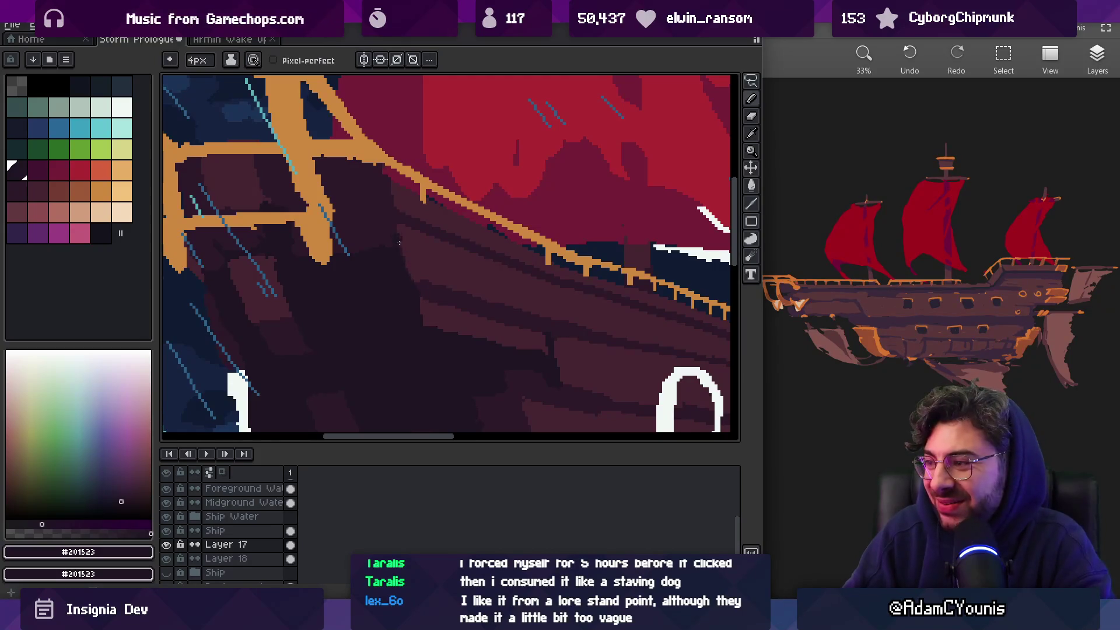
{"action": "scroll", "coordinate": [411, 255], "scroll_direction": "down", "scroll_amount": 4}
{"action": "scroll", "coordinate": [460, 258], "scroll_direction": "up", "scroll_amount": 5}
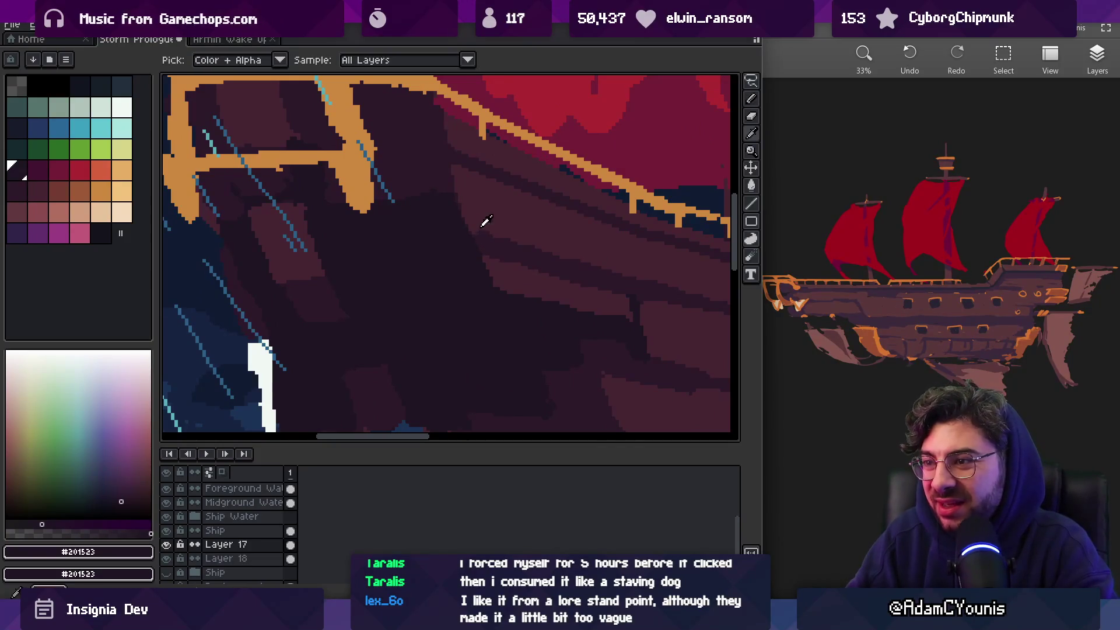
{"action": "left_click", "coordinate": [500, 233], "text": "alt"}
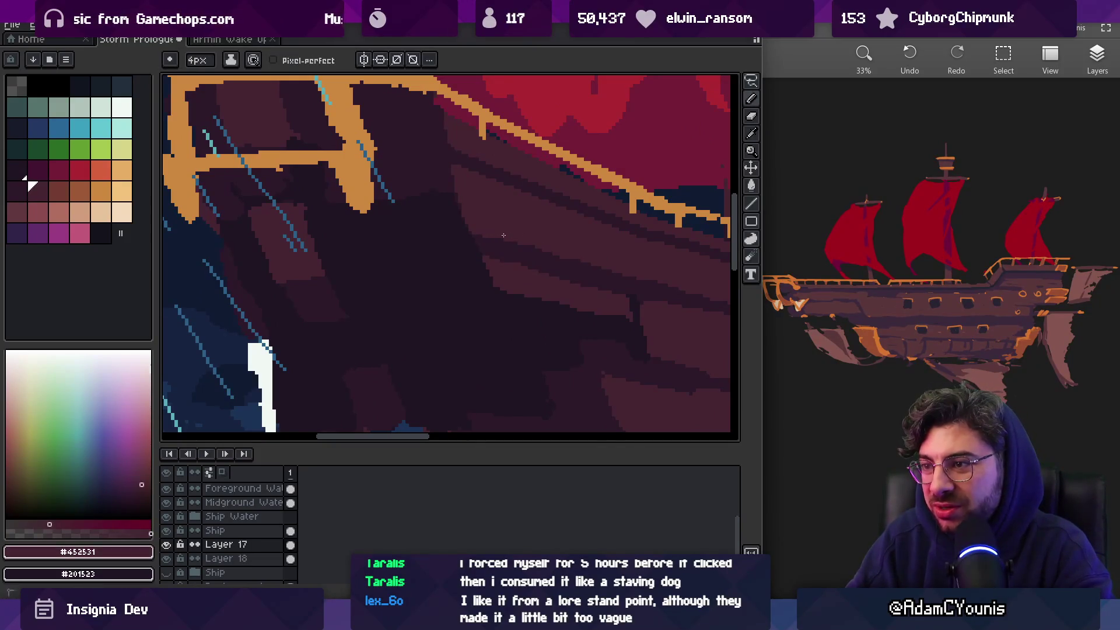
{"action": "left_click_drag", "start_coordinate": [586, 254], "coordinate": [446, 231]}
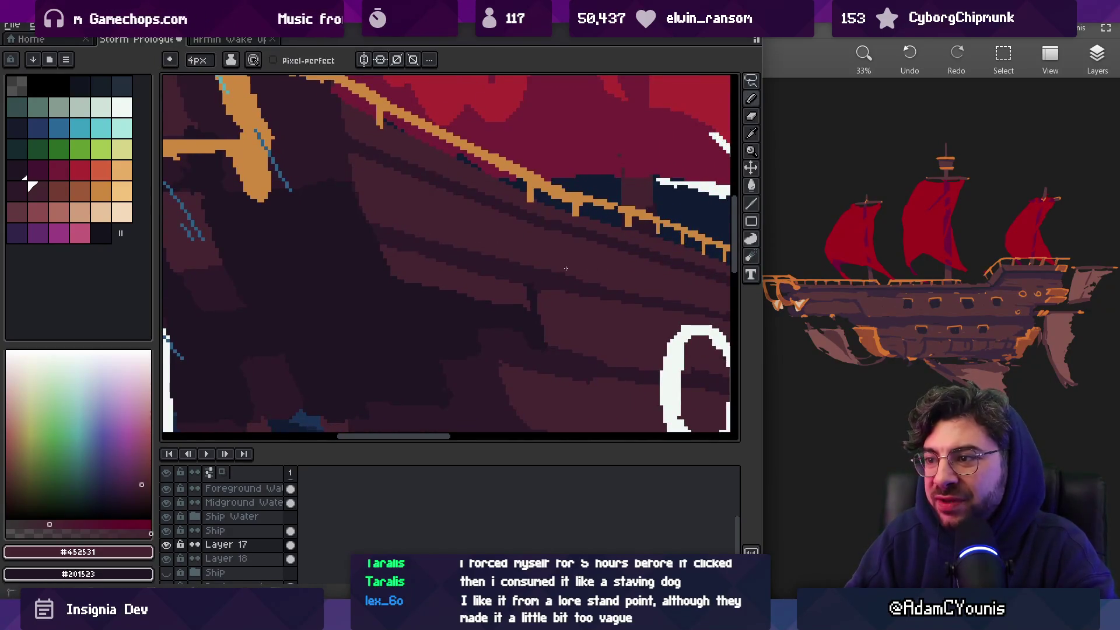
{"action": "left_click_drag", "start_coordinate": [574, 265], "coordinate": [531, 270]}
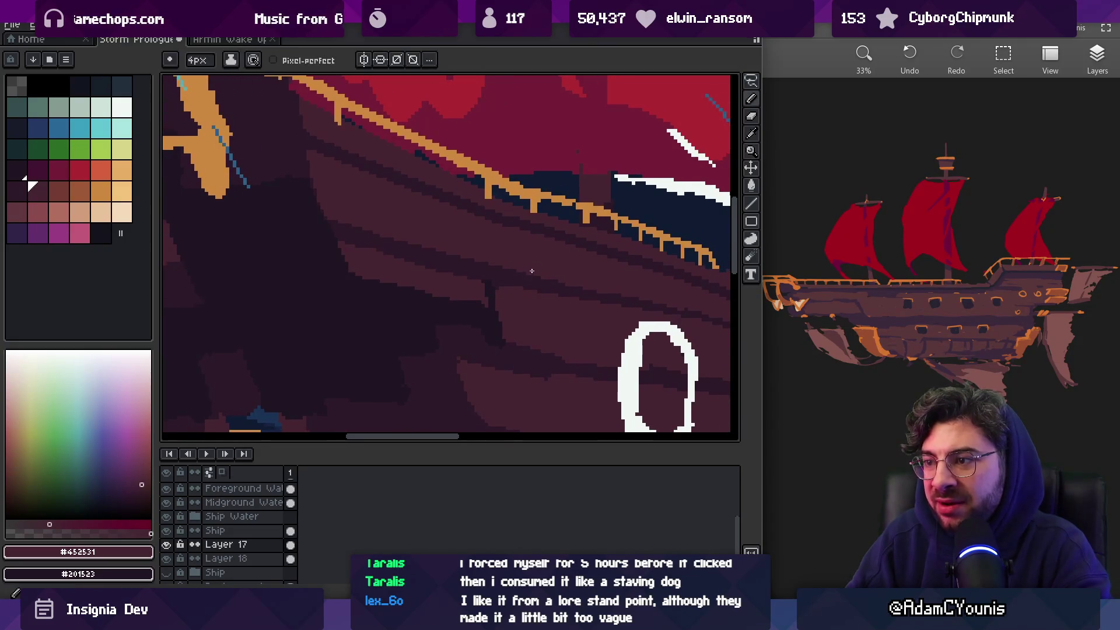
Sample the dark and lighter hull browns and enlarge the brush to 4px
{"action": "key", "text": "z"}
{"action": "scroll", "coordinate": [563, 273], "scroll_direction": "down", "scroll_amount": 3}
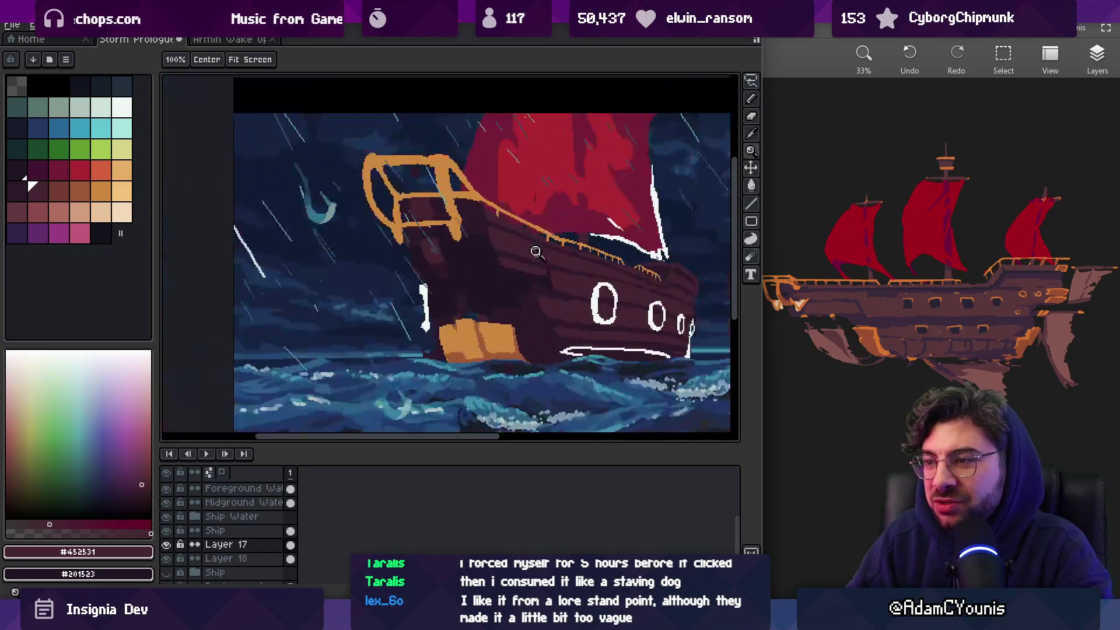
{"action": "scroll", "coordinate": [566, 274], "scroll_direction": "up", "scroll_amount": 3}
{"action": "key", "text": "b"}
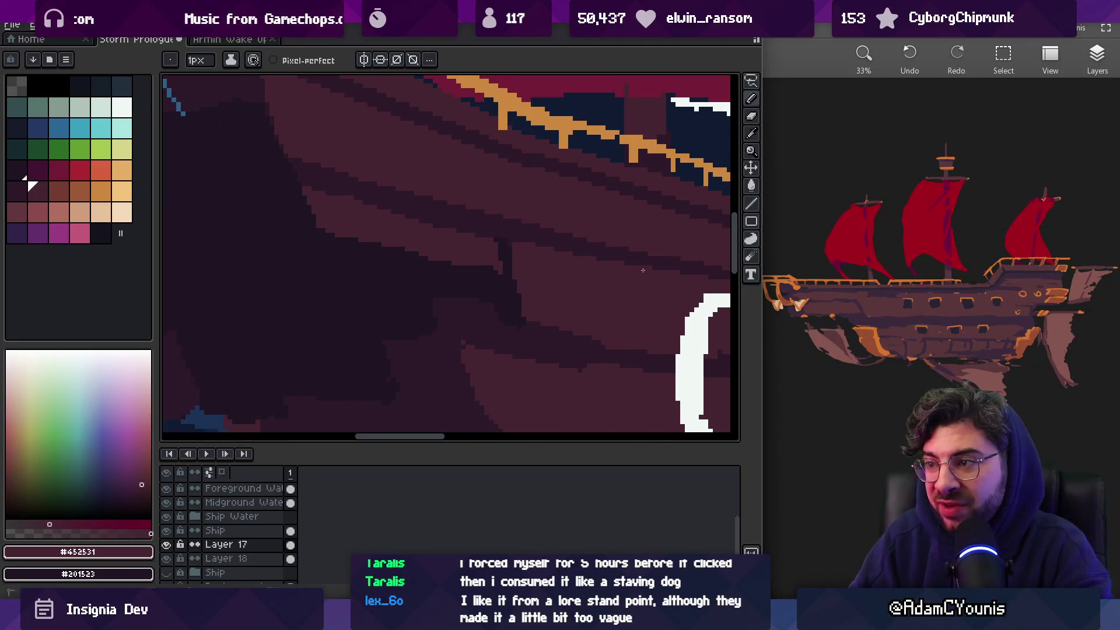
{"action": "scroll", "coordinate": [646, 277], "scroll_direction": "down", "scroll_amount": 3}
{"action": "scroll", "coordinate": [572, 288], "scroll_direction": "up", "scroll_amount": 3}
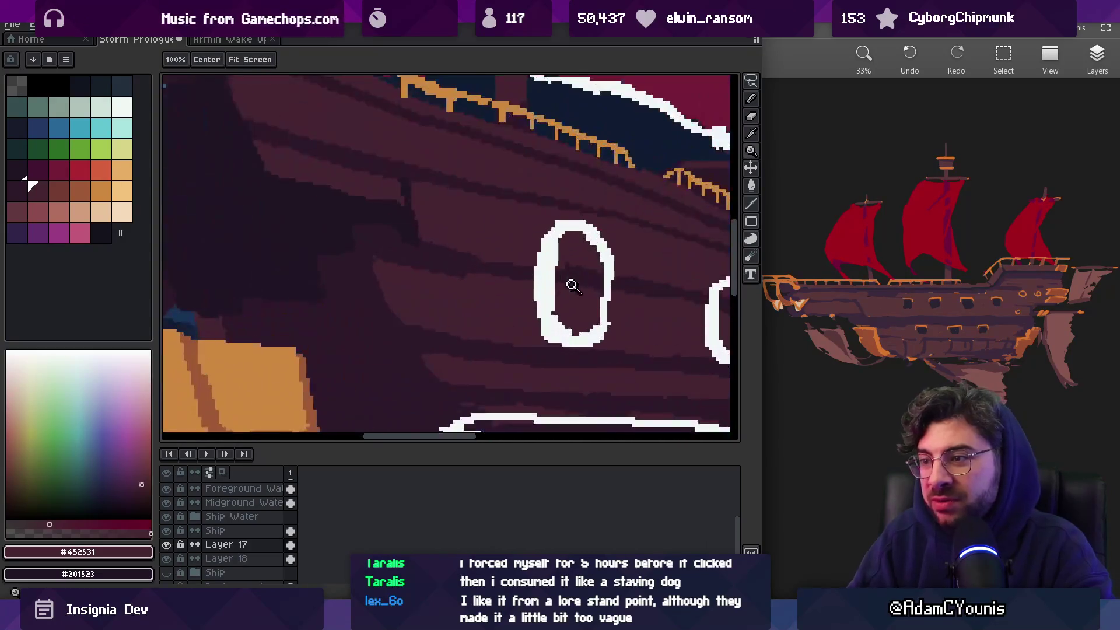
{"action": "left_click", "coordinate": [474, 258], "text": "alt"}
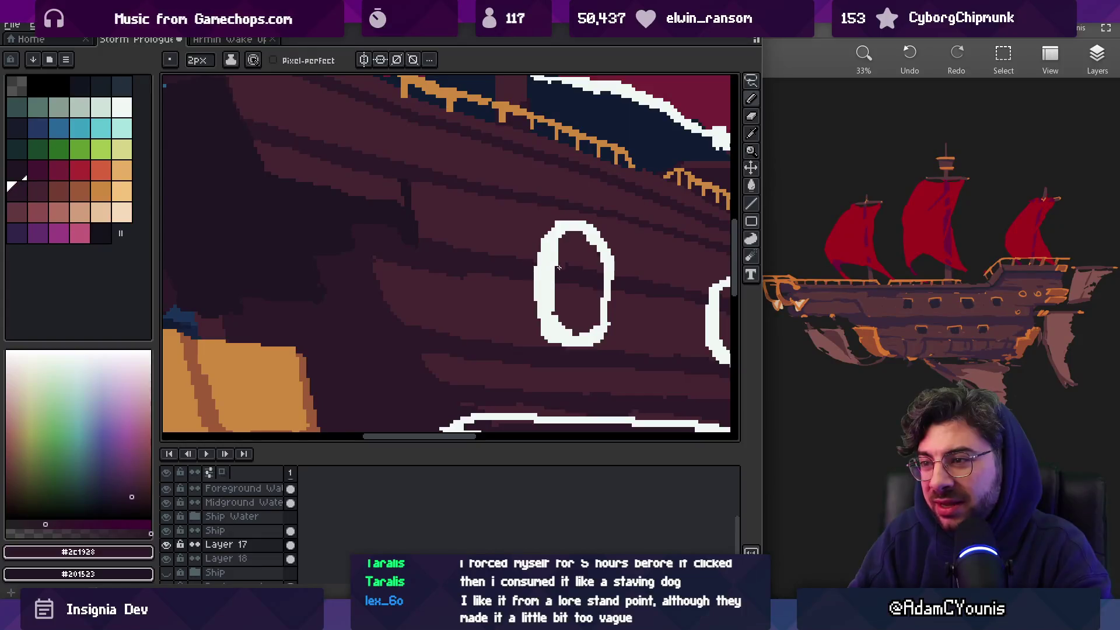
{"action": "left_click", "coordinate": [425, 285], "text": "alt"}
{"action": "key", "text": "ctrl+plus"}
{"action": "key", "text": "ctrl+plus"}
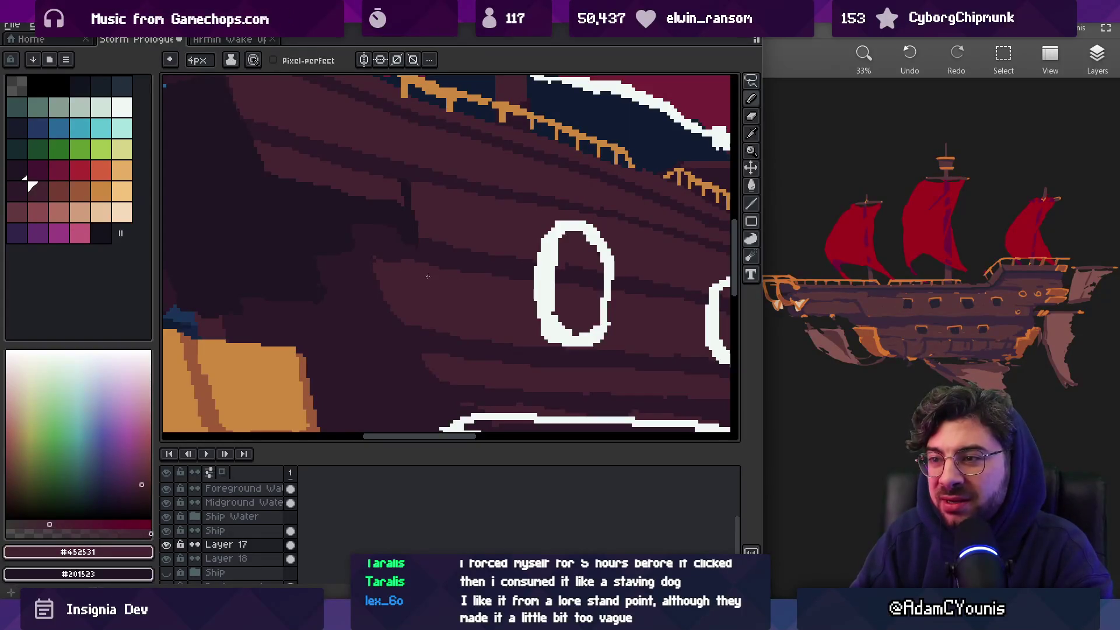
{"action": "left_click", "coordinate": [397, 249], "text": "alt"}
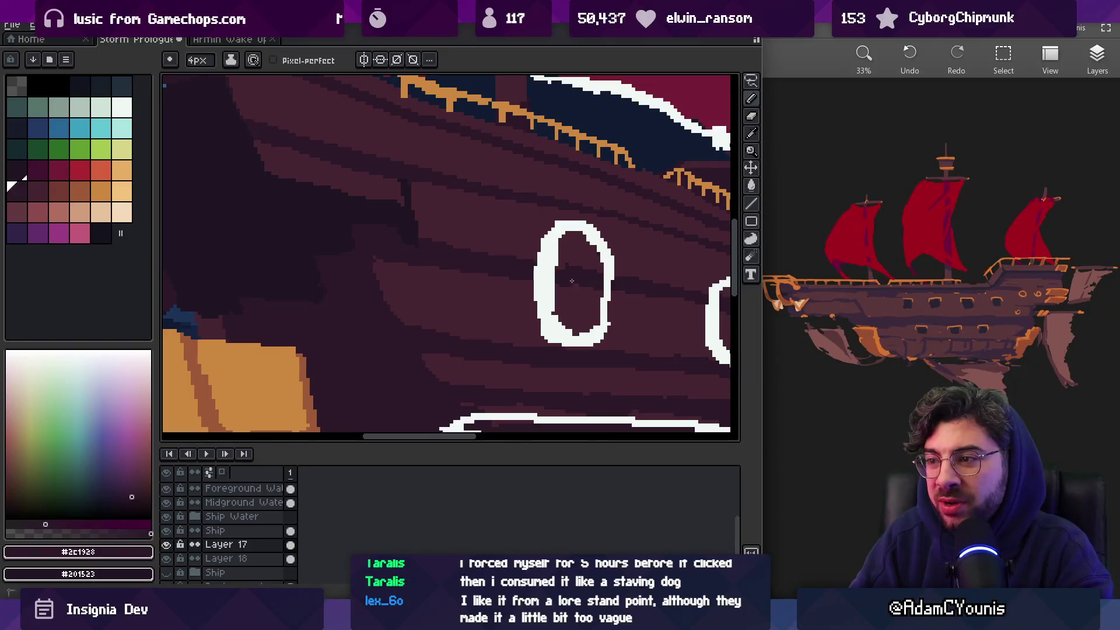
{"action": "scroll", "coordinate": [570, 281], "scroll_direction": "down", "scroll_amount": 5}
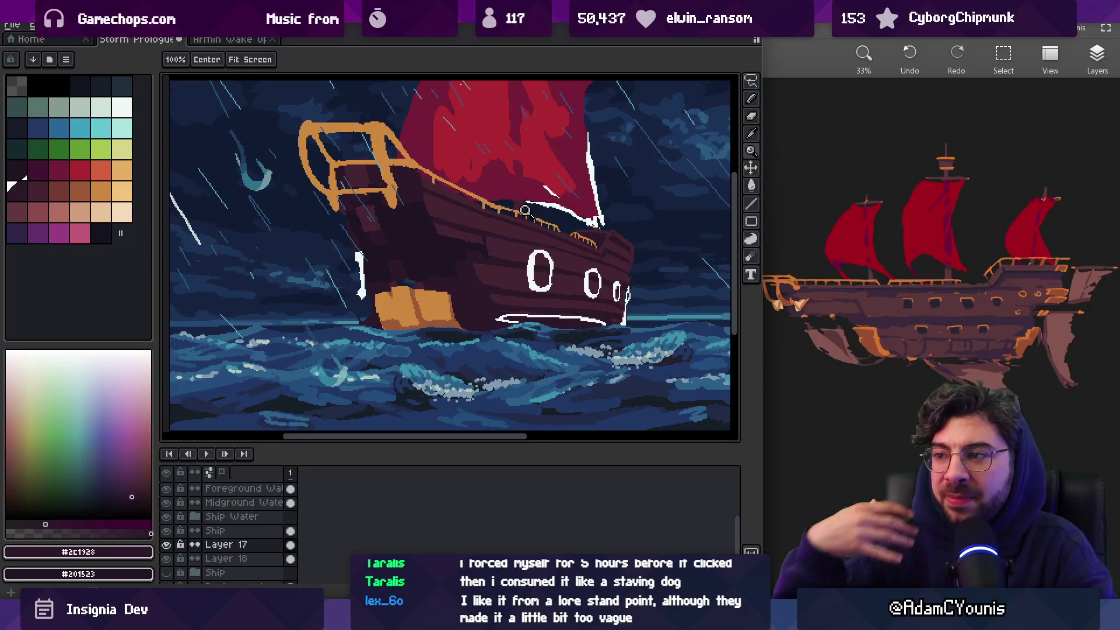
{"action": "scroll", "coordinate": [541, 235], "scroll_direction": "down", "scroll_amount": 2}
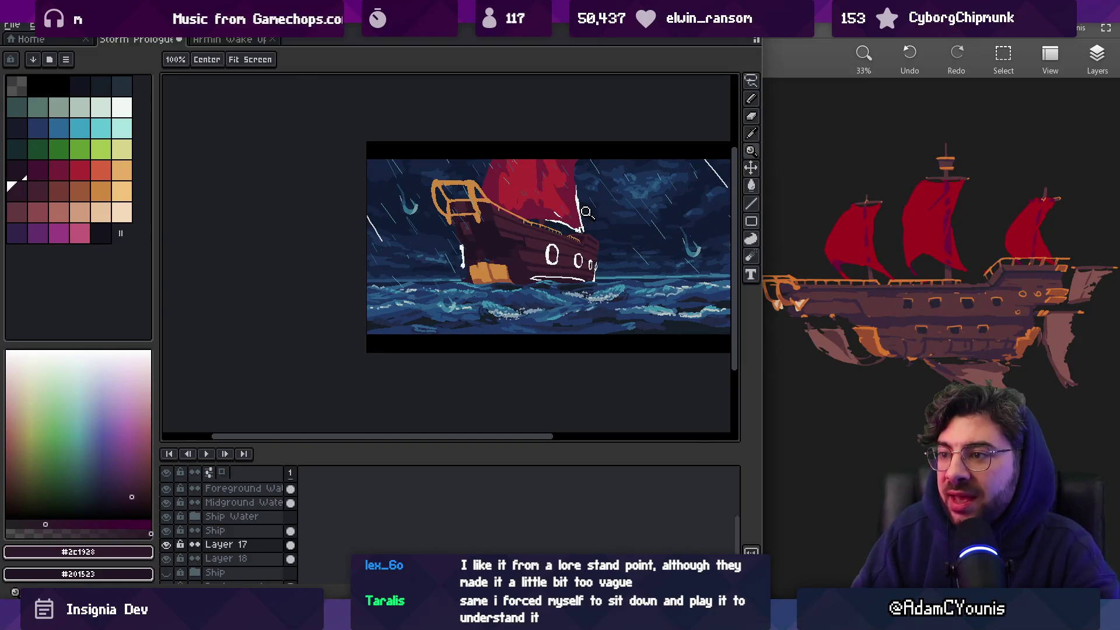
Sample the orange rail colour, paint trial strokes near the sail edge, then undo them
{"action": "left_click", "coordinate": [563, 222]}
{"action": "scroll", "coordinate": [561, 224], "scroll_direction": "up", "scroll_amount": 1}
{"action": "key", "text": "v"}
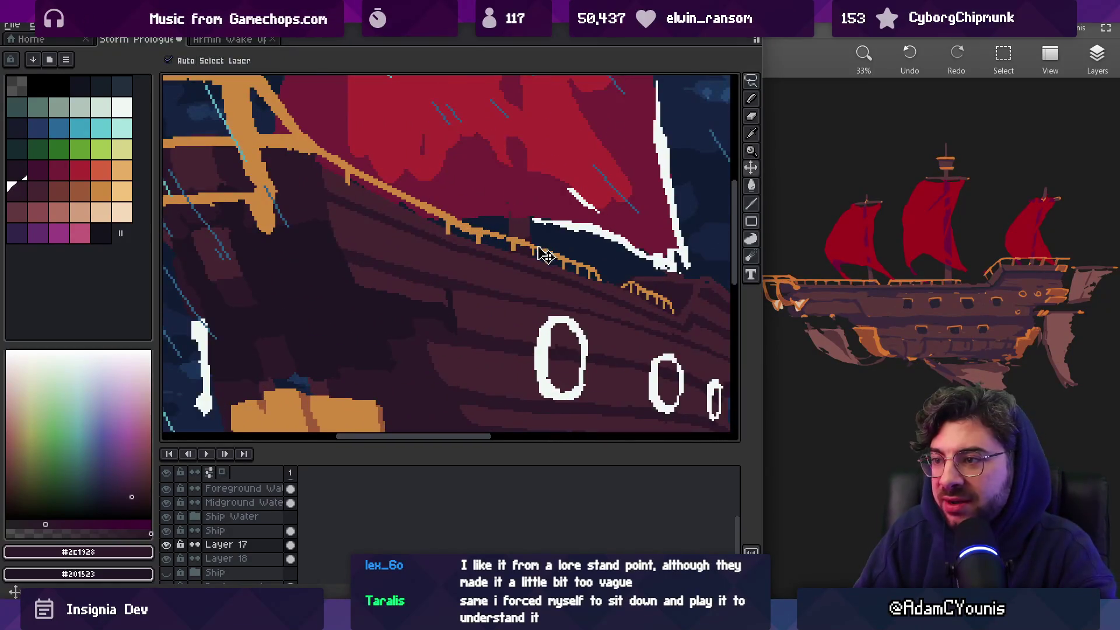
{"action": "left_click", "coordinate": [535, 245], "text": "alt"}
{"action": "key", "text": "b"}
{"action": "scroll", "coordinate": [513, 238], "scroll_direction": "right", "scroll_amount": 2}
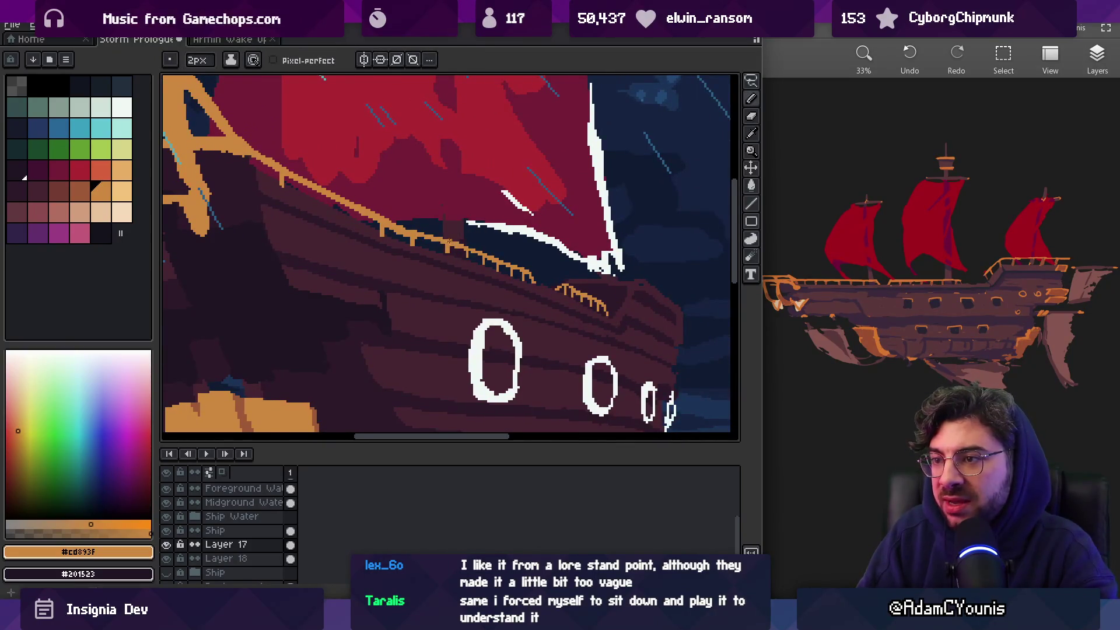
{"action": "mouse_move", "coordinate": [492, 254]}
{"action": "left_mouse_down"}
{"action": "mouse_move", "coordinate": [554, 281]}
{"action": "mouse_move", "coordinate": [537, 255]}
{"action": "left_mouse_up"}
{"action": "key", "text": "ctrl+z"}
Make the Ship layer active, then select the railing piece and shift it into place
{"action": "scroll", "coordinate": [496, 266], "scroll_direction": "up", "scroll_amount": 1}
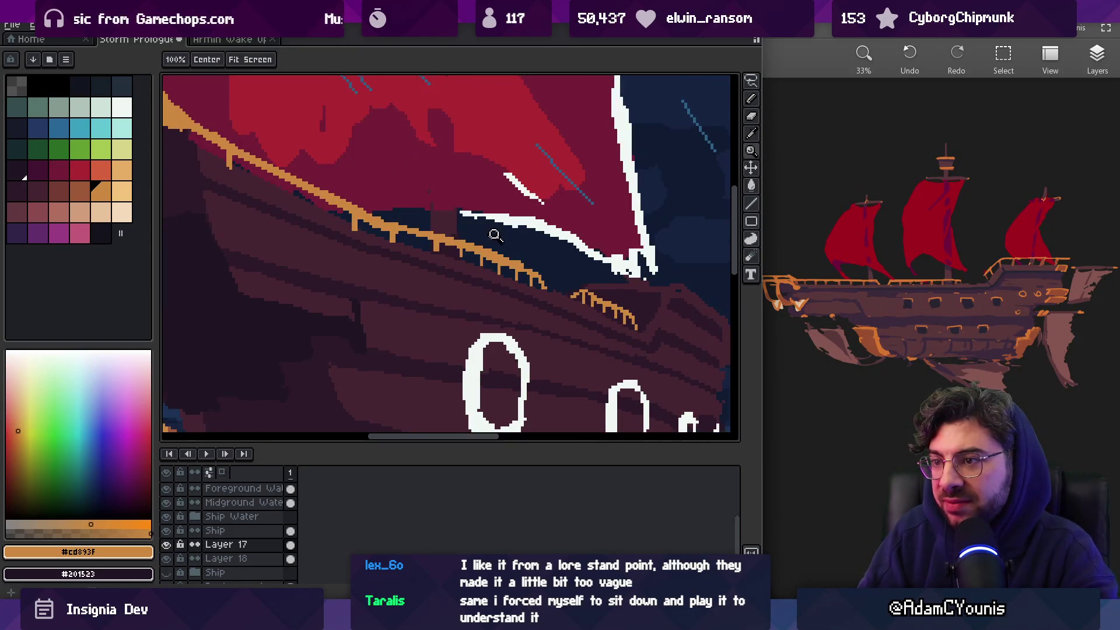
{"action": "key", "text": "b"}
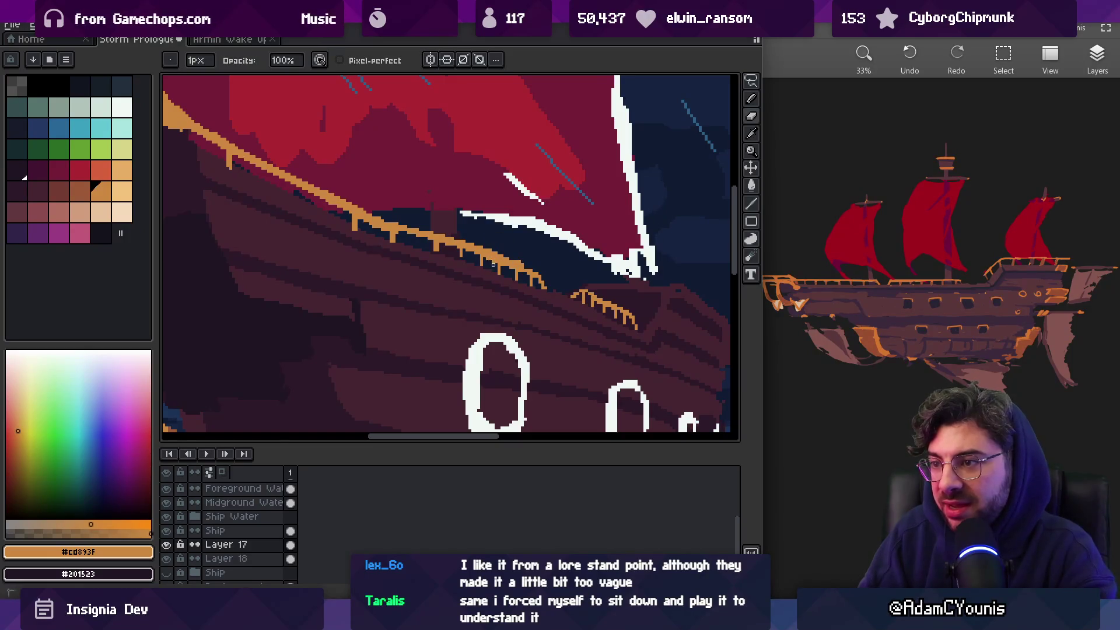
{"action": "left_click", "coordinate": [511, 257], "text": "ctrl"}
{"action": "key", "text": "ctrl+z"}
{"action": "left_click", "coordinate": [467, 242], "text": "ctrl"}
{"action": "left_click_drag", "start_coordinate": [431, 258], "coordinate": [505, 286]}
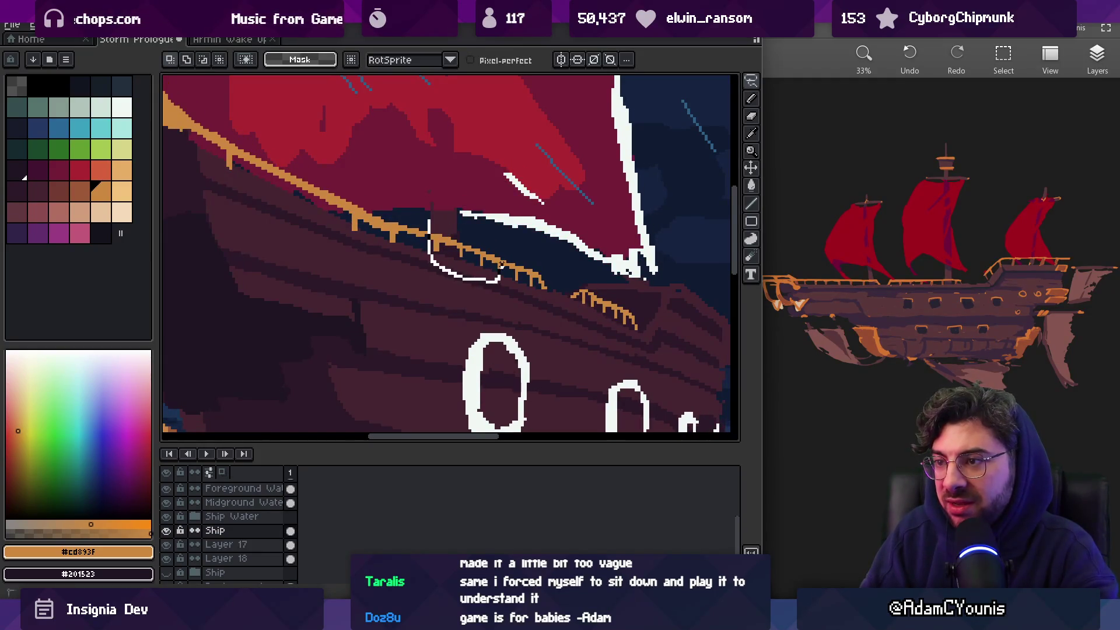
{"action": "mouse_move", "coordinate": [457, 250]}
{"action": "left_mouse_down"}
{"action": "mouse_move", "coordinate": [438, 255]}
{"action": "mouse_move", "coordinate": [478, 279]}
{"action": "mouse_move", "coordinate": [476, 249]}
{"action": "mouse_move", "coordinate": [542, 314]}
{"action": "mouse_move", "coordinate": [545, 244]}
{"action": "mouse_move", "coordinate": [432, 228]}
{"action": "left_mouse_up"}
{"action": "key", "text": "Return"}
{"action": "key", "text": "Return"}
Lasso the railing piece, shift it right and down, and tilt it slightly
{"action": "key", "text": "q"}
{"action": "mouse_move", "coordinate": [431, 271]}
{"action": "left_mouse_down"}
{"action": "mouse_move", "coordinate": [470, 284]}
{"action": "mouse_move", "coordinate": [452, 279]}
{"action": "left_mouse_up"}
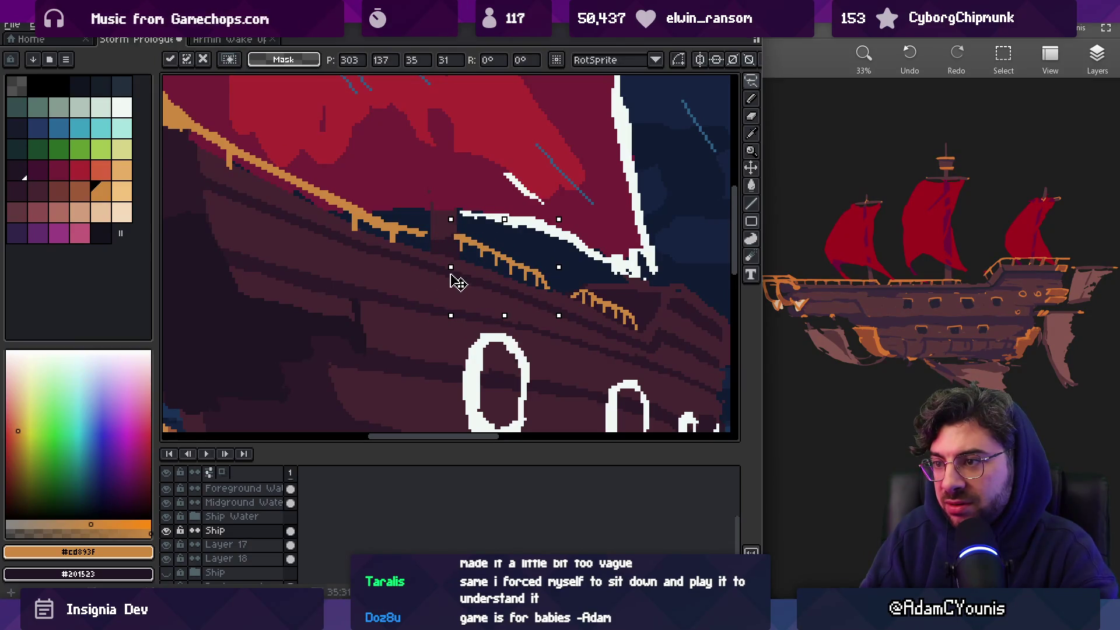
{"action": "mouse_move", "coordinate": [568, 236]}
{"action": "left_mouse_down"}
{"action": "mouse_move", "coordinate": [570, 270]}
{"action": "mouse_move", "coordinate": [545, 276]}
{"action": "mouse_move", "coordinate": [562, 268]}
{"action": "mouse_move", "coordinate": [581, 286]}
{"action": "left_mouse_up"}
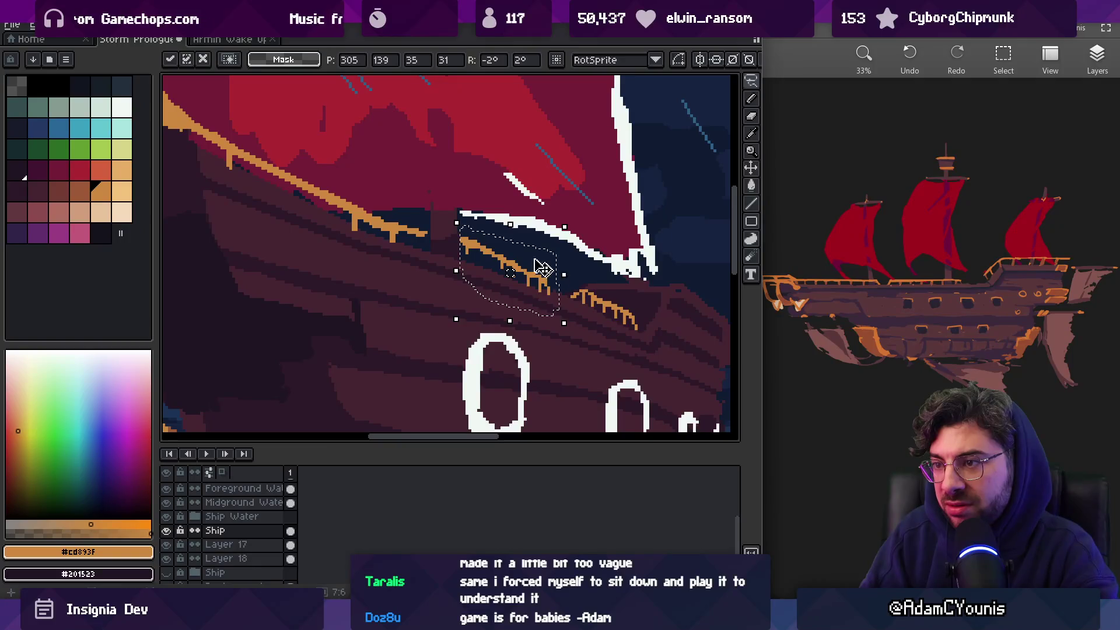
{"action": "key", "text": "Return"}
{"action": "scroll", "coordinate": [349, 215], "scroll_direction": "up", "scroll_amount": 2}
{"action": "key", "text": "alt"}
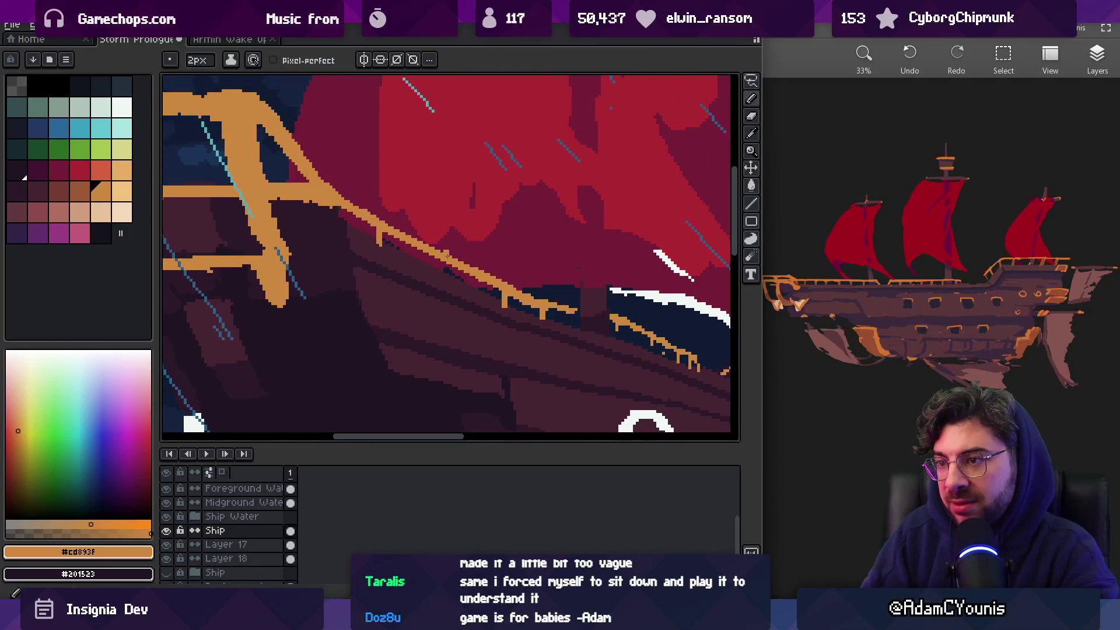
With a 1px brush, draw a stroke filling the gap in the orange railing
{"action": "key", "text": "minus"}
{"action": "key", "text": "minus"}
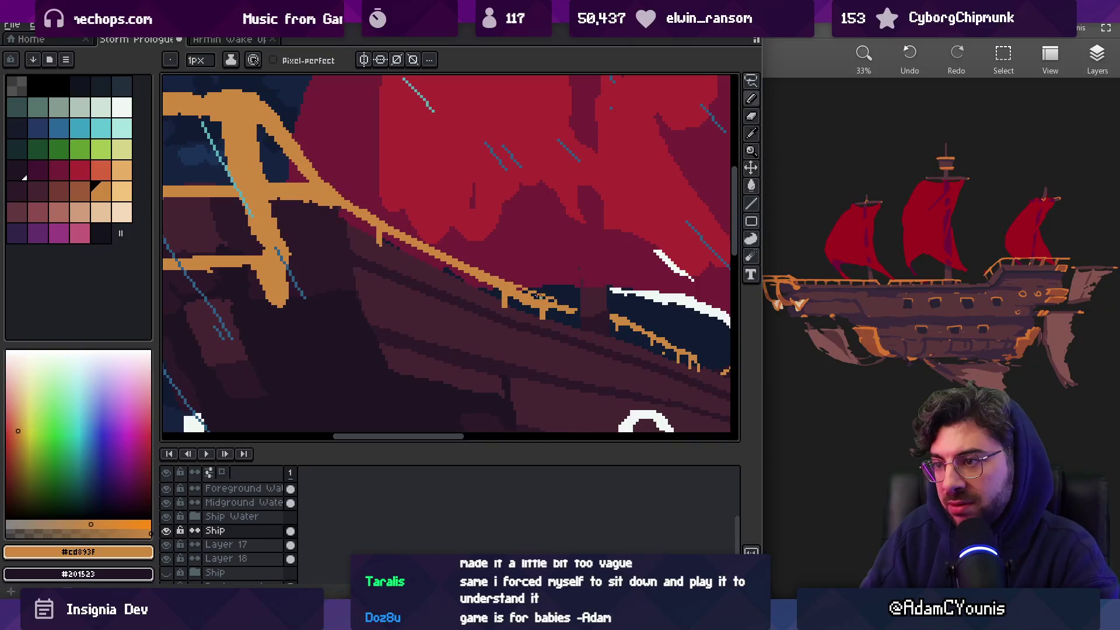
{"action": "left_click_drag", "start_coordinate": [536, 294], "coordinate": [625, 323]}
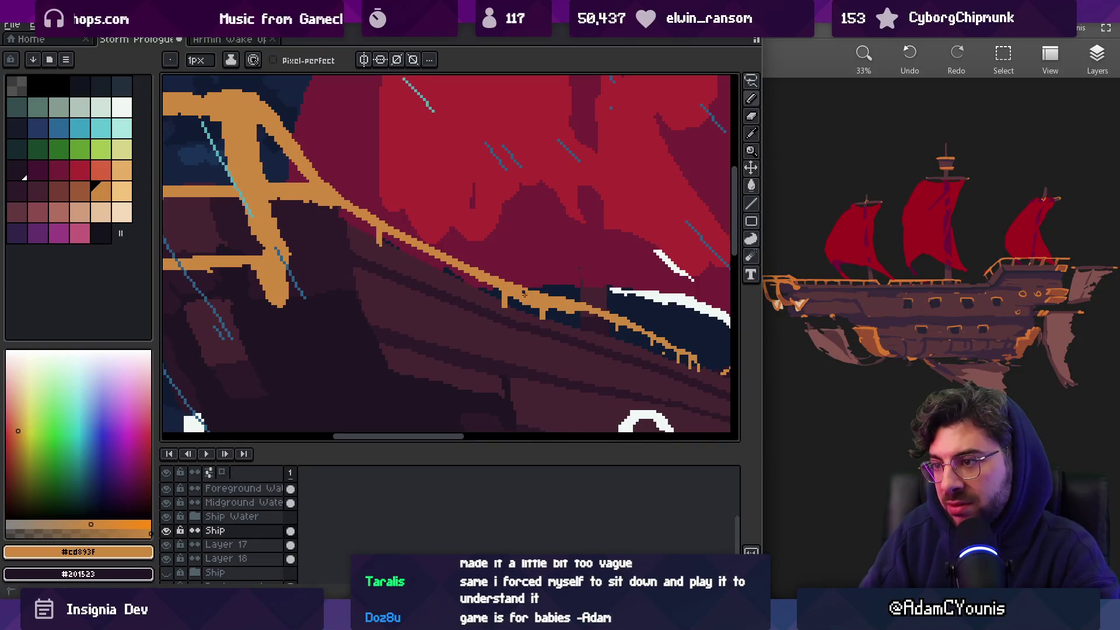
{"action": "key", "text": "e"}
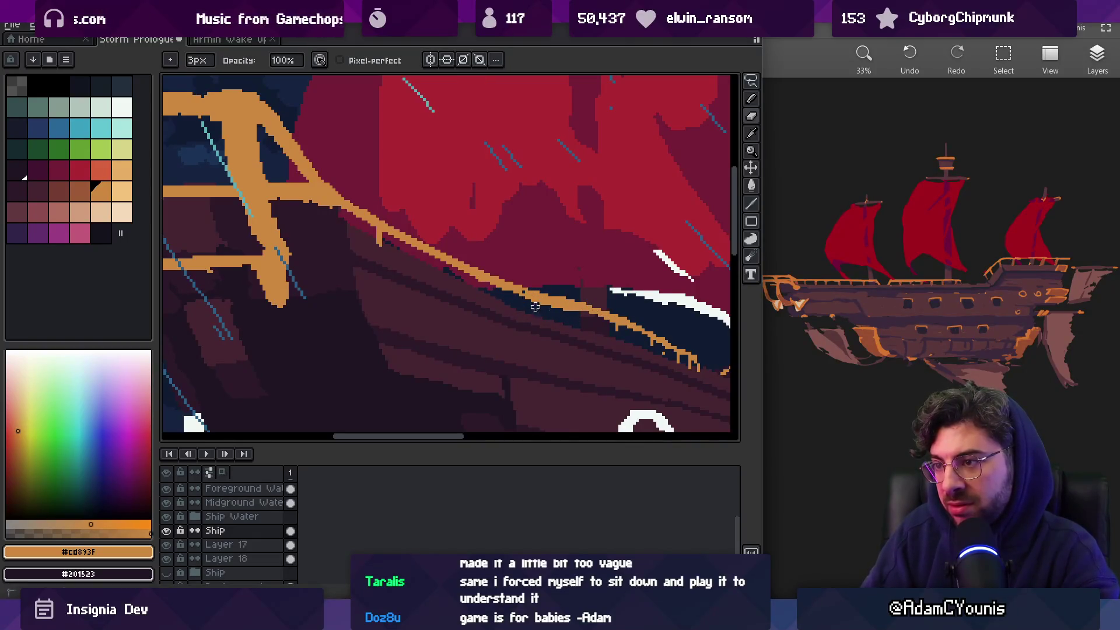
{"action": "key", "text": "z"}
{"action": "scroll", "coordinate": [573, 318], "scroll_direction": "down", "scroll_amount": 3}
{"action": "scroll", "coordinate": [615, 288], "scroll_direction": "up", "scroll_amount": 1}
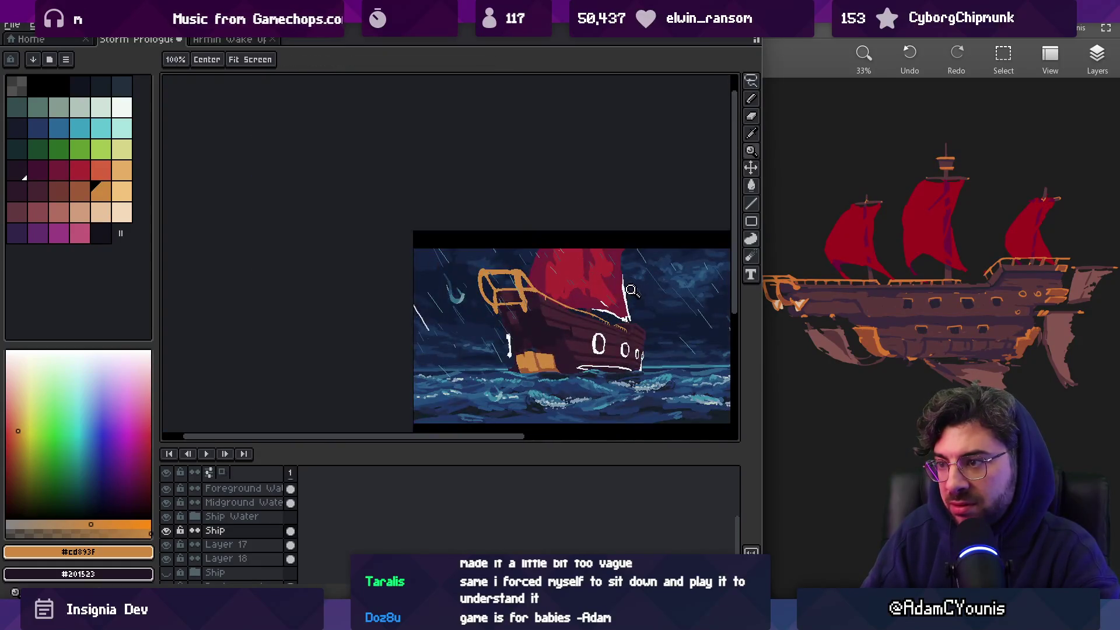
{"action": "scroll", "coordinate": [618, 294], "scroll_direction": "up", "scroll_amount": 2}
{"action": "key", "text": "e"}
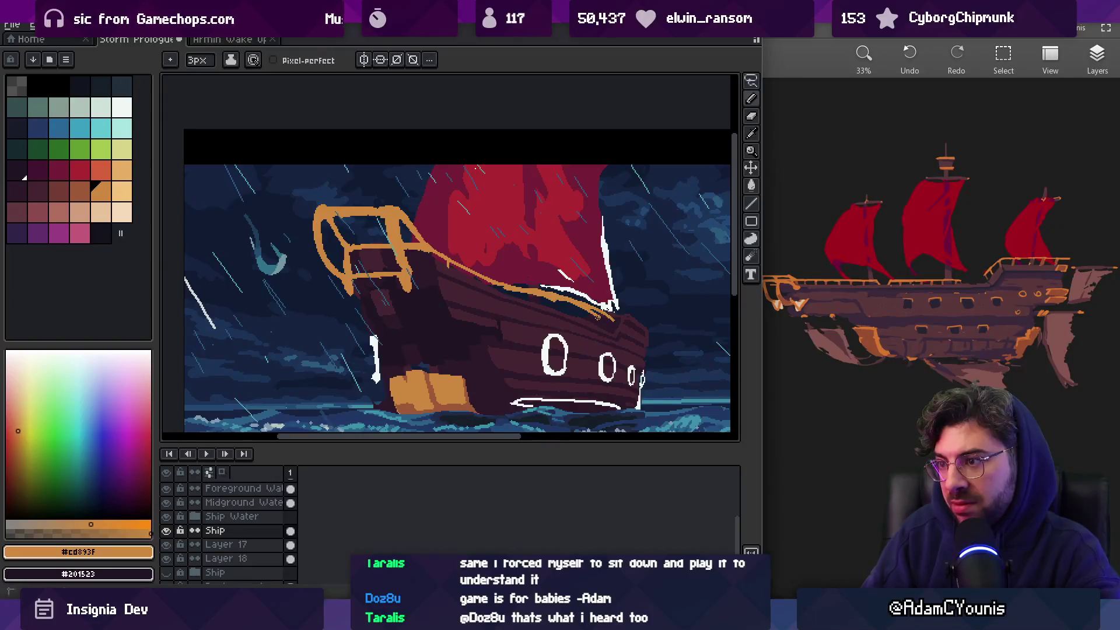
Erase part of the white stroke and a stretch of rail, then redraw a thicker orange rail
{"action": "key", "text": "e"}
{"action": "mouse_move", "coordinate": [542, 288]}
{"action": "left_mouse_down"}
{"action": "mouse_move", "coordinate": [561, 293]}
{"action": "mouse_move", "coordinate": [528, 302]}
{"action": "left_mouse_up"}
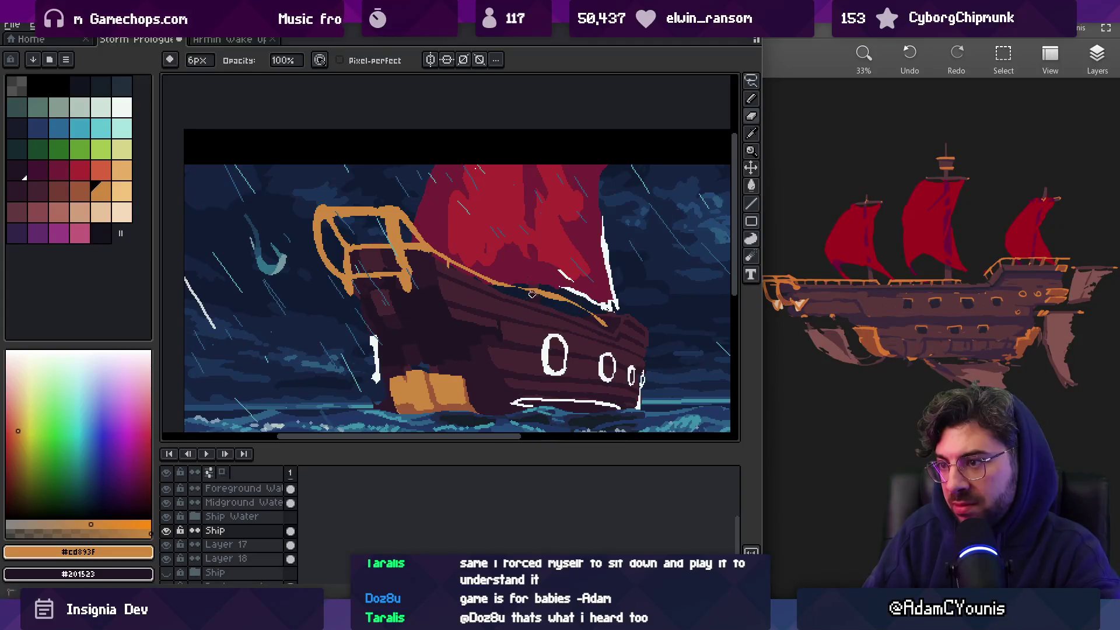
{"action": "scroll", "coordinate": [577, 313], "scroll_direction": "down", "scroll_amount": 3}
{"action": "scroll", "coordinate": [592, 262], "scroll_direction": "up", "scroll_amount": 4}
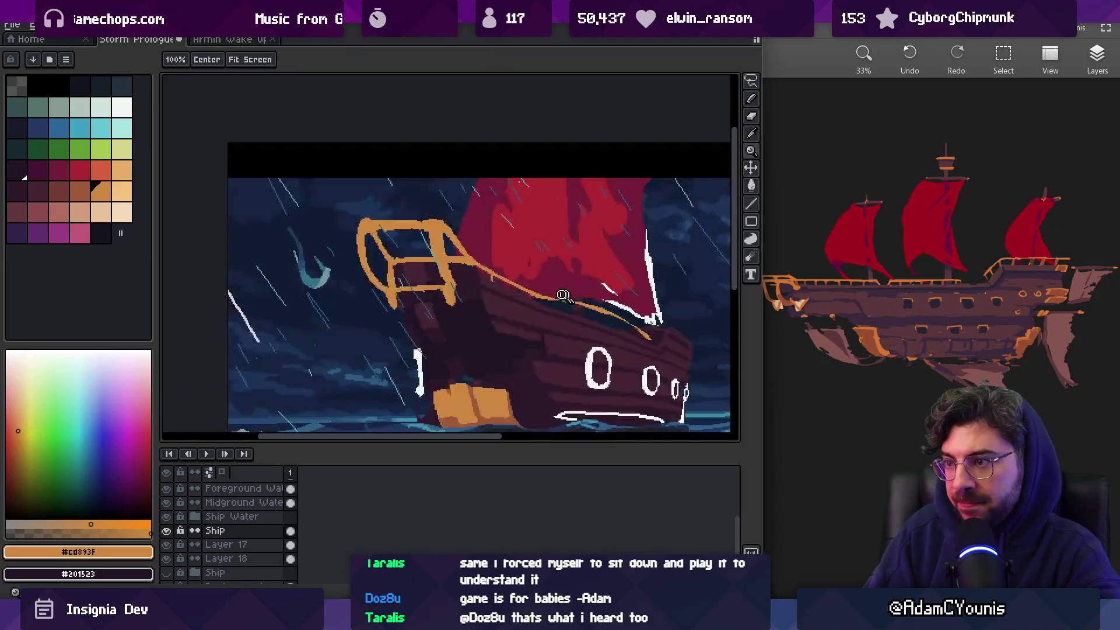
{"action": "left_click_drag", "start_coordinate": [483, 265], "coordinate": [535, 304]}
{"action": "key", "text": "b"}
{"action": "mouse_move", "coordinate": [463, 267]}
{"action": "left_mouse_down"}
{"action": "mouse_move", "coordinate": [532, 303]}
{"action": "mouse_move", "coordinate": [595, 297]}
{"action": "left_mouse_up"}
Use the 3px pixel-perfect pencil to extend the orange railing line across the gap
{"action": "key", "text": "e"}
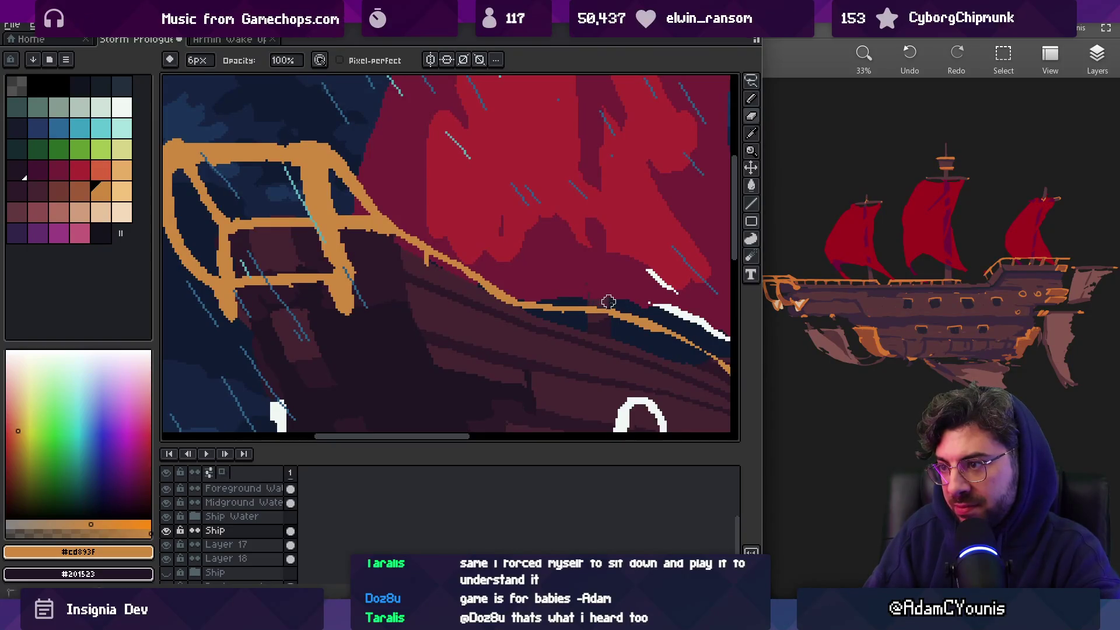
{"action": "key", "text": "z"}
{"action": "scroll", "coordinate": [604, 302], "scroll_direction": "down", "scroll_amount": 5}
{"action": "scroll", "coordinate": [609, 295], "scroll_direction": "up", "scroll_amount": 3}
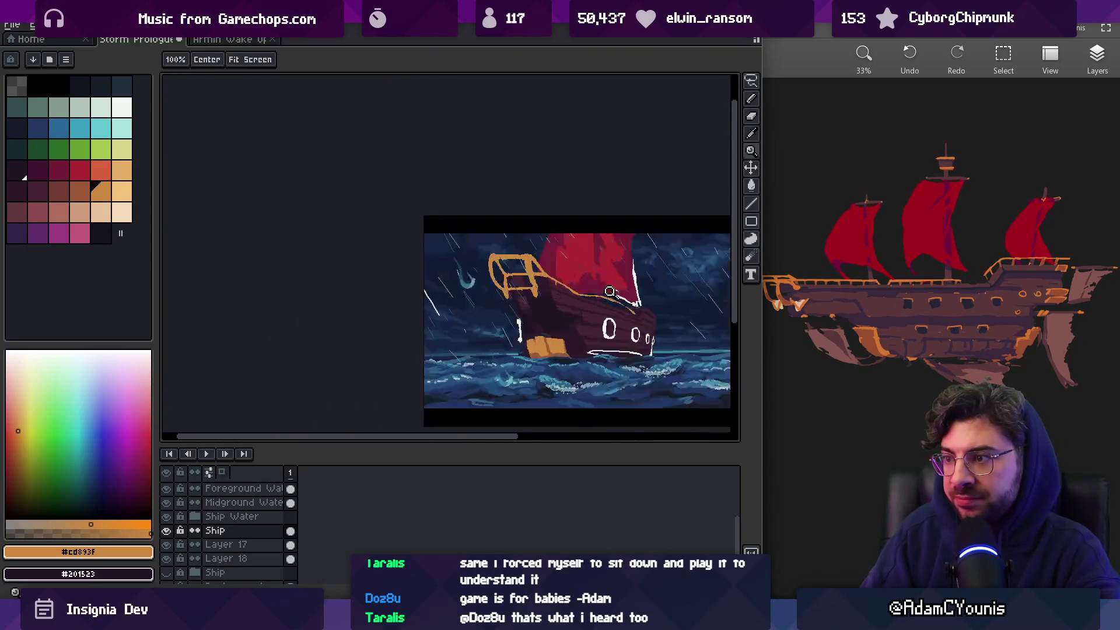
{"action": "scroll", "coordinate": [610, 291], "scroll_direction": "up", "scroll_amount": 3}
{"action": "key", "text": "b"}
{"action": "key", "text": "p"}
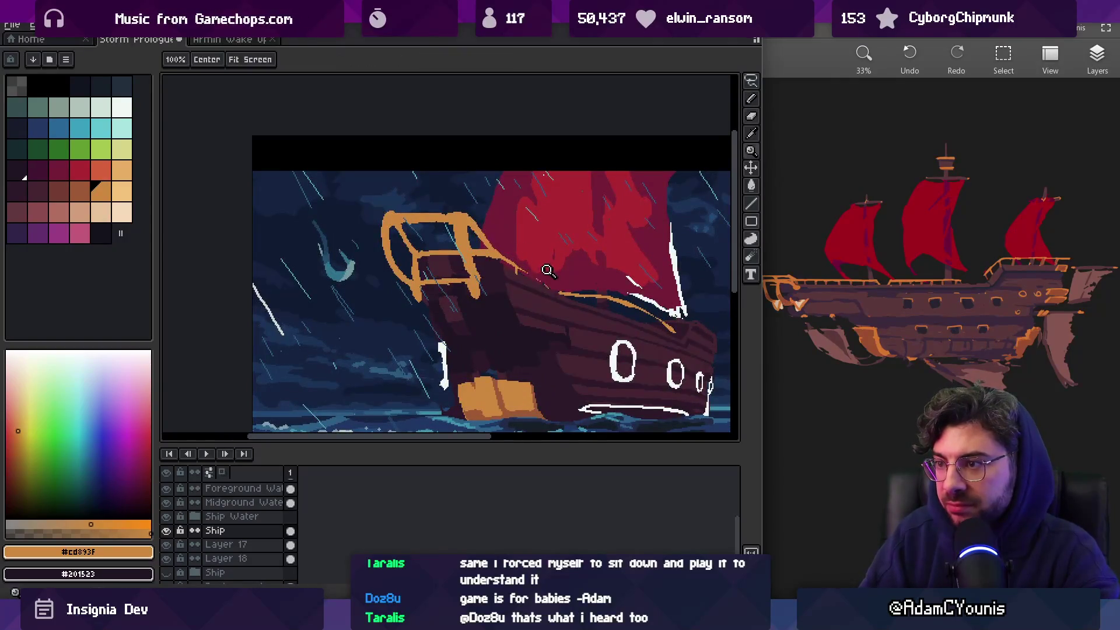
{"action": "scroll", "coordinate": [518, 263], "scroll_direction": "up", "scroll_amount": 2}
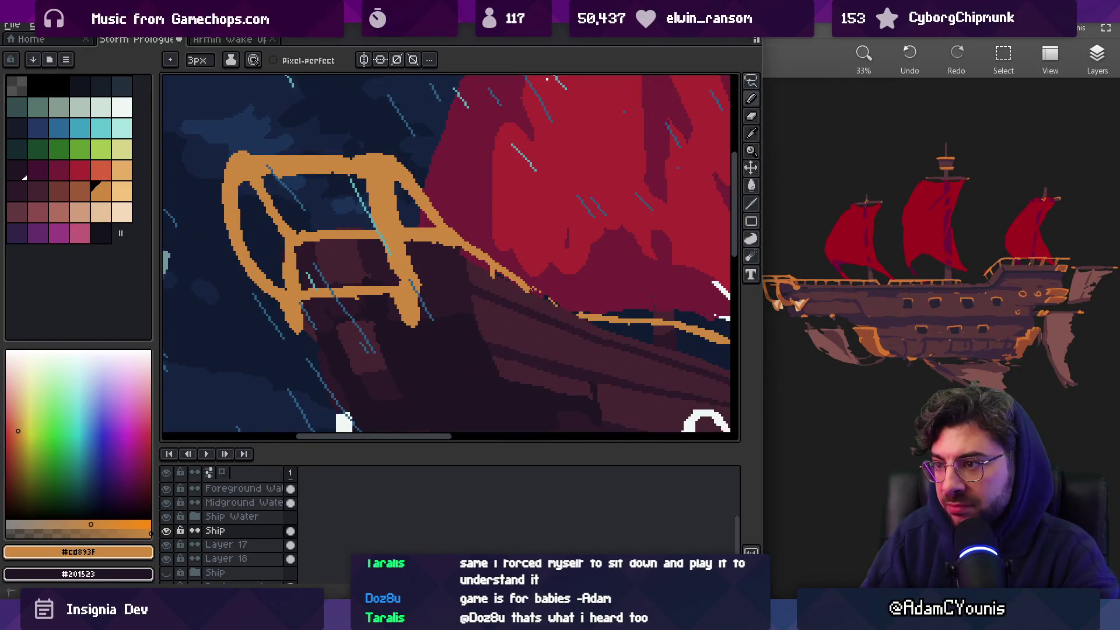
{"action": "key", "text": "b"}
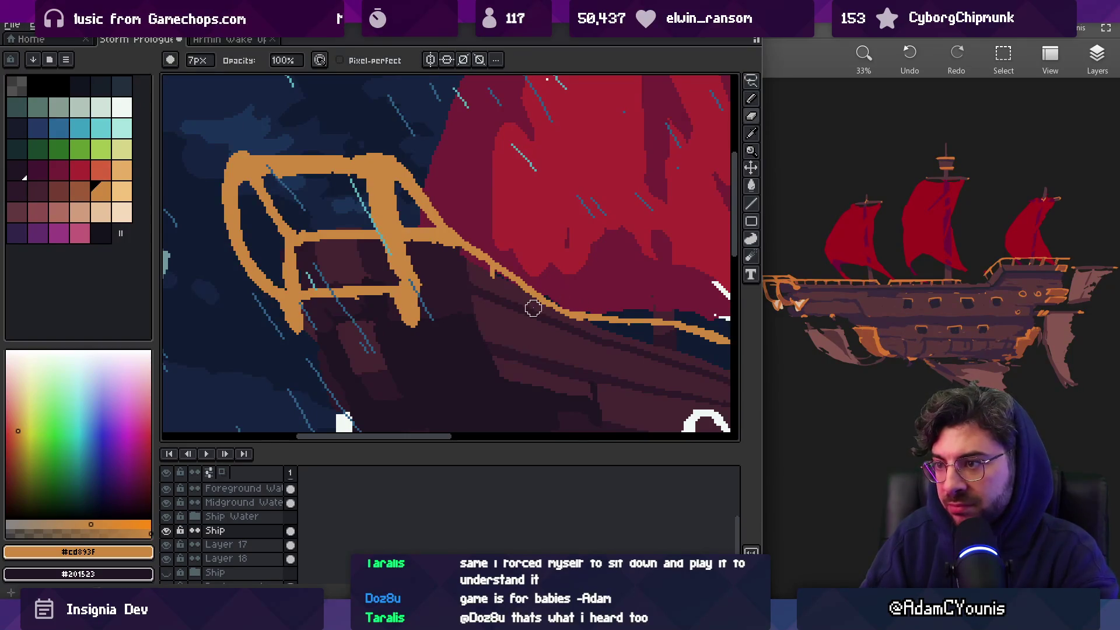
{"action": "key", "text": "p"}
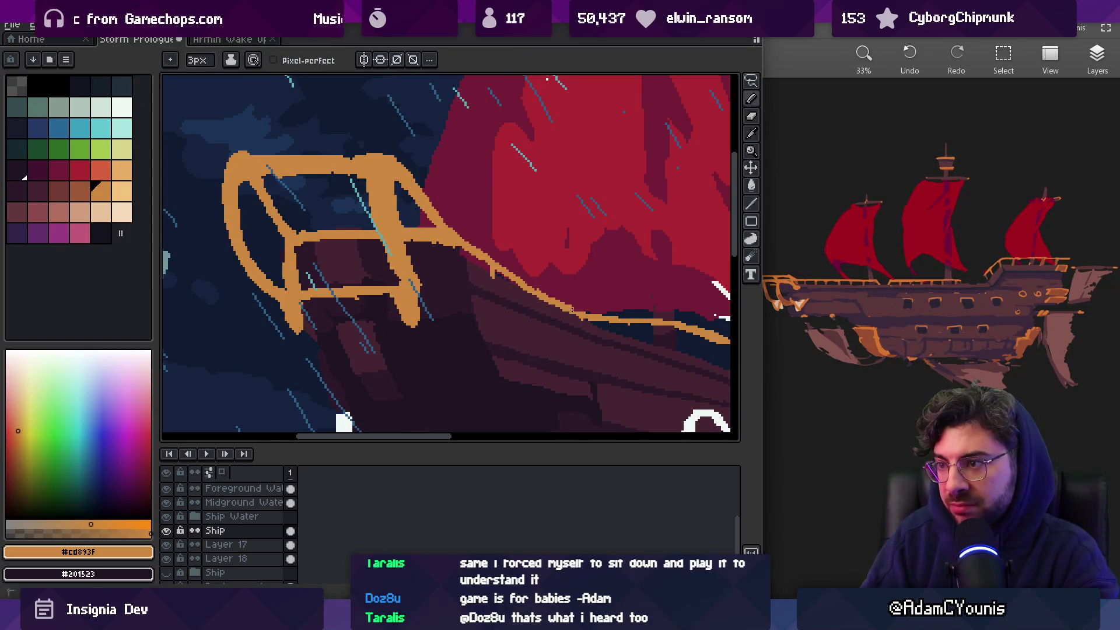
{"action": "key", "text": "h"}
{"action": "scroll", "coordinate": [595, 280], "scroll_direction": "down", "scroll_amount": 4}
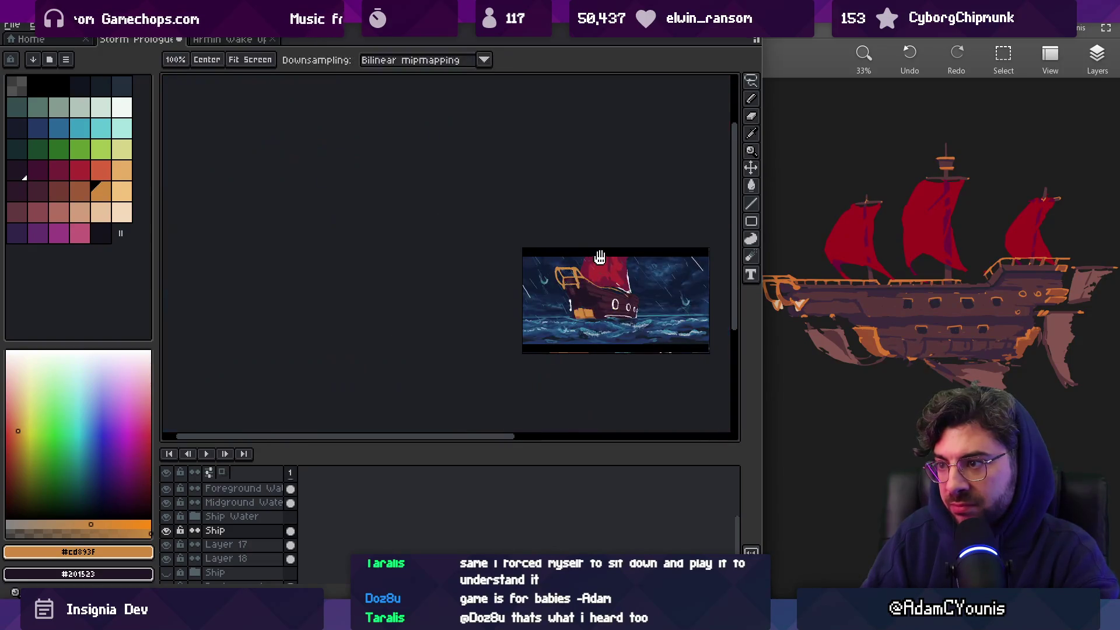
{"action": "scroll", "coordinate": [583, 280], "scroll_direction": "up", "scroll_amount": 5}
{"action": "key", "text": "b"}
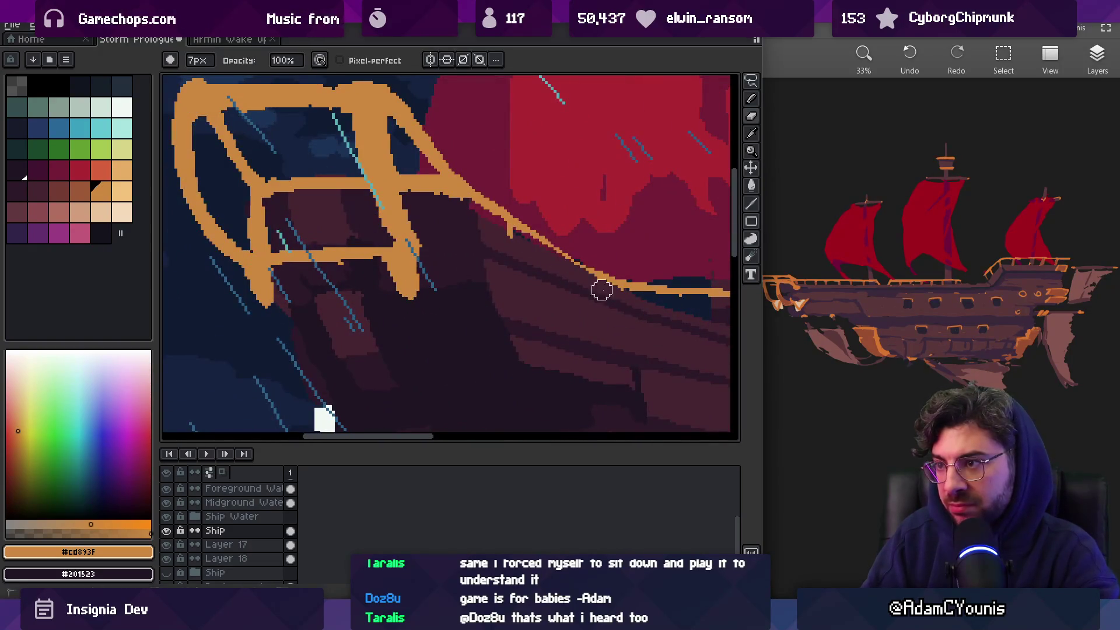
{"action": "key", "text": "p"}
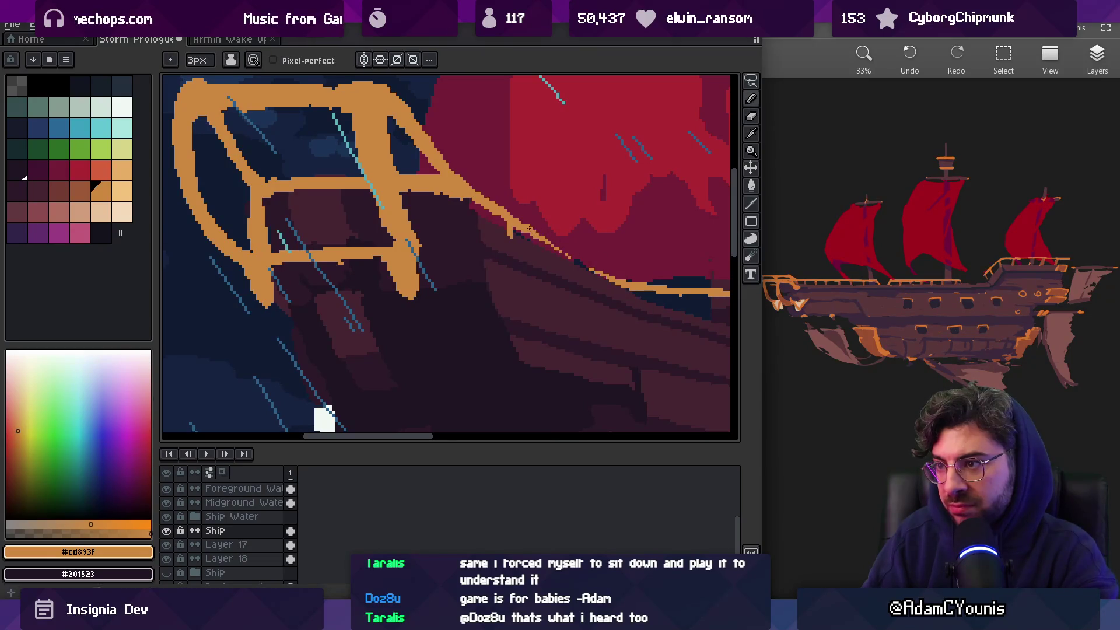
{"action": "left_click_drag", "start_coordinate": [527, 227], "coordinate": [618, 282]}
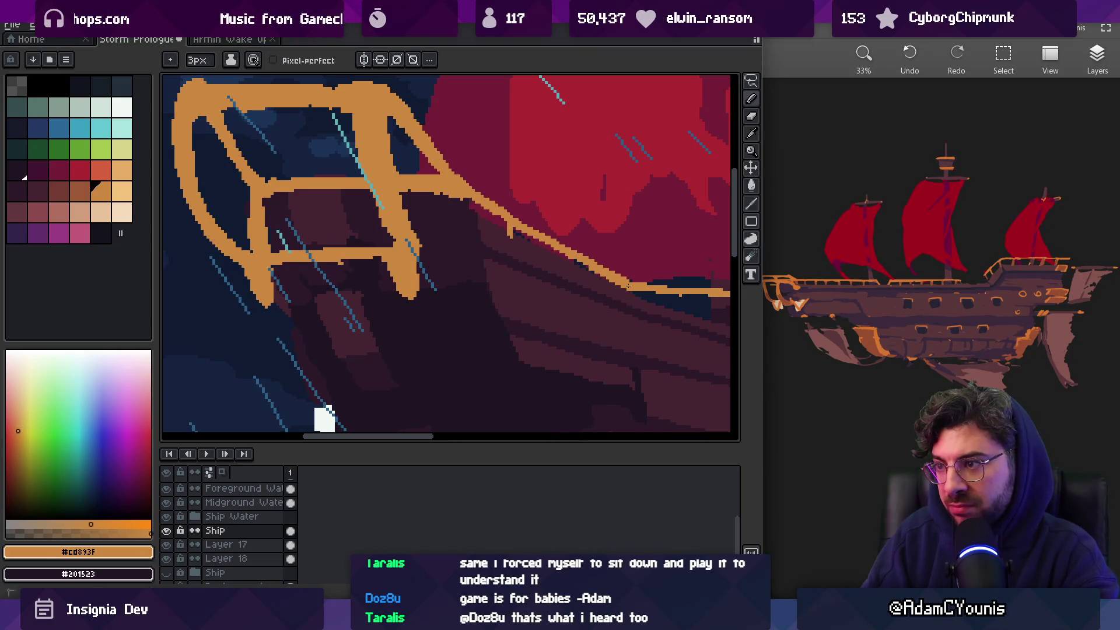
Shrink the pencil to 1px and zoom the view back out
{"action": "key", "text": "b"}
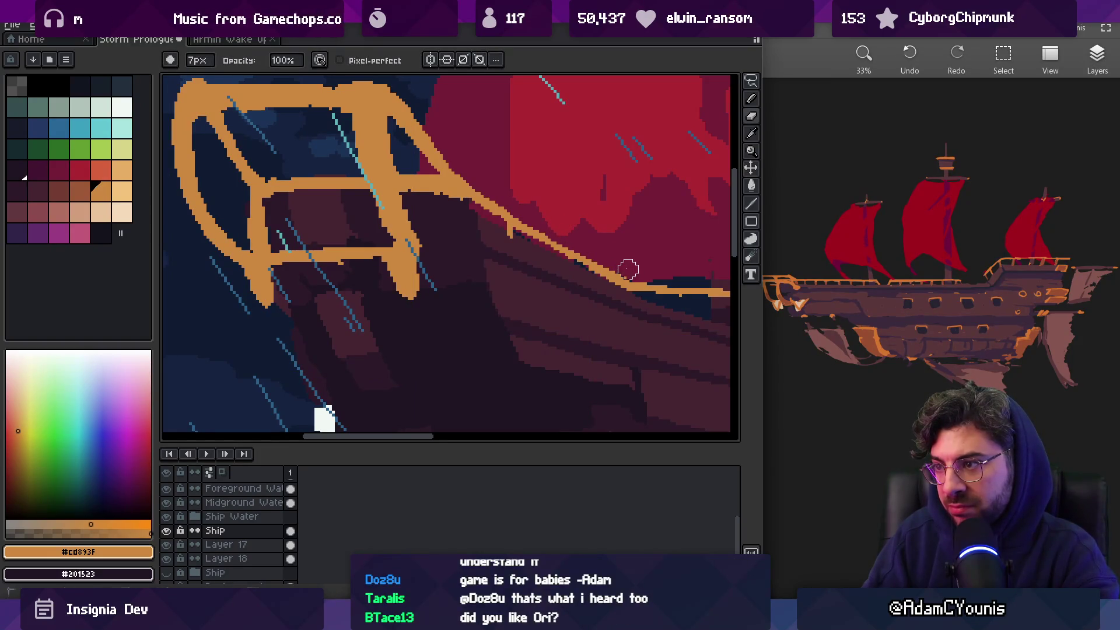
{"action": "key", "text": "b"}
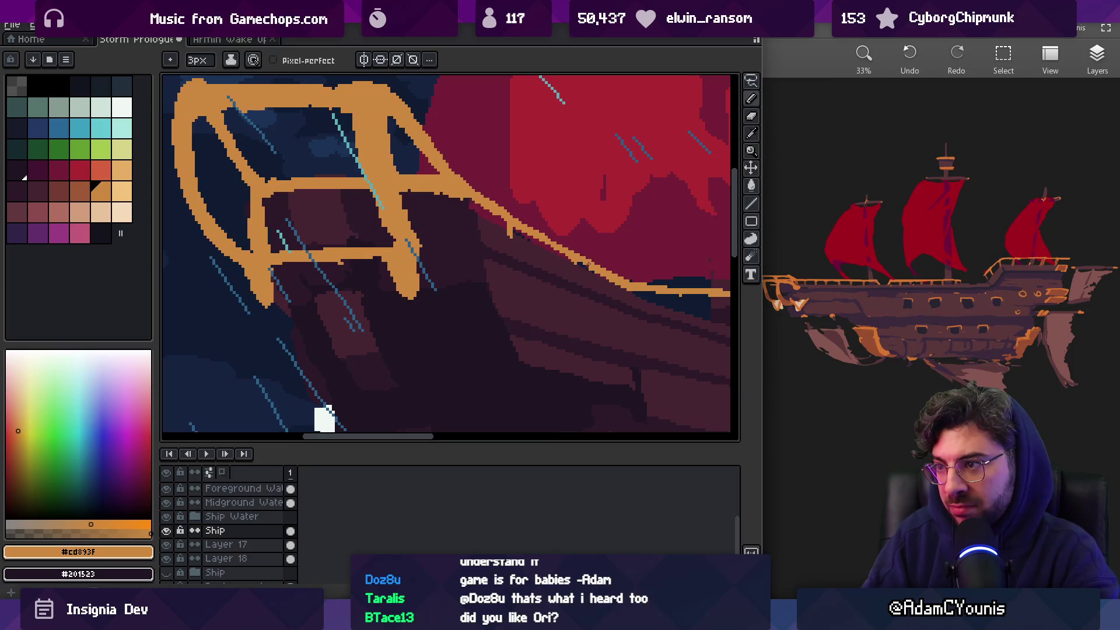
{"action": "key", "text": "l"}
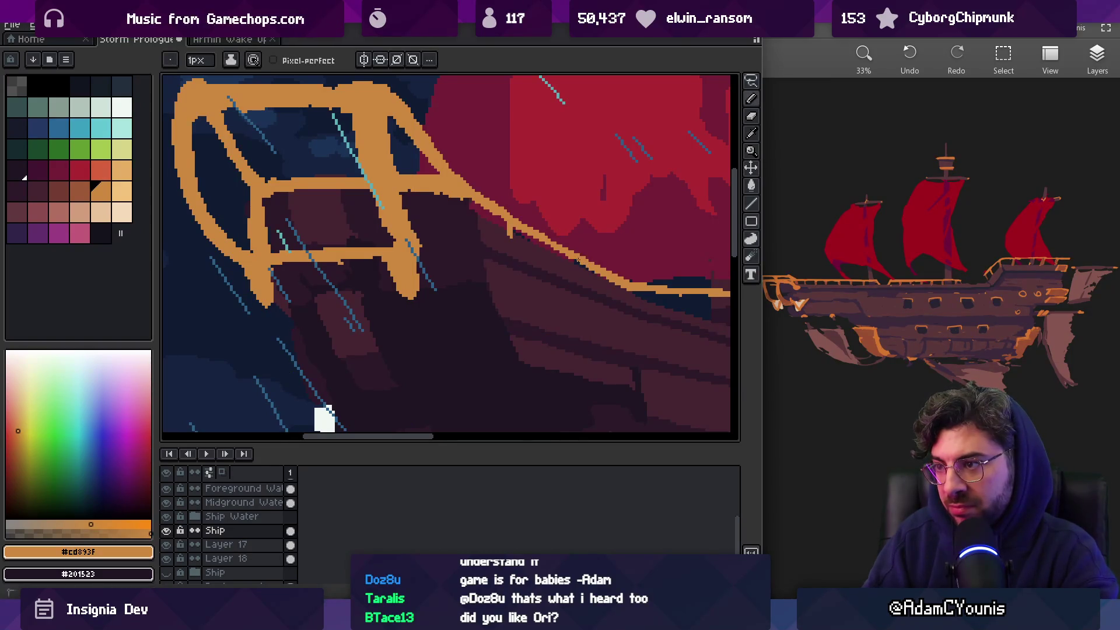
{"action": "scroll", "coordinate": [592, 253], "scroll_direction": "down", "scroll_amount": 3}
{"action": "scroll", "coordinate": [577, 252], "scroll_direction": "up", "scroll_amount": 4}
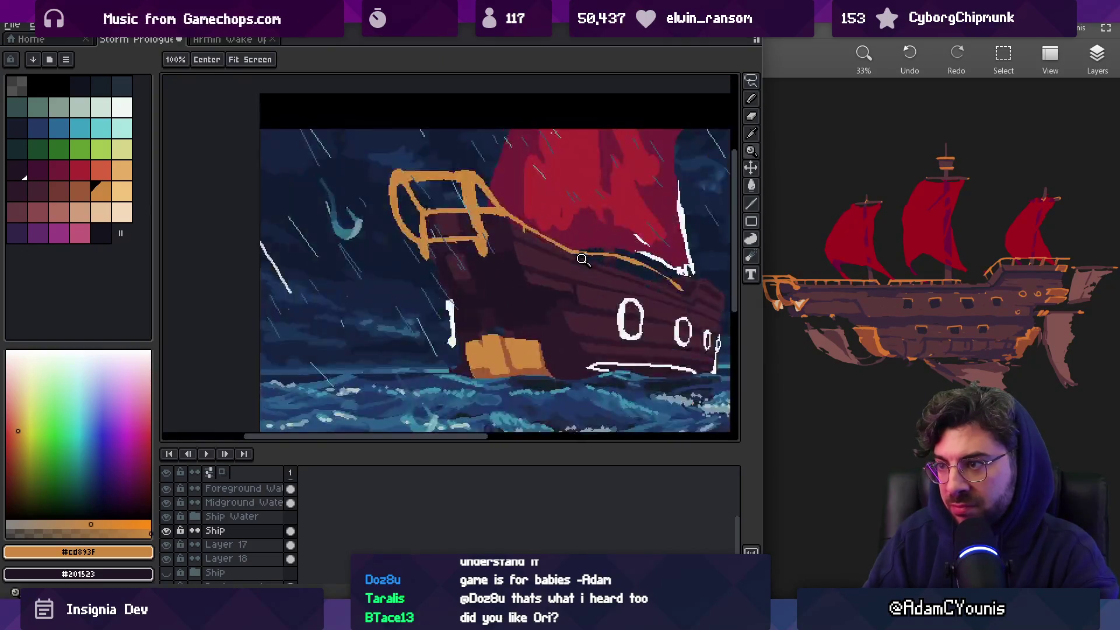
{"action": "key", "text": "e"}
{"action": "key", "text": "b"}
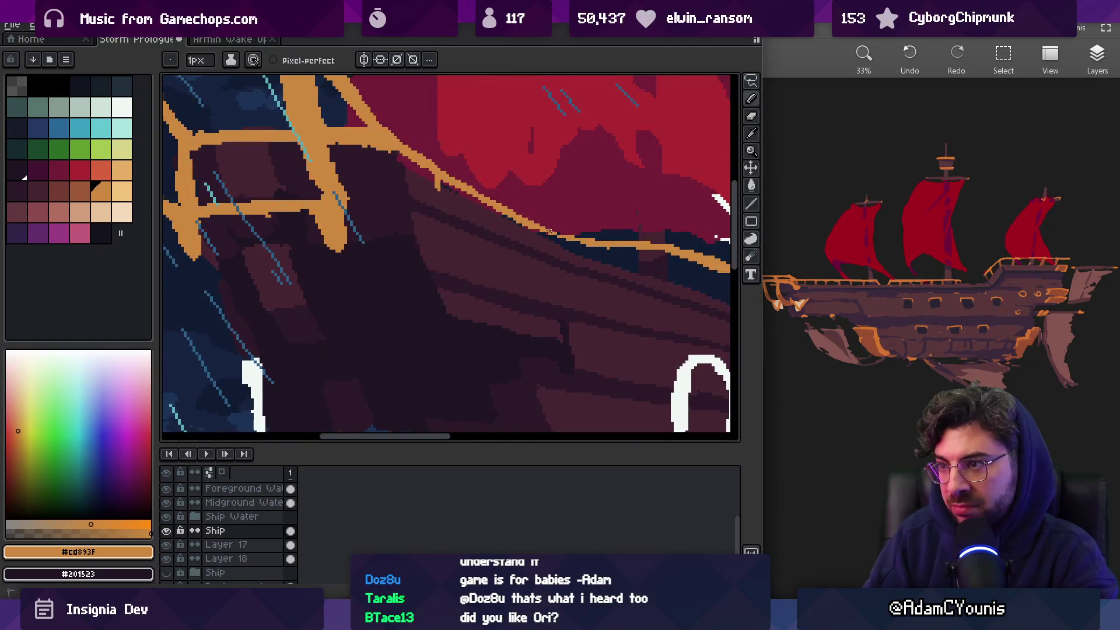
{"action": "key", "text": "z"}
{"action": "scroll", "coordinate": [589, 231], "scroll_direction": "down", "scroll_amount": 5}
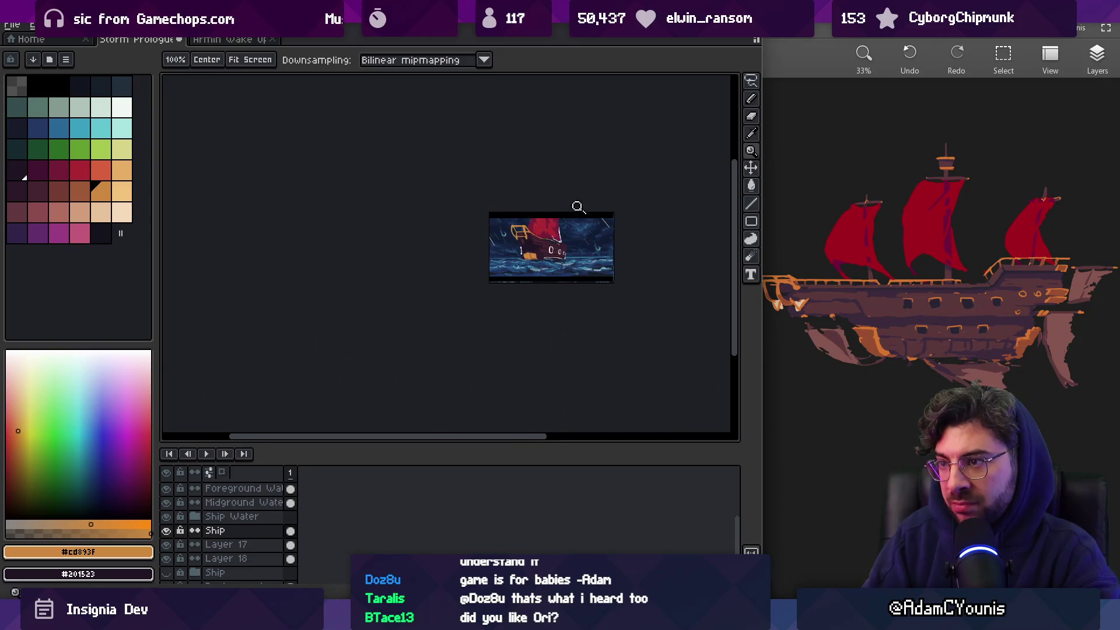
Pan the canvas to bring the ship into view and show the scene in full-screen preview
{"action": "scroll", "coordinate": [562, 243], "scroll_direction": "up", "scroll_amount": 5}
{"action": "key", "text": "b"}
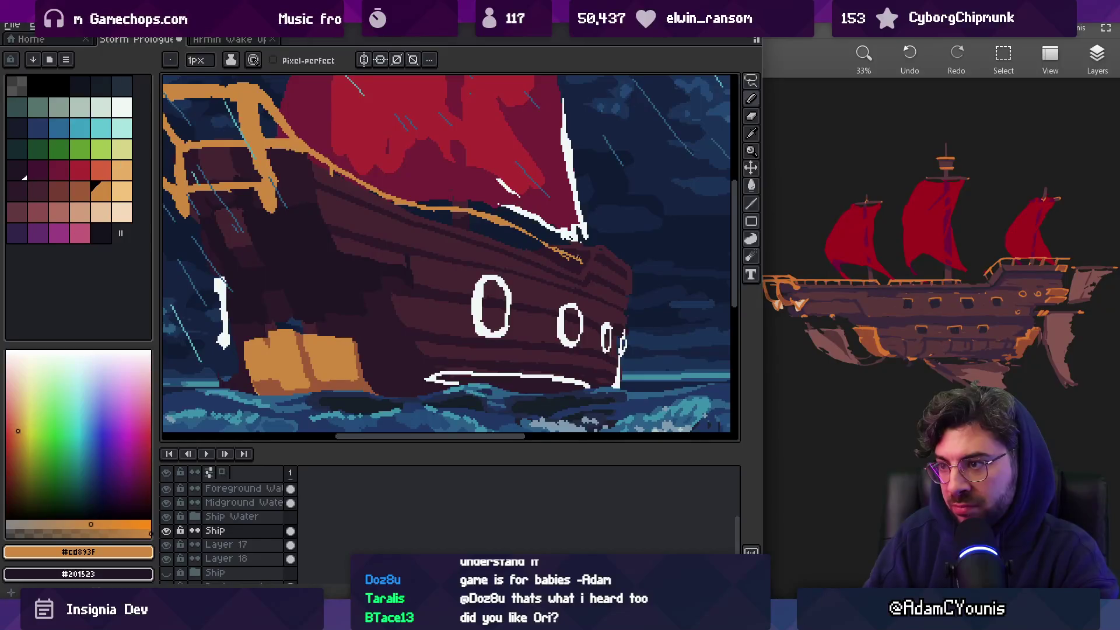
{"action": "key", "text": "space"}
{"action": "scroll", "coordinate": [621, 255], "scroll_direction": "down", "scroll_amount": 5}
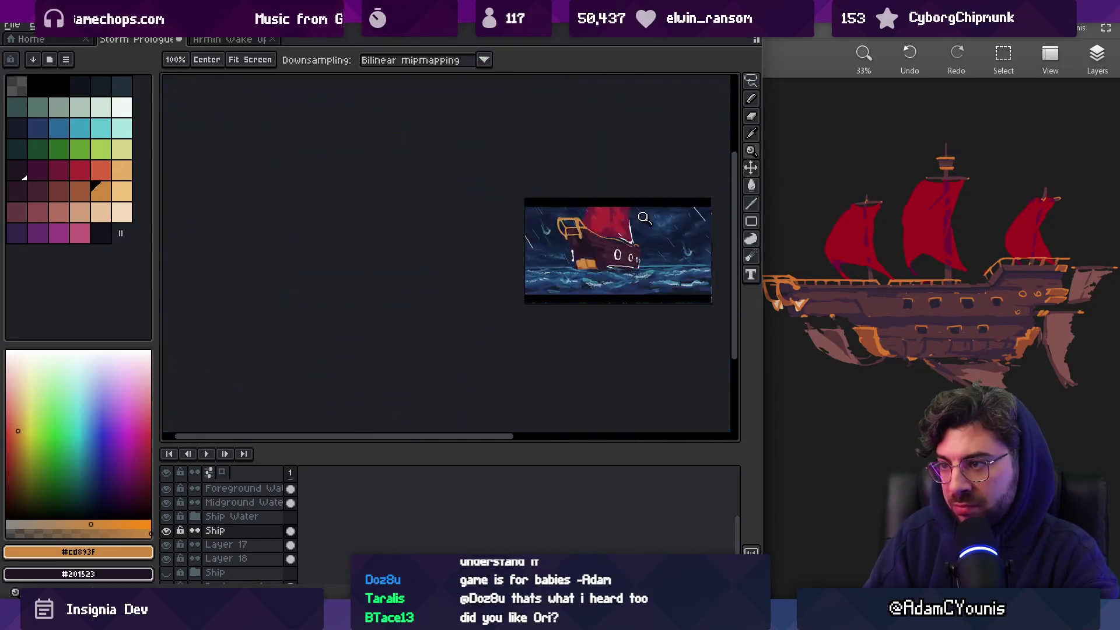
{"action": "scroll", "coordinate": [654, 230], "scroll_direction": "up", "scroll_amount": 1}
{"action": "left_click_drag", "start_coordinate": [655, 229], "coordinate": [603, 198]}
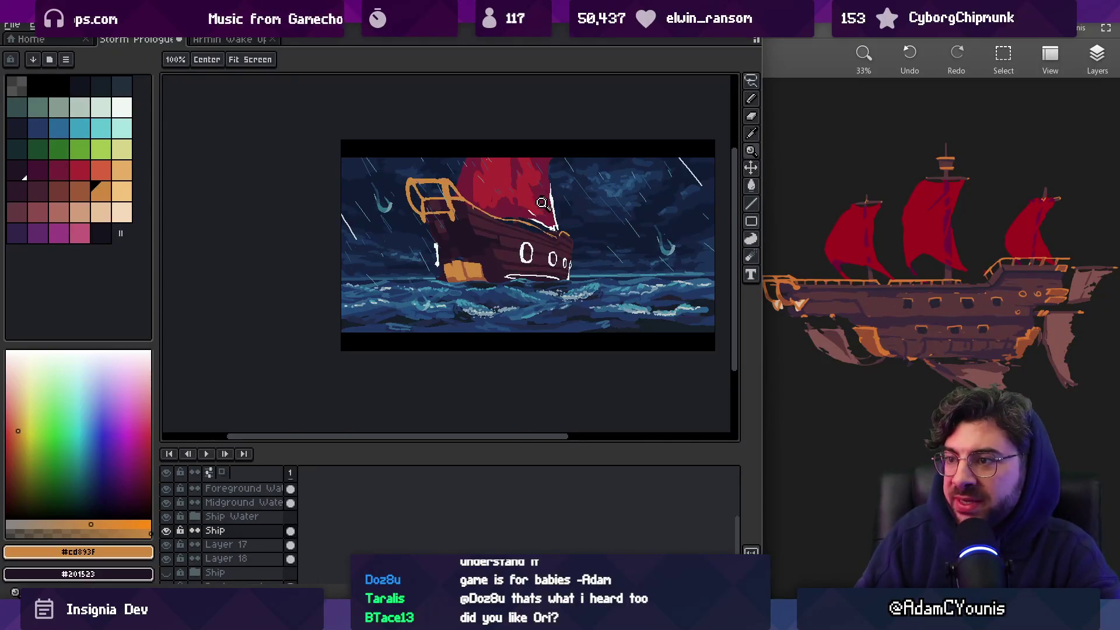
{"action": "scroll", "coordinate": [544, 202], "scroll_direction": "up", "scroll_amount": 3}
{"action": "key", "text": "v"}
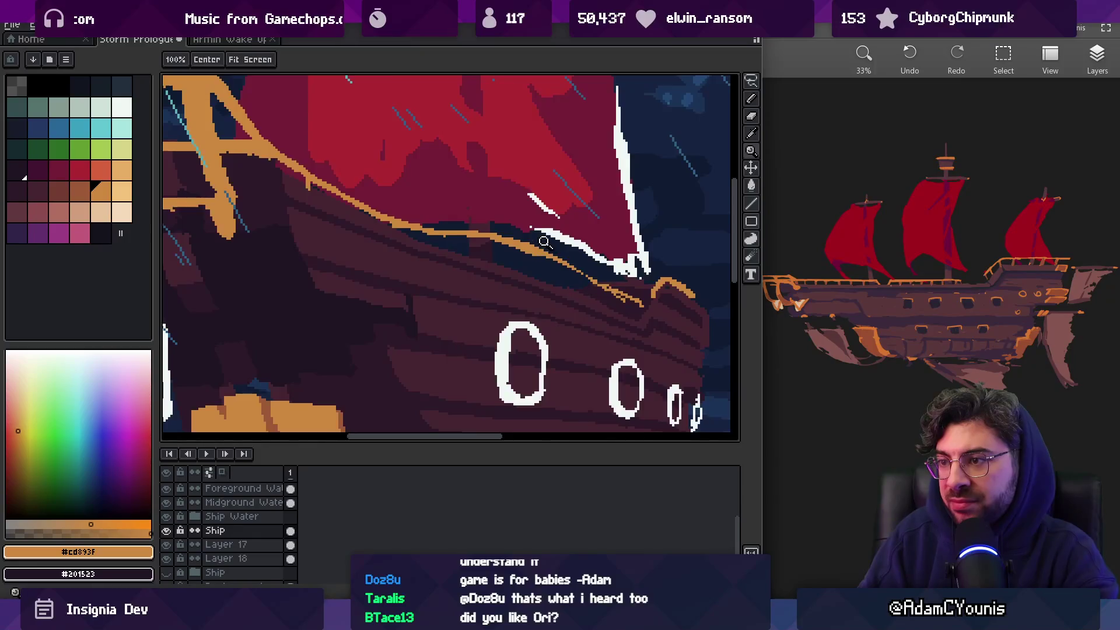
{"action": "scroll", "coordinate": [451, 226], "scroll_direction": "down", "scroll_amount": 4}
{"action": "scroll", "coordinate": [516, 284], "scroll_direction": "up", "scroll_amount": 3}
{"action": "key", "text": "Tab"}
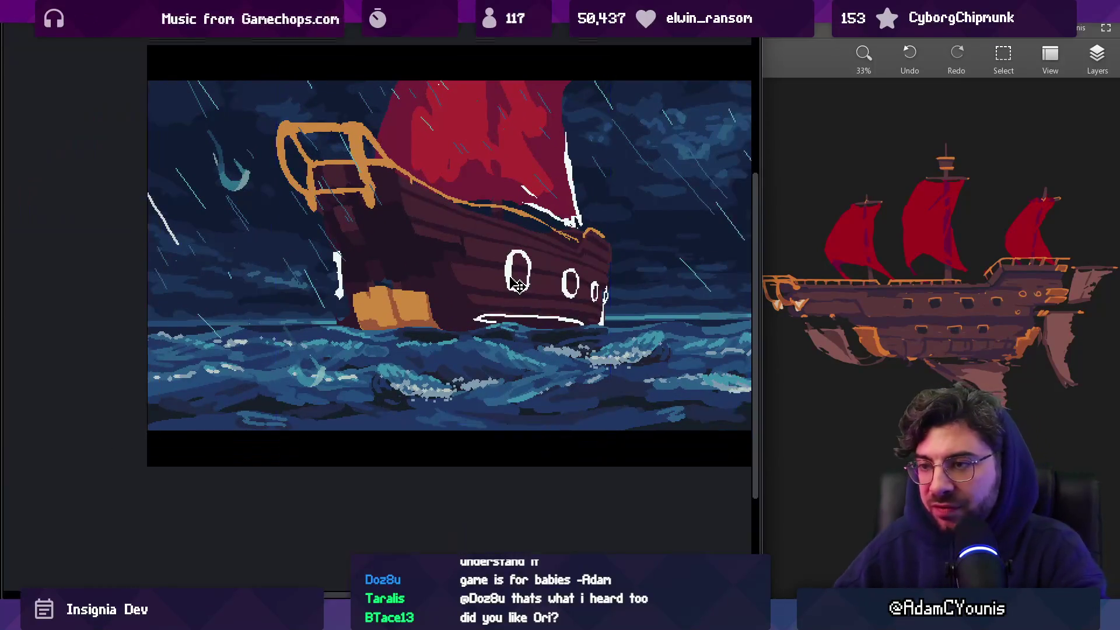
{"action": "scroll", "coordinate": [581, 221], "scroll_direction": "up", "scroll_amount": 3}
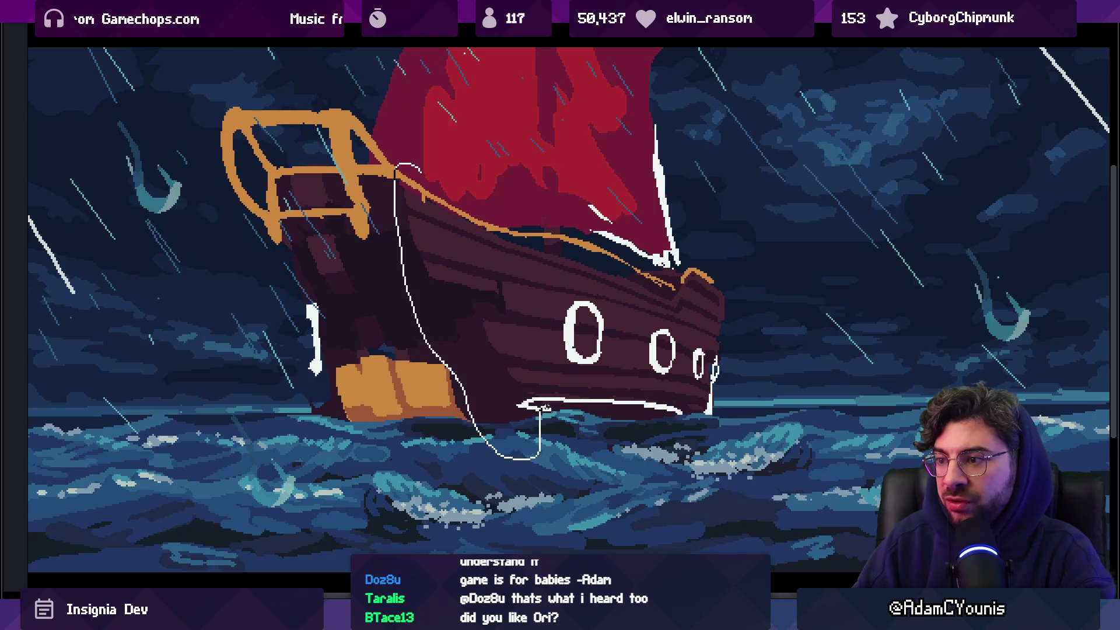
Select the bow section, shift it right and narrow it from its left side
{"action": "left_click_drag", "start_coordinate": [618, 250], "coordinate": [409, 168]}
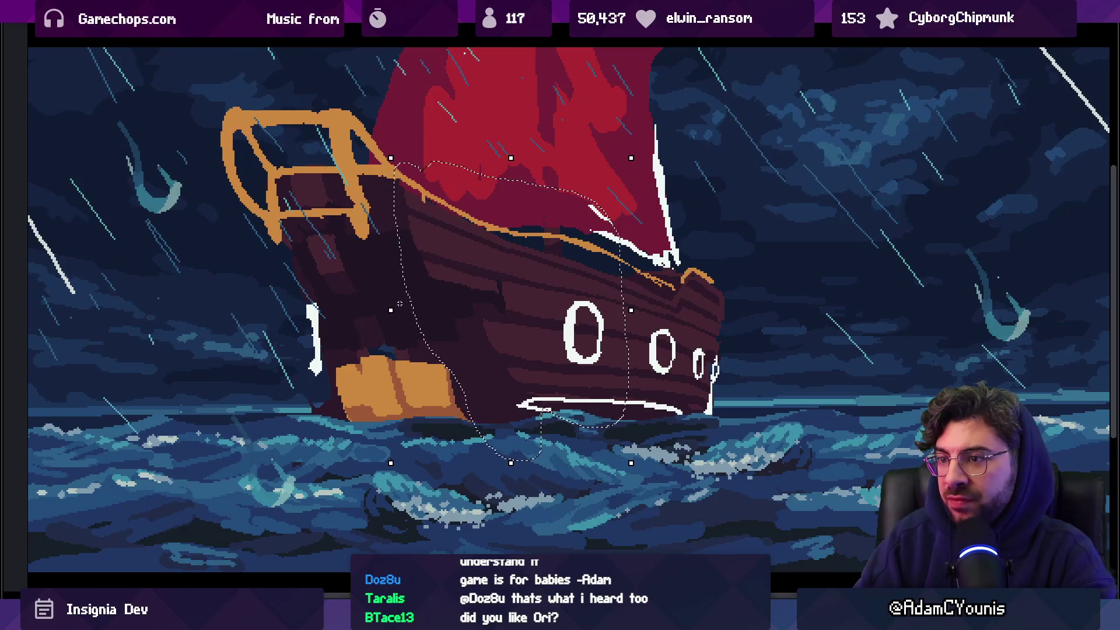
{"action": "mouse_move", "coordinate": [400, 320]}
{"action": "left_mouse_down"}
{"action": "mouse_move", "coordinate": [444, 313]}
{"action": "mouse_move", "coordinate": [391, 310]}
{"action": "left_mouse_up"}
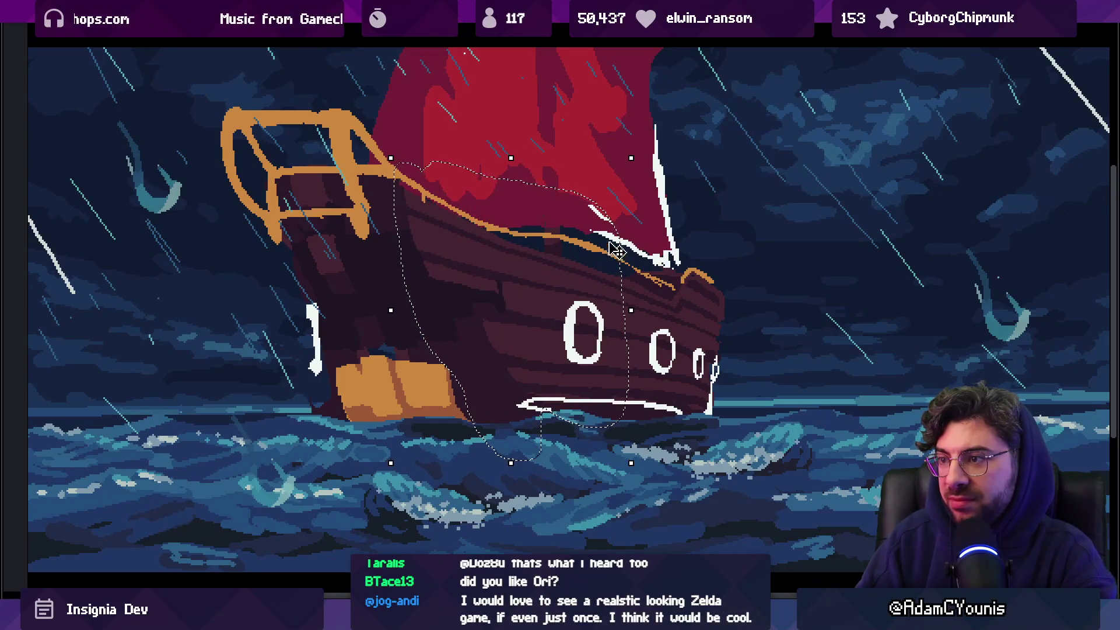
{"action": "left_click_drag", "start_coordinate": [391, 310], "coordinate": [438, 315]}
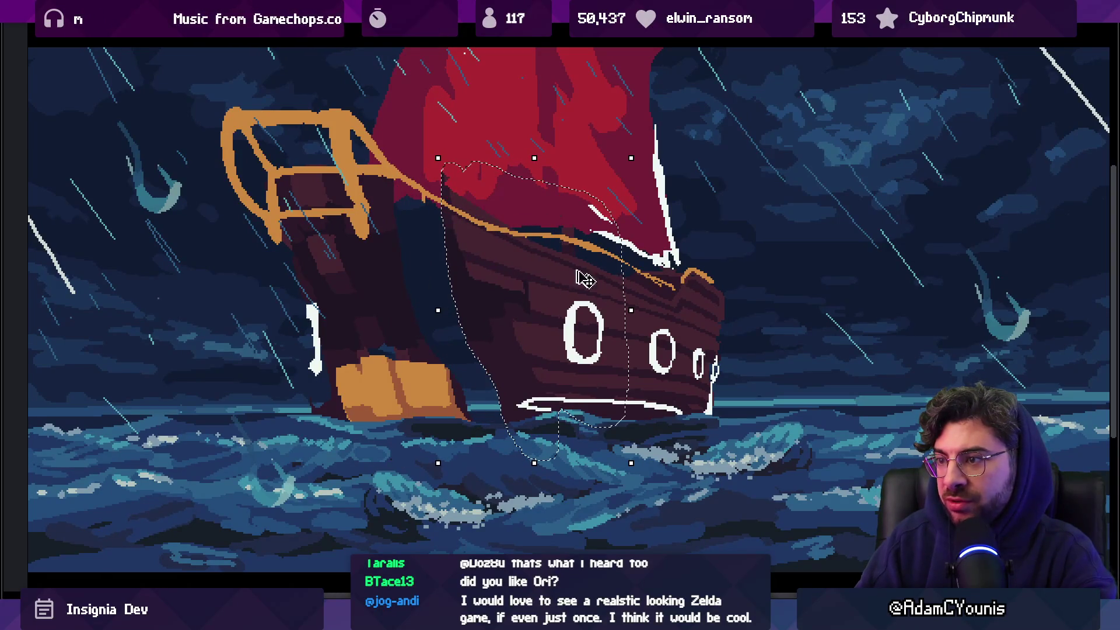
{"action": "key", "text": "ctrl+d"}
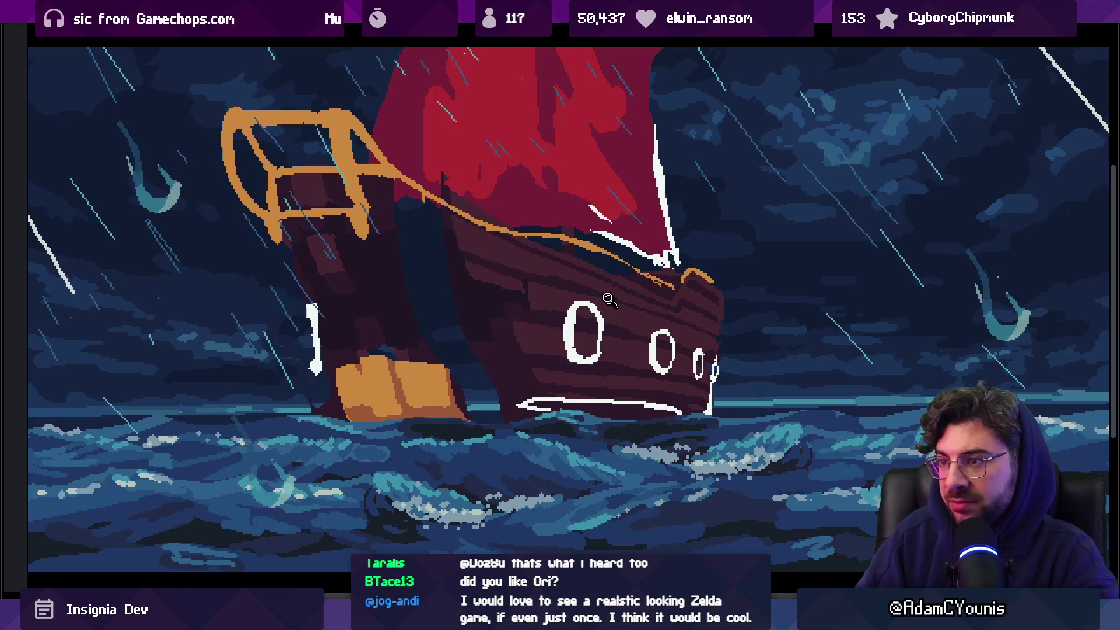
Zoom in on the ship and paint over part of the orange rigging line
{"action": "left_click", "coordinate": [489, 222]}
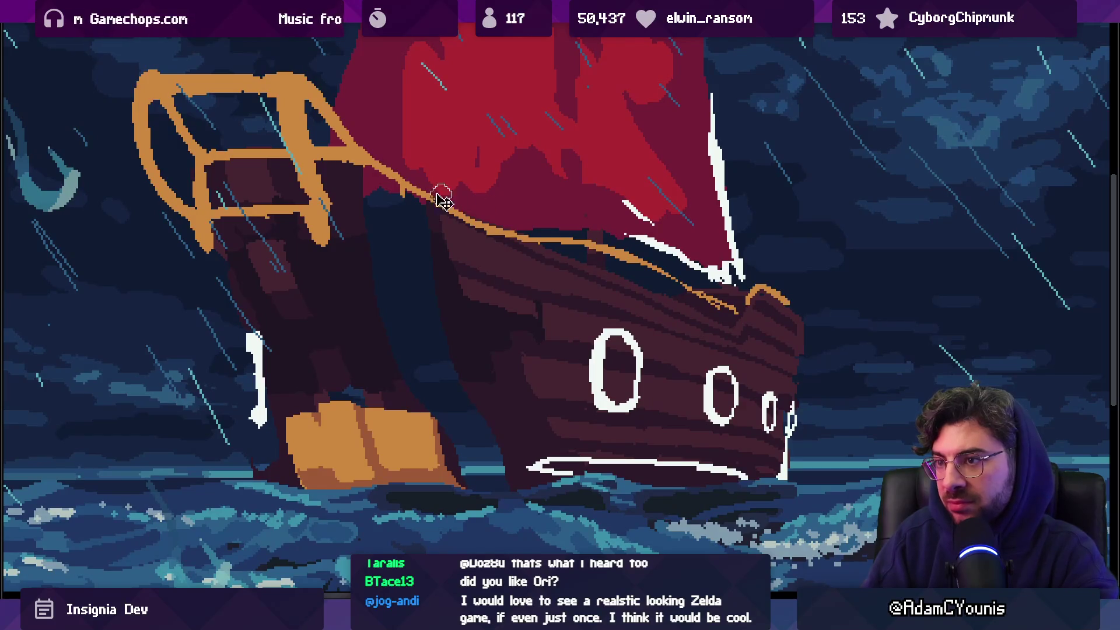
{"action": "mouse_move", "coordinate": [427, 175]}
{"action": "left_mouse_down"}
{"action": "mouse_move", "coordinate": [427, 157]}
{"action": "mouse_move", "coordinate": [446, 212]}
{"action": "mouse_move", "coordinate": [638, 257]}
{"action": "mouse_move", "coordinate": [721, 306]}
{"action": "left_mouse_up"}
{"action": "scroll", "coordinate": [601, 258], "scroll_direction": "down", "scroll_amount": 5}
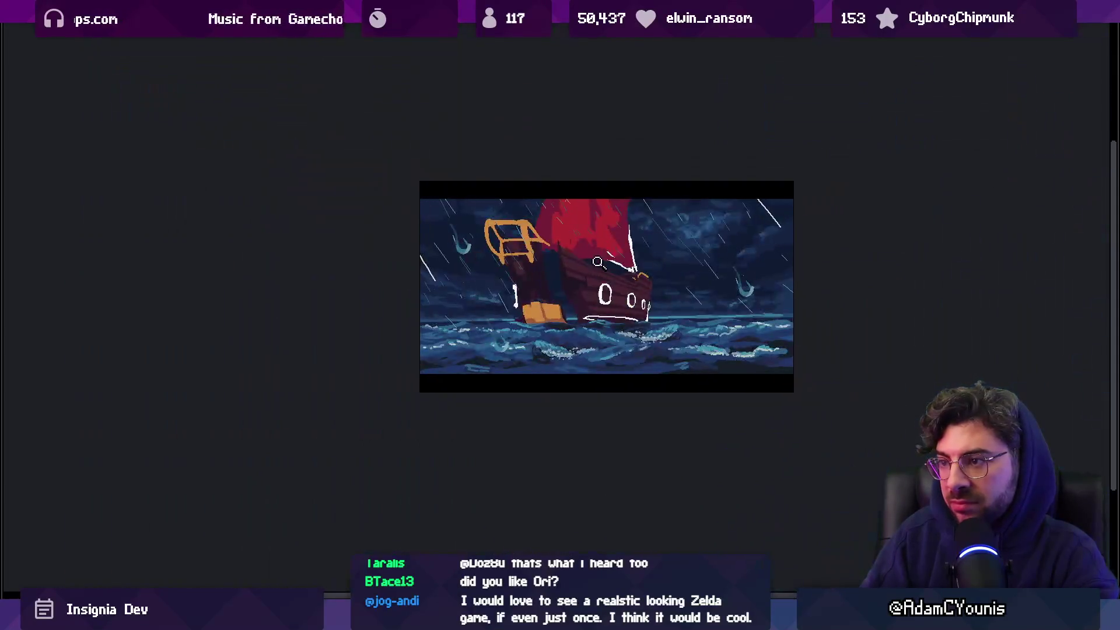
Undo the paint-over so the thin orange rigging line returns near the stern
{"action": "left_click", "coordinate": [601, 258]}
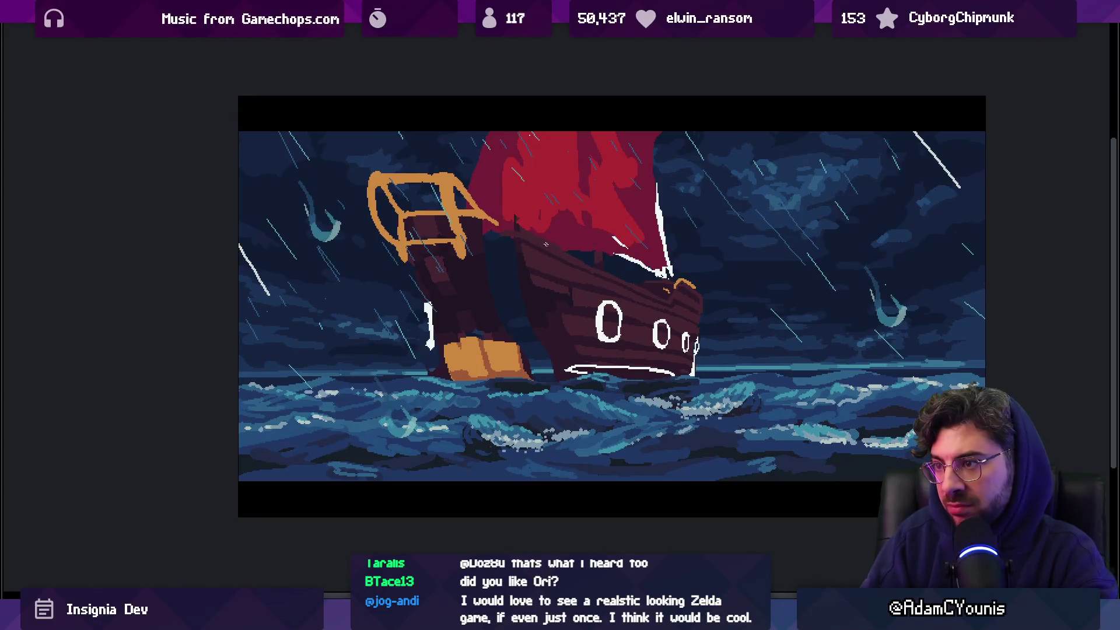
{"action": "key", "text": "ctrl+z"}
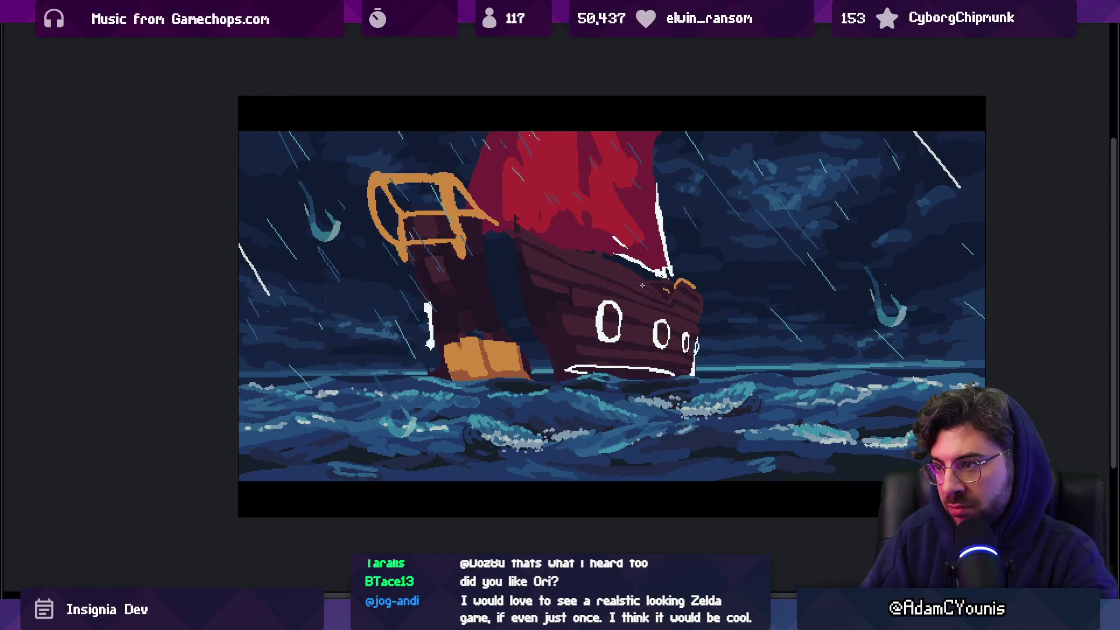
{"action": "scroll", "coordinate": [647, 277], "scroll_direction": "down", "scroll_amount": 1}
{"action": "scroll", "coordinate": [613, 271], "scroll_direction": "up", "scroll_amount": 1}
{"action": "scroll", "coordinate": [583, 268], "scroll_direction": "up", "scroll_amount": 1}
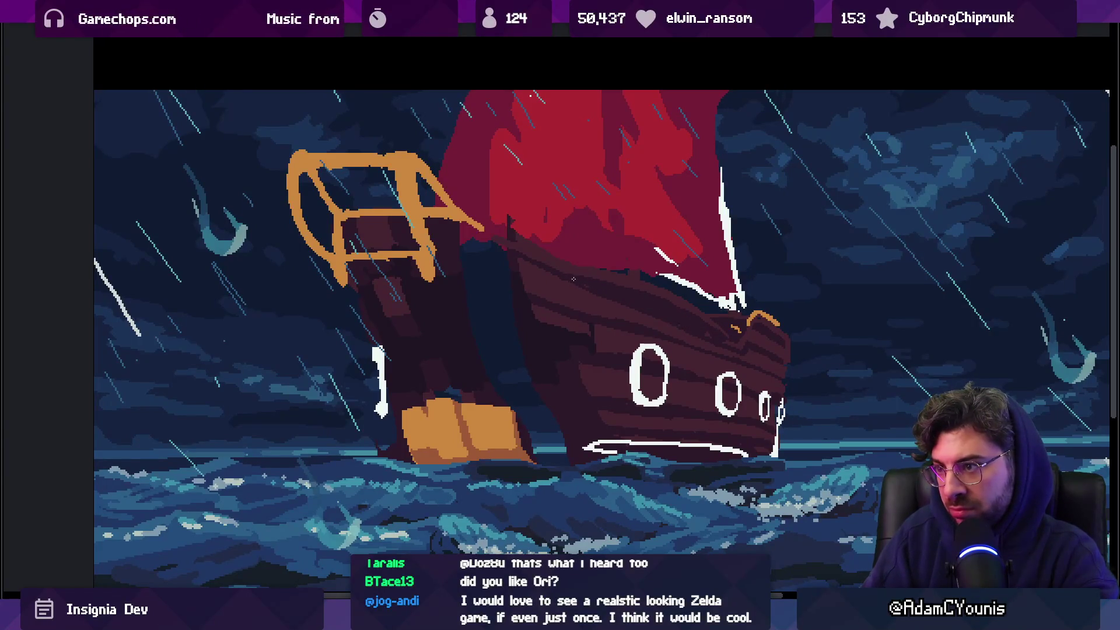
{"action": "scroll", "coordinate": [582, 287], "scroll_direction": "down", "scroll_amount": 3}
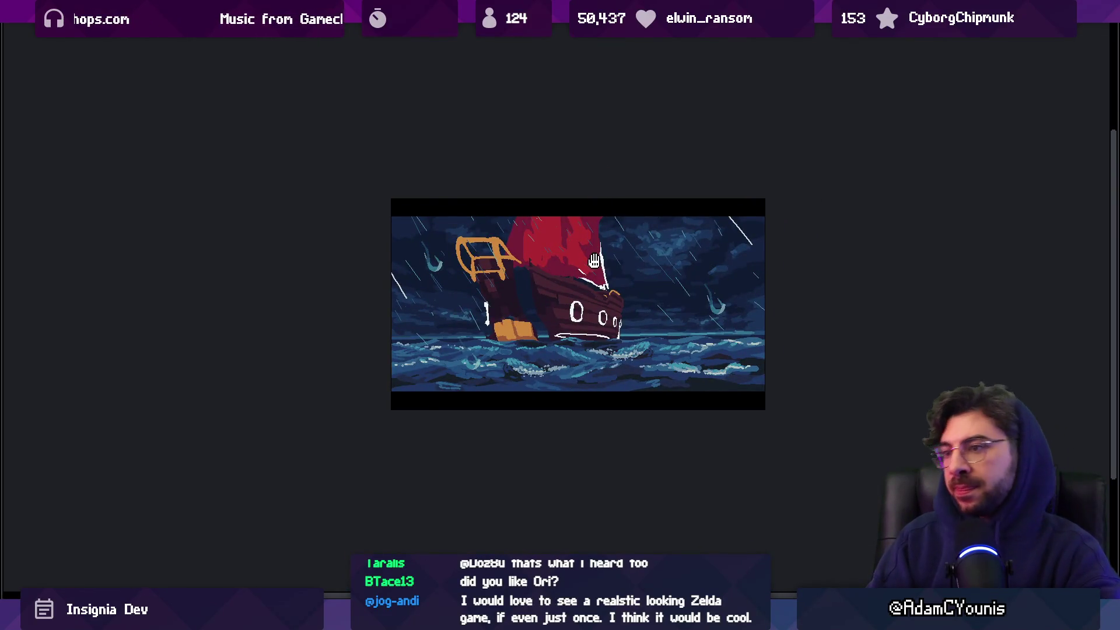
Lasso the hull, rotate it slightly clockwise, enlarge it toward upper right and squeeze its left side
{"action": "left_click_drag", "start_coordinate": [607, 251], "coordinate": [573, 240]}
{"action": "key", "text": "ctrl"}
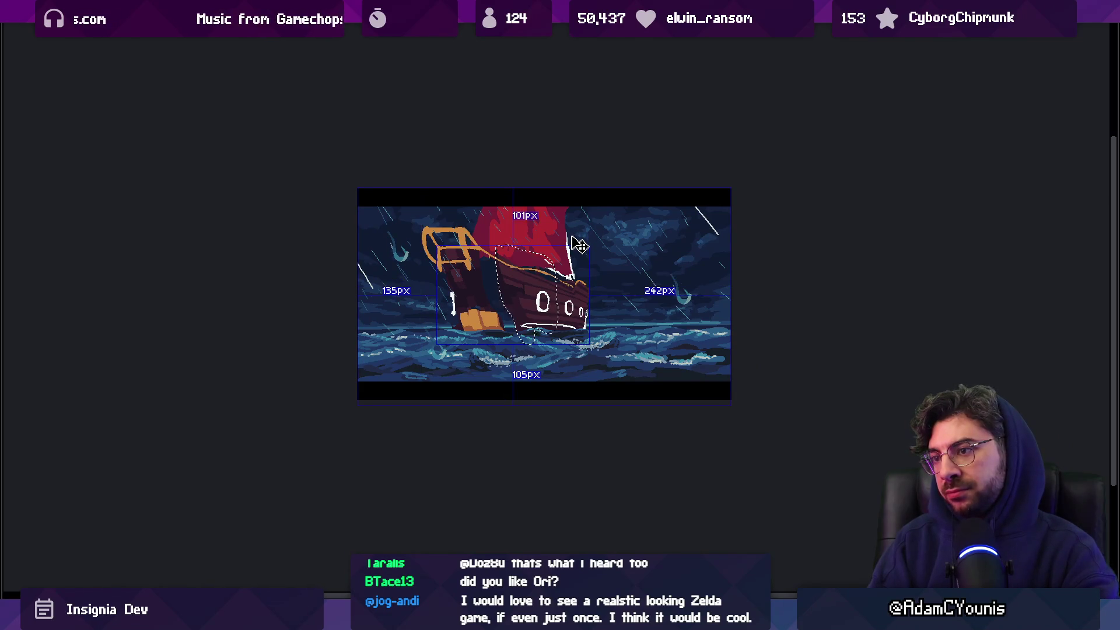
{"action": "mouse_move", "coordinate": [561, 248]}
{"action": "left_mouse_down"}
{"action": "mouse_move", "coordinate": [542, 333]}
{"action": "mouse_move", "coordinate": [556, 251]}
{"action": "left_mouse_up"}
{"action": "left_click", "coordinate": [509, 284]}
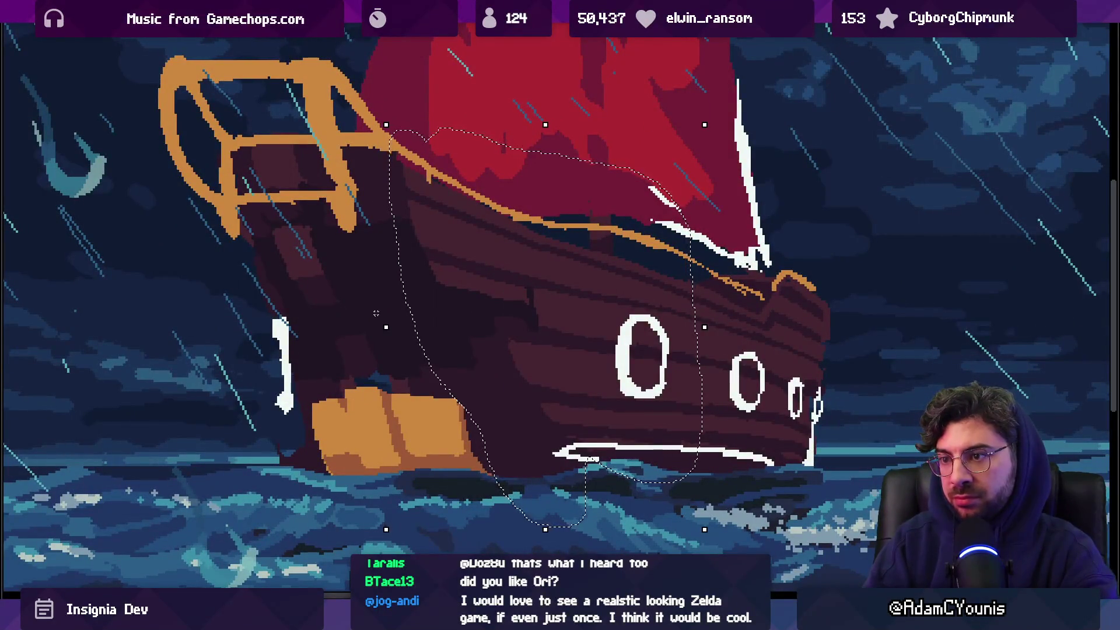
{"action": "left_click_drag", "start_coordinate": [371, 326], "coordinate": [372, 319]}
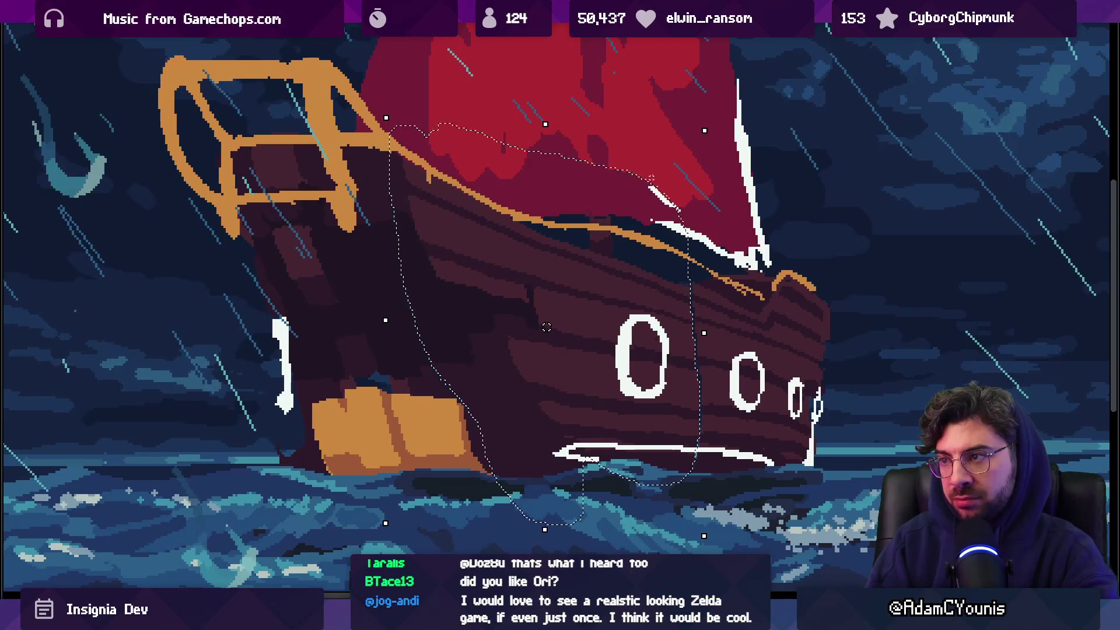
{"action": "left_click_drag", "start_coordinate": [704, 131], "coordinate": [712, 125]}
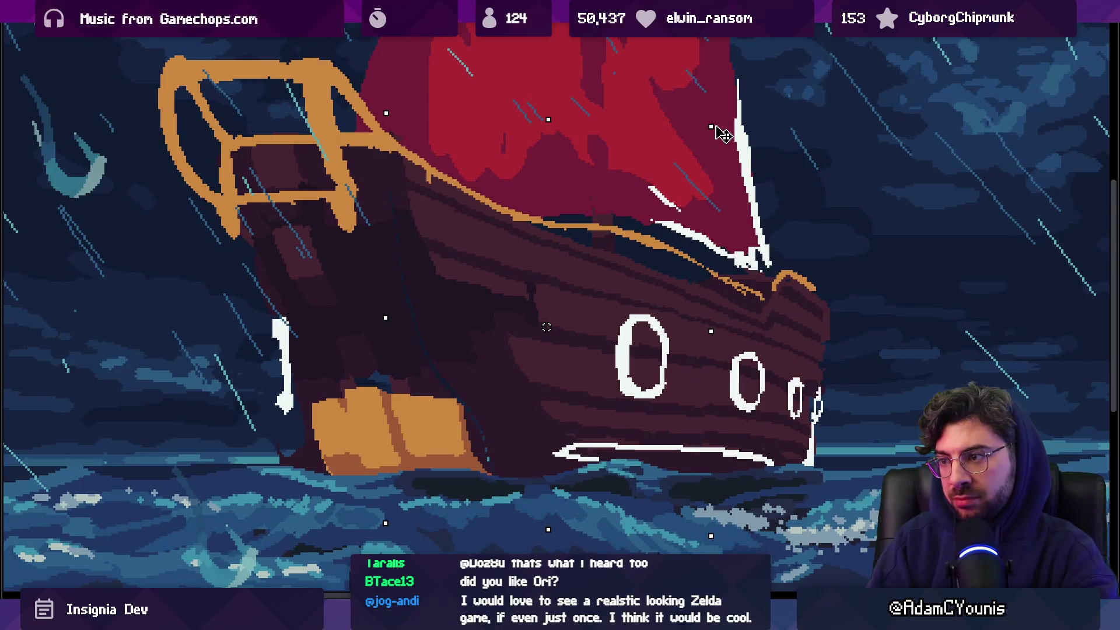
{"action": "left_click_drag", "start_coordinate": [385, 318], "coordinate": [429, 317]}
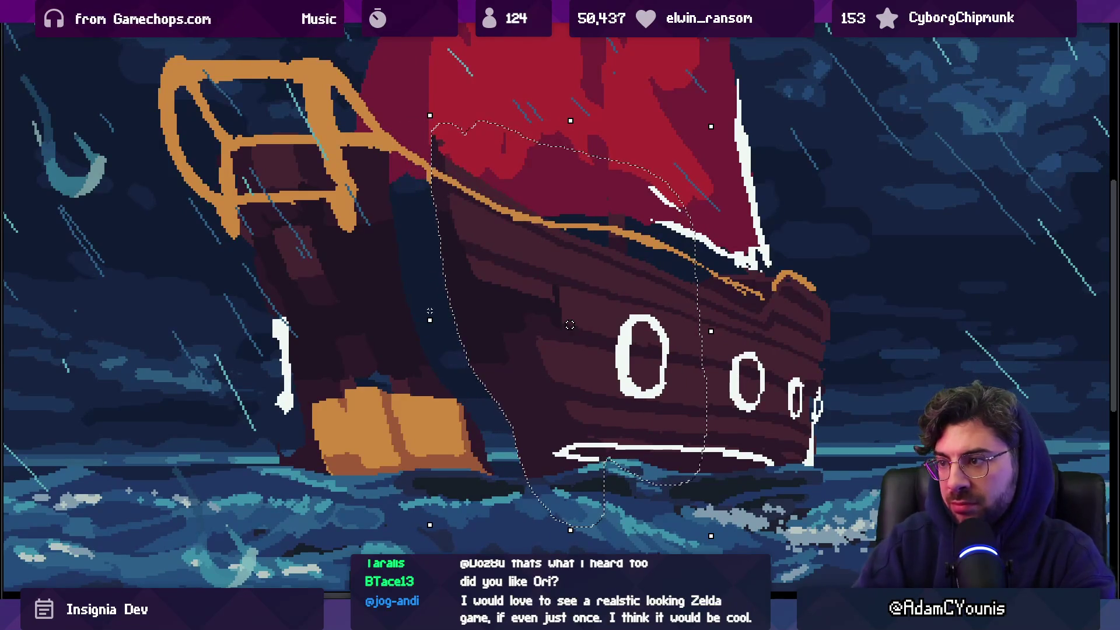
{"action": "key", "text": "Return"}
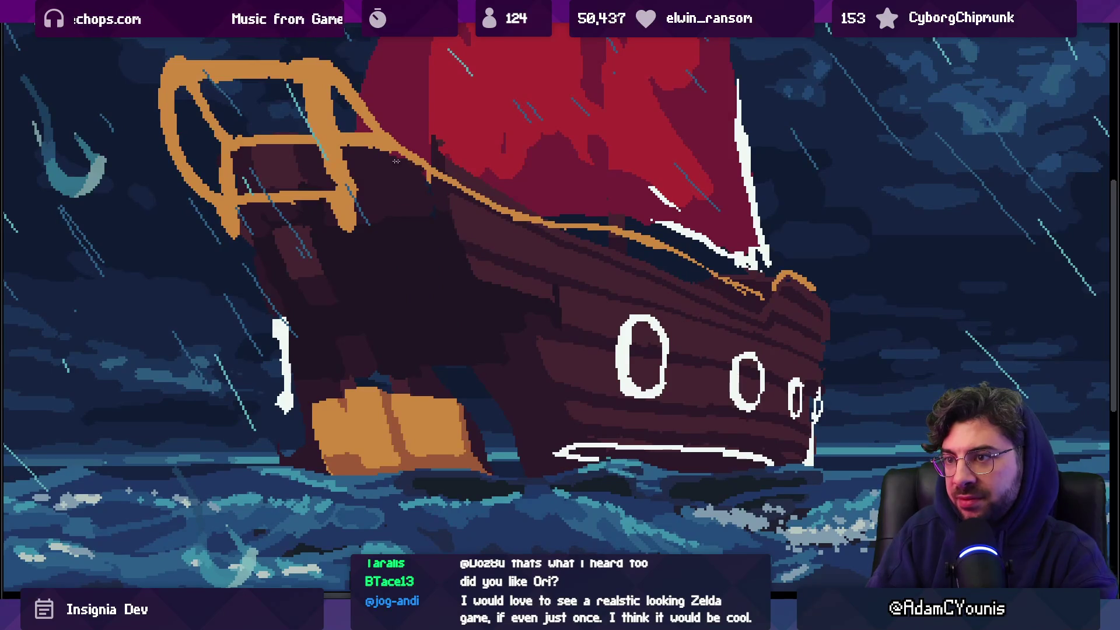
Lasso the orange railing, move it up and right, and paint over stray orange pixels
{"action": "scroll", "coordinate": [434, 157], "scroll_direction": "down", "scroll_amount": 5}
{"action": "scroll", "coordinate": [434, 158], "scroll_direction": "up", "scroll_amount": 5}
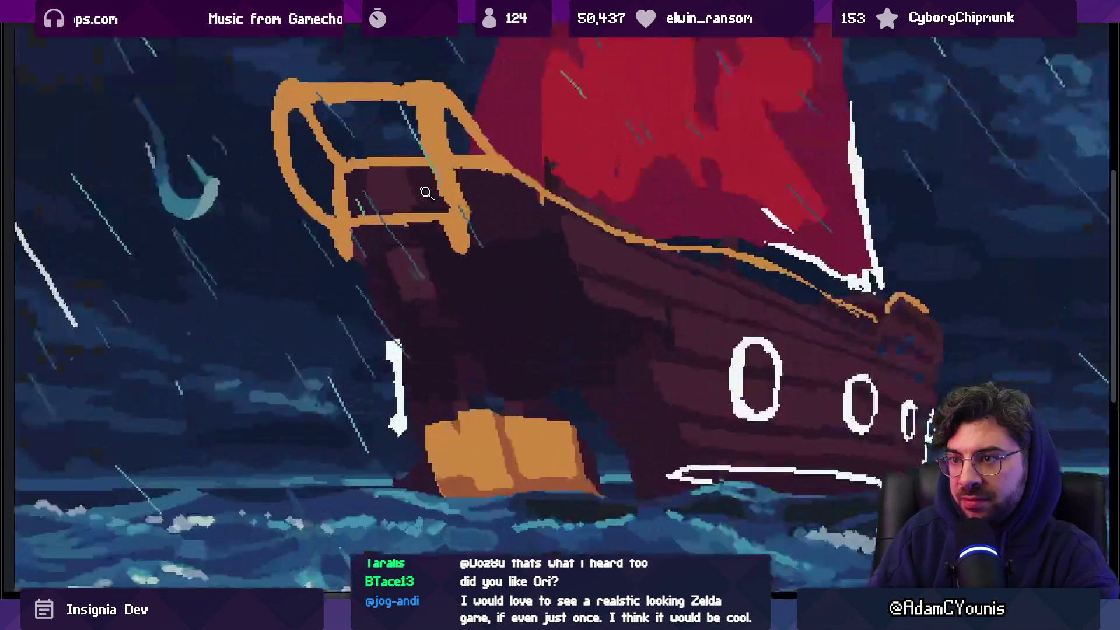
{"action": "mouse_move", "coordinate": [298, 49]}
{"action": "left_mouse_down"}
{"action": "mouse_move", "coordinate": [492, 251]}
{"action": "mouse_move", "coordinate": [496, 75]}
{"action": "left_mouse_up"}
{"action": "mouse_move", "coordinate": [379, 160]}
{"action": "left_mouse_down"}
{"action": "mouse_move", "coordinate": [400, 137]}
{"action": "mouse_move", "coordinate": [388, 141]}
{"action": "left_mouse_up"}
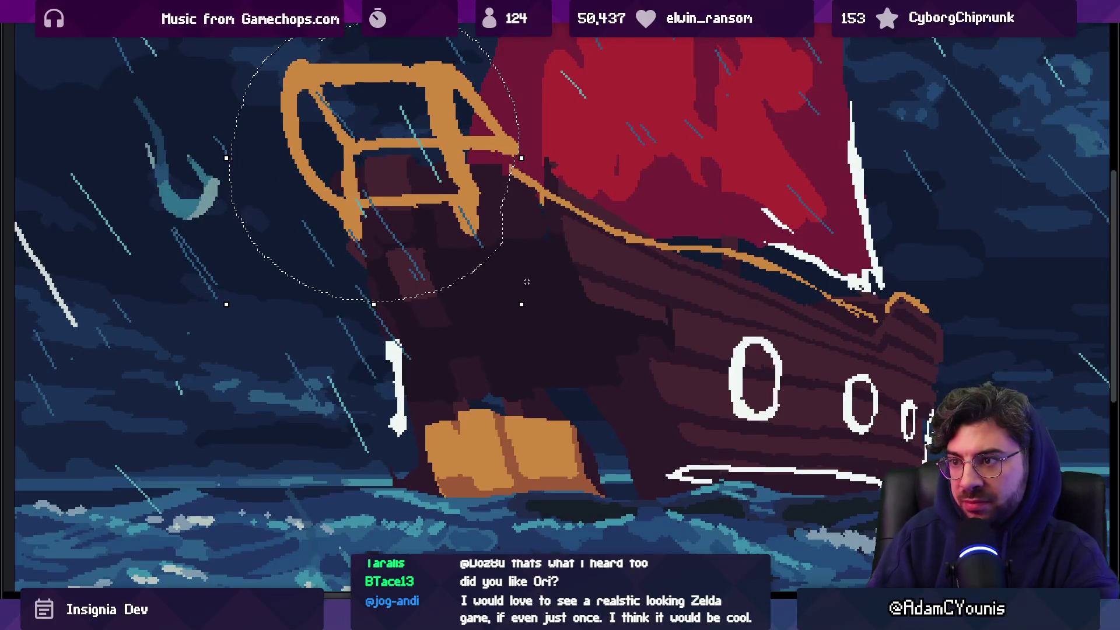
{"action": "key", "text": "ctrl+d"}
{"action": "mouse_move", "coordinate": [460, 67]}
{"action": "left_mouse_down"}
{"action": "mouse_move", "coordinate": [507, 140]}
{"action": "mouse_move", "coordinate": [482, 106]}
{"action": "mouse_move", "coordinate": [482, 133]}
{"action": "left_mouse_up"}
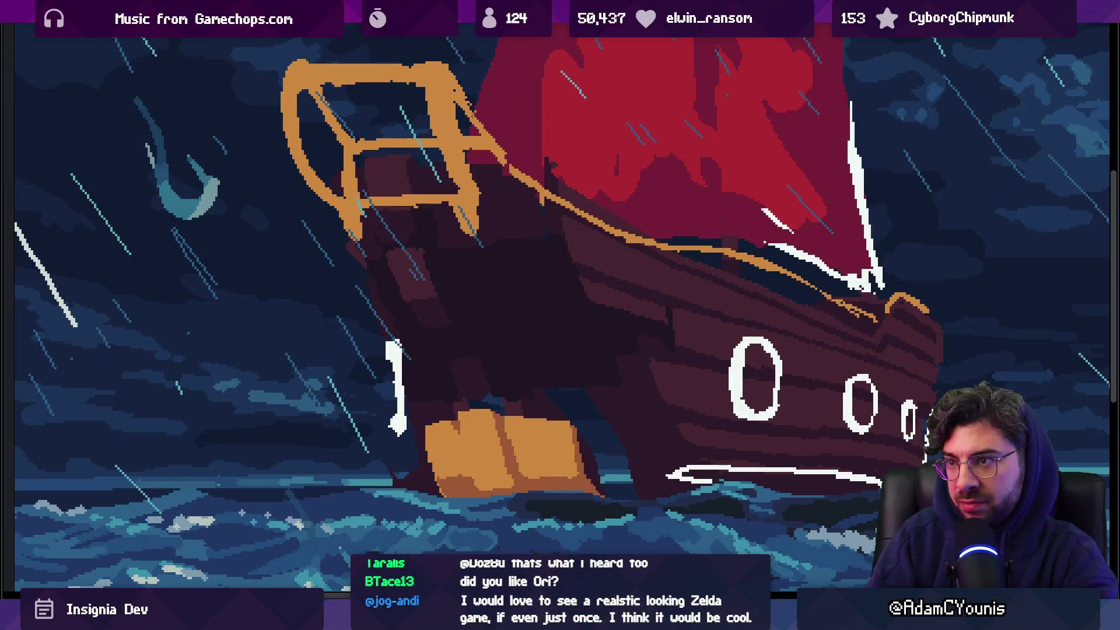
{"action": "scroll", "coordinate": [411, 149], "scroll_direction": "down", "scroll_amount": 5}
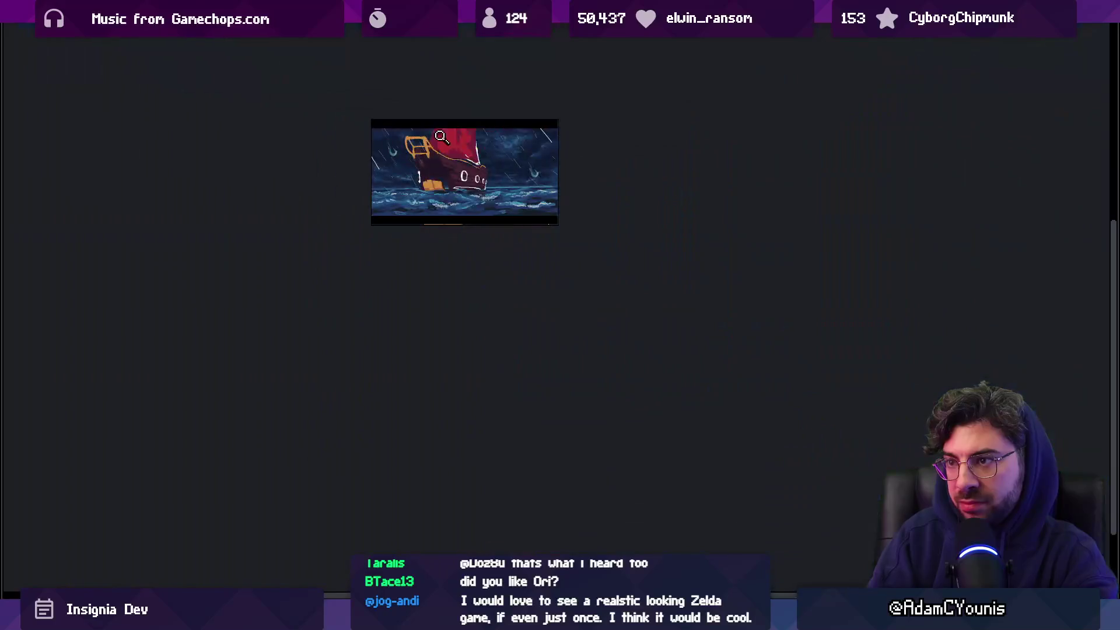
Paint a dark stroke over part of the white streak on the sail's edge
{"action": "scroll", "coordinate": [431, 146], "scroll_direction": "up", "scroll_amount": 6}
{"action": "scroll", "coordinate": [387, 200], "scroll_direction": "down", "scroll_amount": 3}
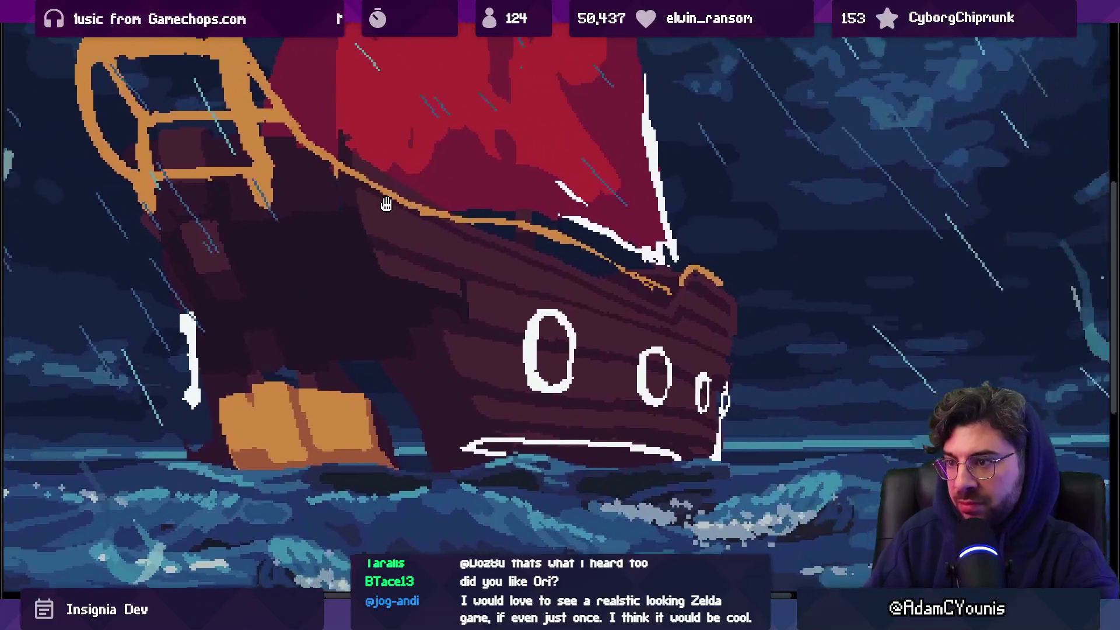
{"action": "scroll", "coordinate": [439, 222], "scroll_direction": "up", "scroll_amount": 3}
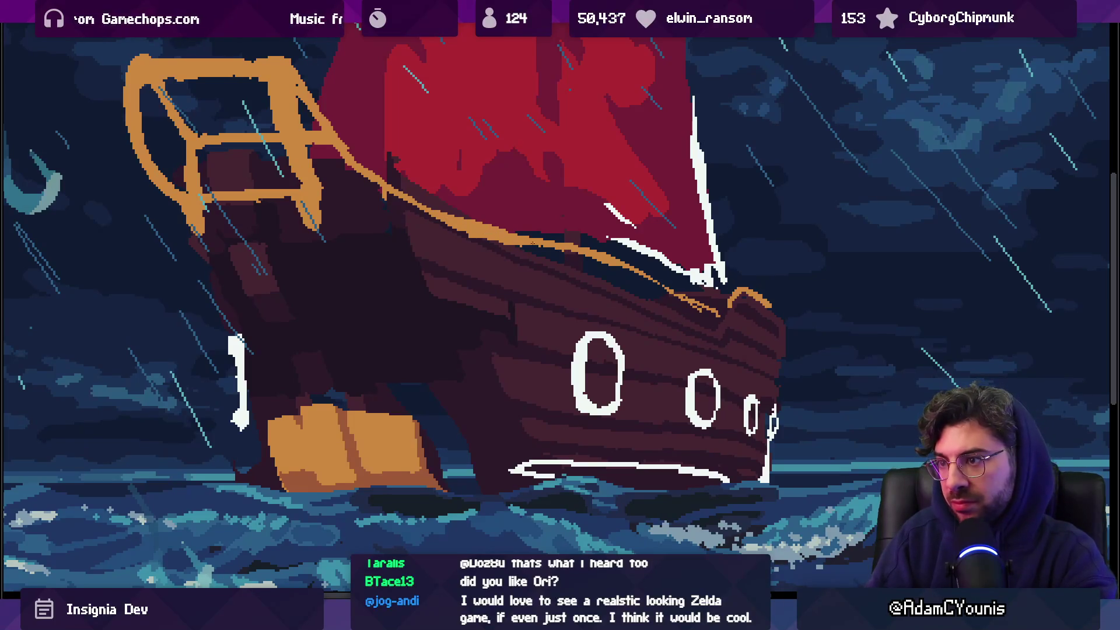
{"action": "left_click_drag", "start_coordinate": [579, 233], "coordinate": [636, 246]}
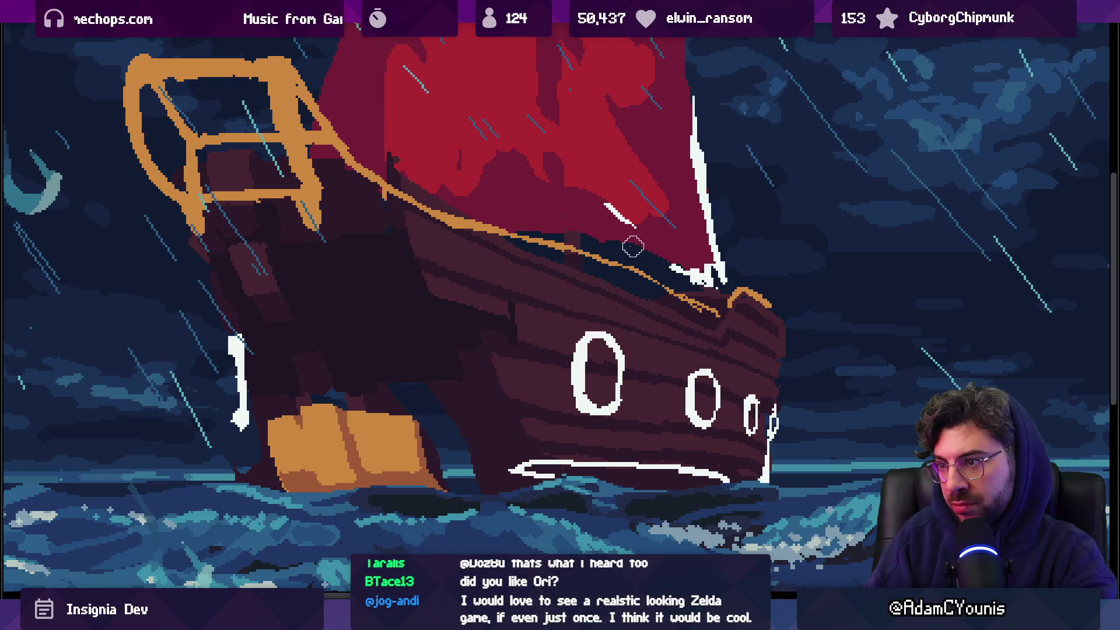
{"action": "scroll", "coordinate": [528, 292], "scroll_direction": "down", "scroll_amount": 1}
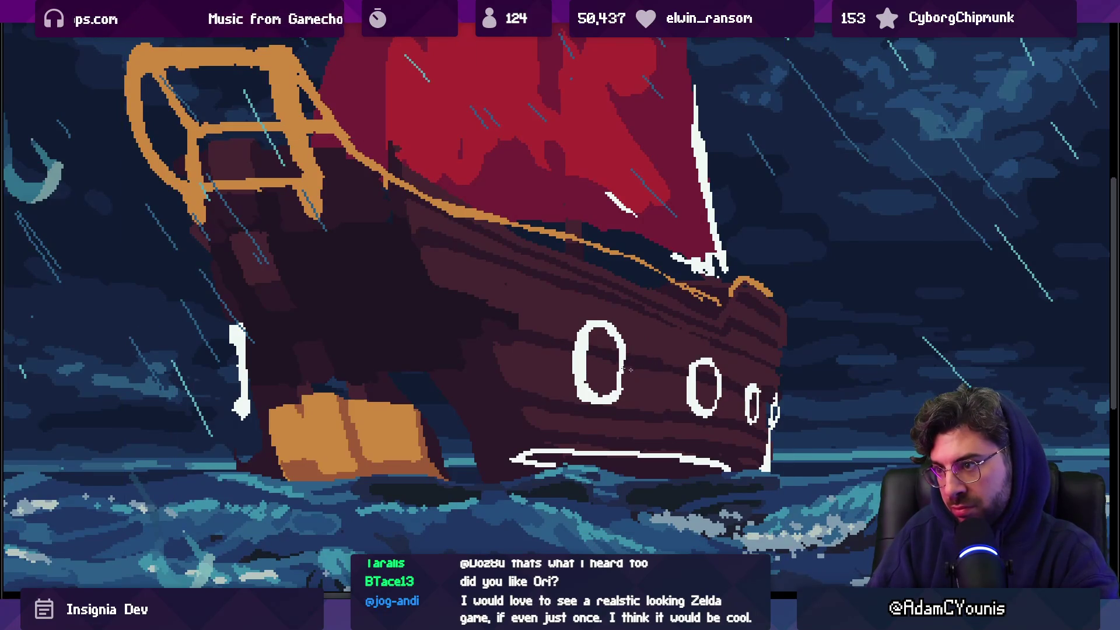
{"action": "scroll", "coordinate": [627, 371], "scroll_direction": "down", "scroll_amount": 2}
{"action": "scroll", "coordinate": [627, 361], "scroll_direction": "up", "scroll_amount": 1}
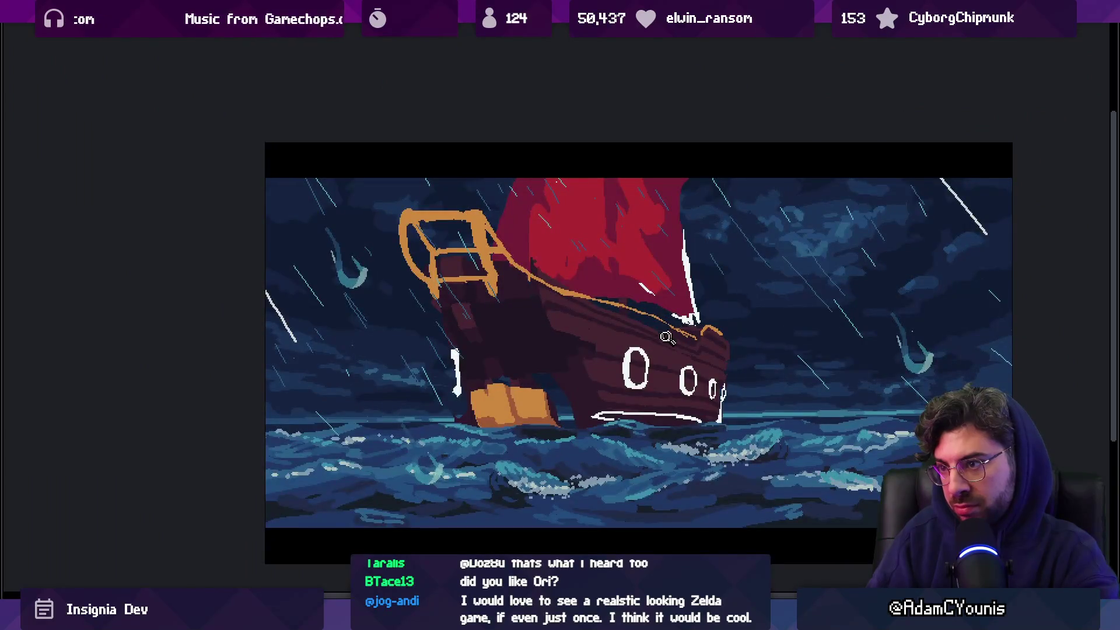
{"action": "scroll", "coordinate": [626, 352], "scroll_direction": "up", "scroll_amount": 2}
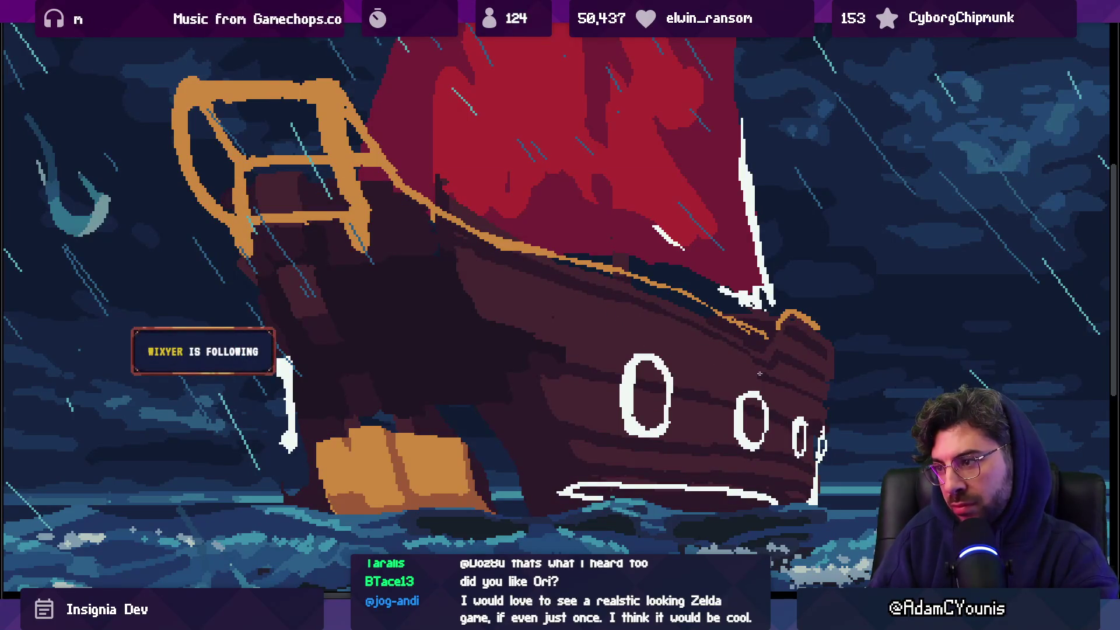
Lasso the orange stern rail and move it about 75 px to the right
{"action": "scroll", "coordinate": [648, 332], "scroll_direction": "down", "scroll_amount": 2}
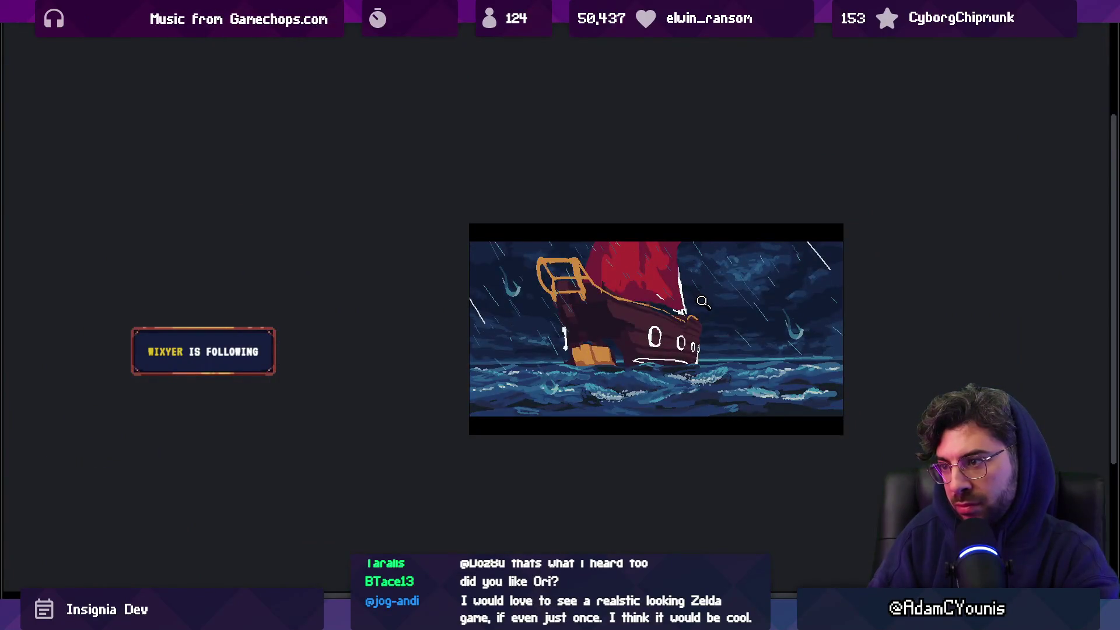
{"action": "scroll", "coordinate": [661, 328], "scroll_direction": "up", "scroll_amount": 1}
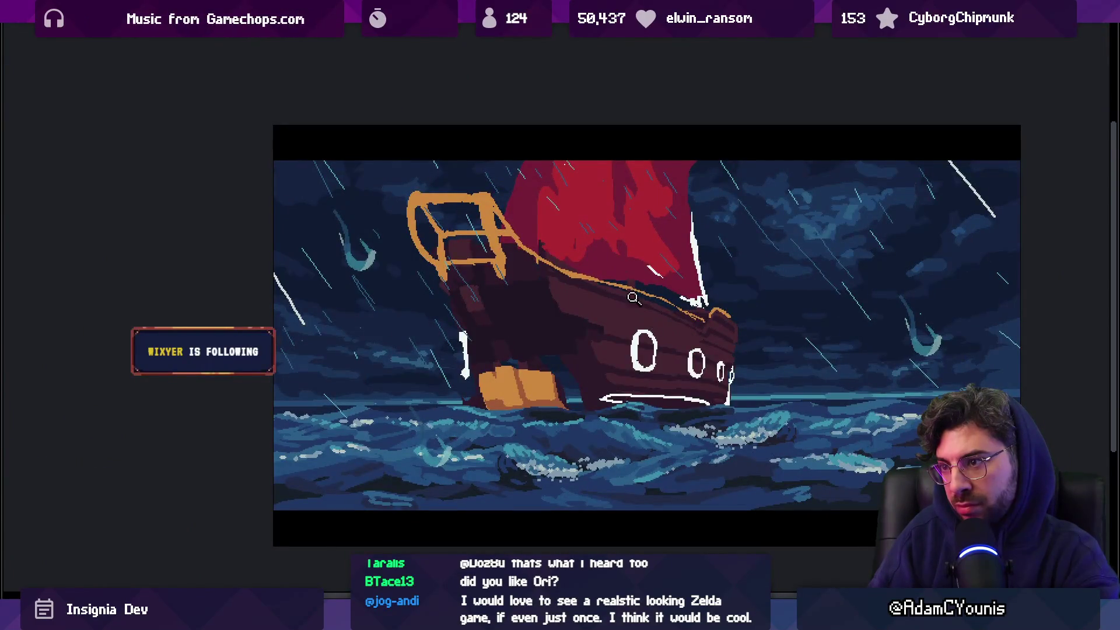
{"action": "scroll", "coordinate": [576, 266], "scroll_direction": "up", "scroll_amount": 1}
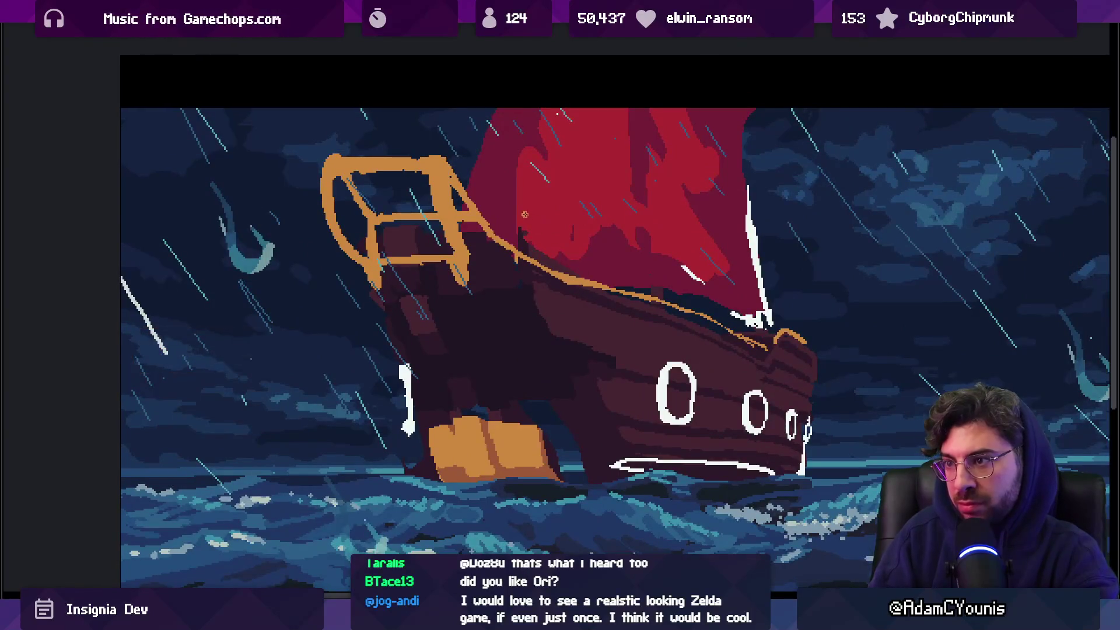
{"action": "mouse_move", "coordinate": [435, 156]}
{"action": "left_mouse_down"}
{"action": "mouse_move", "coordinate": [435, 286]}
{"action": "mouse_move", "coordinate": [493, 163]}
{"action": "mouse_move", "coordinate": [478, 159]}
{"action": "left_mouse_up"}
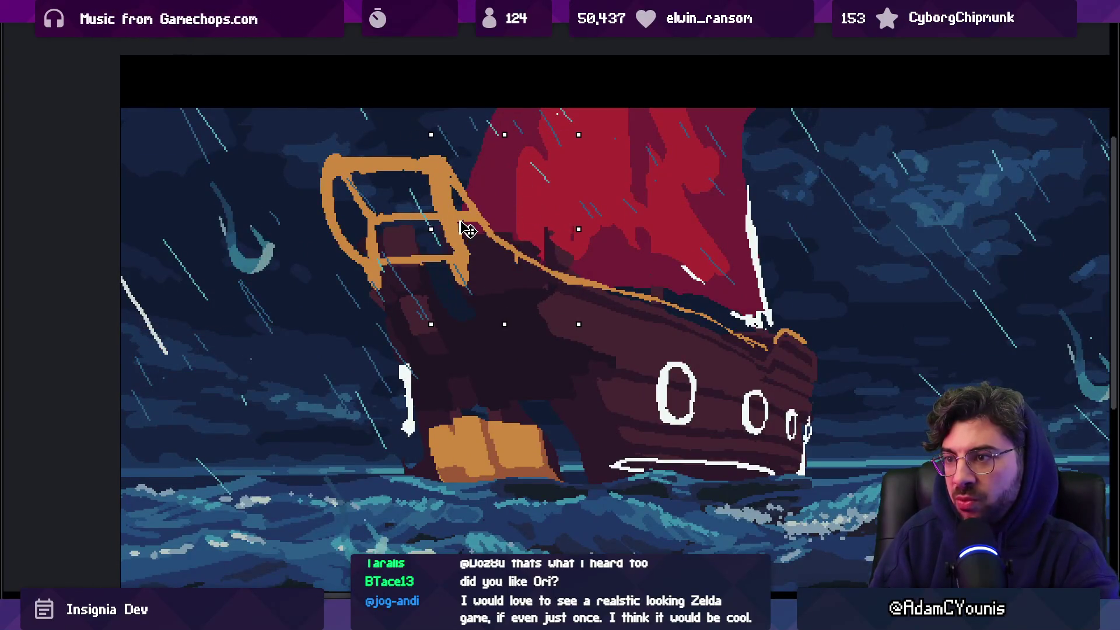
{"action": "left_click_drag", "start_coordinate": [456, 217], "coordinate": [499, 235]}
{"action": "left_click", "coordinate": [560, 254]}
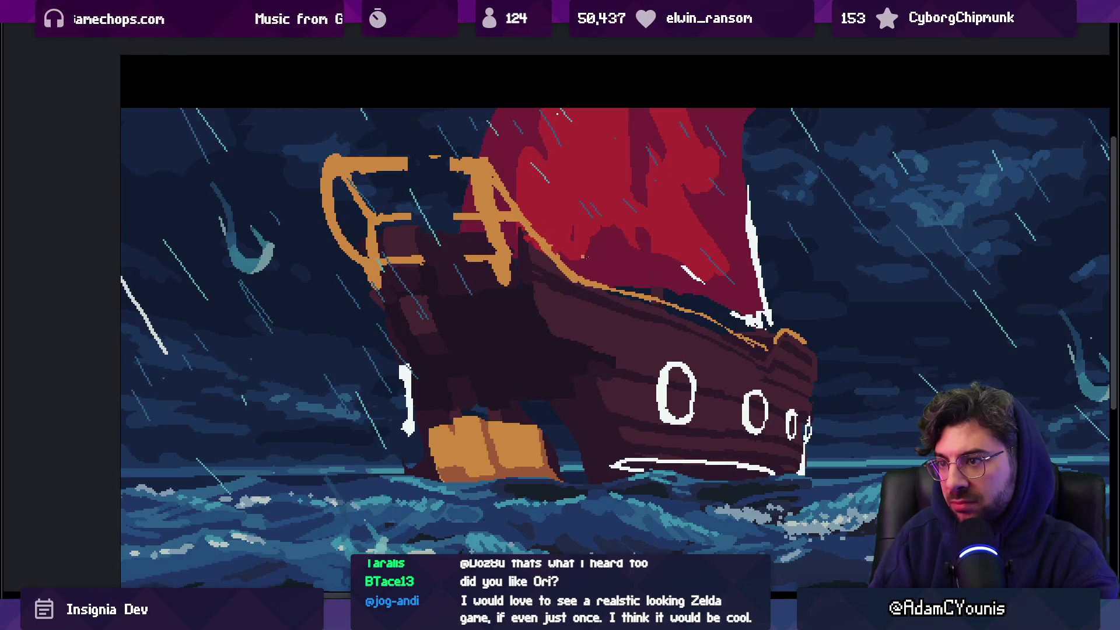
Brighten the orange line along the gunwale with the pencil
{"action": "scroll", "coordinate": [582, 257], "scroll_direction": "down", "scroll_amount": 5}
{"action": "scroll", "coordinate": [643, 239], "scroll_direction": "up", "scroll_amount": 3}
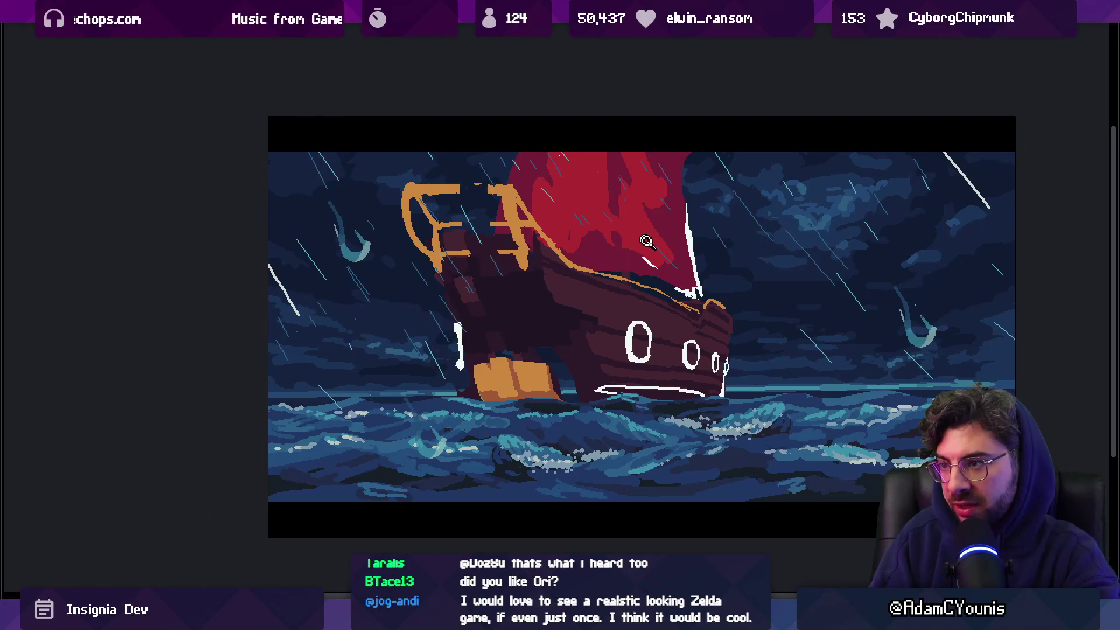
{"action": "scroll", "coordinate": [612, 269], "scroll_direction": "up", "scroll_amount": 1}
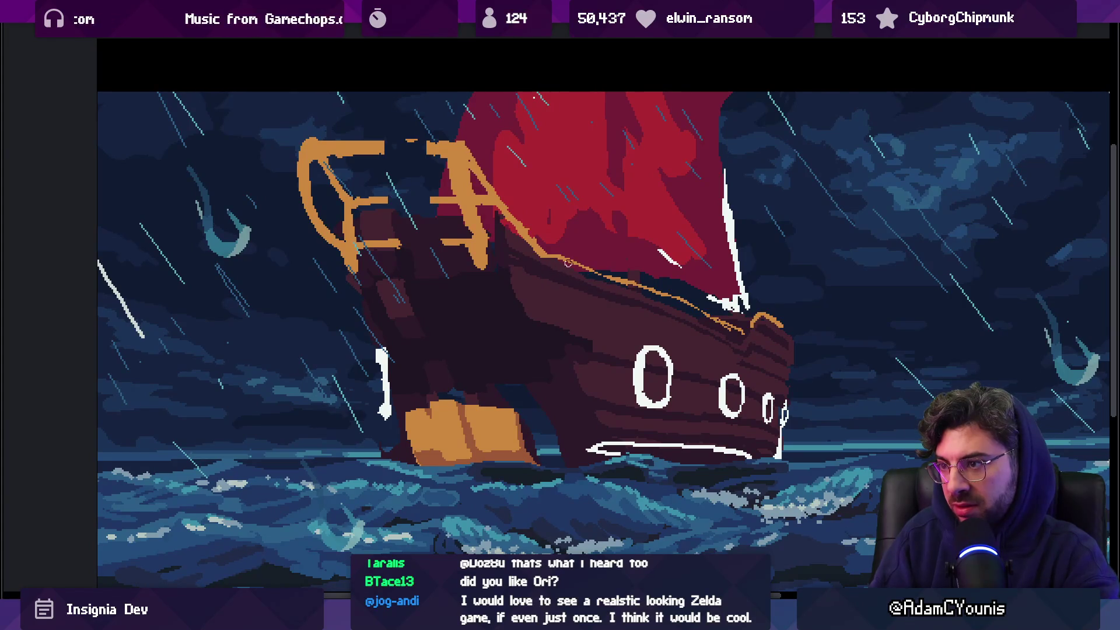
{"action": "mouse_move", "coordinate": [560, 259]}
{"action": "left_mouse_down"}
{"action": "mouse_move", "coordinate": [665, 290]}
{"action": "mouse_move", "coordinate": [653, 303]}
{"action": "mouse_move", "coordinate": [624, 289]}
{"action": "mouse_move", "coordinate": [724, 323]}
{"action": "mouse_move", "coordinate": [729, 337]}
{"action": "mouse_move", "coordinate": [696, 318]}
{"action": "left_mouse_up"}
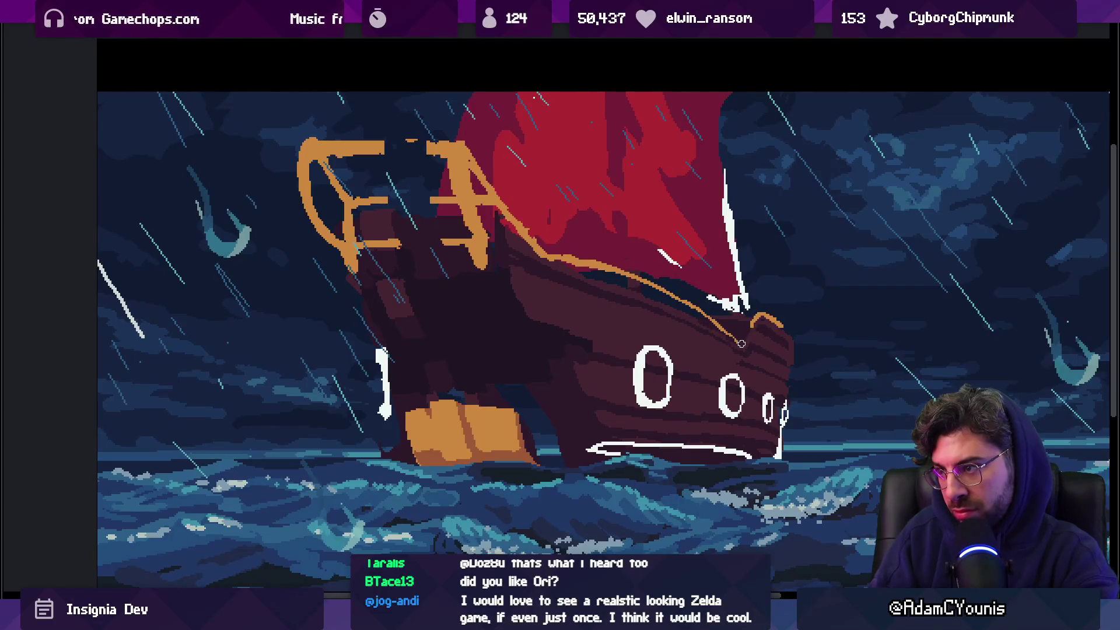
{"action": "scroll", "coordinate": [717, 293], "scroll_direction": "down", "scroll_amount": 5}
{"action": "scroll", "coordinate": [699, 292], "scroll_direction": "up", "scroll_amount": 6}
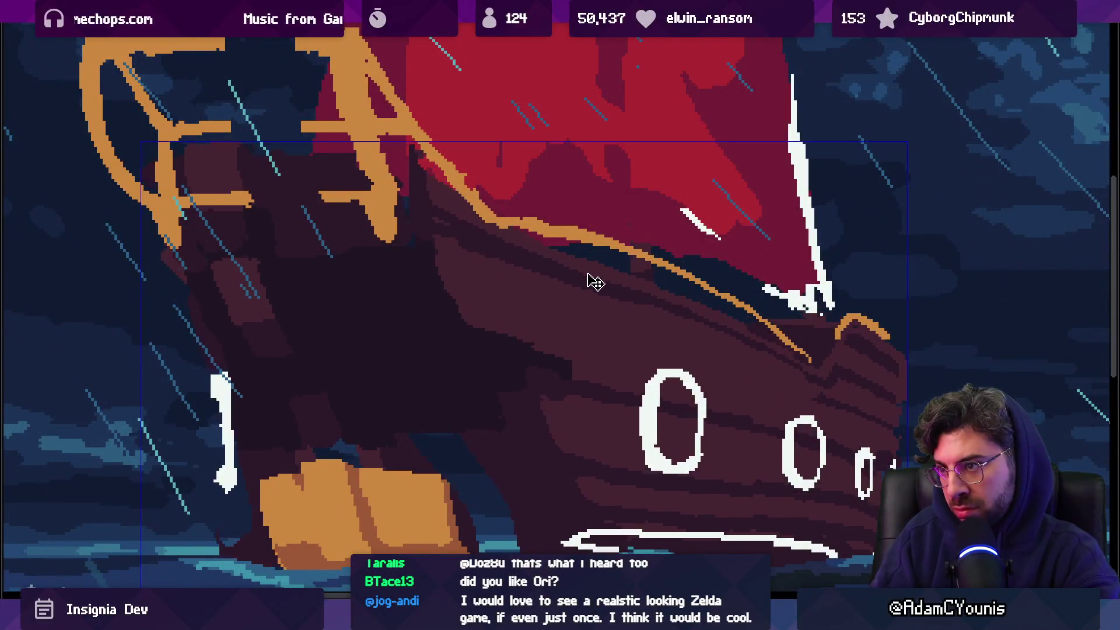
{"action": "left_click_drag", "start_coordinate": [554, 252], "coordinate": [603, 266]}
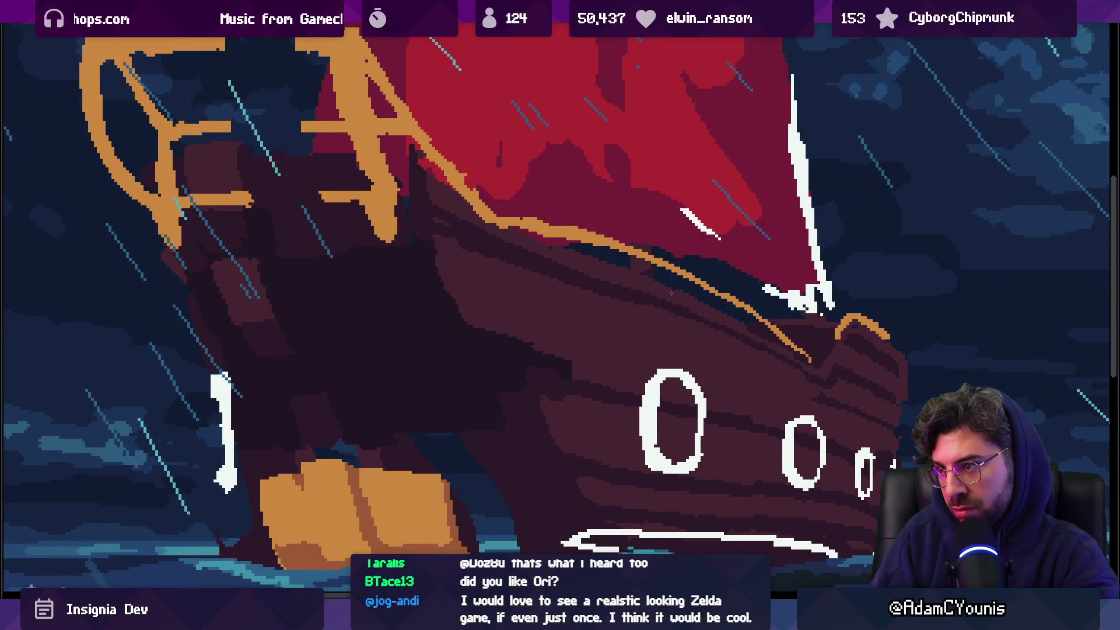
{"action": "left_click_drag", "start_coordinate": [651, 301], "coordinate": [757, 336]}
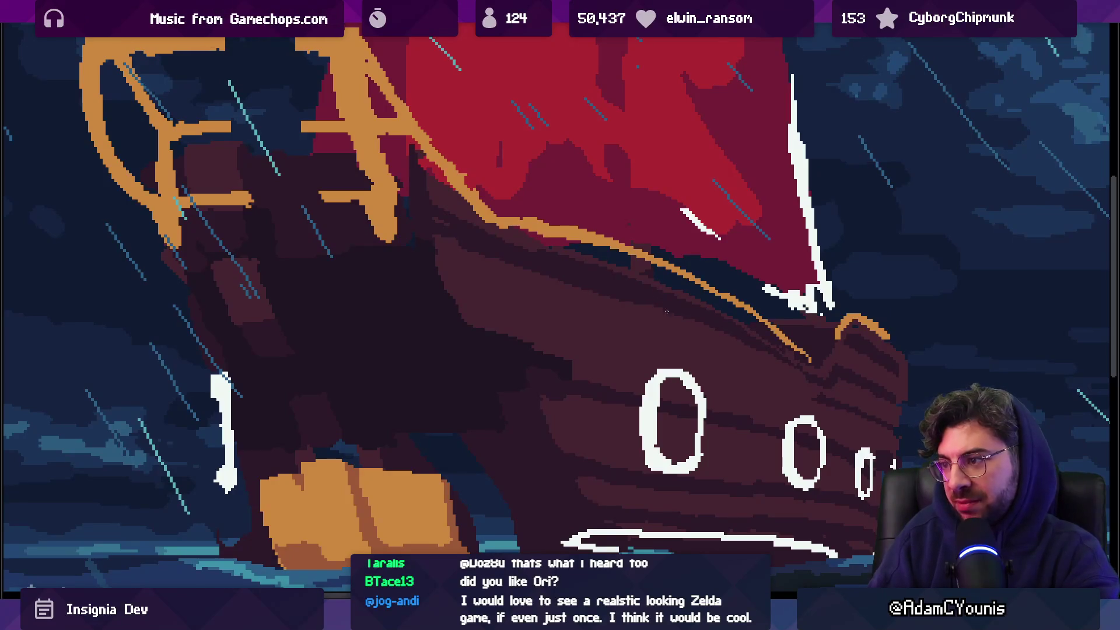
{"action": "left_click_drag", "start_coordinate": [688, 320], "coordinate": [776, 360]}
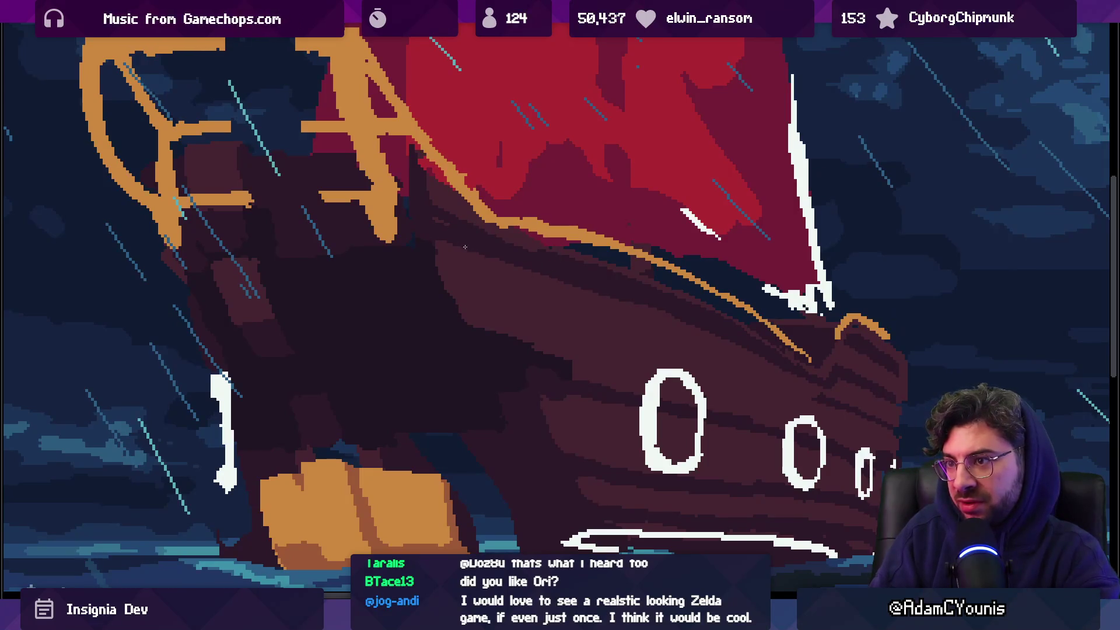
{"action": "scroll", "coordinate": [601, 257], "scroll_direction": "down", "scroll_amount": 4}
{"action": "scroll", "coordinate": [624, 251], "scroll_direction": "up", "scroll_amount": 4}
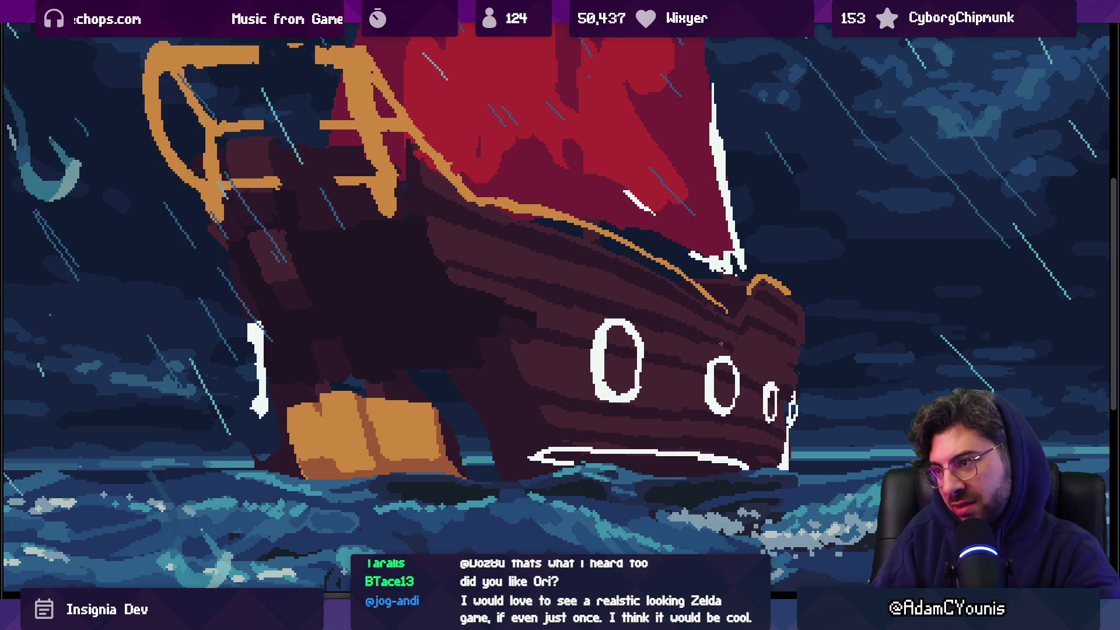
{"action": "scroll", "coordinate": [756, 342], "scroll_direction": "up", "scroll_amount": 1}
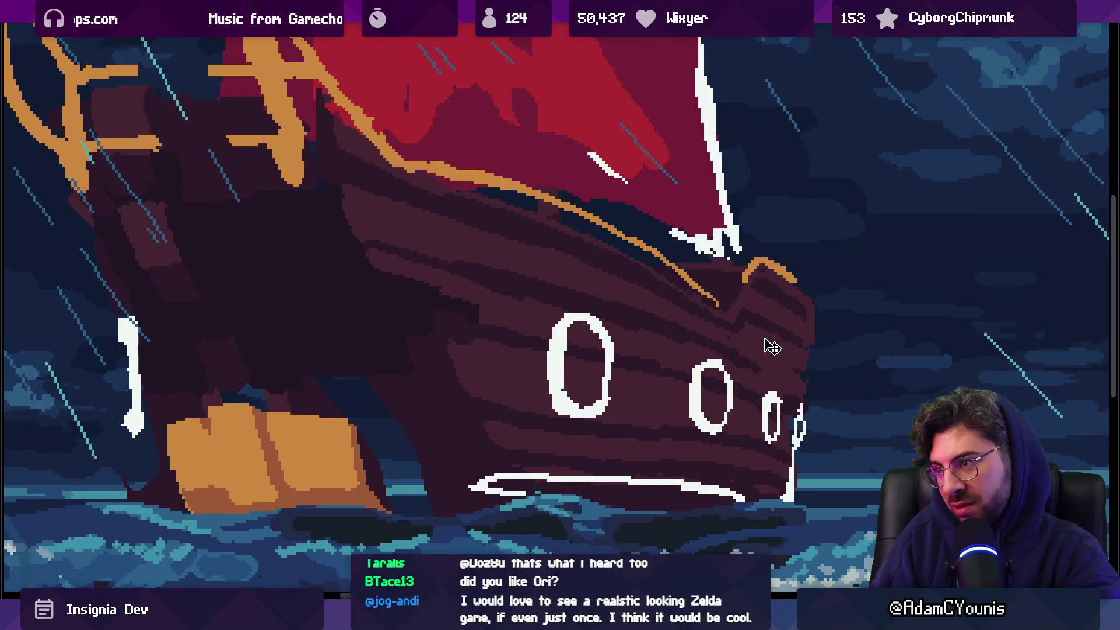
{"action": "left_click_drag", "start_coordinate": [761, 245], "coordinate": [736, 497]}
{"action": "key", "text": "ctrl+z"}
{"action": "key", "text": "ctrl+t"}
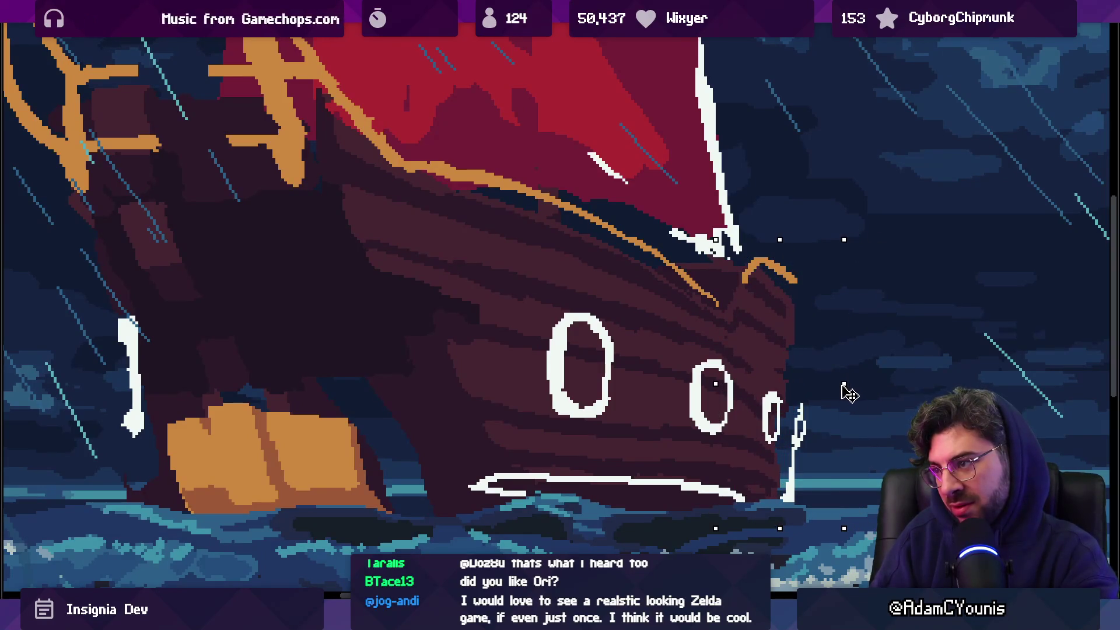
{"action": "scroll", "coordinate": [722, 280], "scroll_direction": "down", "scroll_amount": 5}
{"action": "scroll", "coordinate": [722, 280], "scroll_direction": "up", "scroll_amount": 1}
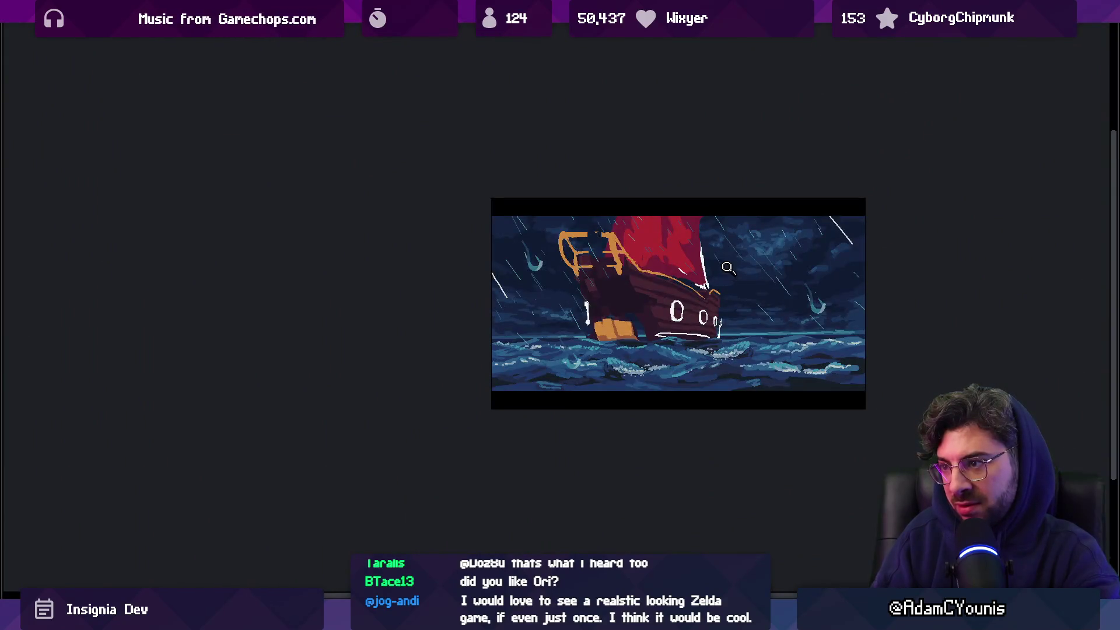
{"action": "scroll", "coordinate": [696, 296], "scroll_direction": "up", "scroll_amount": 1}
{"action": "scroll", "coordinate": [696, 296], "scroll_direction": "up", "scroll_amount": 1}
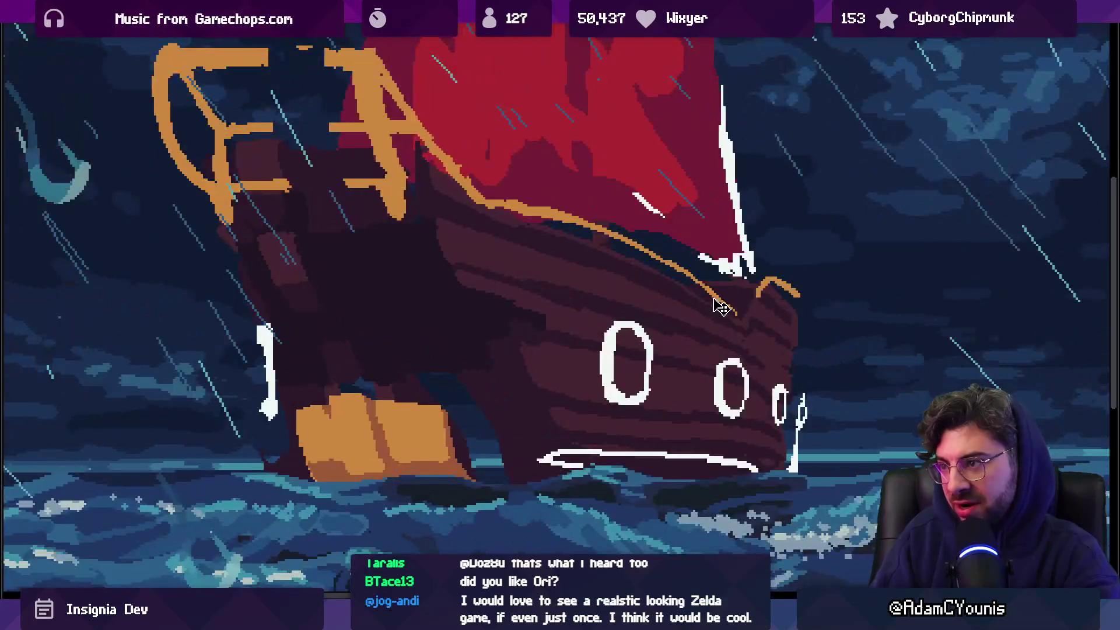
{"action": "scroll", "coordinate": [706, 295], "scroll_direction": "down", "scroll_amount": 2}
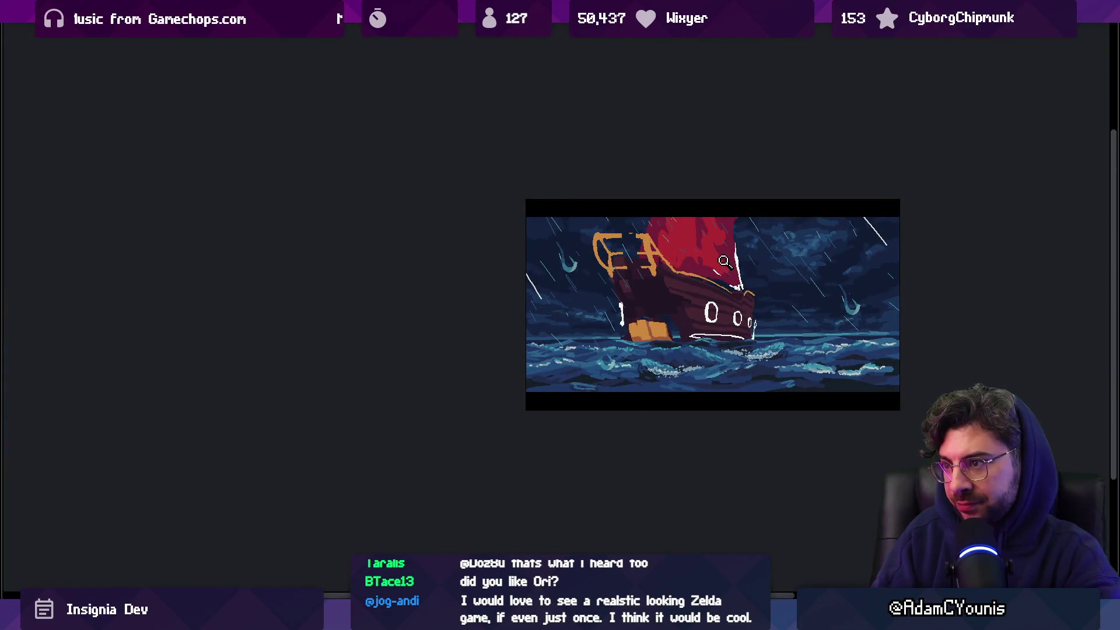
{"action": "scroll", "coordinate": [700, 279], "scroll_direction": "up", "scroll_amount": 1}
{"action": "scroll", "coordinate": [700, 279], "scroll_direction": "up", "scroll_amount": 1}
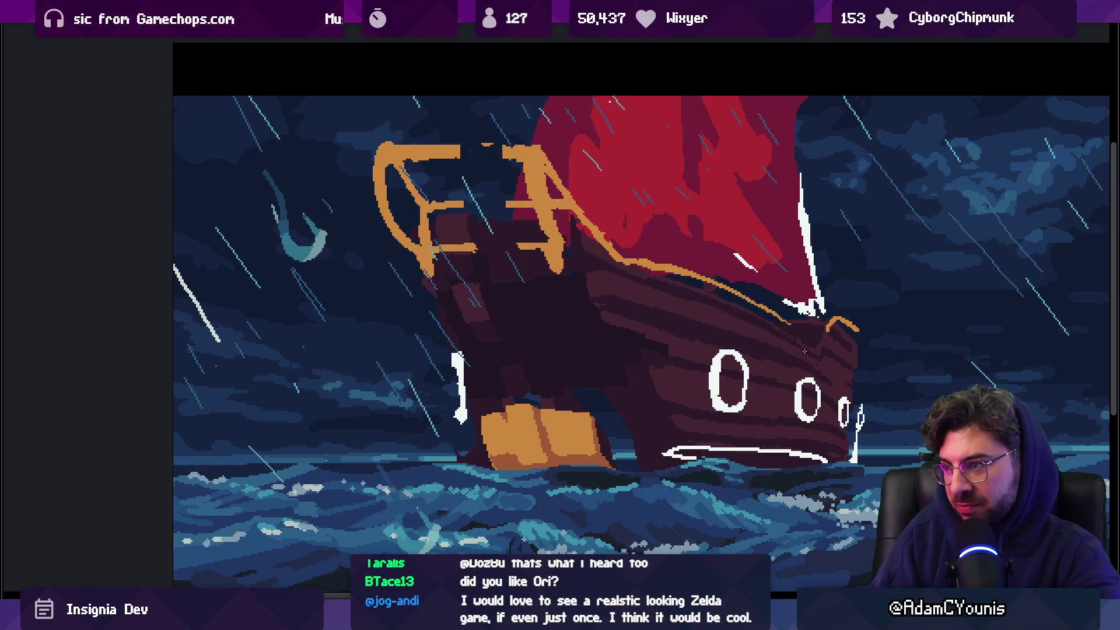
{"action": "scroll", "coordinate": [804, 350], "scroll_direction": "down", "scroll_amount": 2}
{"action": "scroll", "coordinate": [751, 361], "scroll_direction": "up", "scroll_amount": 3}
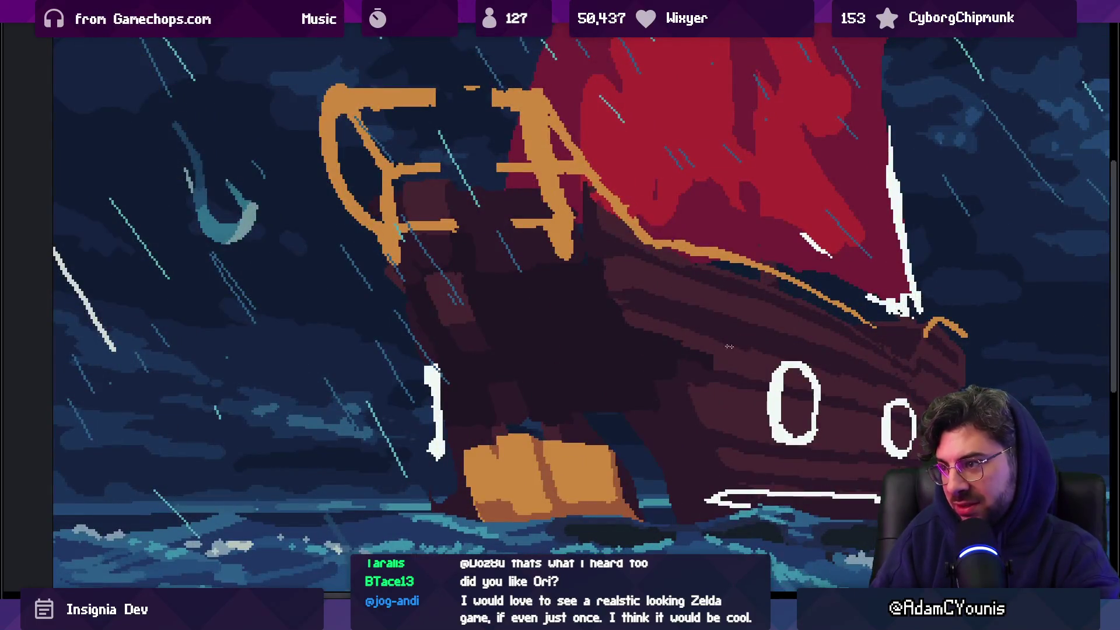
{"action": "scroll", "coordinate": [699, 337], "scroll_direction": "down", "scroll_amount": 2}
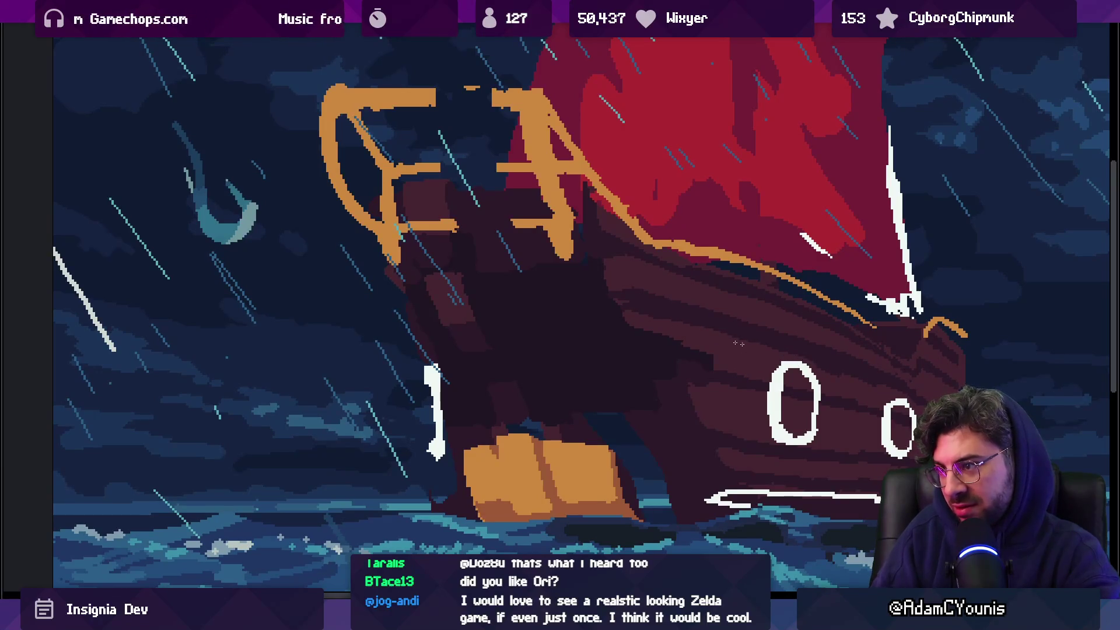
{"action": "scroll", "coordinate": [772, 350], "scroll_direction": "up", "scroll_amount": 2}
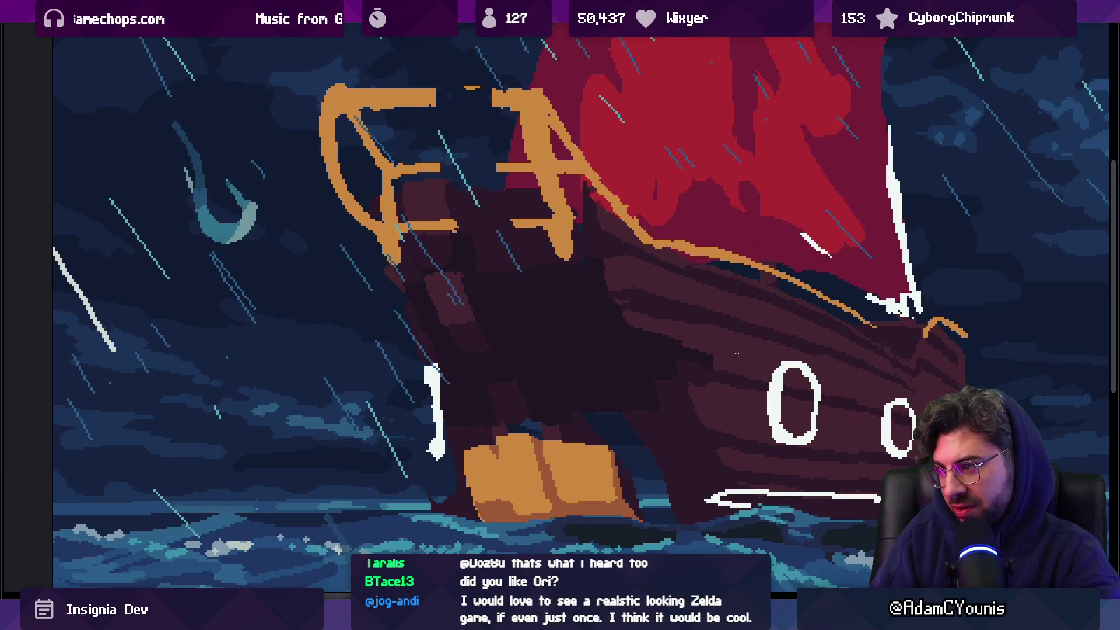
{"action": "scroll", "coordinate": [646, 317], "scroll_direction": "down", "scroll_amount": 2}
{"action": "scroll", "coordinate": [710, 327], "scroll_direction": "up", "scroll_amount": 2}
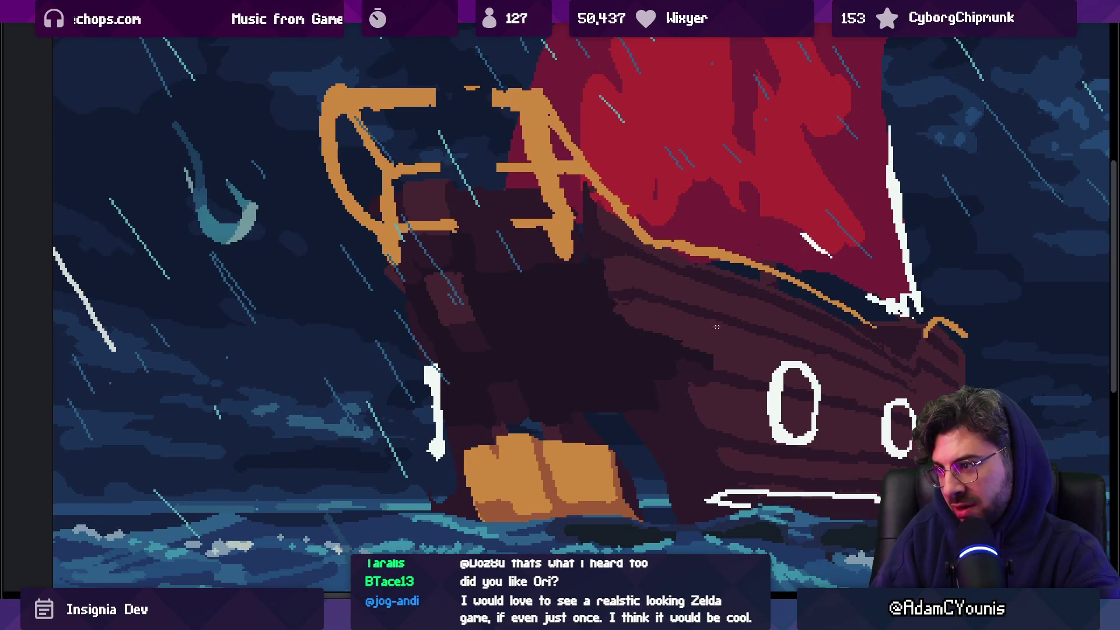
{"action": "scroll", "coordinate": [825, 343], "scroll_direction": "down", "scroll_amount": 2}
{"action": "scroll", "coordinate": [716, 314], "scroll_direction": "up", "scroll_amount": 2}
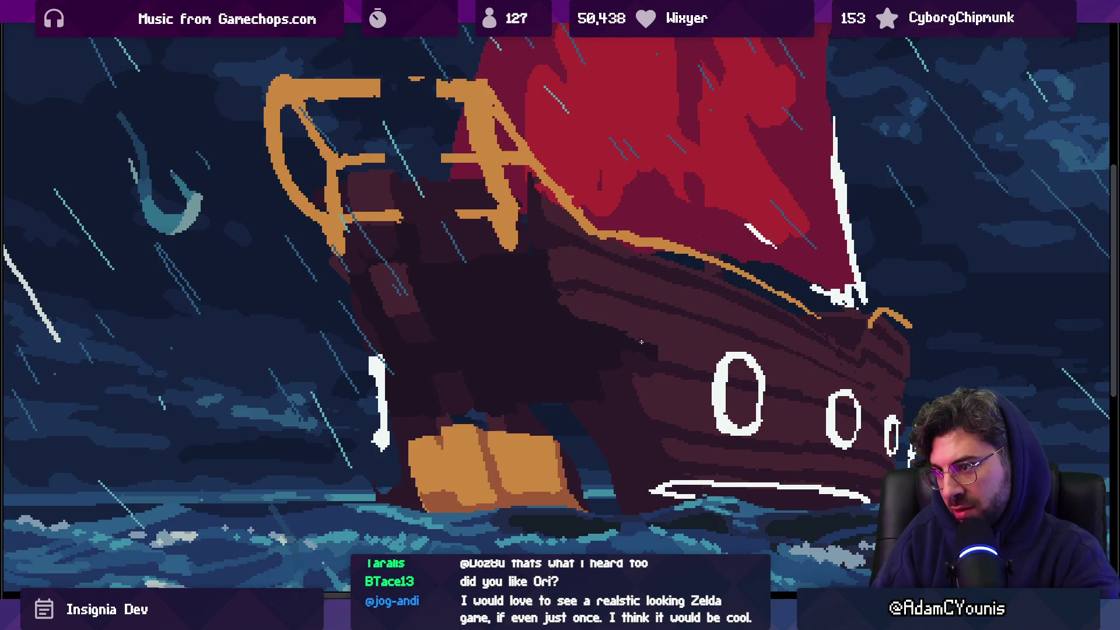
{"action": "key", "text": "v"}
{"action": "key", "text": "b"}
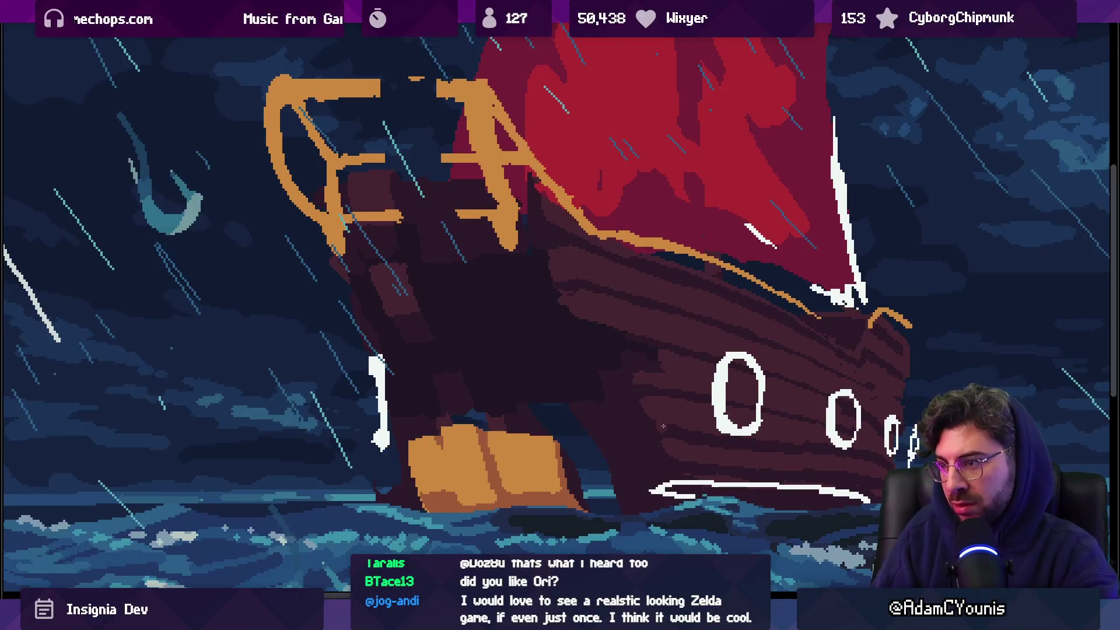
{"action": "scroll", "coordinate": [712, 387], "scroll_direction": "down", "scroll_amount": 4}
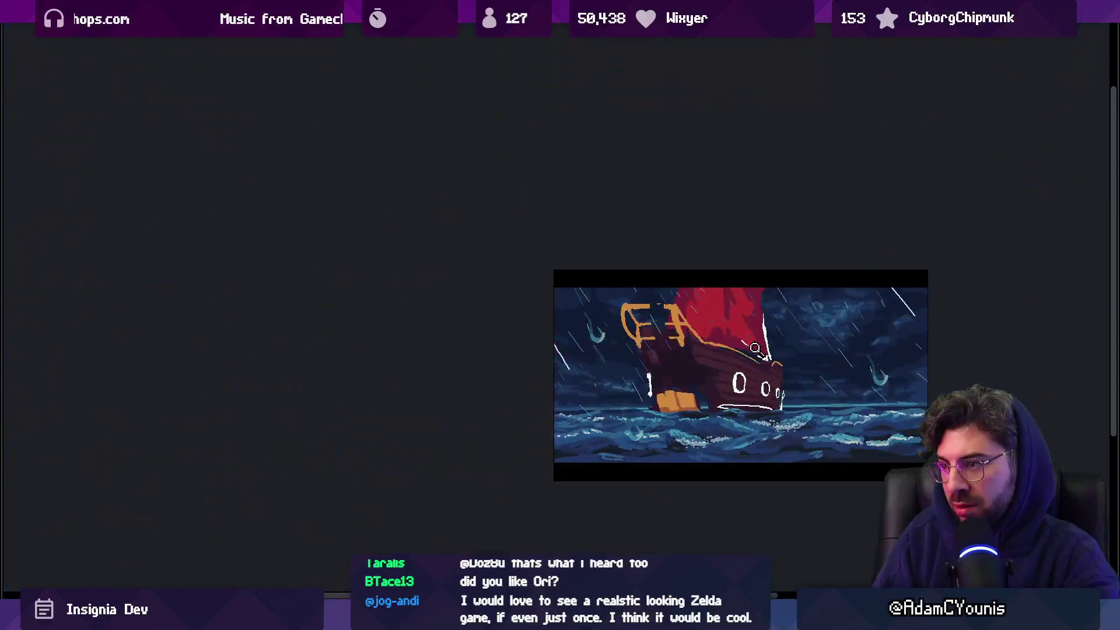
{"action": "scroll", "coordinate": [717, 385], "scroll_direction": "up", "scroll_amount": 3}
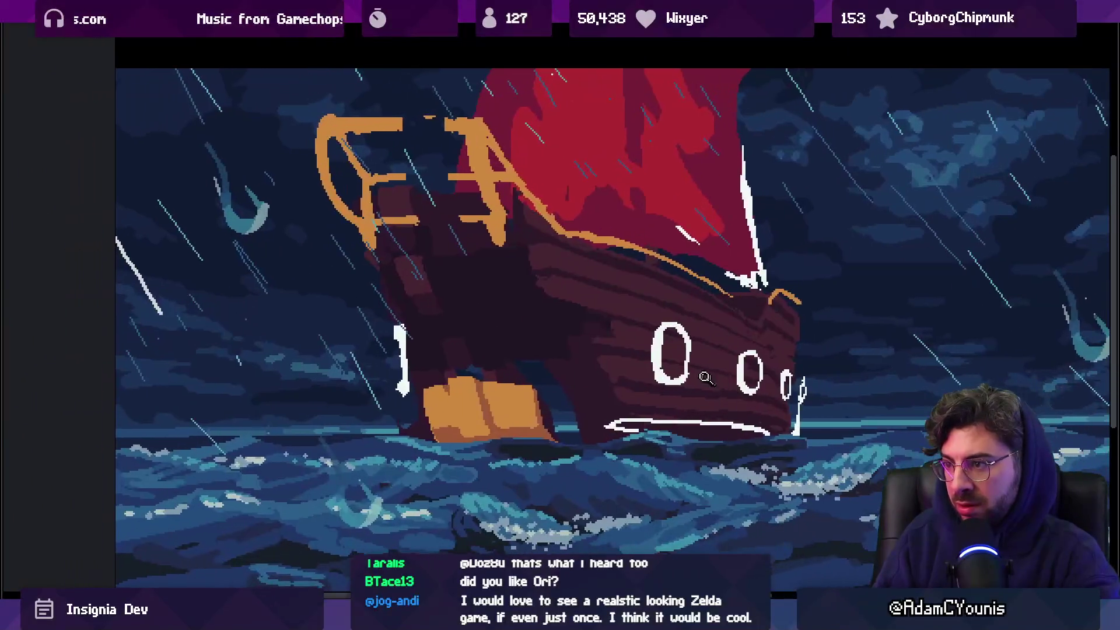
{"action": "scroll", "coordinate": [592, 333], "scroll_direction": "up", "scroll_amount": 2}
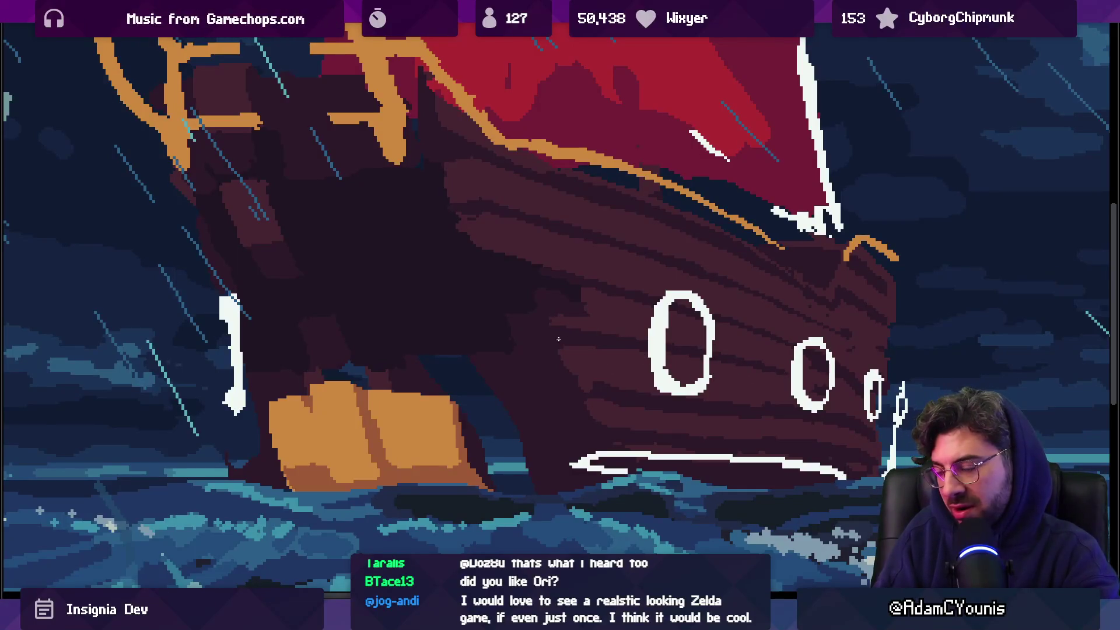
{"action": "scroll", "coordinate": [567, 365], "scroll_direction": "down", "scroll_amount": 5}
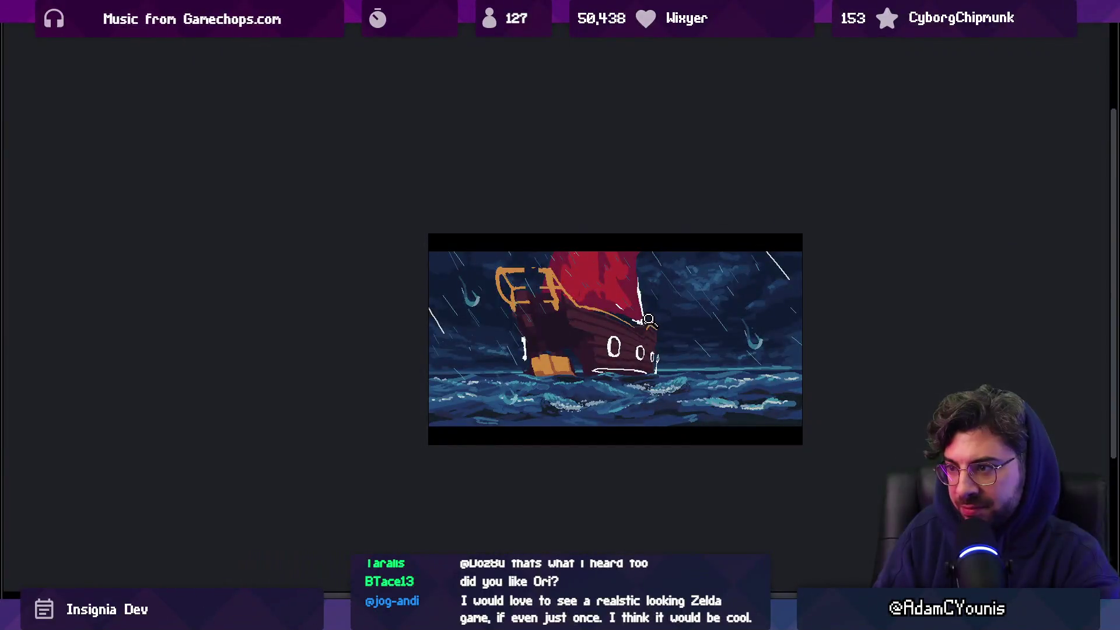
{"action": "scroll", "coordinate": [602, 339], "scroll_direction": "up", "scroll_amount": 5}
Widen the orange hull crates toward the bow waterline and commit the moved hull pixels
{"action": "left_click_drag", "start_coordinate": [400, 332], "coordinate": [567, 472]}
{"action": "key", "text": "ctrl+z"}
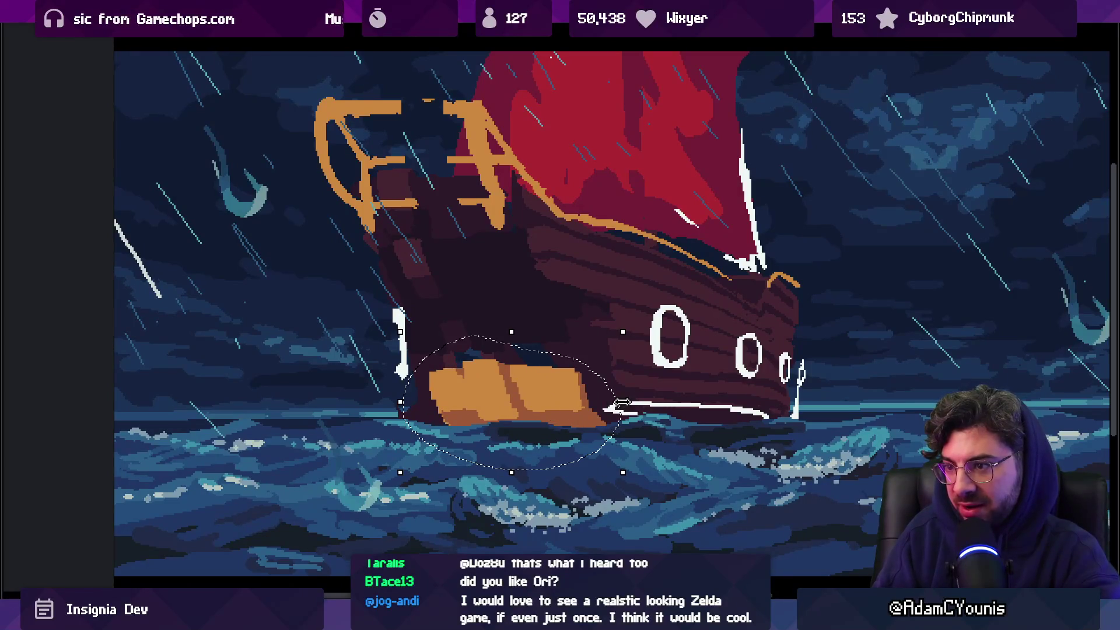
{"action": "mouse_move", "coordinate": [430, 245]}
{"action": "left_mouse_down"}
{"action": "mouse_move", "coordinate": [417, 346]}
{"action": "mouse_move", "coordinate": [459, 289]}
{"action": "left_mouse_up"}
{"action": "key", "text": "ctrl+d"}
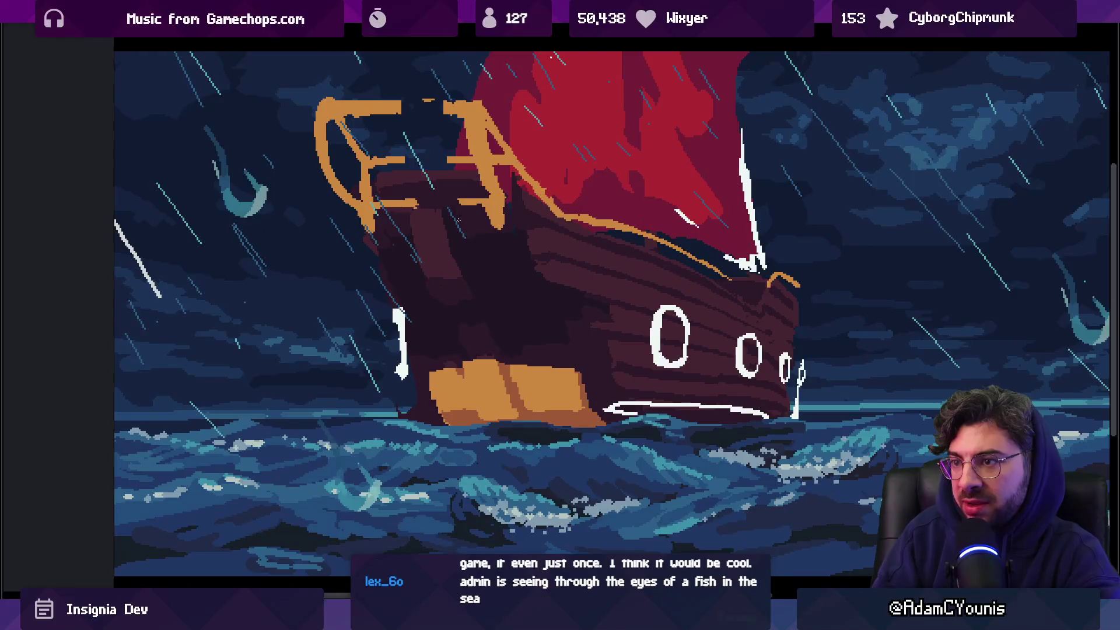
{"action": "scroll", "coordinate": [519, 221], "scroll_direction": "down", "scroll_amount": 5}
{"action": "scroll", "coordinate": [557, 215], "scroll_direction": "up", "scroll_amount": 5}
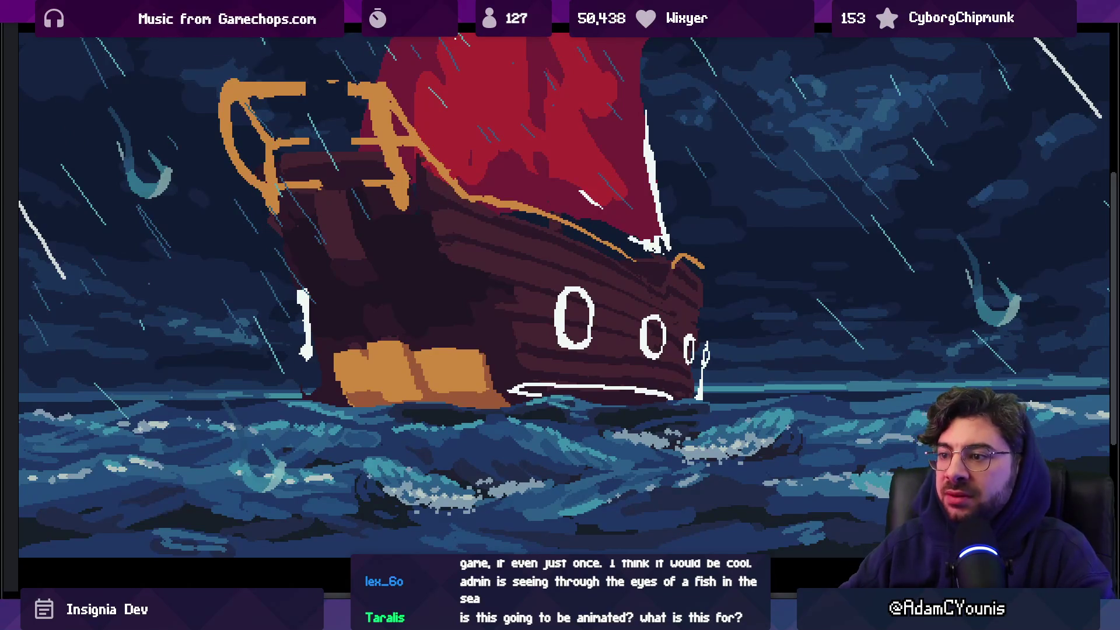
Select the bow portholes, squeeze them narrower, shift them left and commit
{"action": "scroll", "coordinate": [610, 315], "scroll_direction": "down", "scroll_amount": 1}
{"action": "scroll", "coordinate": [610, 315], "scroll_direction": "up", "scroll_amount": 1}
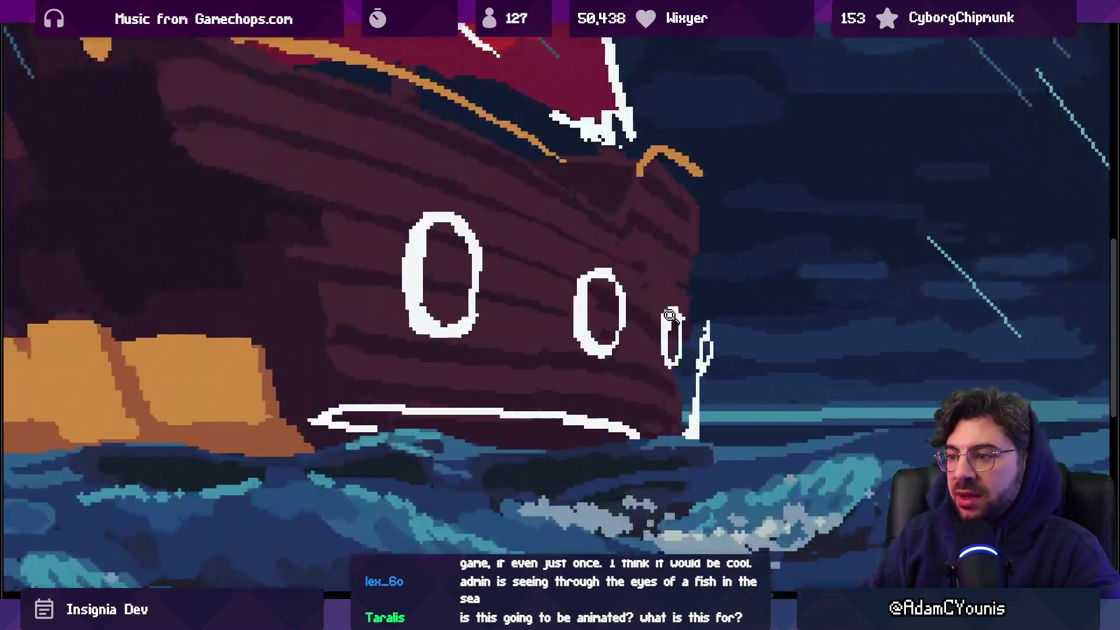
{"action": "left_click_drag", "start_coordinate": [679, 376], "coordinate": [636, 361]}
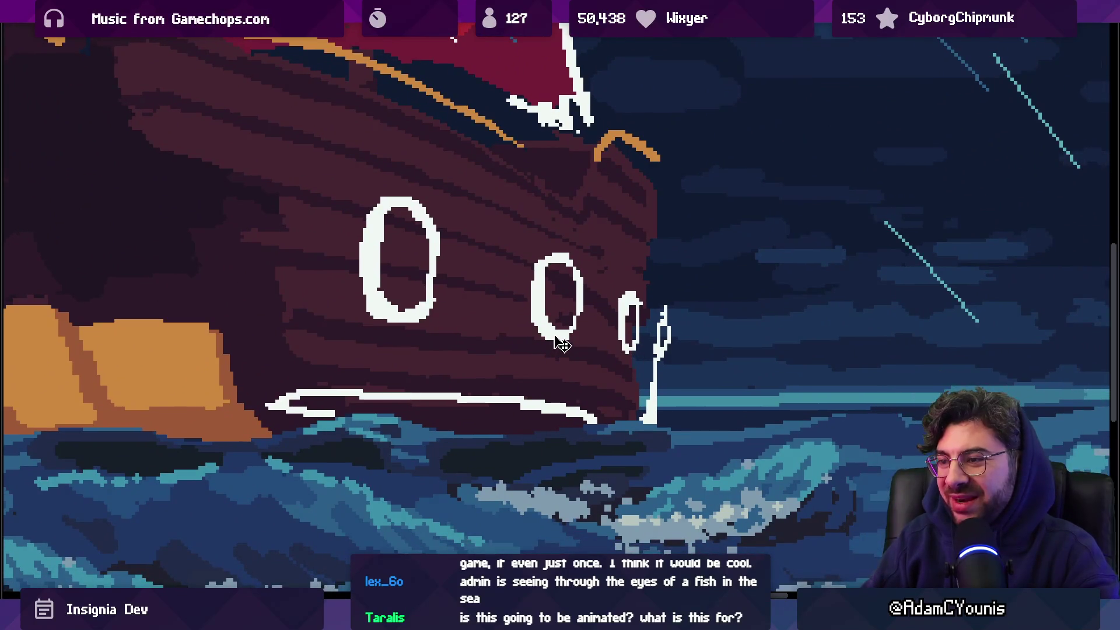
{"action": "mouse_move", "coordinate": [425, 182]}
{"action": "left_mouse_down"}
{"action": "mouse_move", "coordinate": [343, 514]}
{"action": "mouse_move", "coordinate": [408, 169]}
{"action": "left_mouse_up"}
{"action": "left_click_drag", "start_coordinate": [757, 355], "coordinate": [719, 354]}
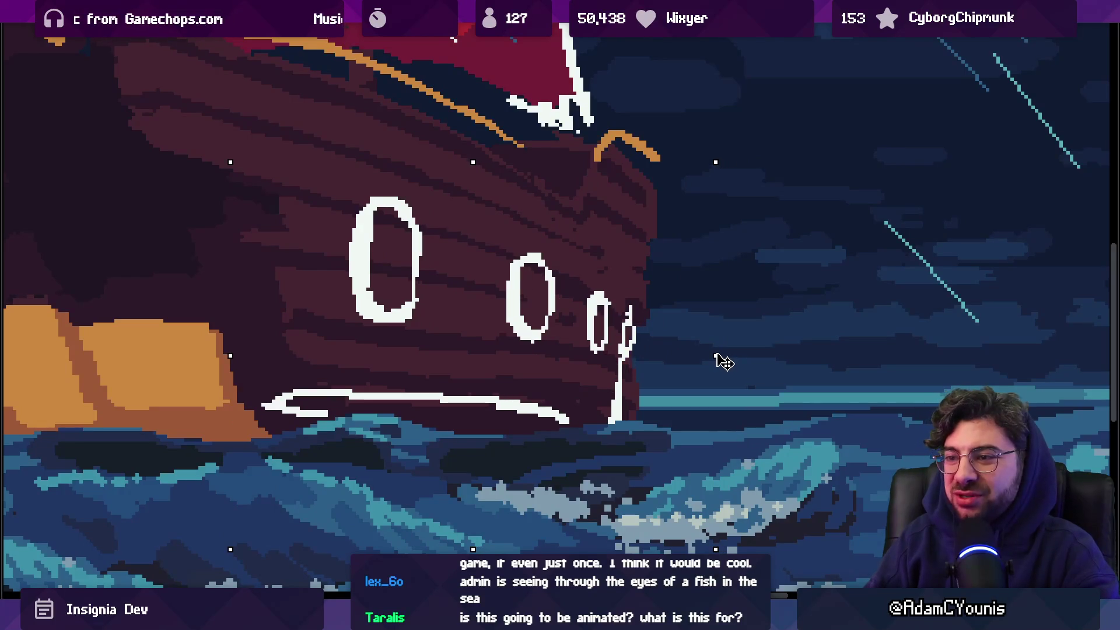
{"action": "mouse_move", "coordinate": [593, 338]}
{"action": "left_mouse_down"}
{"action": "mouse_move", "coordinate": [576, 342]}
{"action": "mouse_move", "coordinate": [586, 341]}
{"action": "left_mouse_up"}
{"action": "key", "text": "Return"}
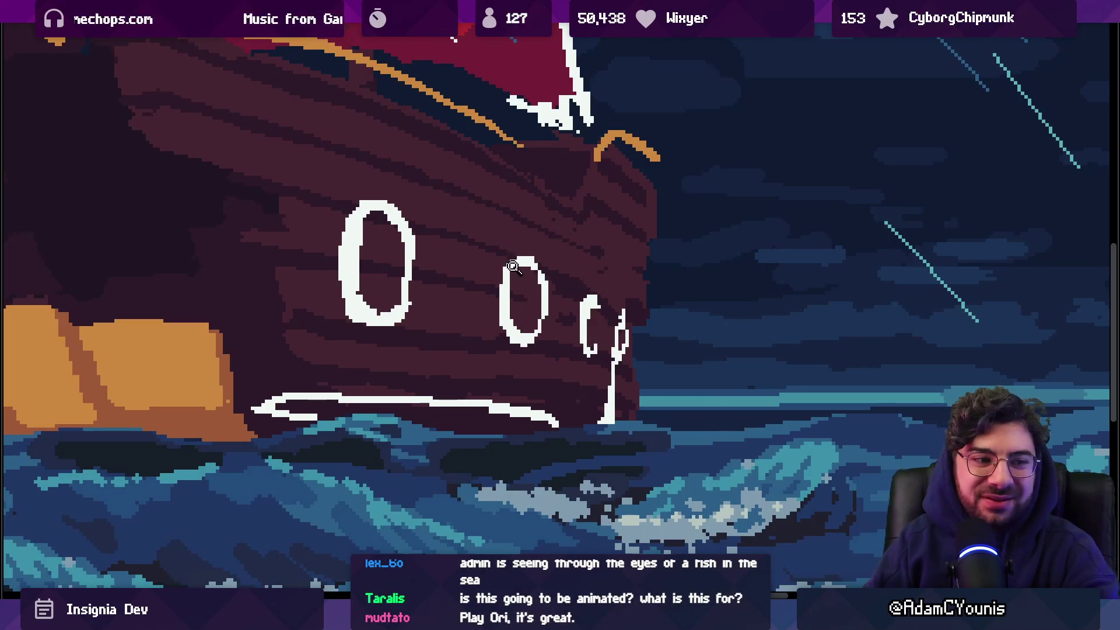
Restore the porthole selection and undo the extra porthole moves
{"action": "scroll", "coordinate": [543, 257], "scroll_direction": "down", "scroll_amount": 2}
{"action": "scroll", "coordinate": [528, 253], "scroll_direction": "up", "scroll_amount": 2}
{"action": "key", "text": "ctrl+t"}
{"action": "key", "text": "ctrl+z"}
{"action": "key", "text": "ctrl+z"}
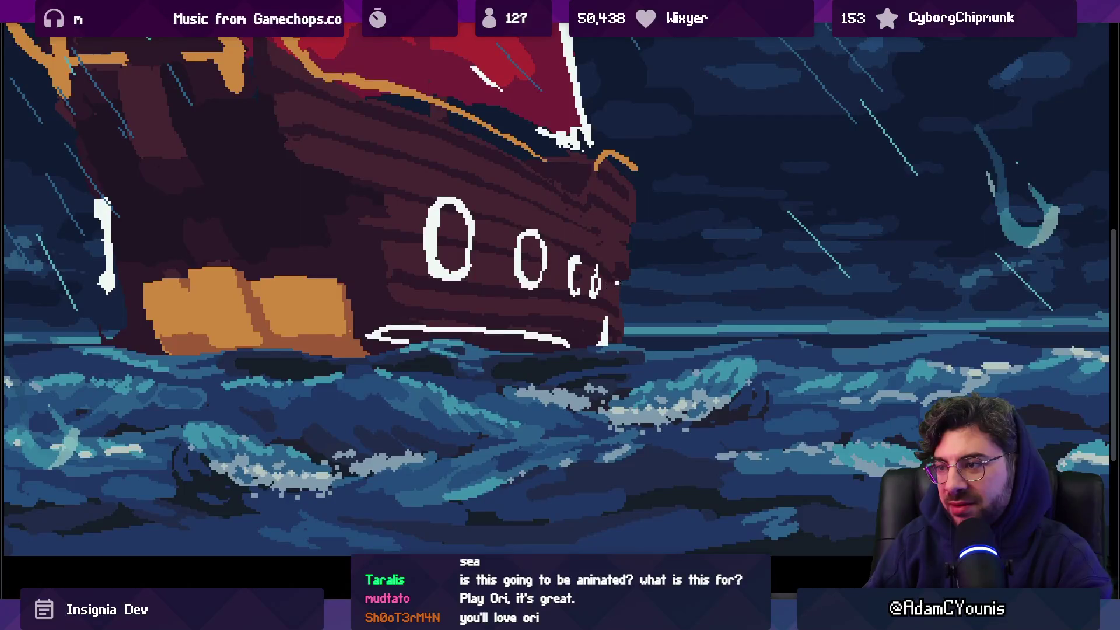
{"action": "scroll", "coordinate": [628, 290], "scroll_direction": "down", "scroll_amount": 2}
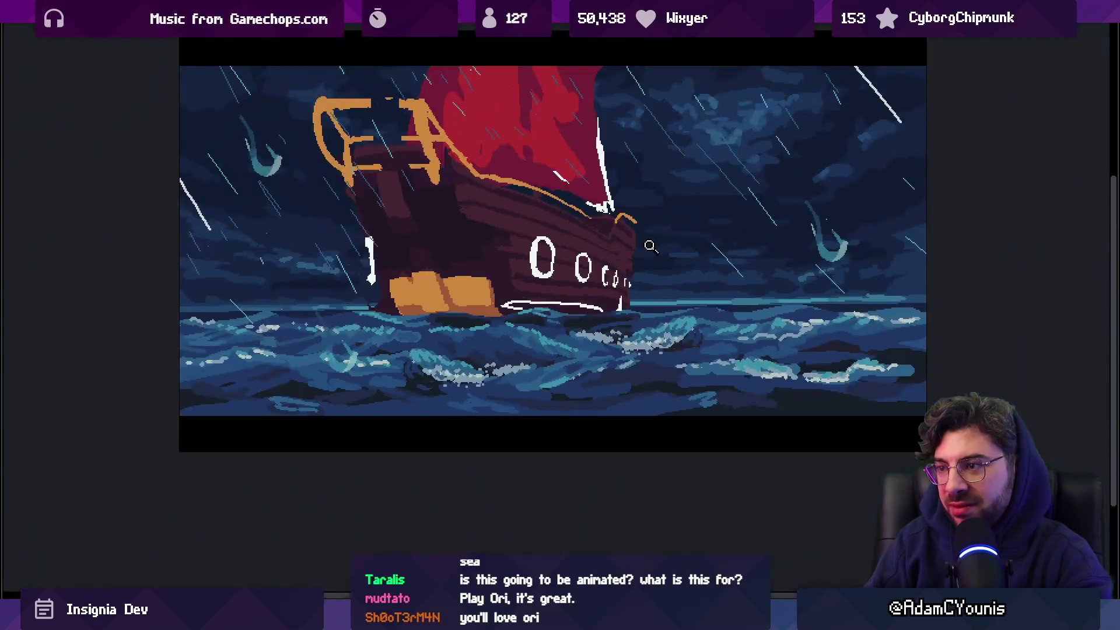
{"action": "scroll", "coordinate": [566, 260], "scroll_direction": "up", "scroll_amount": 2}
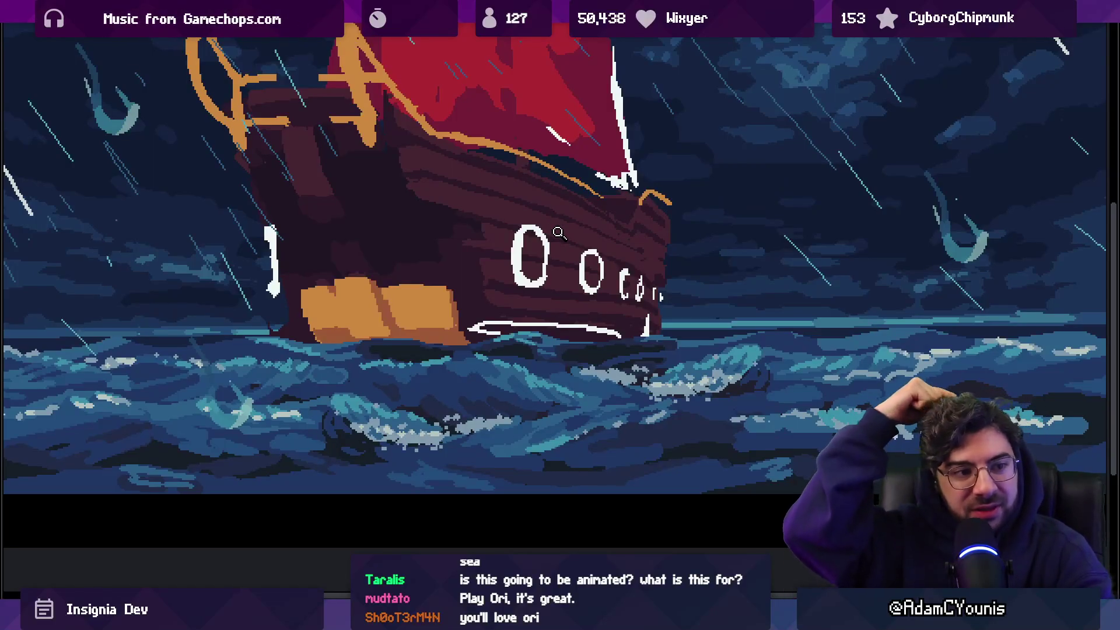
{"action": "scroll", "coordinate": [625, 283], "scroll_direction": "up", "scroll_amount": 1}
{"action": "key", "text": "l"}
{"action": "left_click_drag", "start_coordinate": [618, 215], "coordinate": [609, 256]}
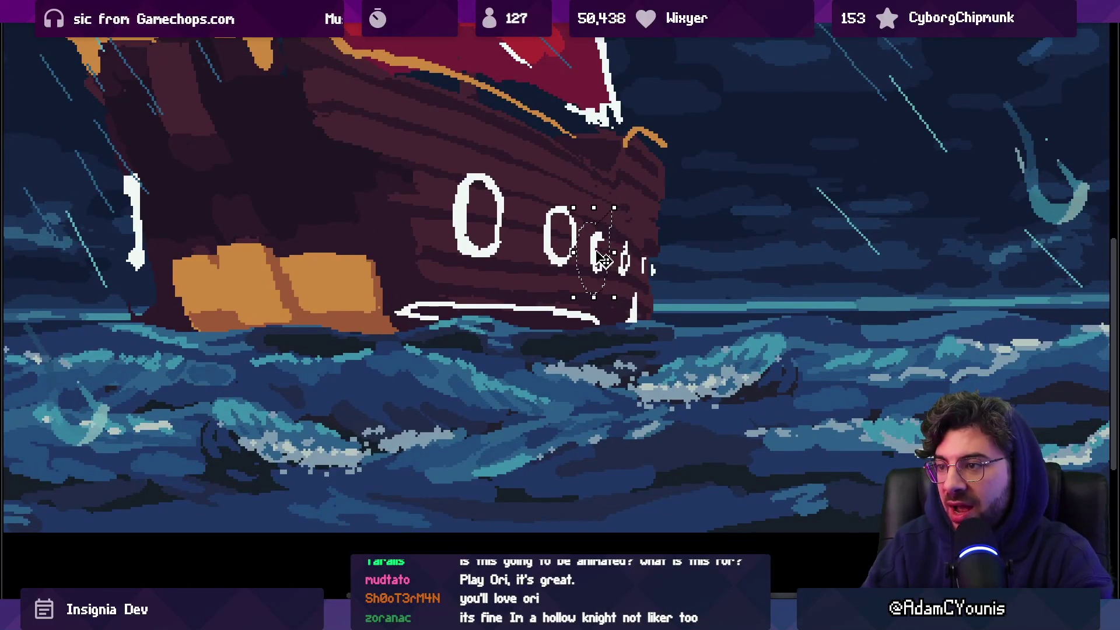
{"action": "left_click_drag", "start_coordinate": [560, 221], "coordinate": [551, 216]}
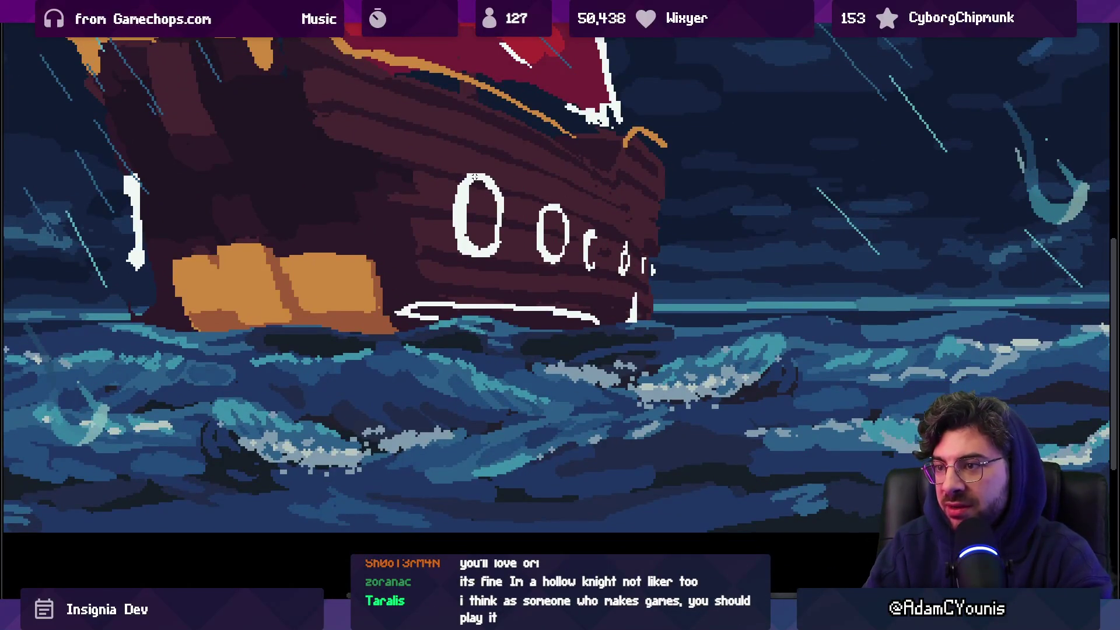
{"action": "left_click_drag", "start_coordinate": [628, 230], "coordinate": [619, 260]}
{"action": "left_click", "coordinate": [584, 228]}
{"action": "scroll", "coordinate": [593, 235], "scroll_direction": "up", "scroll_amount": 1}
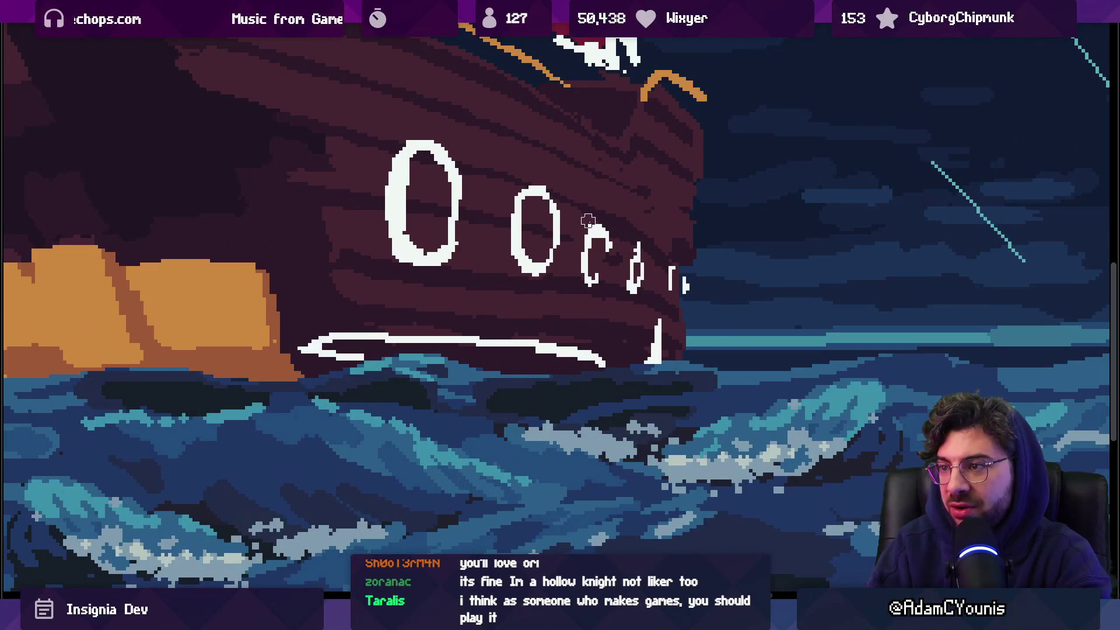
{"action": "left_click_drag", "start_coordinate": [592, 232], "coordinate": [636, 245]}
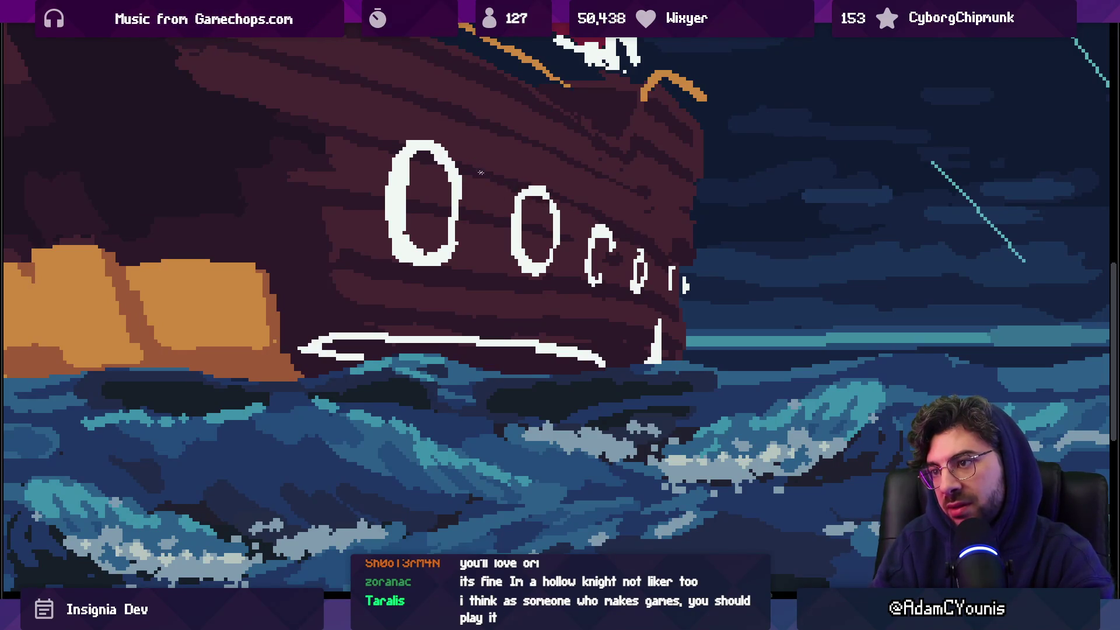
{"action": "scroll", "coordinate": [621, 165], "scroll_direction": "down", "scroll_amount": 1}
{"action": "scroll", "coordinate": [621, 165], "scroll_direction": "up", "scroll_amount": 2}
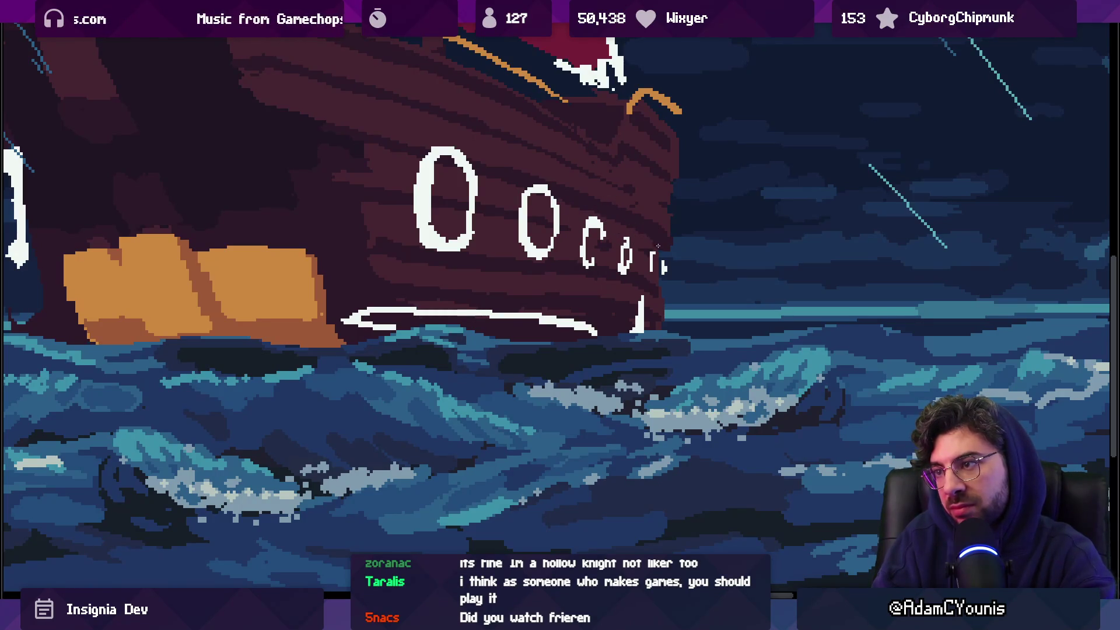
{"action": "scroll", "coordinate": [658, 248], "scroll_direction": "down", "scroll_amount": 5}
{"action": "scroll", "coordinate": [694, 215], "scroll_direction": "up", "scroll_amount": 5}
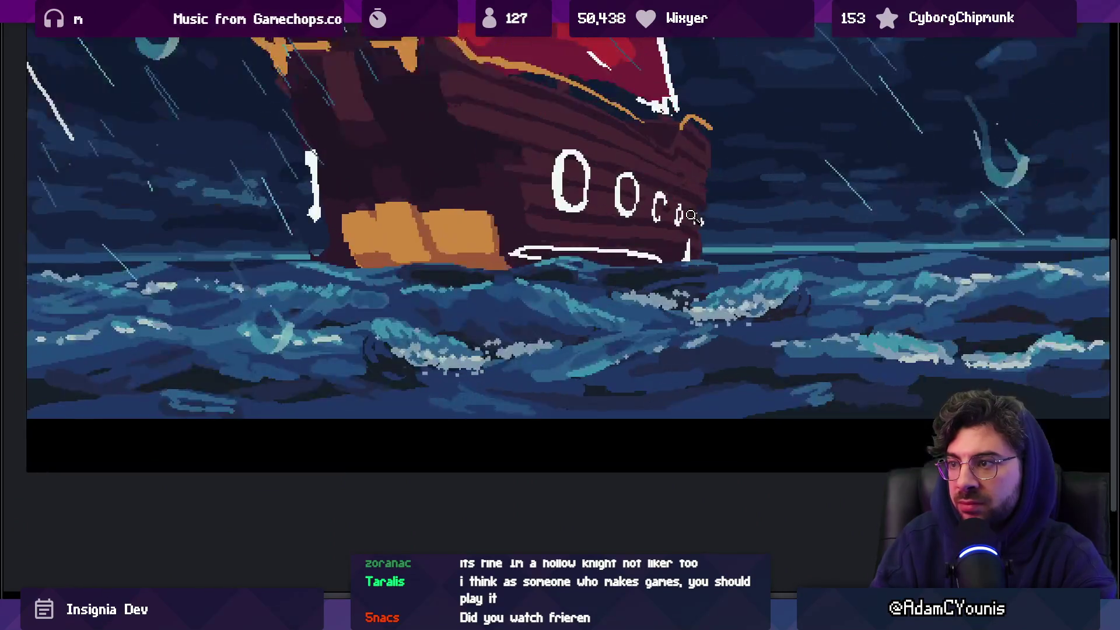
{"action": "scroll", "coordinate": [694, 215], "scroll_direction": "up", "scroll_amount": 3}
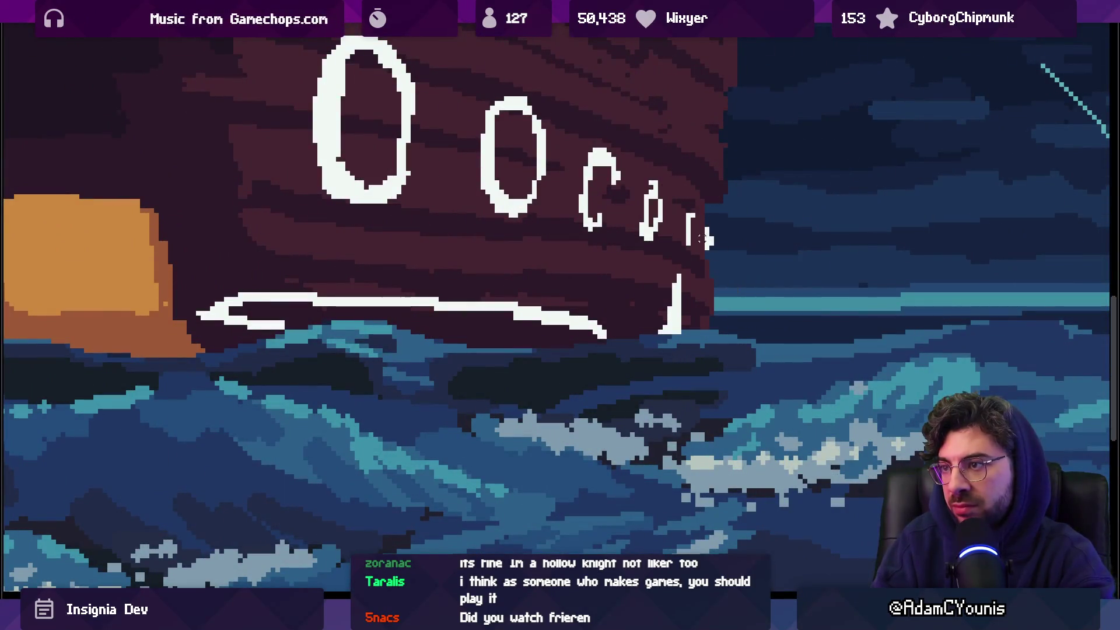
{"action": "scroll", "coordinate": [589, 210], "scroll_direction": "up", "scroll_amount": 2}
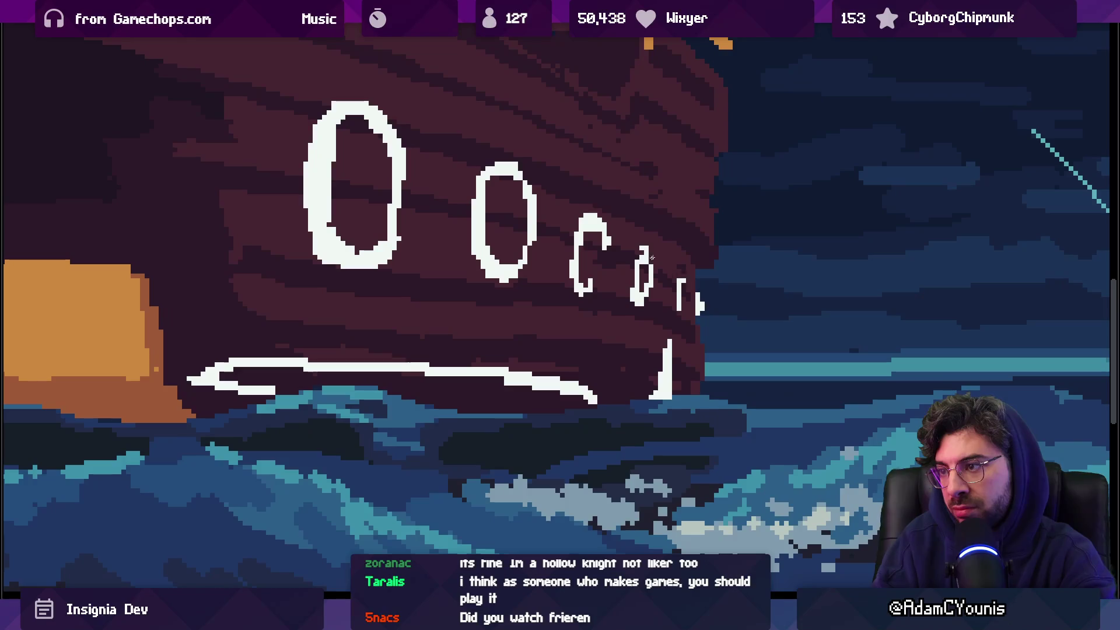
Delete the stray last white stroke on the hull
{"action": "mouse_move", "coordinate": [688, 265]}
{"action": "left_mouse_down"}
{"action": "mouse_move", "coordinate": [674, 321]}
{"action": "mouse_move", "coordinate": [714, 280]}
{"action": "mouse_move", "coordinate": [693, 260]}
{"action": "mouse_move", "coordinate": [694, 236]}
{"action": "mouse_move", "coordinate": [707, 296]}
{"action": "left_mouse_up"}
{"action": "key", "text": "Delete"}
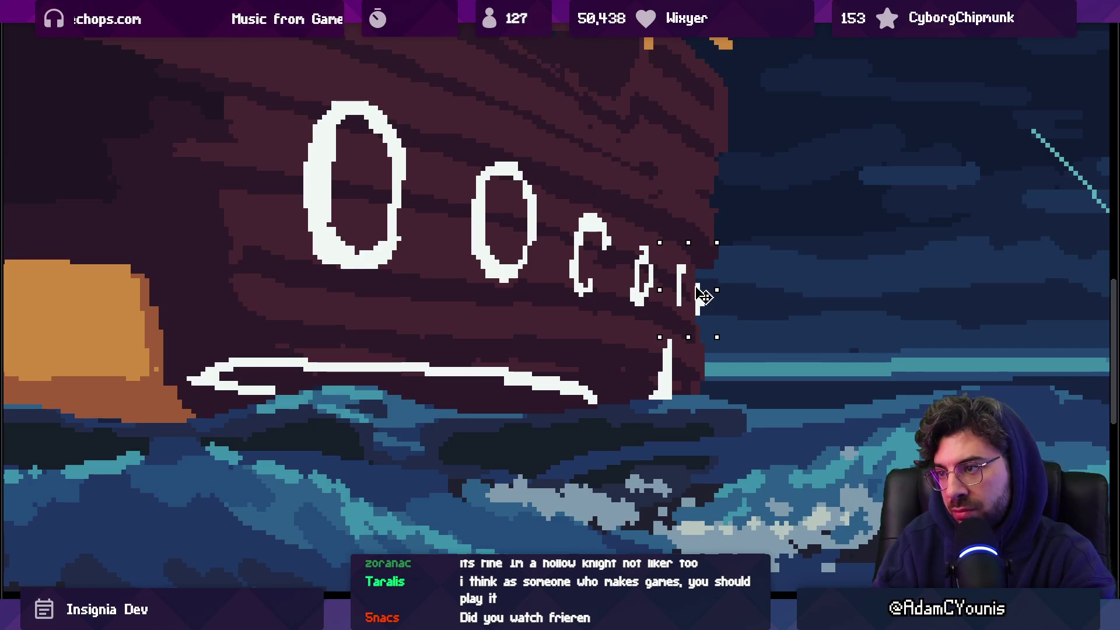
{"action": "scroll", "coordinate": [681, 292], "scroll_direction": "down", "scroll_amount": 5}
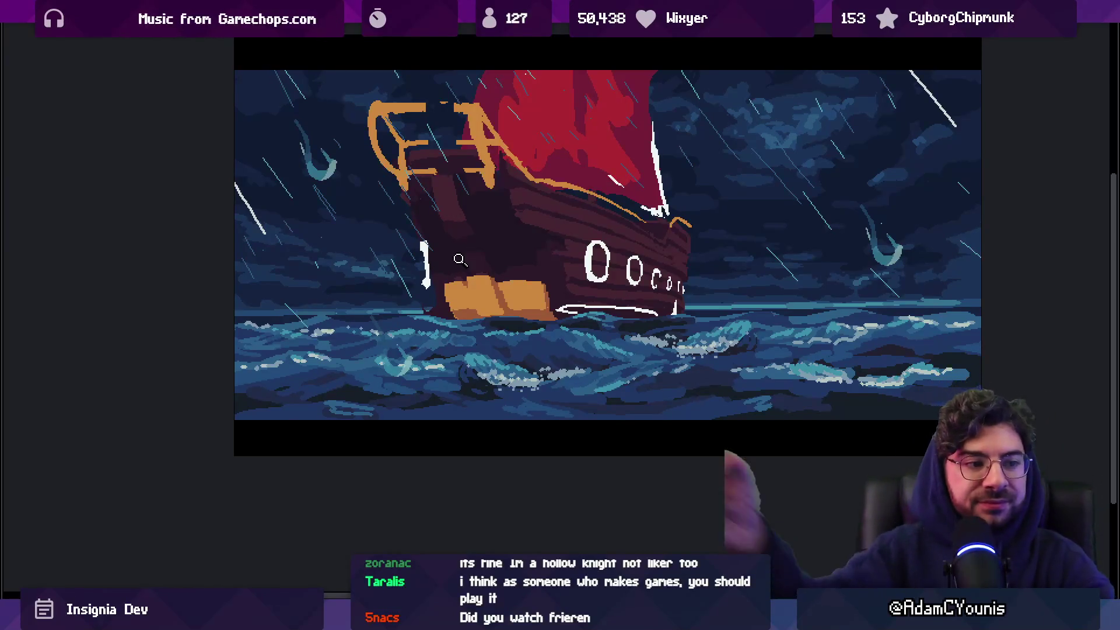
{"action": "left_click_drag", "start_coordinate": [593, 251], "coordinate": [552, 257]}
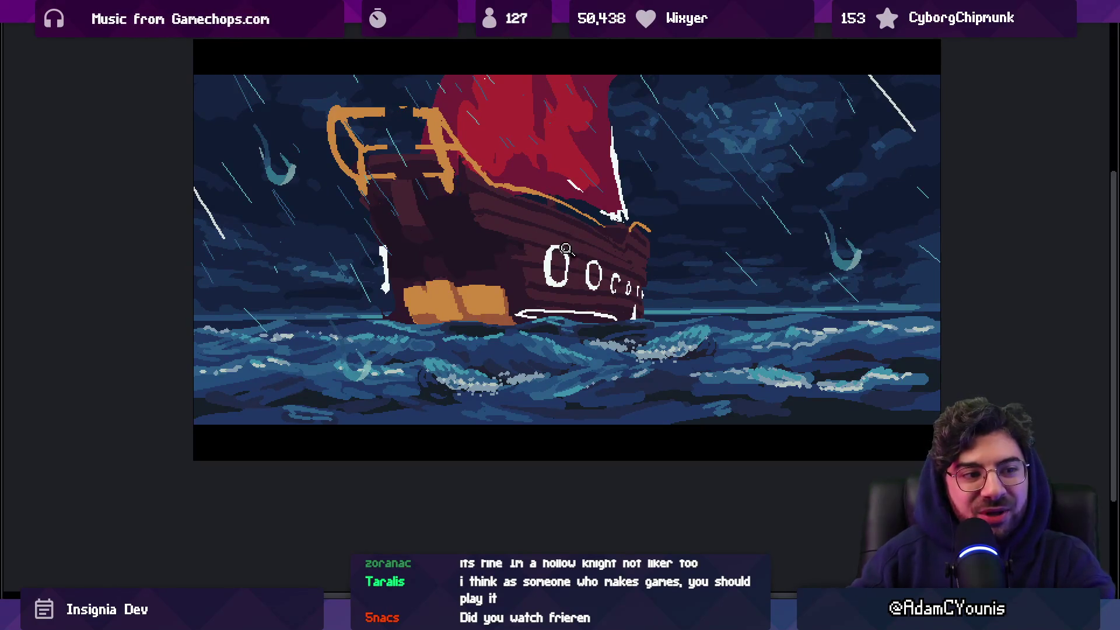
{"action": "scroll", "coordinate": [627, 284], "scroll_direction": "up", "scroll_amount": 5}
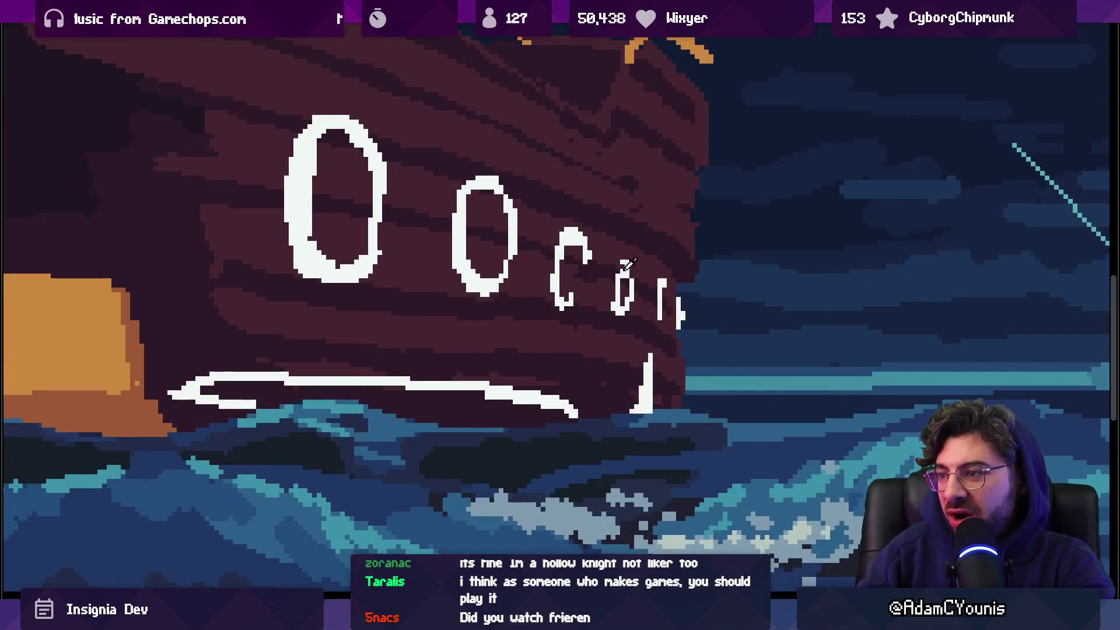
Reshape the fourth and third hull marks into ovals, undoing the third mark's fill
{"action": "left_click_drag", "start_coordinate": [664, 271], "coordinate": [656, 309]}
{"action": "left_click_drag", "start_coordinate": [580, 281], "coordinate": [581, 304]}
{"action": "left_click_drag", "start_coordinate": [589, 260], "coordinate": [587, 296]}
{"action": "key", "text": "ctrl+z"}
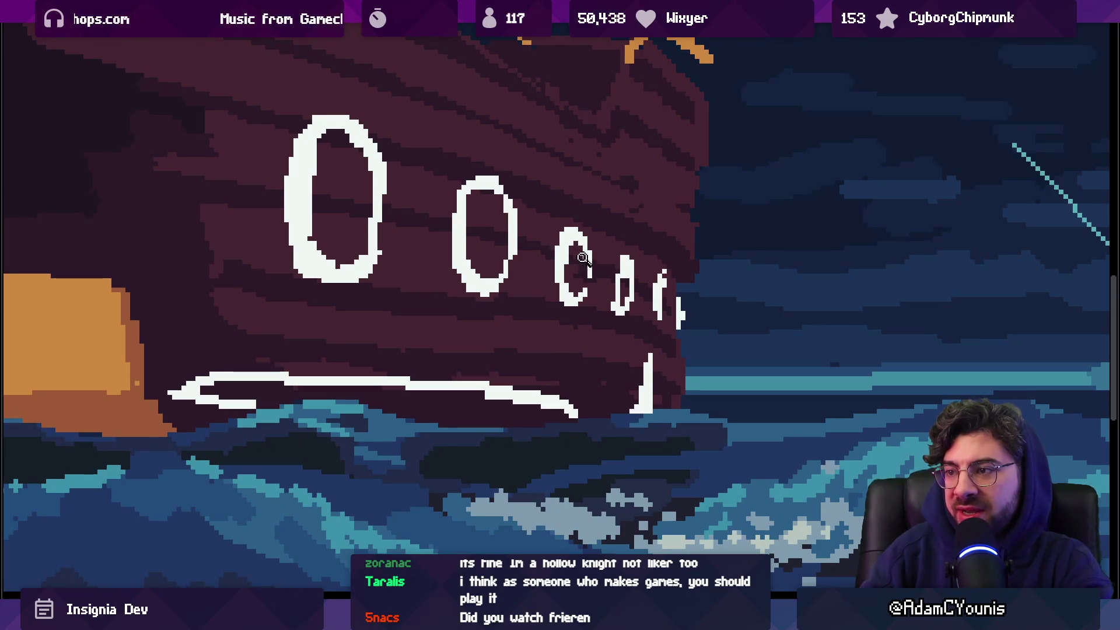
{"action": "scroll", "coordinate": [580, 253], "scroll_direction": "down", "scroll_amount": 3}
{"action": "scroll", "coordinate": [648, 249], "scroll_direction": "up", "scroll_amount": 3}
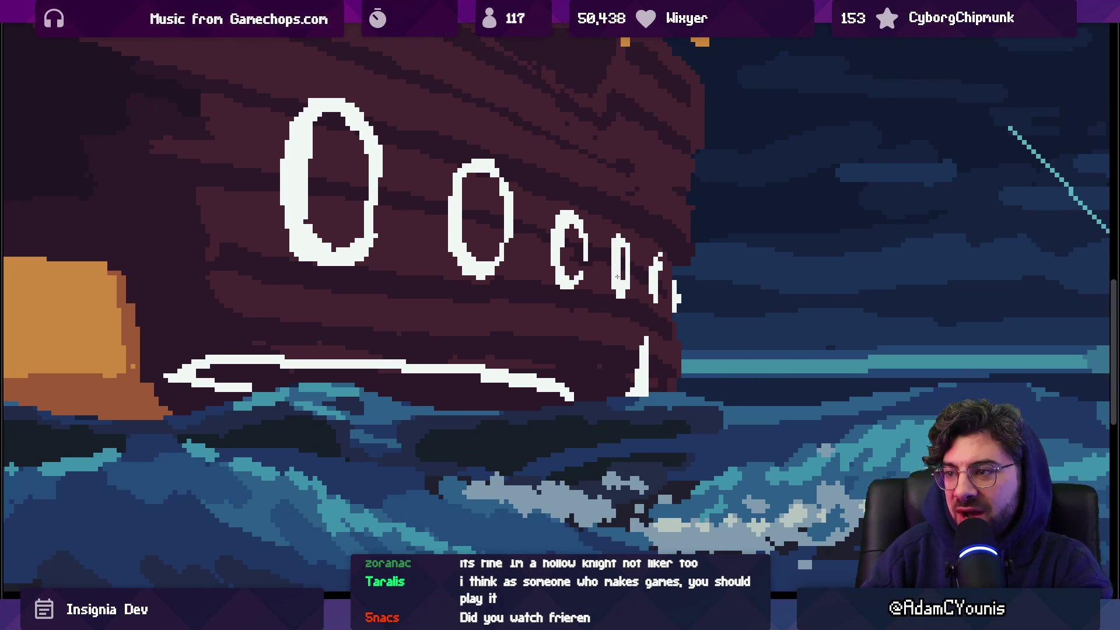
{"action": "scroll", "coordinate": [632, 260], "scroll_direction": "down", "scroll_amount": 2}
{"action": "scroll", "coordinate": [641, 230], "scroll_direction": "up", "scroll_amount": 2}
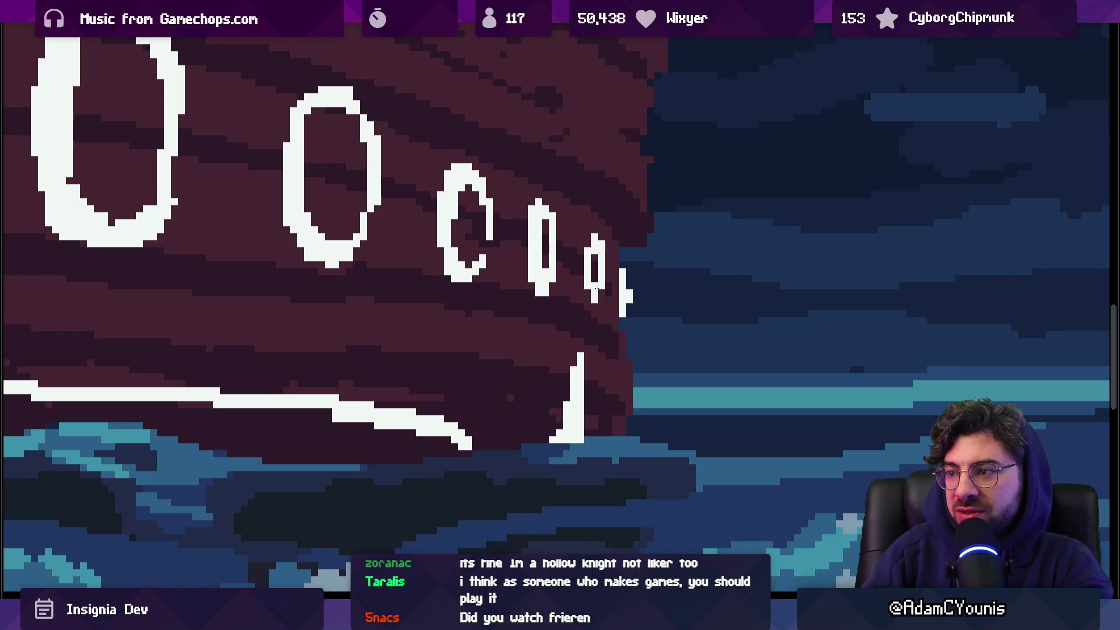
{"action": "scroll", "coordinate": [630, 272], "scroll_direction": "down", "scroll_amount": 2}
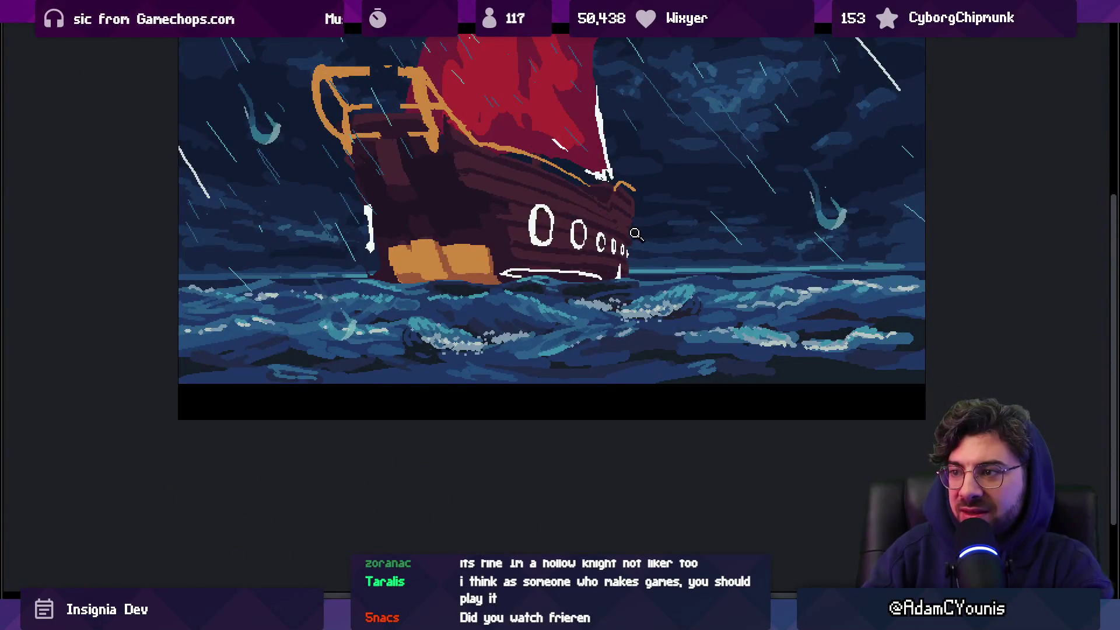
{"action": "scroll", "coordinate": [634, 231], "scroll_direction": "up", "scroll_amount": 2}
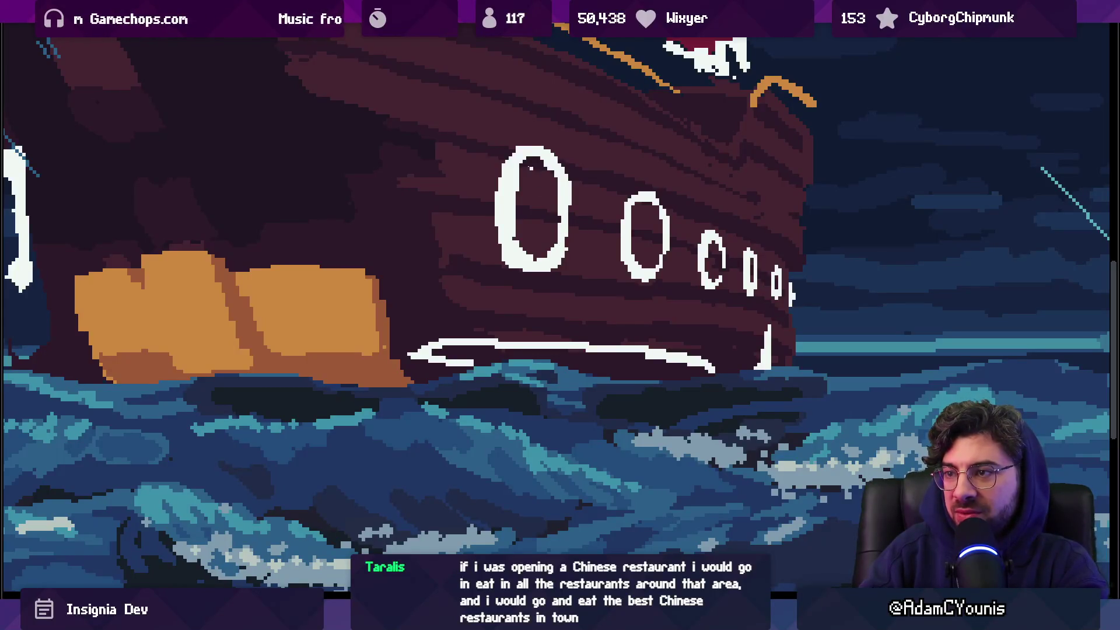
Thicken the inner left edge of the big oval
{"action": "left_click_drag", "start_coordinate": [527, 158], "coordinate": [509, 228]}
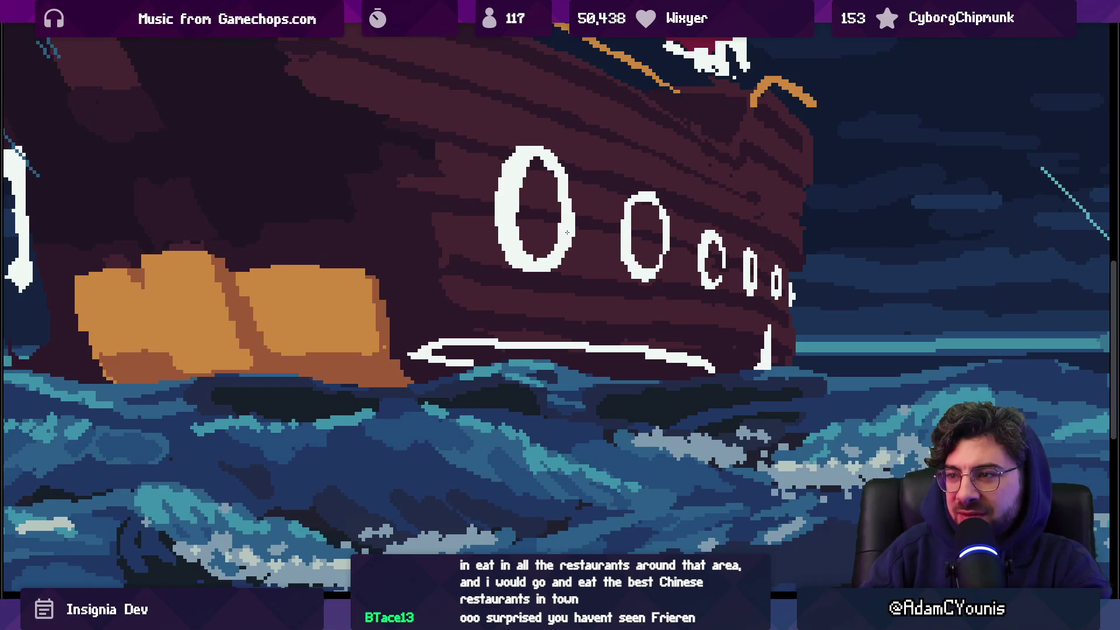
{"action": "scroll", "coordinate": [534, 171], "scroll_direction": "down", "scroll_amount": 4}
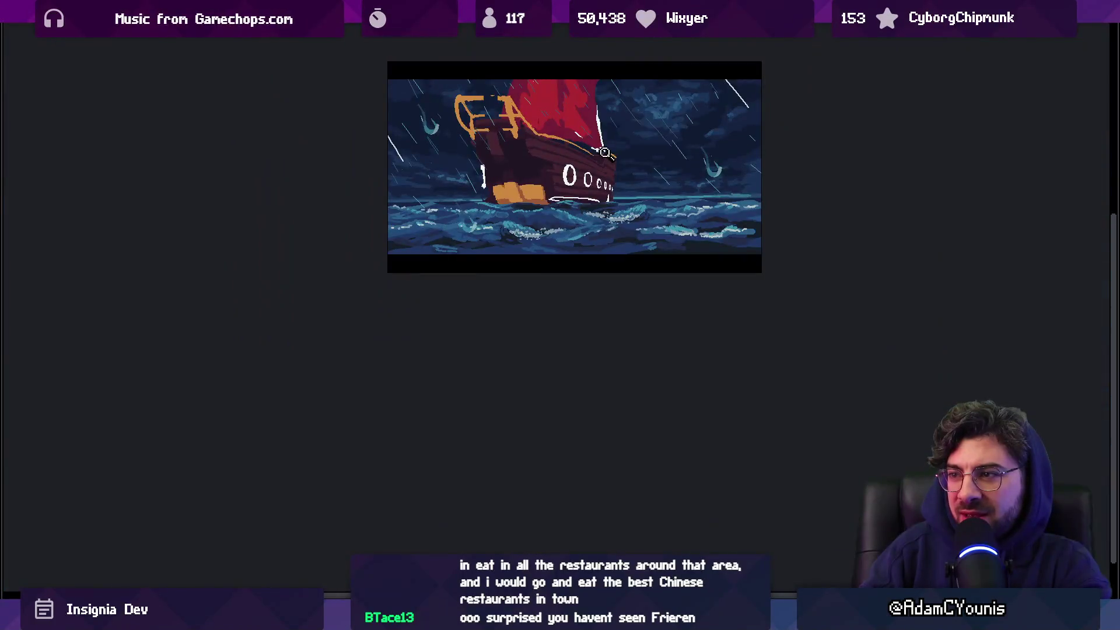
{"action": "scroll", "coordinate": [615, 184], "scroll_direction": "up", "scroll_amount": 5}
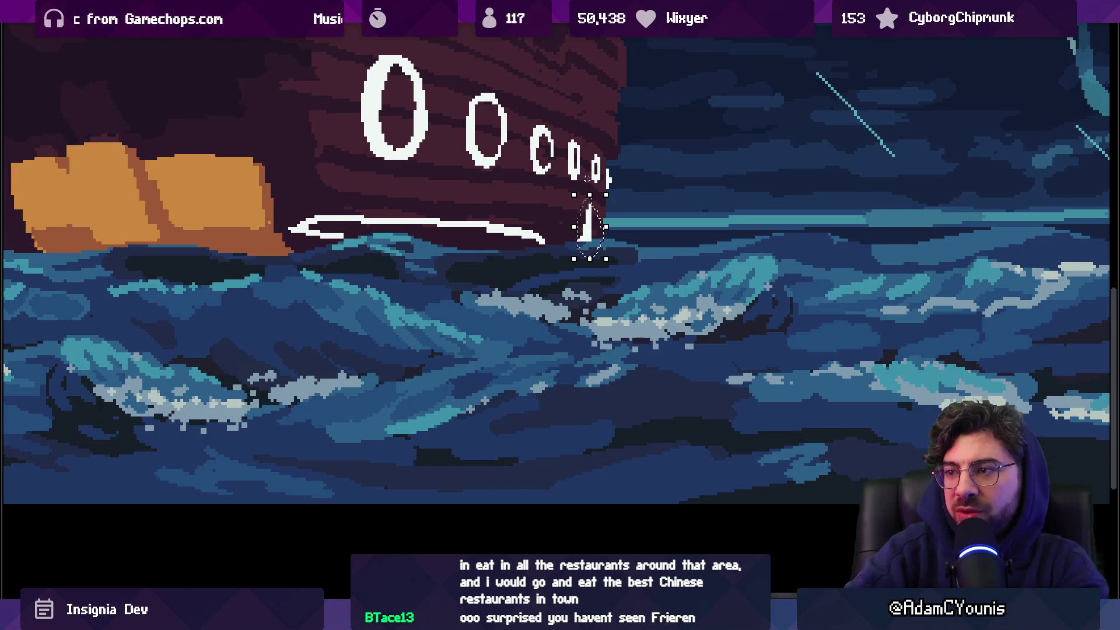
{"action": "scroll", "coordinate": [558, 230], "scroll_direction": "down", "scroll_amount": 4}
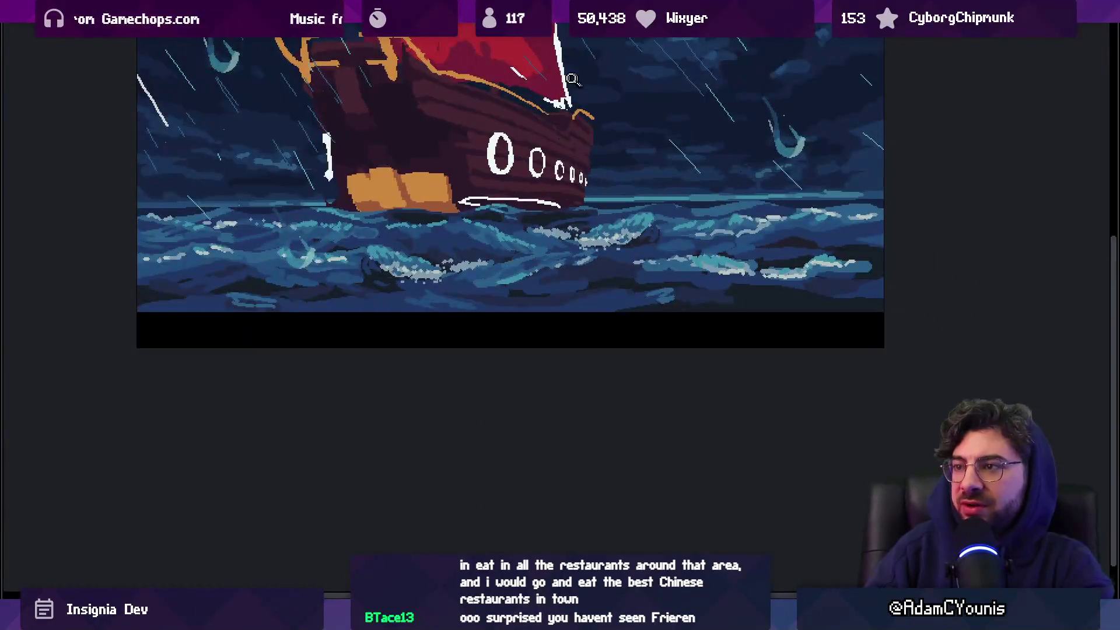
{"action": "scroll", "coordinate": [493, 227], "scroll_direction": "up", "scroll_amount": 5}
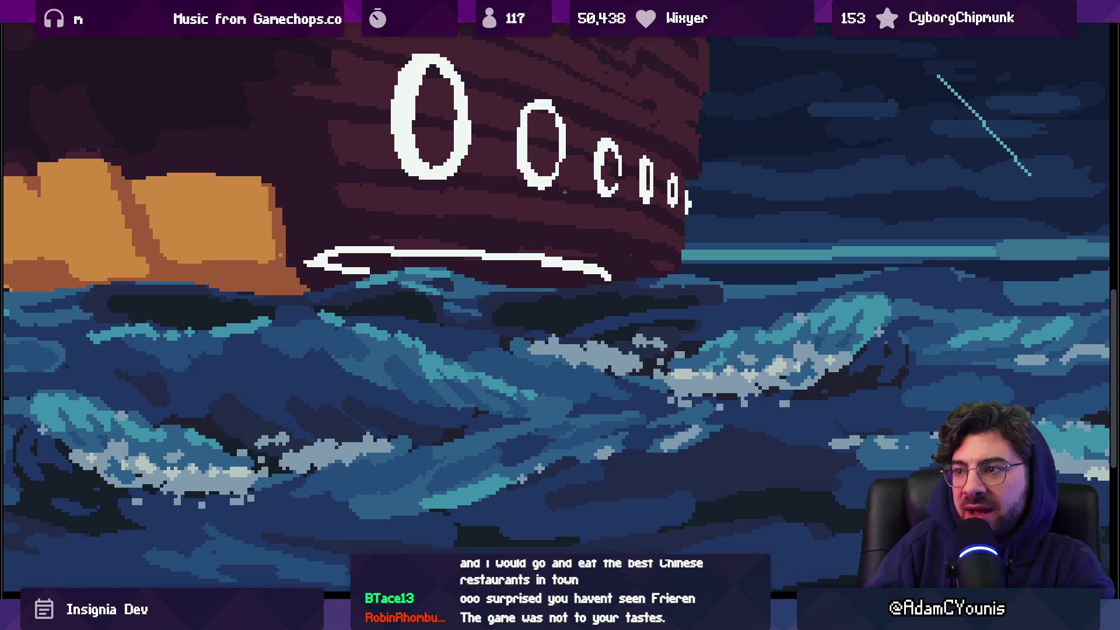
{"action": "scroll", "coordinate": [592, 181], "scroll_direction": "up", "scroll_amount": 1}
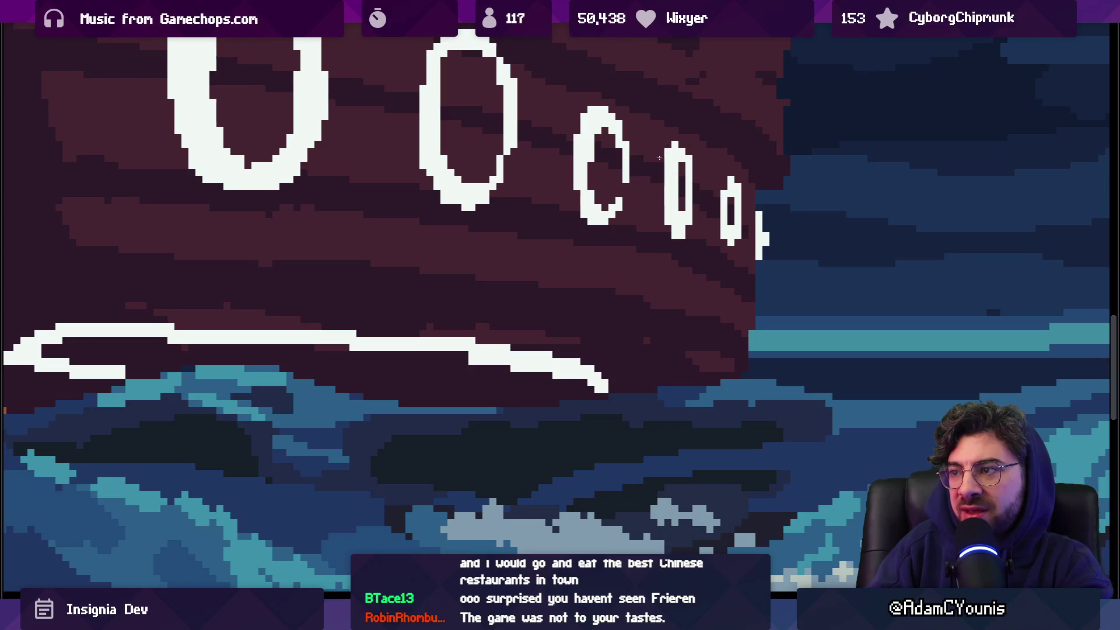
{"action": "scroll", "coordinate": [684, 167], "scroll_direction": "down", "scroll_amount": 2}
{"action": "scroll", "coordinate": [532, 117], "scroll_direction": "up", "scroll_amount": 2}
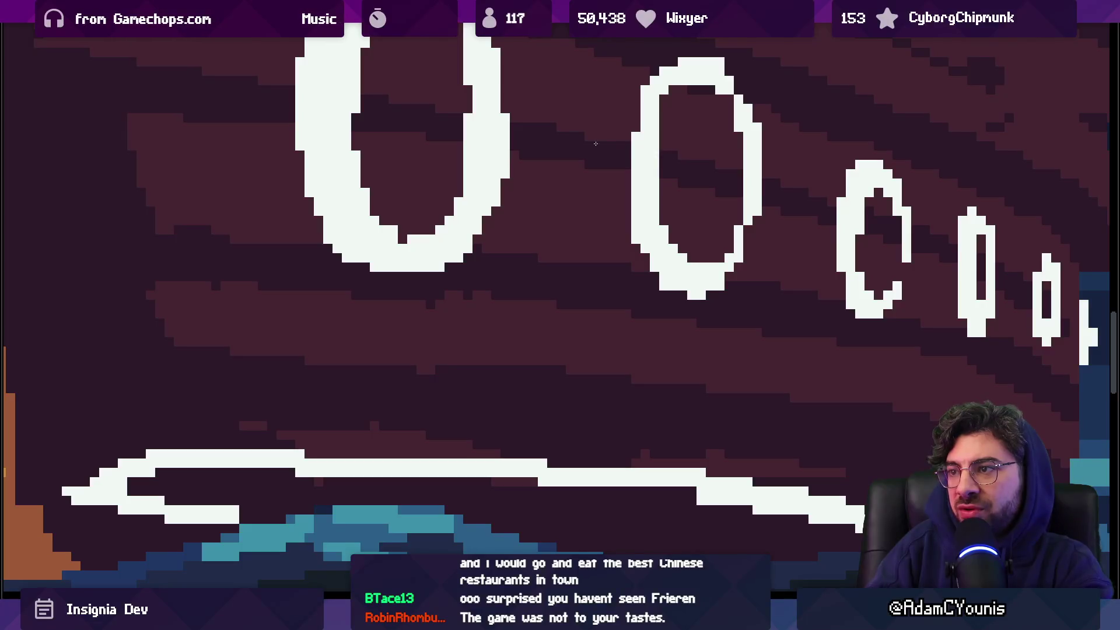
Pan across the row of ovals to review them, then zoom out to the whole ship
{"action": "left_click_drag", "start_coordinate": [471, 130], "coordinate": [565, 189]}
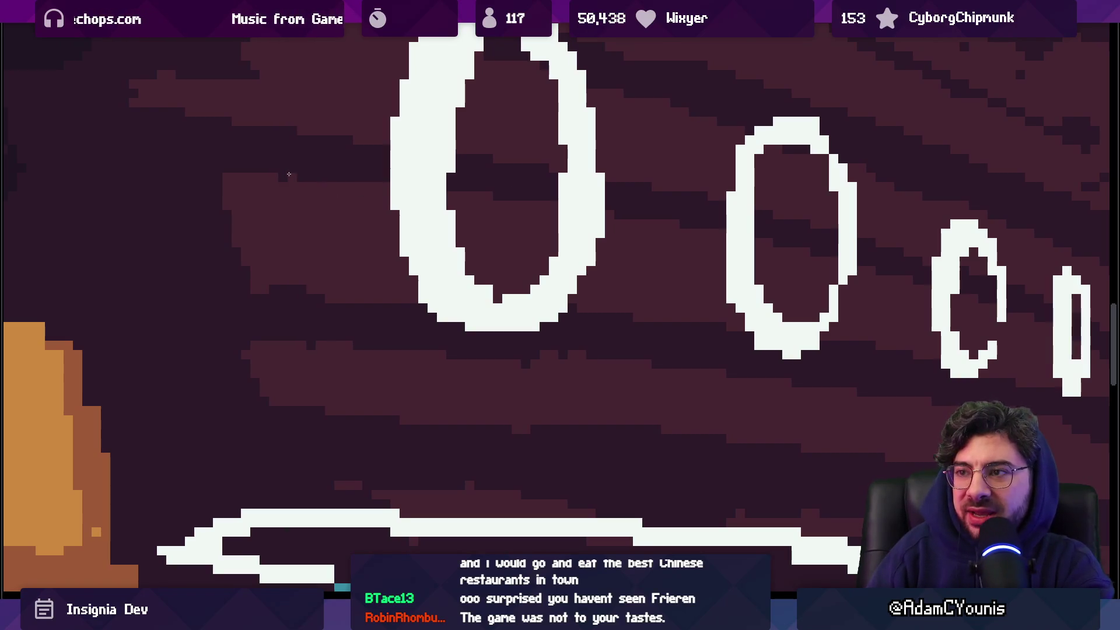
{"action": "scroll", "coordinate": [300, 165], "scroll_direction": "down", "scroll_amount": 3}
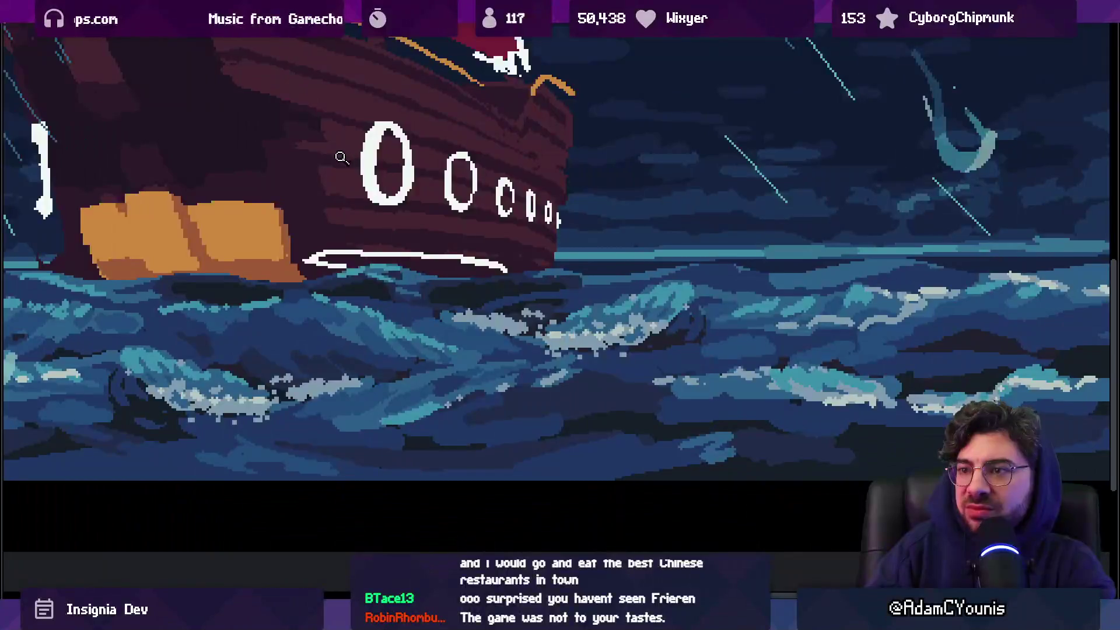
{"action": "scroll", "coordinate": [335, 185], "scroll_direction": "up", "scroll_amount": 3}
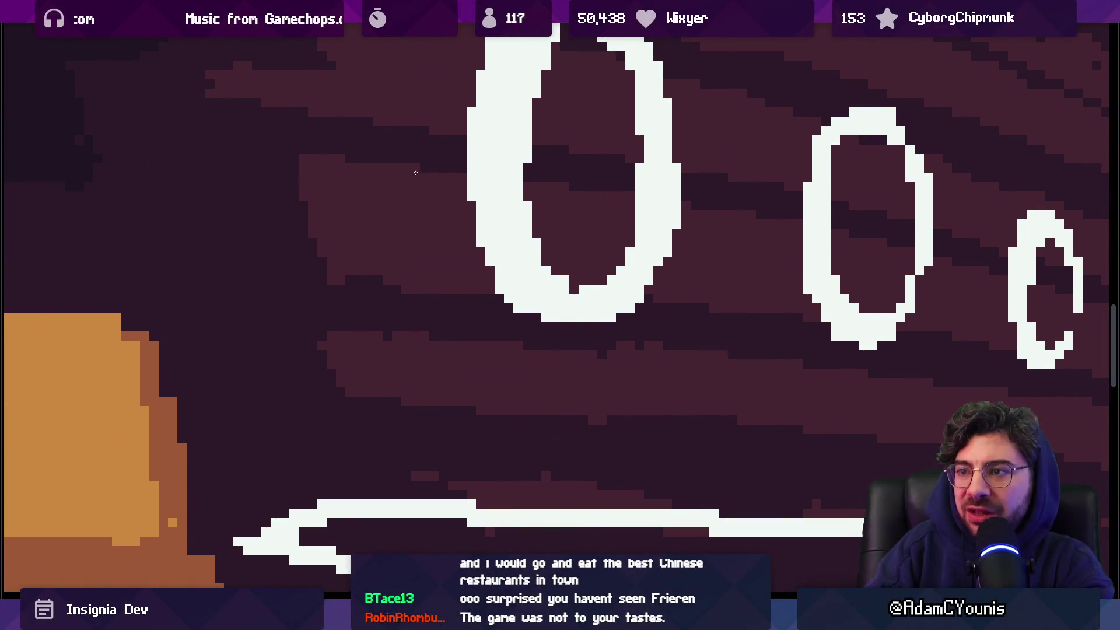
{"action": "scroll", "coordinate": [308, 199], "scroll_direction": "down", "scroll_amount": 3}
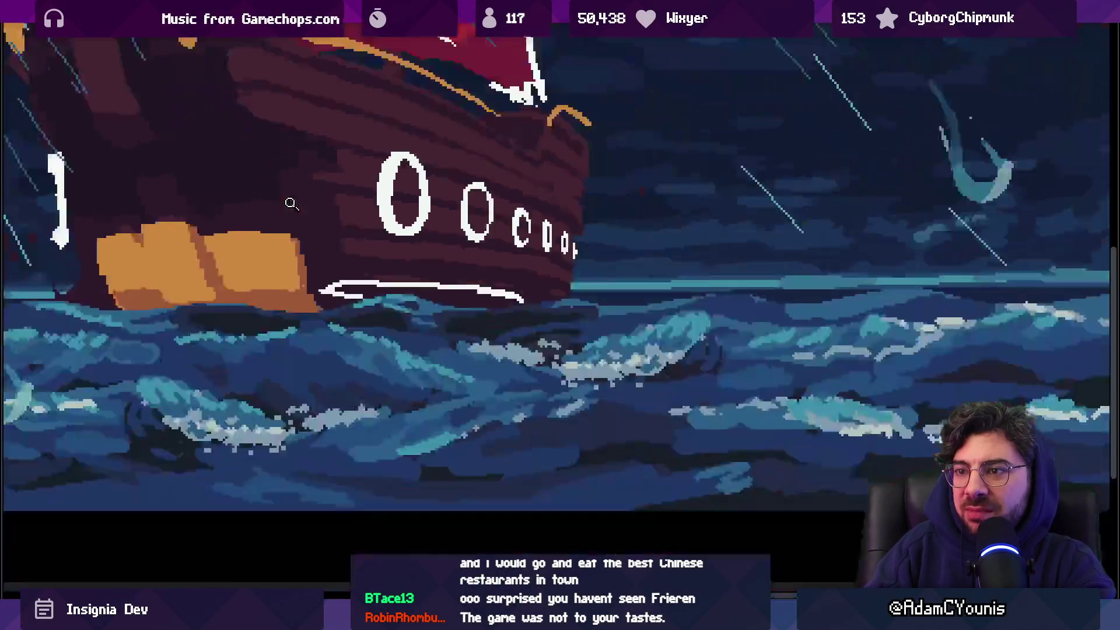
{"action": "scroll", "coordinate": [365, 194], "scroll_direction": "up", "scroll_amount": 4}
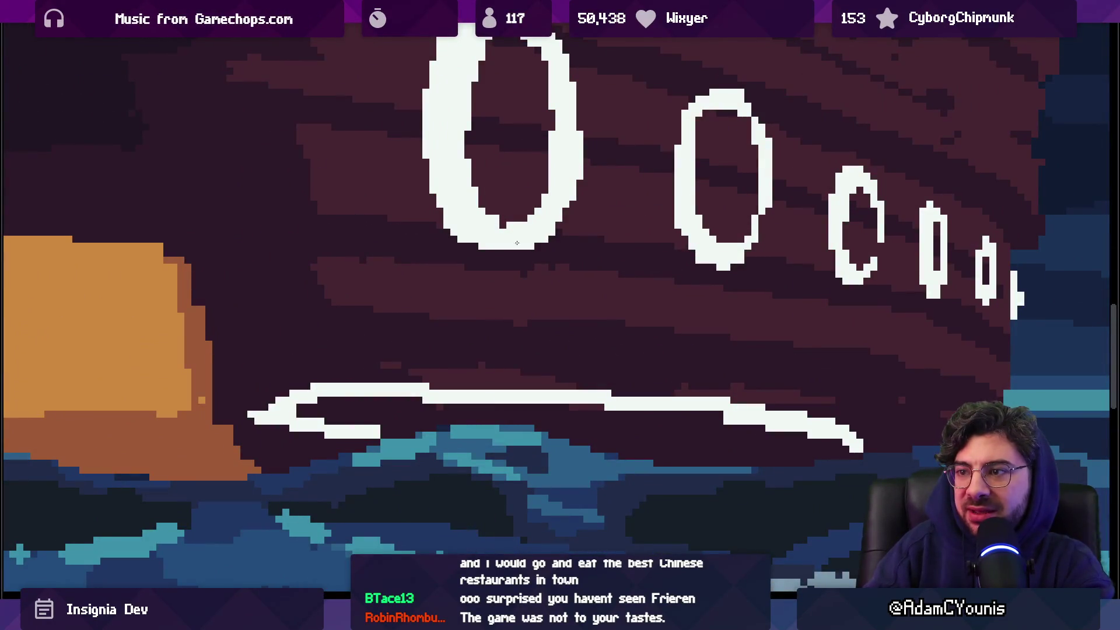
{"action": "mouse_move", "coordinate": [674, 237]}
{"action": "left_mouse_down"}
{"action": "mouse_move", "coordinate": [617, 229]}
{"action": "mouse_move", "coordinate": [646, 225]}
{"action": "left_mouse_up"}
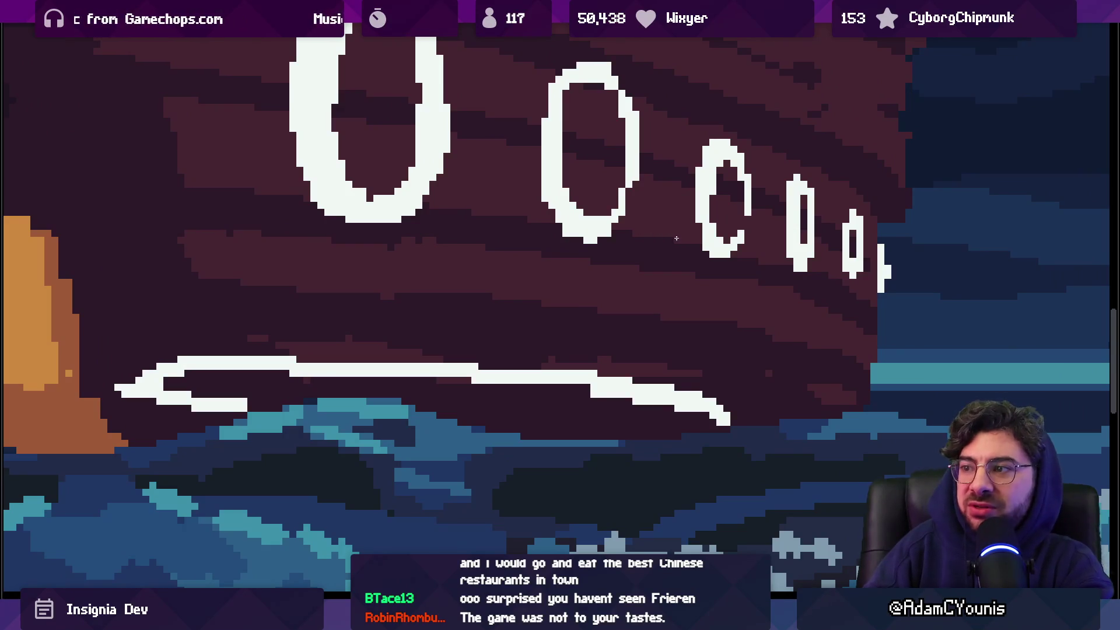
{"action": "scroll", "coordinate": [677, 239], "scroll_direction": "down", "scroll_amount": 3}
{"action": "scroll", "coordinate": [608, 235], "scroll_direction": "up", "scroll_amount": 3}
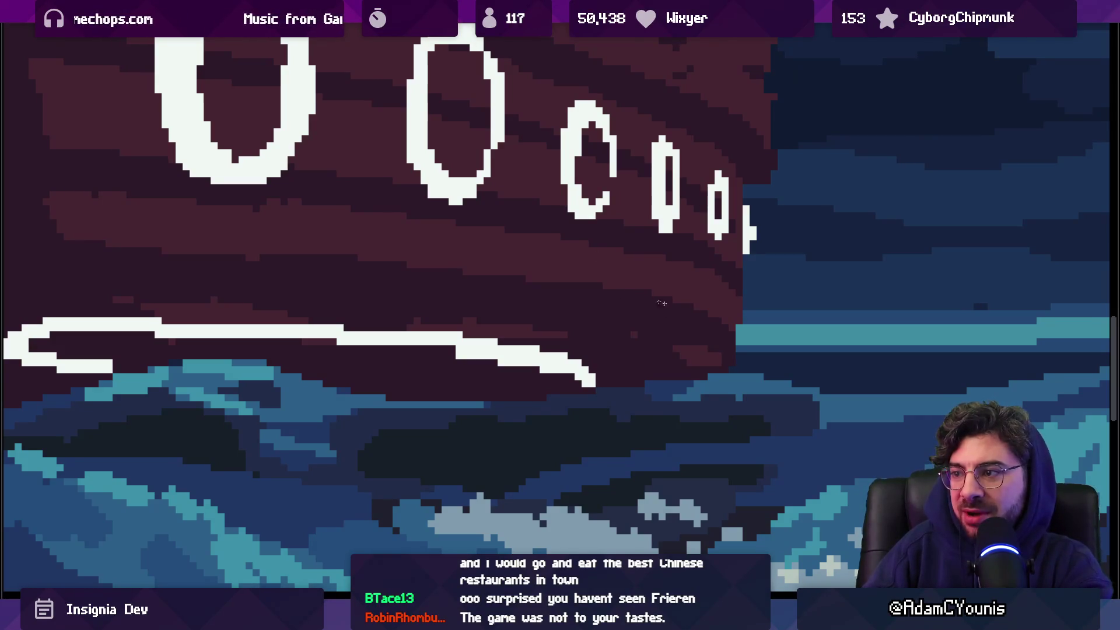
{"action": "key", "text": "ctrl+0"}
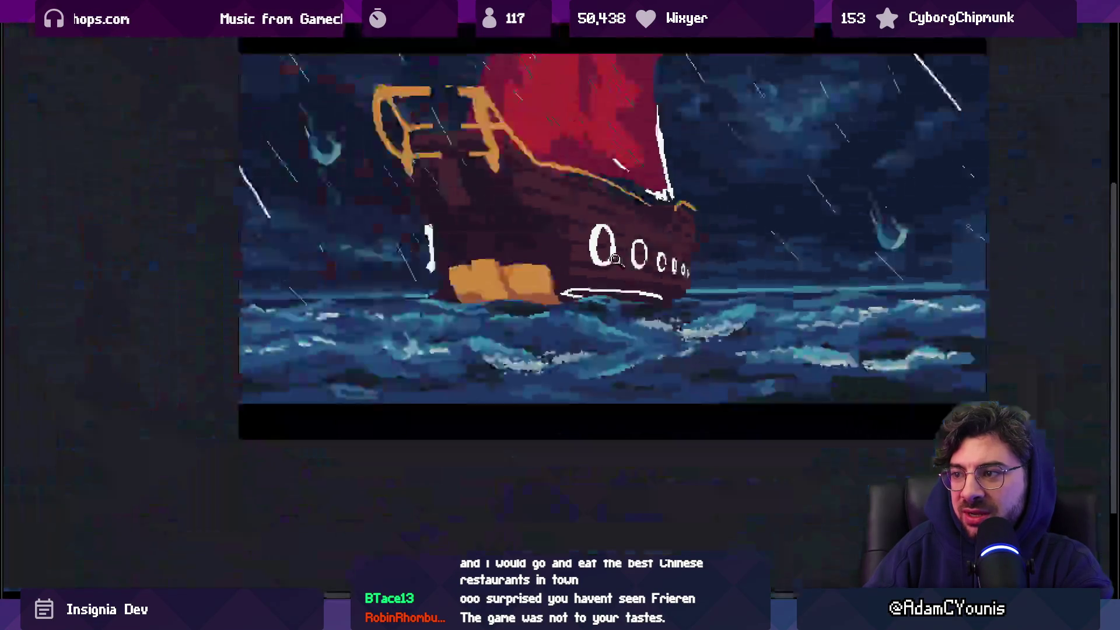
{"action": "left_click", "coordinate": [664, 283]}
{"action": "left_click", "coordinate": [663, 283]}
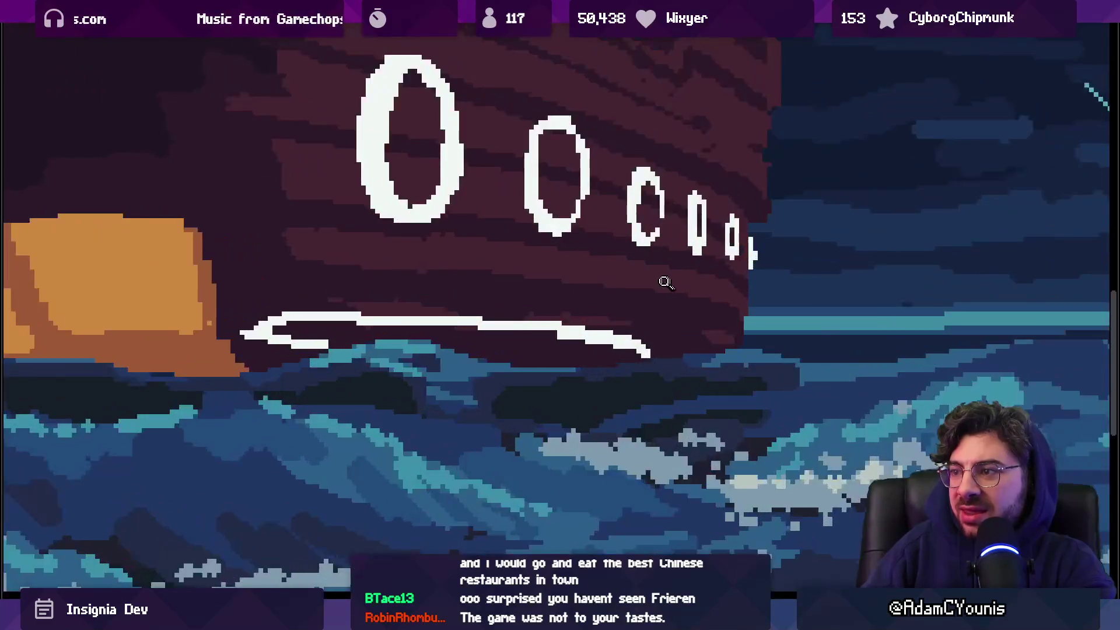
{"action": "left_click", "coordinate": [415, 232]}
{"action": "left_click_drag", "start_coordinate": [304, 211], "coordinate": [507, 261]}
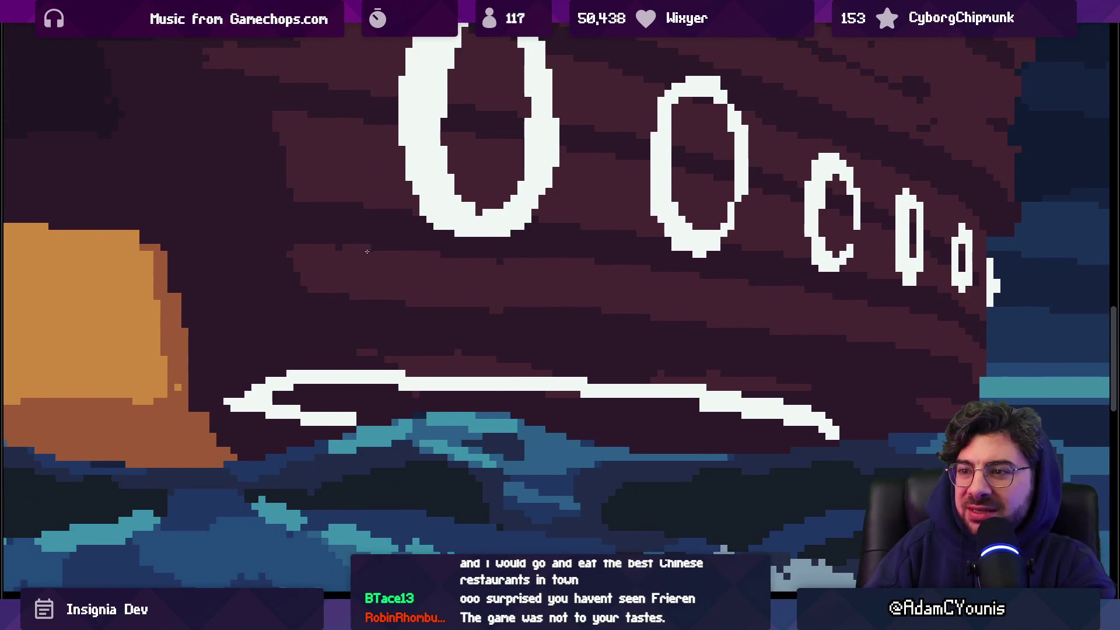
{"action": "left_click_drag", "start_coordinate": [369, 255], "coordinate": [495, 264]}
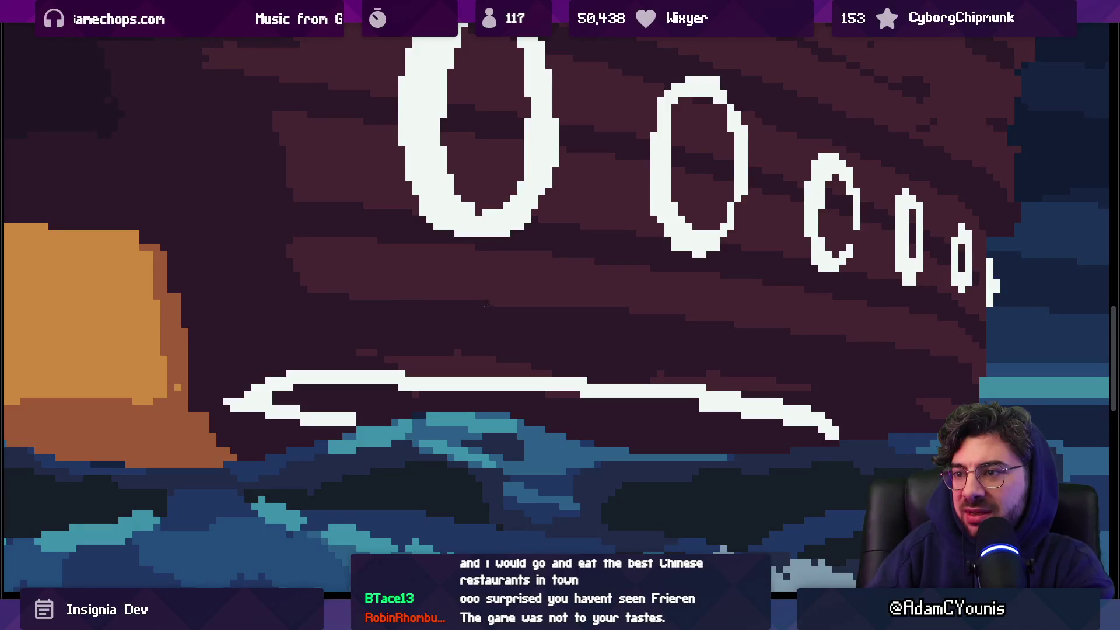
{"action": "scroll", "coordinate": [483, 300], "scroll_direction": "down", "scroll_amount": 5}
{"action": "scroll", "coordinate": [582, 298], "scroll_direction": "up", "scroll_amount": 2}
{"action": "scroll", "coordinate": [581, 298], "scroll_direction": "up", "scroll_amount": 2}
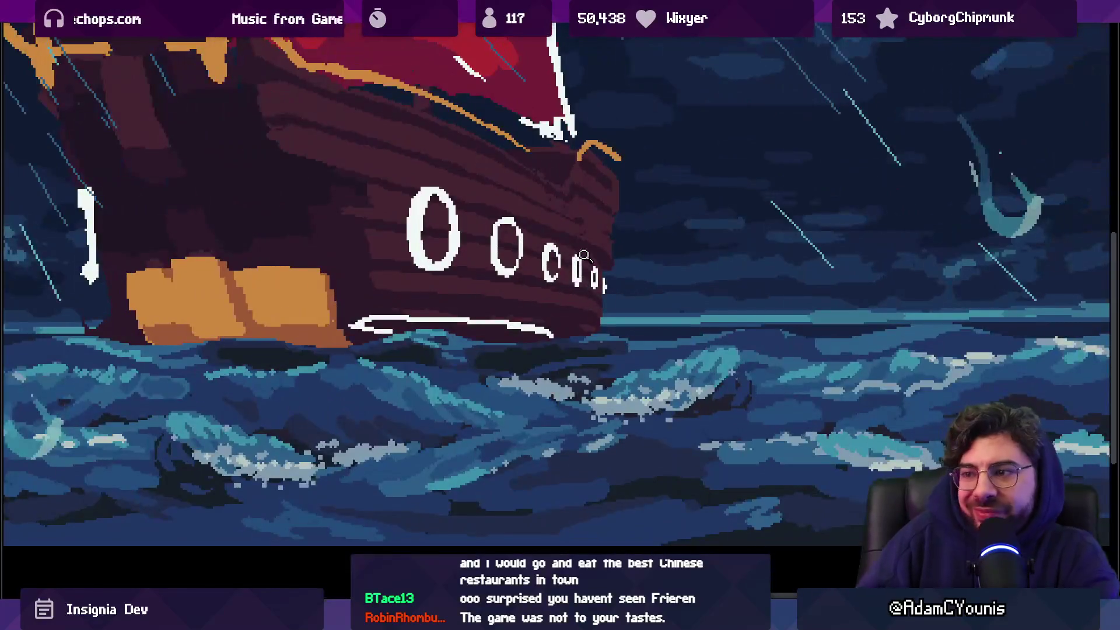
{"action": "scroll", "coordinate": [554, 299], "scroll_direction": "up", "scroll_amount": 3}
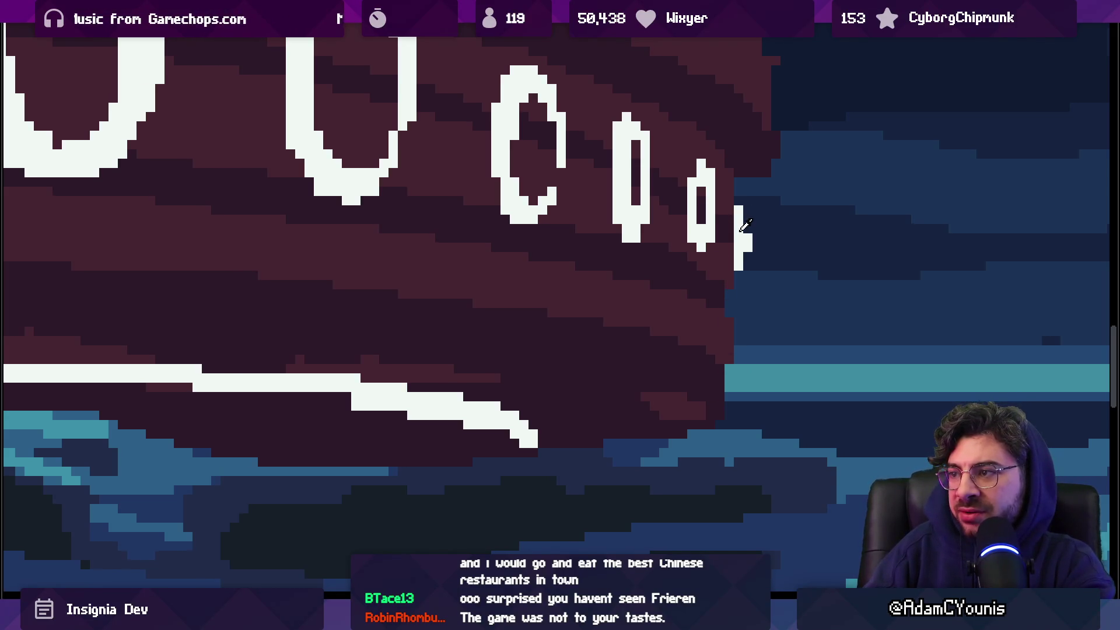
{"action": "scroll", "coordinate": [762, 215], "scroll_direction": "up", "scroll_amount": 2}
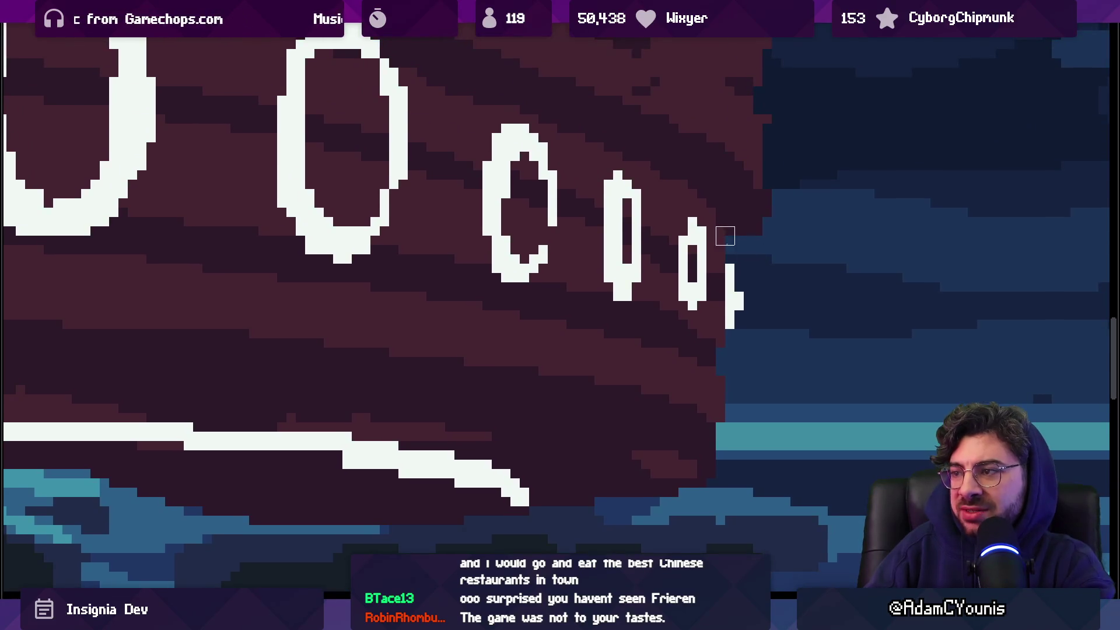
{"action": "scroll", "coordinate": [720, 228], "scroll_direction": "down", "scroll_amount": 3}
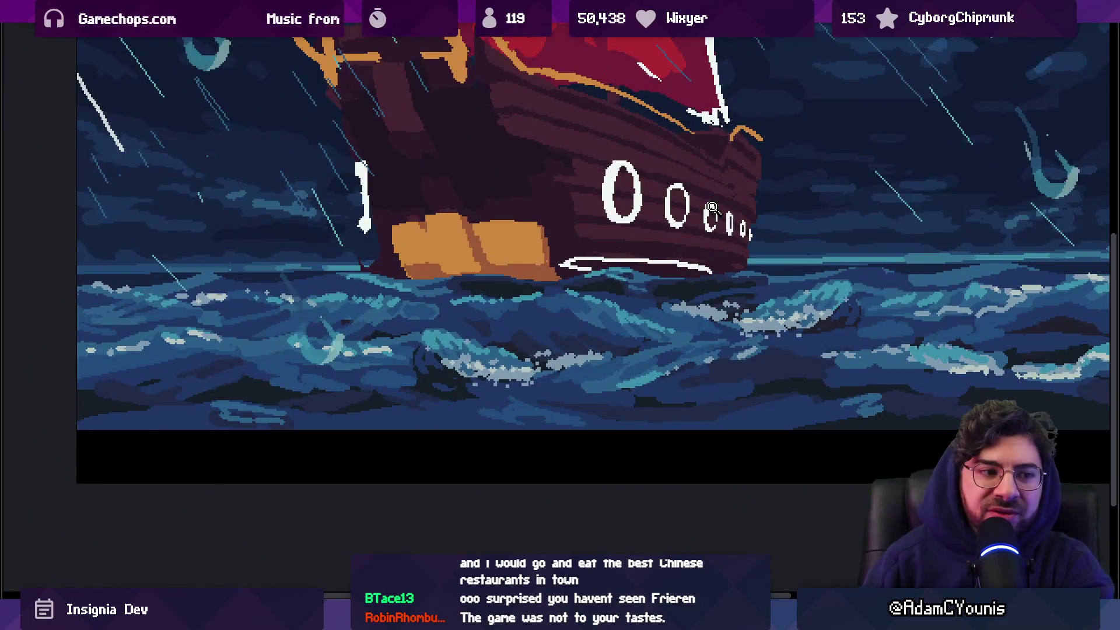
{"action": "scroll", "coordinate": [742, 234], "scroll_direction": "up", "scroll_amount": 2}
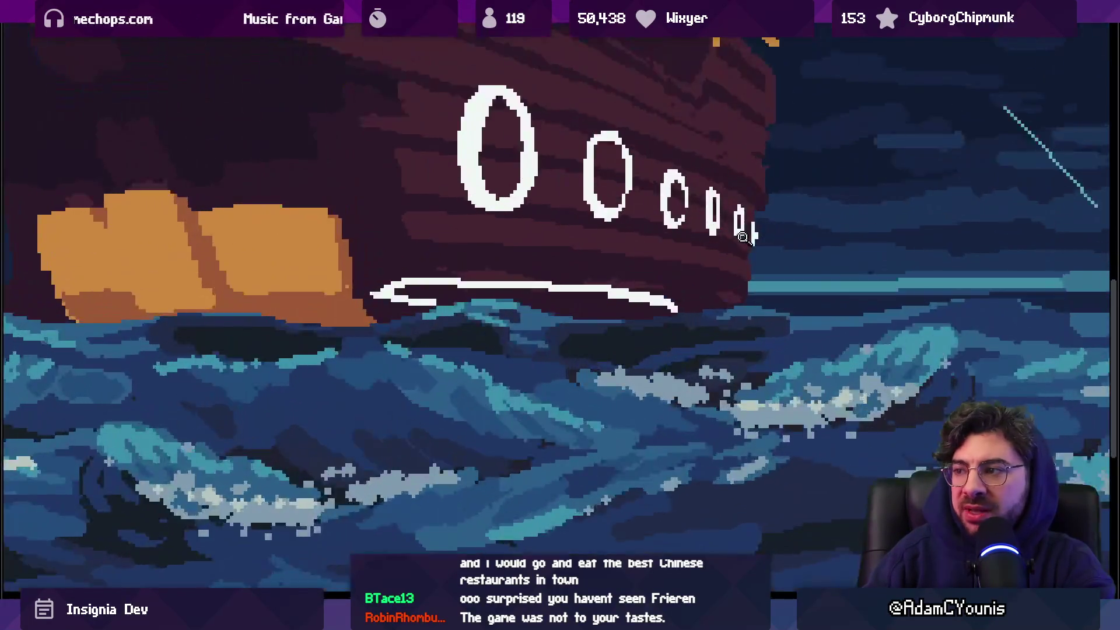
{"action": "scroll", "coordinate": [741, 234], "scroll_direction": "up", "scroll_amount": 2}
Move the white stripe beside the last porthole down one pixel, leaving the porthole unmoved
{"action": "left_click_drag", "start_coordinate": [707, 145], "coordinate": [815, 337]}
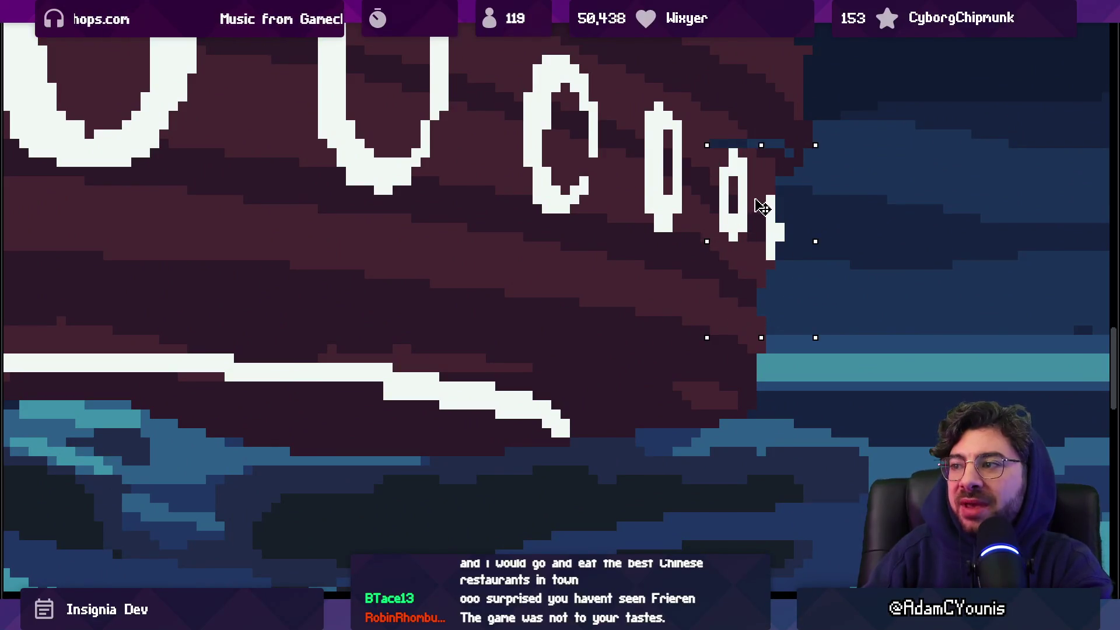
{"action": "key", "text": "Up"}
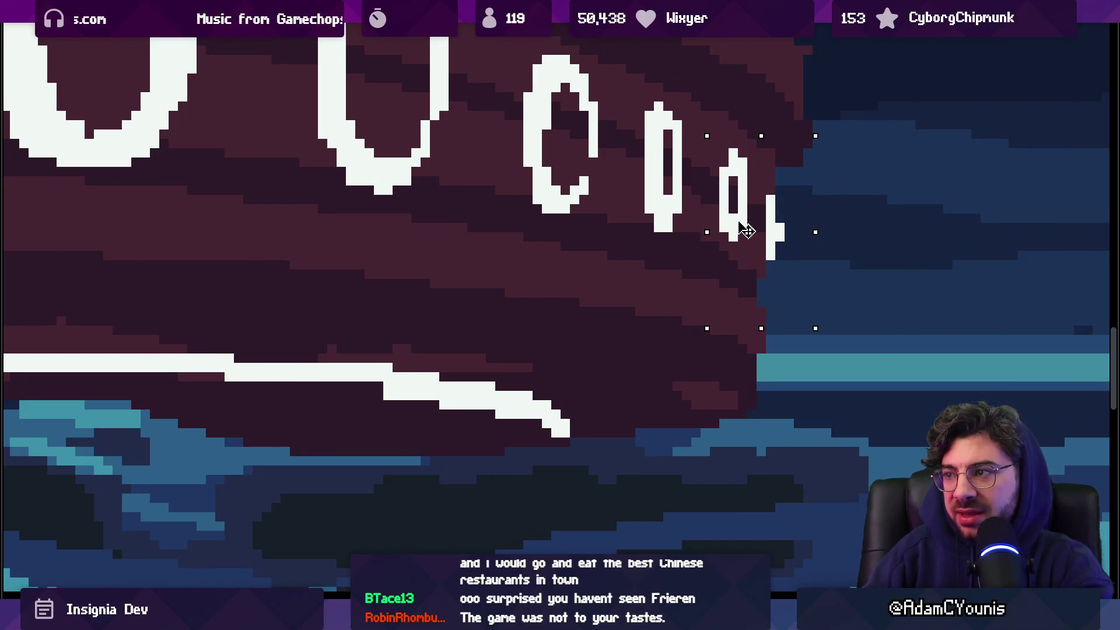
{"action": "key", "text": "ctrl+z"}
{"action": "key", "text": "ctrl+z"}
{"action": "left_click_drag", "start_coordinate": [753, 188], "coordinate": [797, 290]}
{"action": "left_click_drag", "start_coordinate": [779, 236], "coordinate": [779, 245]}
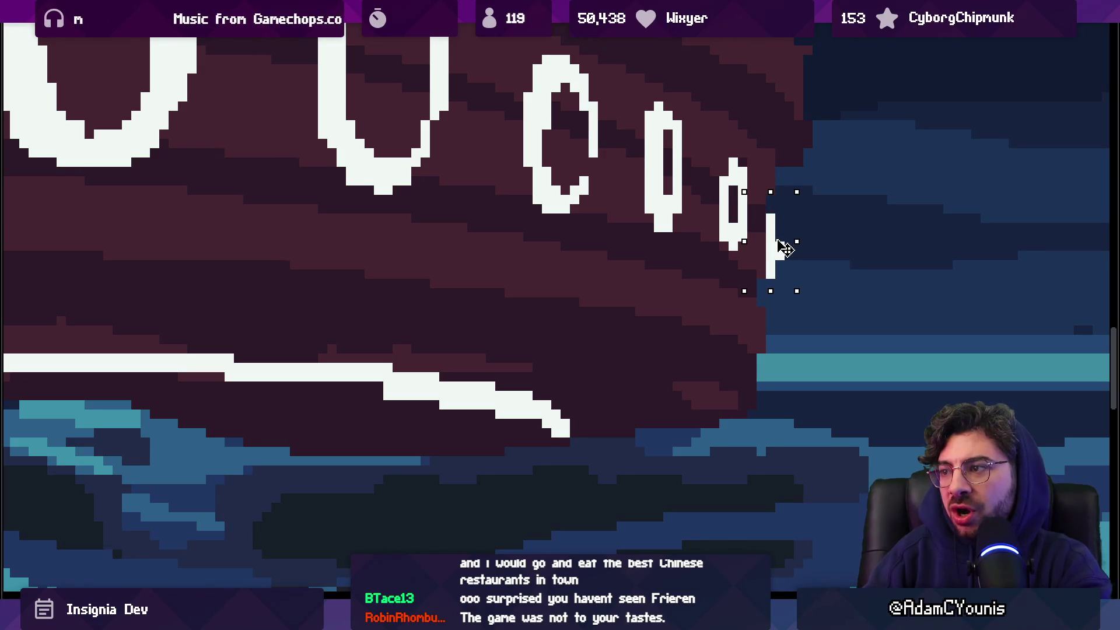
{"action": "key", "text": "z"}
{"action": "scroll", "coordinate": [707, 161], "scroll_direction": "down", "scroll_amount": 4}
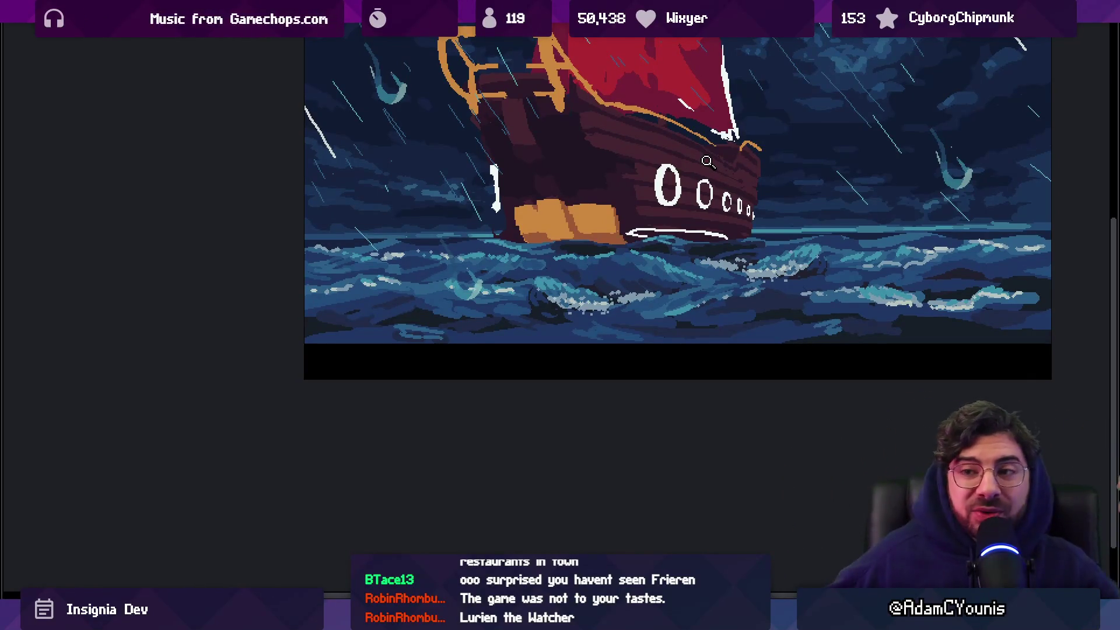
Zoom in on the cargo and draw a dark brown line down its right edge
{"action": "left_click", "coordinate": [484, 221]}
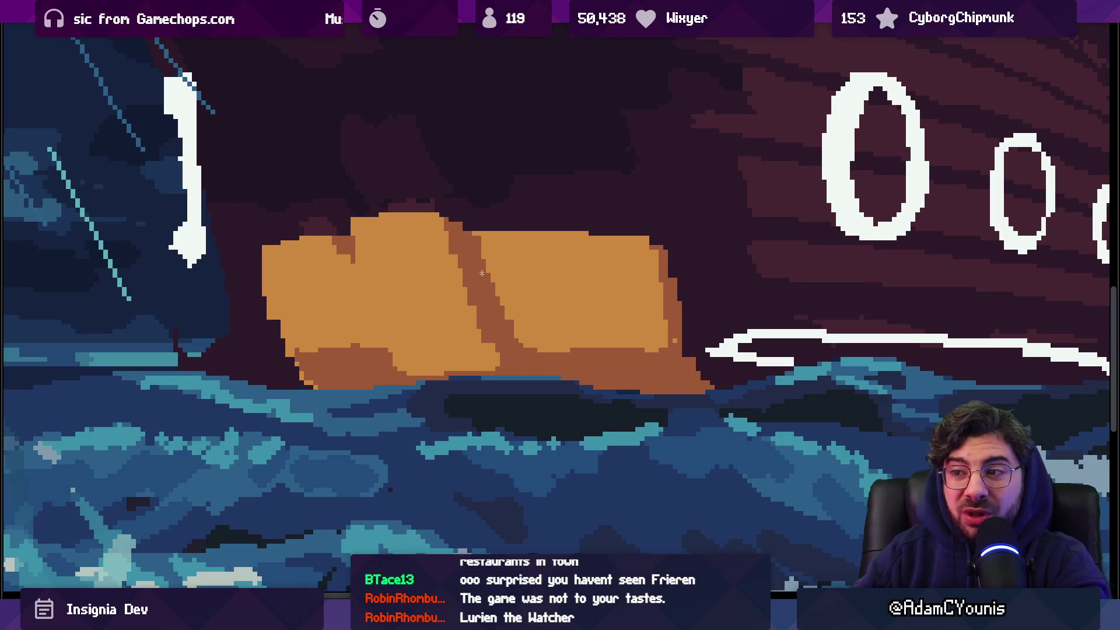
{"action": "left_click", "coordinate": [501, 256]}
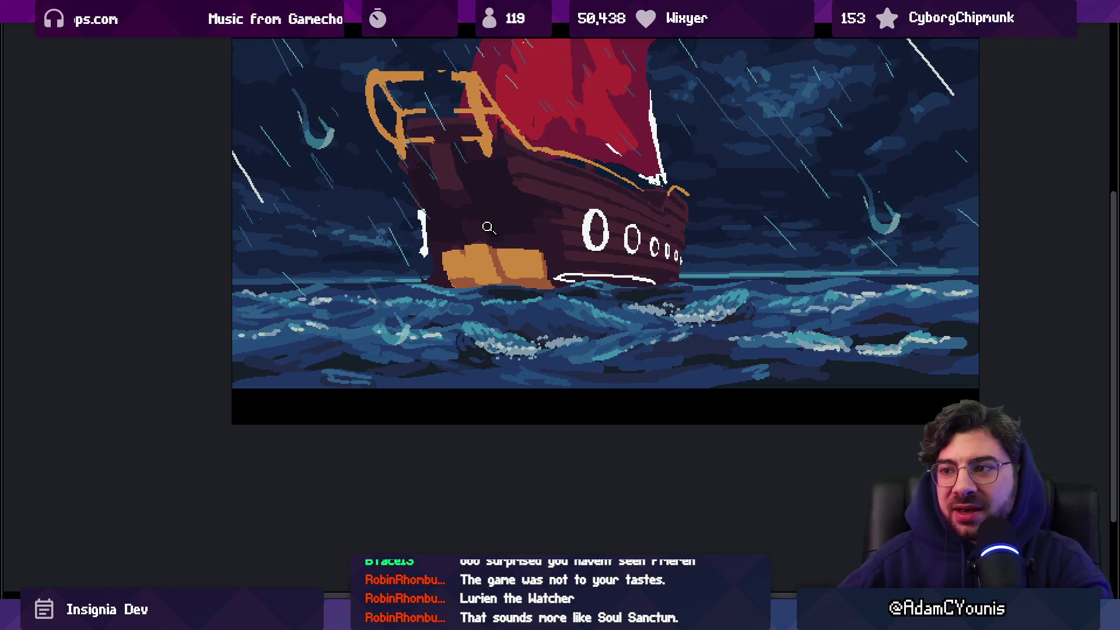
{"action": "left_click", "coordinate": [543, 267]}
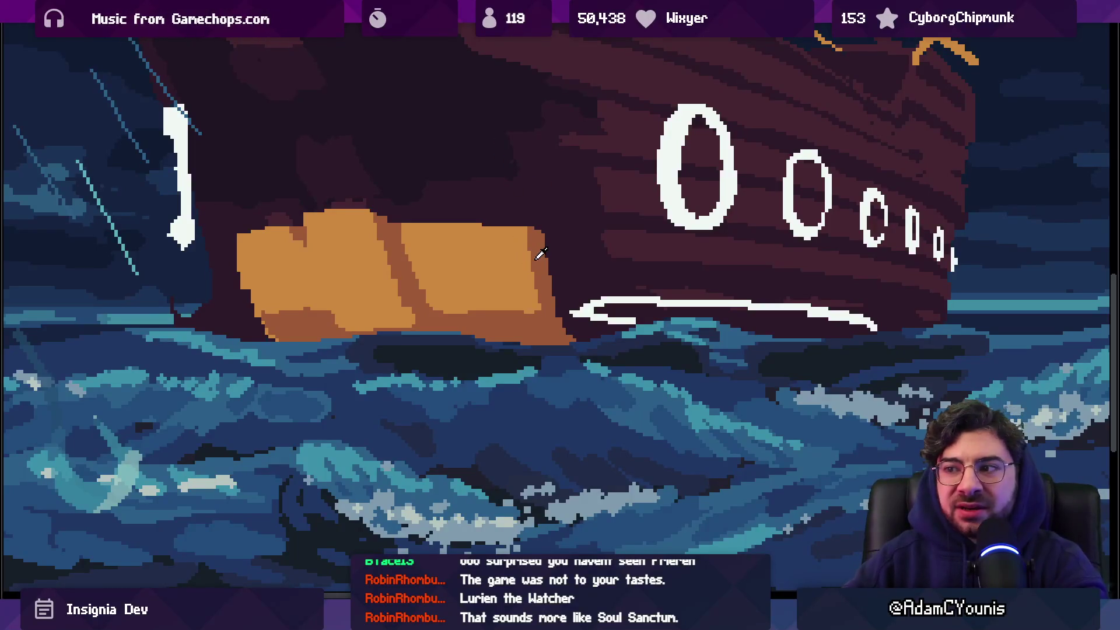
{"action": "left_click_drag", "start_coordinate": [528, 239], "coordinate": [542, 312]}
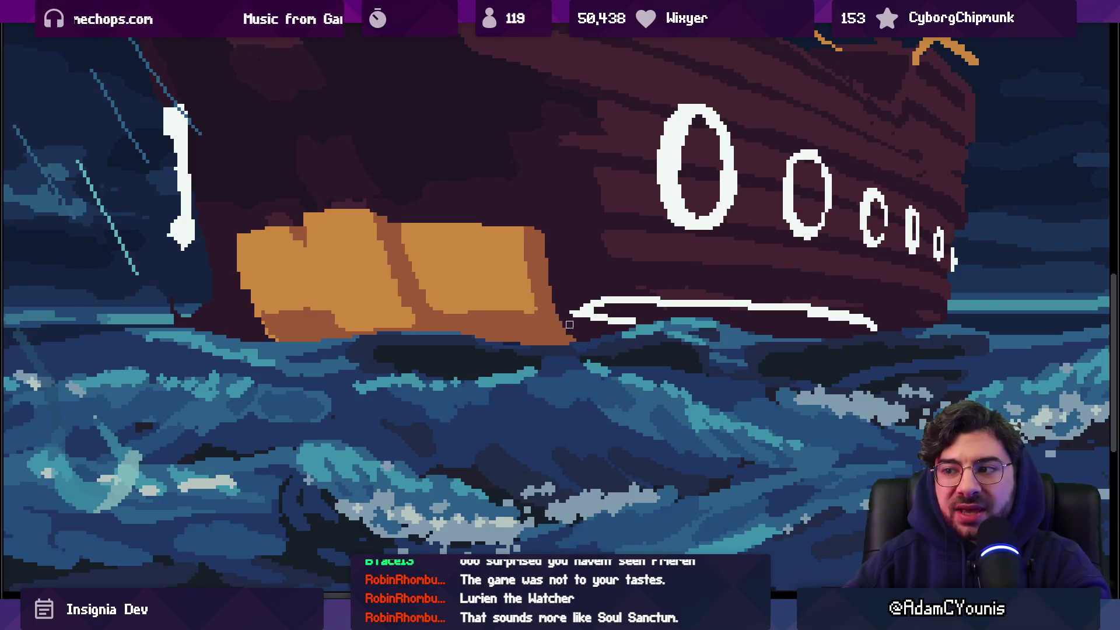
{"action": "scroll", "coordinate": [576, 334], "scroll_direction": "down", "scroll_amount": 1}
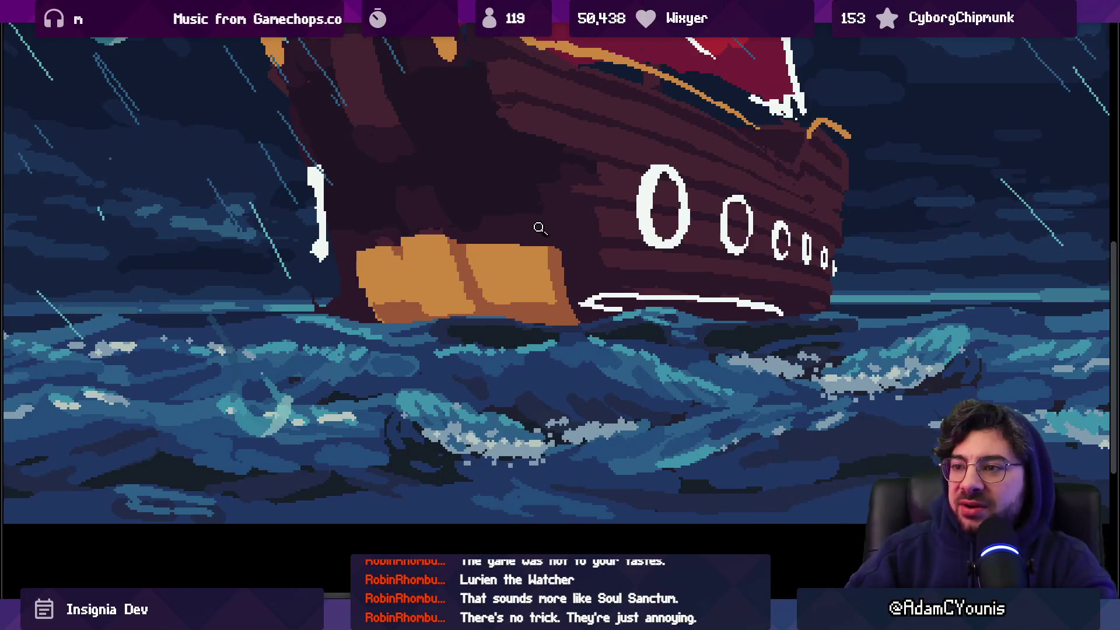
{"action": "scroll", "coordinate": [543, 221], "scroll_direction": "down", "scroll_amount": 3}
{"action": "scroll", "coordinate": [550, 248], "scroll_direction": "up", "scroll_amount": 5}
{"action": "scroll", "coordinate": [550, 248], "scroll_direction": "up", "scroll_amount": 1}
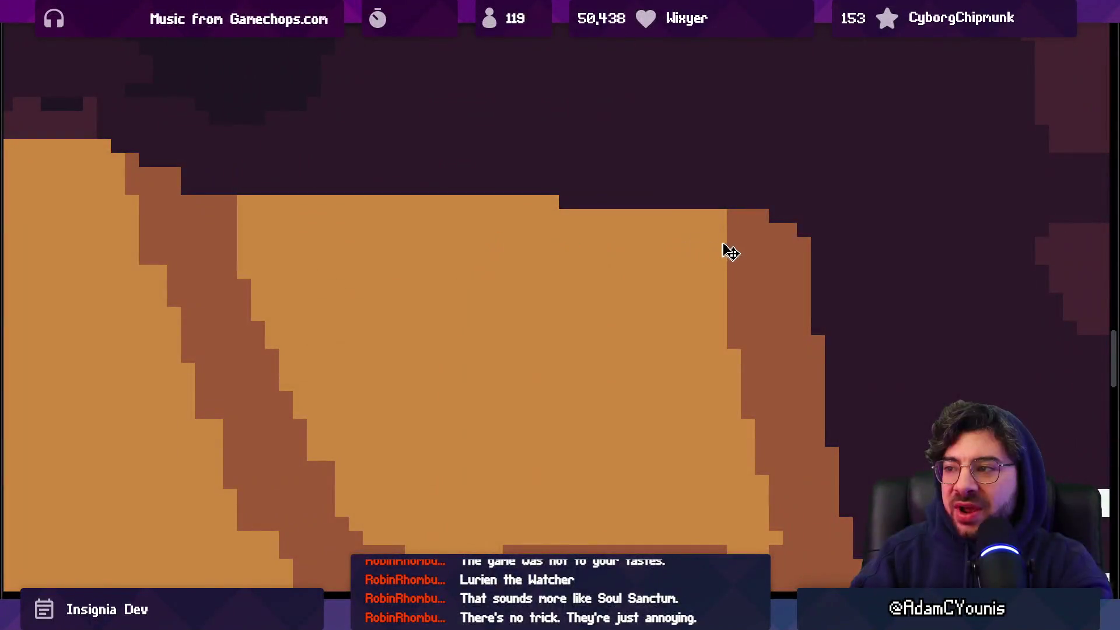
{"action": "scroll", "coordinate": [700, 223], "scroll_direction": "down", "scroll_amount": 4}
{"action": "scroll", "coordinate": [700, 223], "scroll_direction": "down", "scroll_amount": 1}
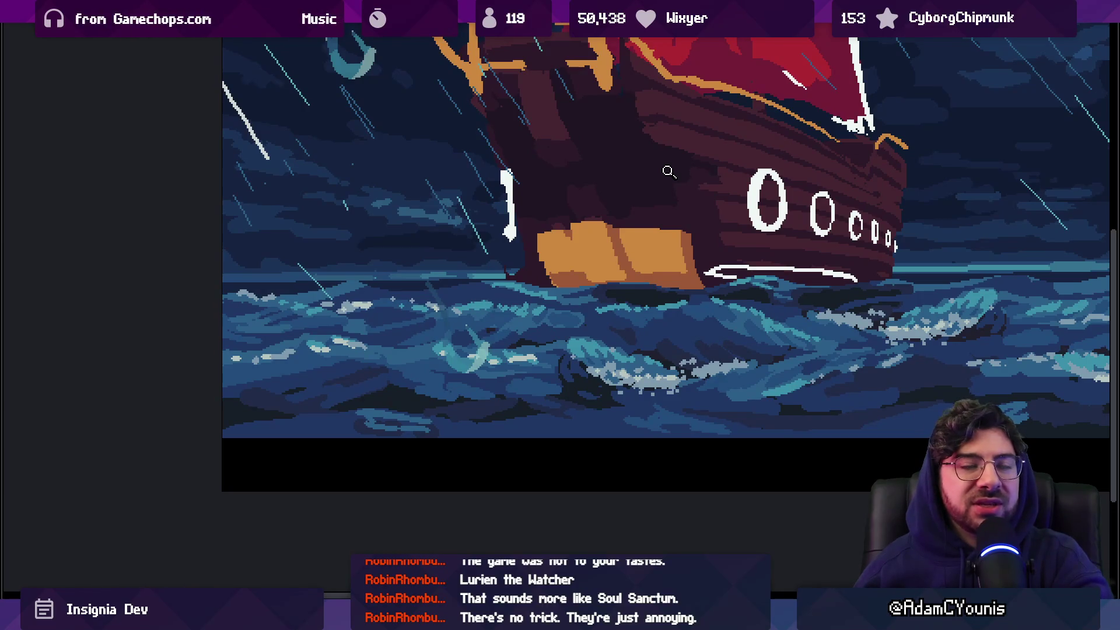
Extend the orange bow hook one pixel lower and paint a vertical orange post beneath it
{"action": "scroll", "coordinate": [630, 163], "scroll_direction": "up", "scroll_amount": 2}
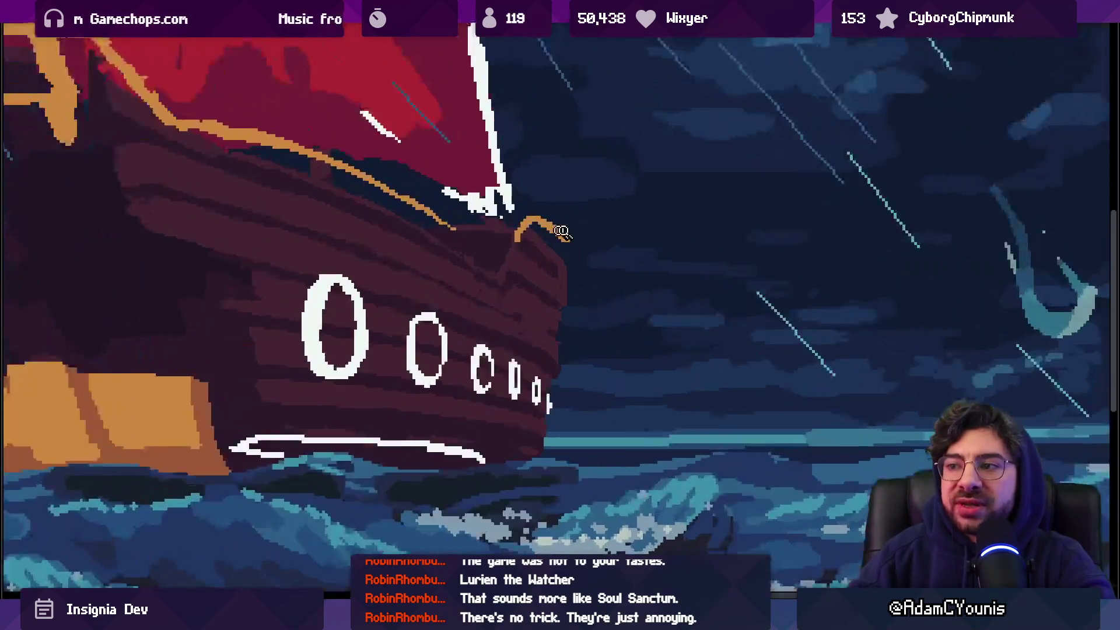
{"action": "scroll", "coordinate": [559, 230], "scroll_direction": "up", "scroll_amount": 1}
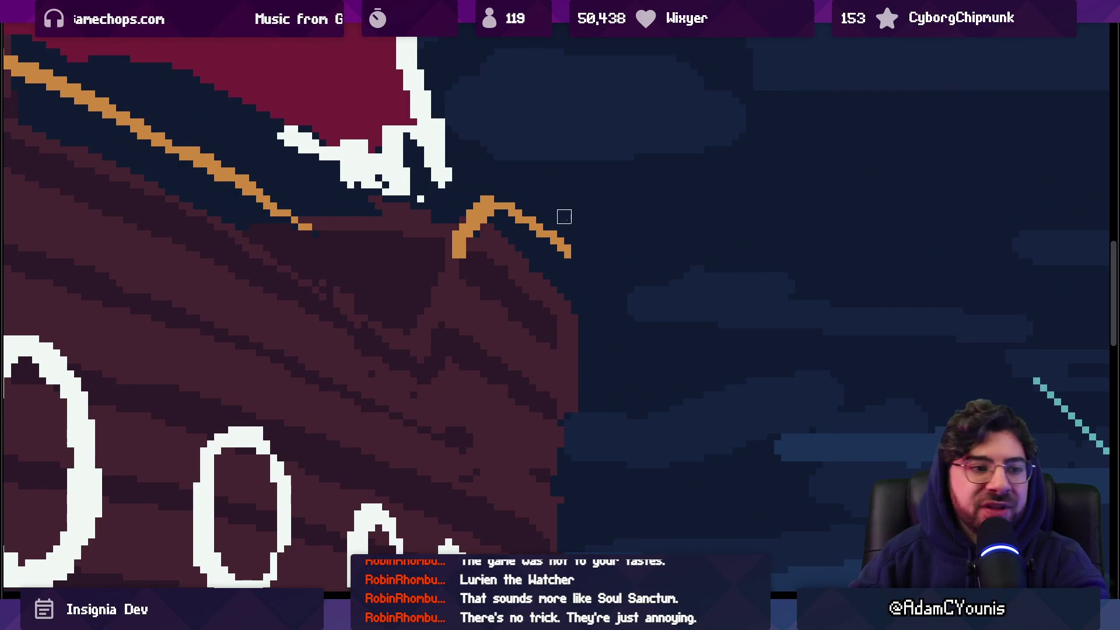
{"action": "left_click_drag", "start_coordinate": [557, 231], "coordinate": [570, 262]}
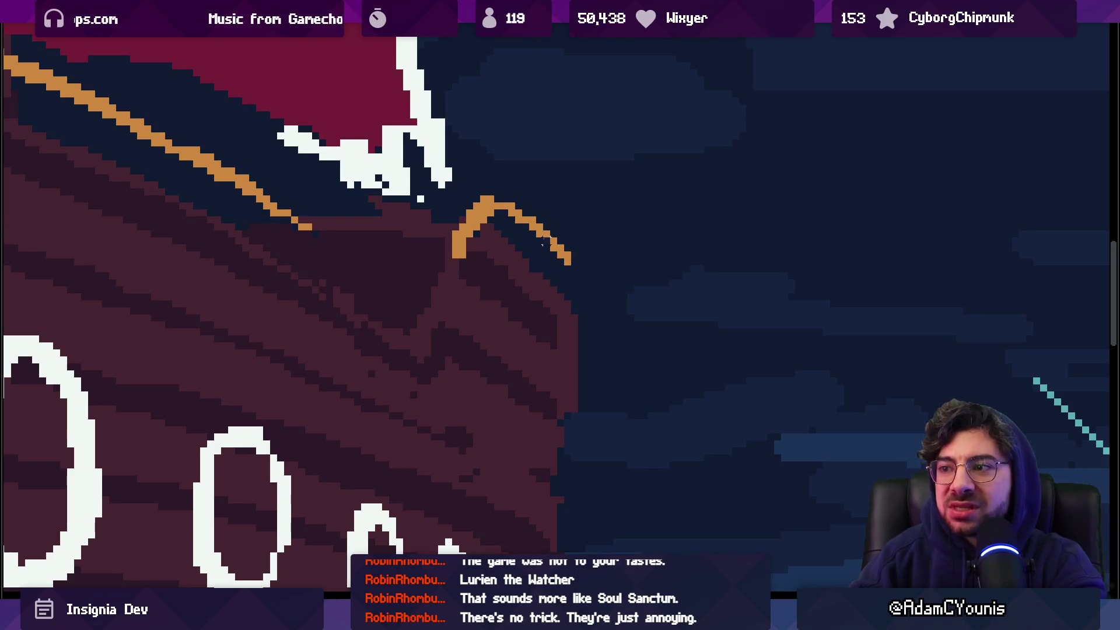
{"action": "mouse_move", "coordinate": [511, 215]}
{"action": "left_mouse_down"}
{"action": "mouse_move", "coordinate": [512, 250]}
{"action": "mouse_move", "coordinate": [565, 267]}
{"action": "left_mouse_up"}
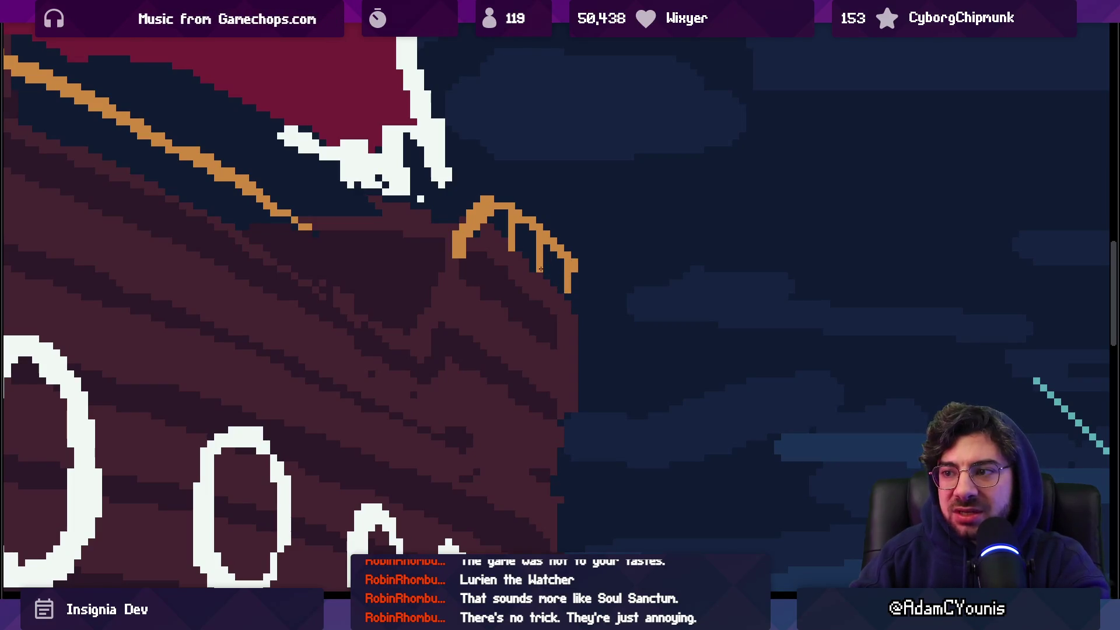
{"action": "scroll", "coordinate": [569, 247], "scroll_direction": "down", "scroll_amount": 5}
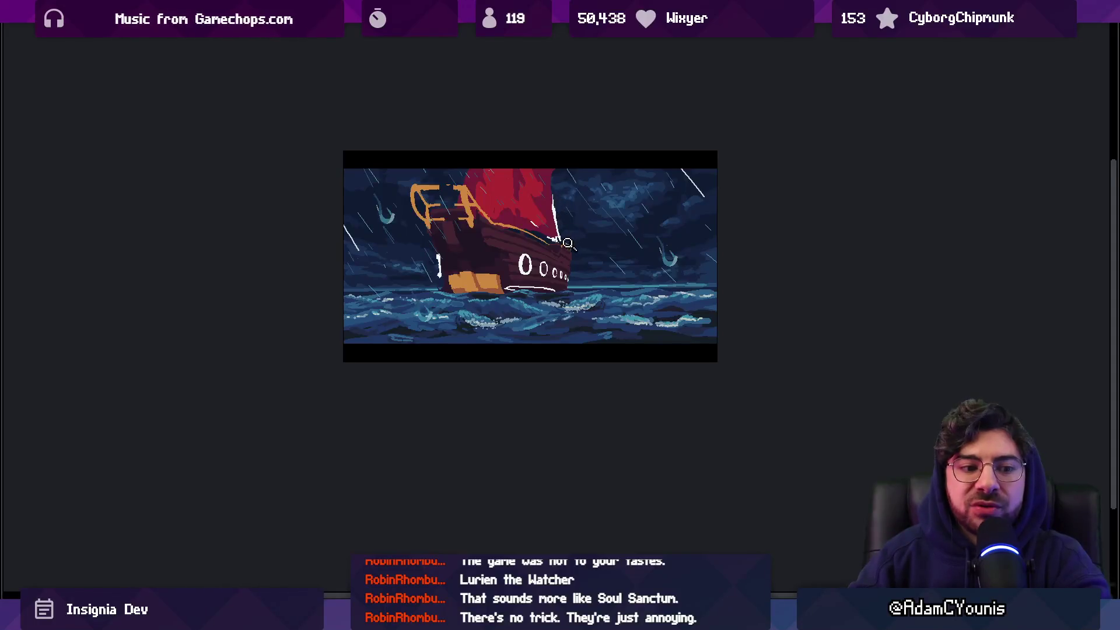
{"action": "scroll", "coordinate": [569, 244], "scroll_direction": "up", "scroll_amount": 5}
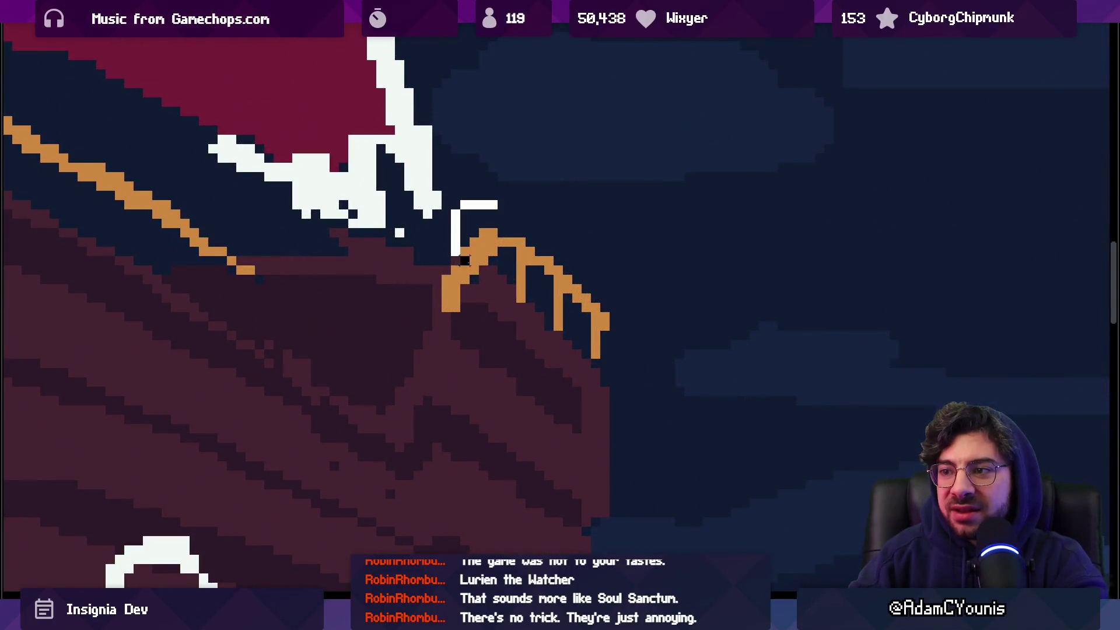
Lower the selected bow hook onto the hull, then select the hull and sail area
{"action": "mouse_move", "coordinate": [452, 201]}
{"action": "left_mouse_down"}
{"action": "mouse_move", "coordinate": [569, 282]}
{"action": "mouse_move", "coordinate": [570, 295]}
{"action": "left_mouse_up"}
{"action": "key", "text": "ctrl+d"}
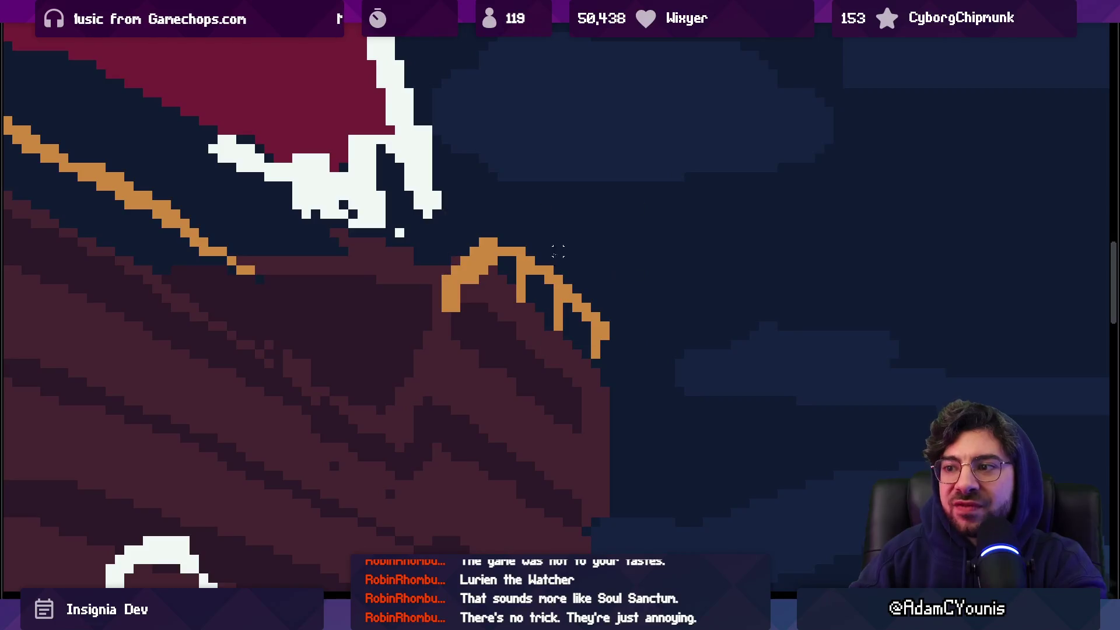
{"action": "scroll", "coordinate": [480, 292], "scroll_direction": "down", "scroll_amount": 5}
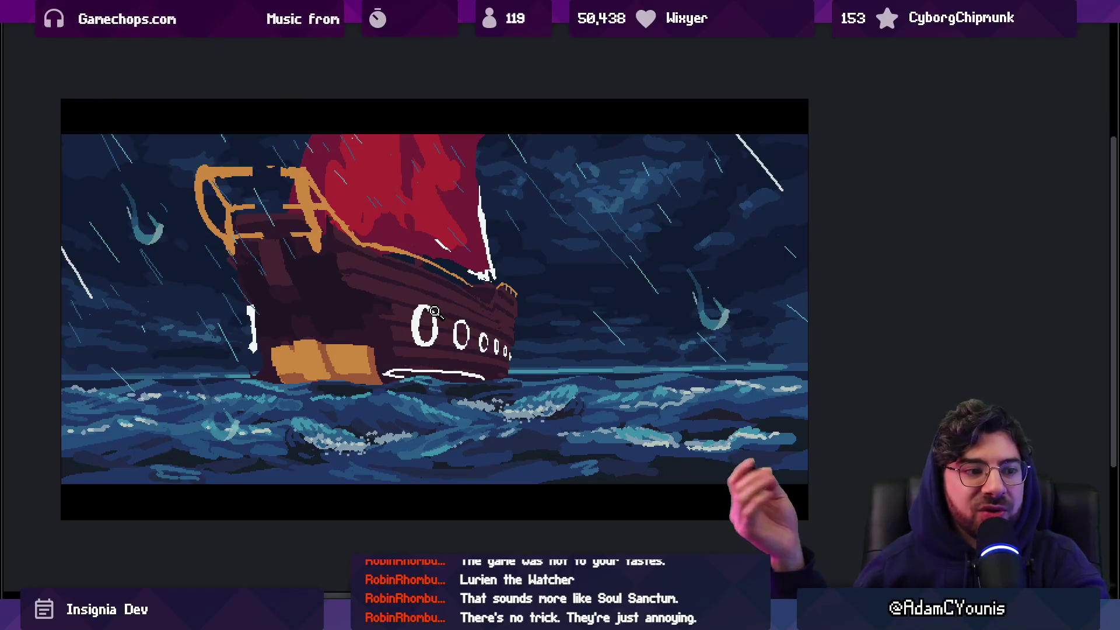
{"action": "scroll", "coordinate": [404, 250], "scroll_direction": "up", "scroll_amount": 5}
{"action": "mouse_move", "coordinate": [342, 215]}
{"action": "left_mouse_down"}
{"action": "mouse_move", "coordinate": [446, 335]}
{"action": "mouse_move", "coordinate": [584, 372]}
{"action": "left_mouse_up"}
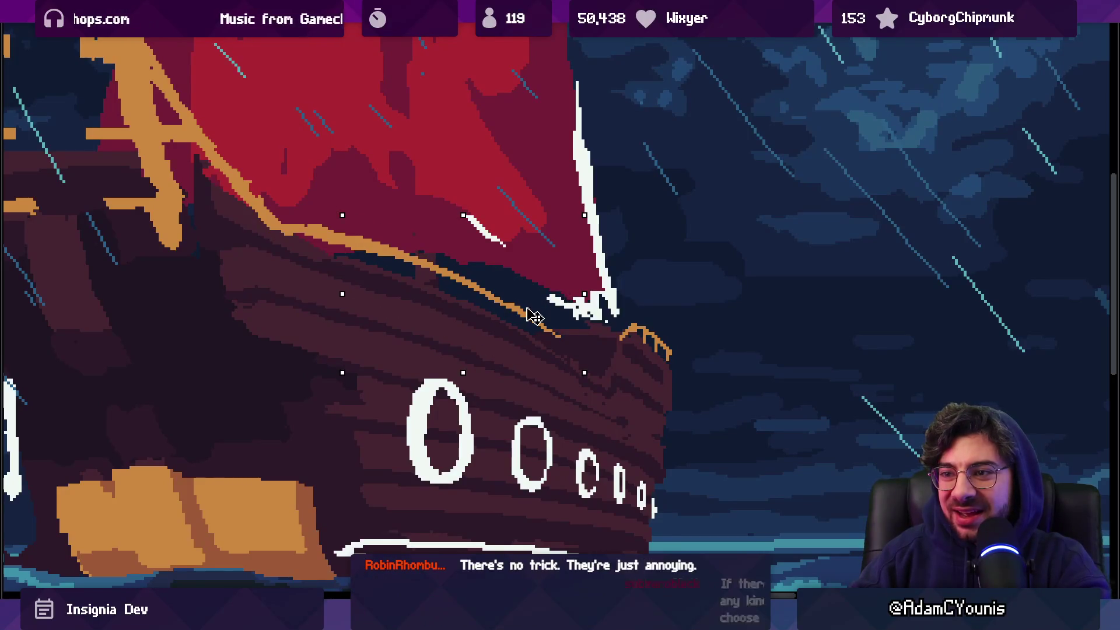
{"action": "scroll", "coordinate": [437, 284], "scroll_direction": "up", "scroll_amount": 2}
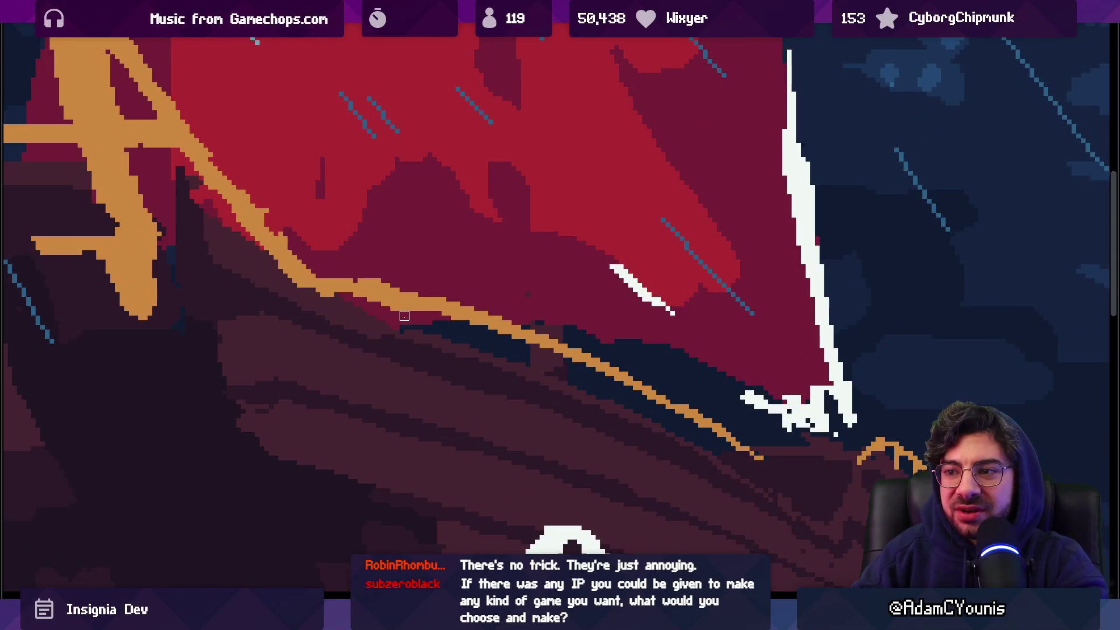
Extend the orange hull trim line down and to the right
{"action": "scroll", "coordinate": [404, 316], "scroll_direction": "down", "scroll_amount": 5}
{"action": "scroll", "coordinate": [494, 300], "scroll_direction": "up", "scroll_amount": 5}
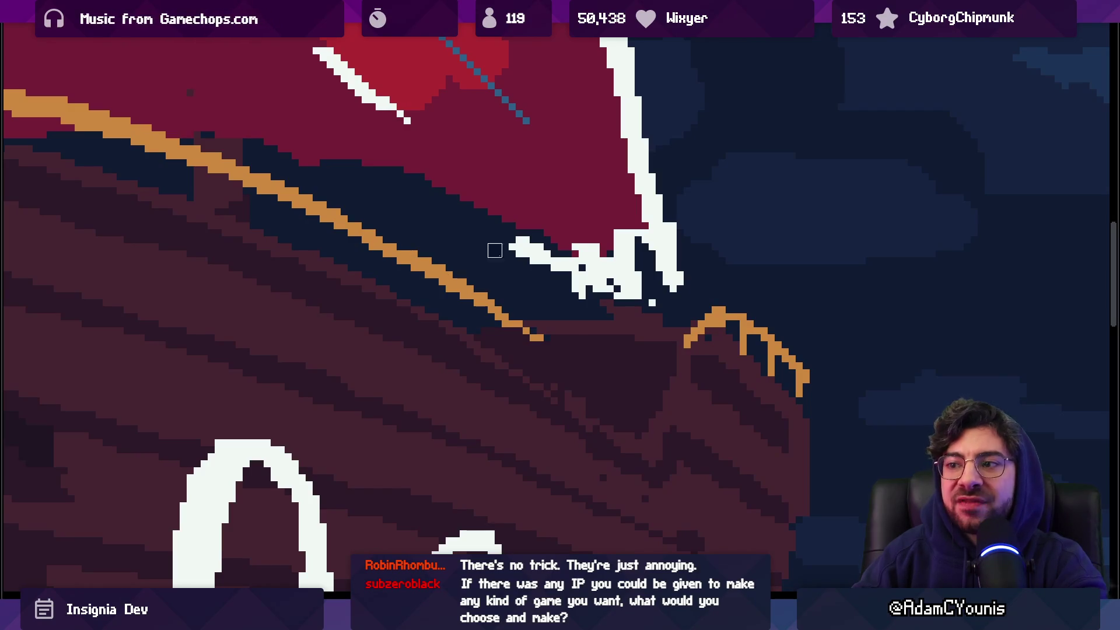
{"action": "mouse_move", "coordinate": [521, 329]}
{"action": "left_mouse_down"}
{"action": "mouse_move", "coordinate": [592, 380]}
{"action": "mouse_move", "coordinate": [617, 423]}
{"action": "left_mouse_up"}
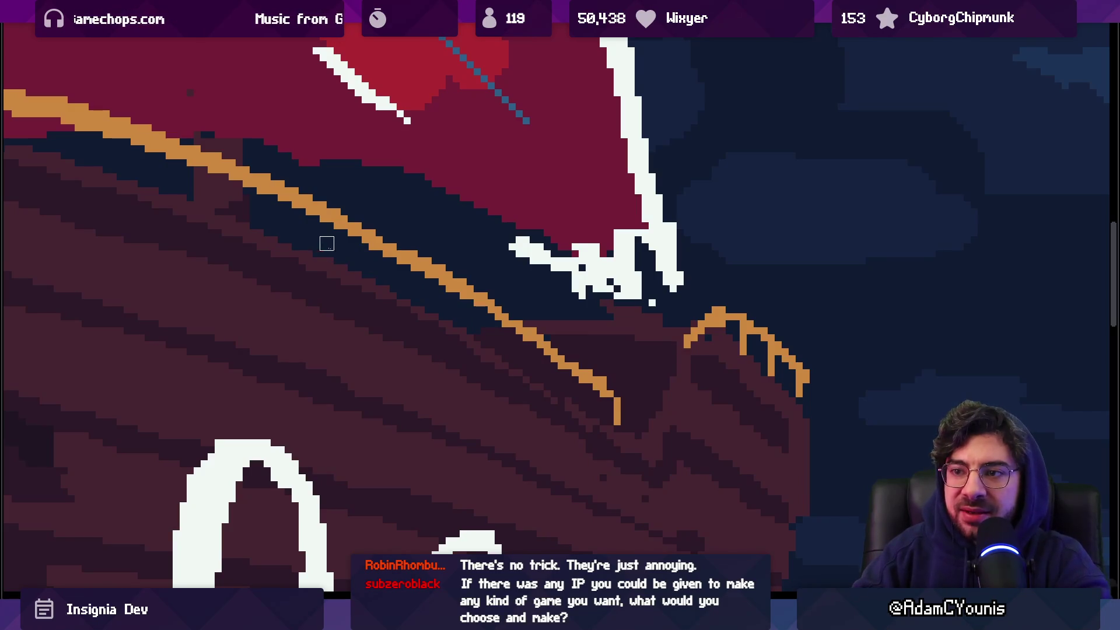
{"action": "left_click_drag", "start_coordinate": [270, 289], "coordinate": [449, 336]}
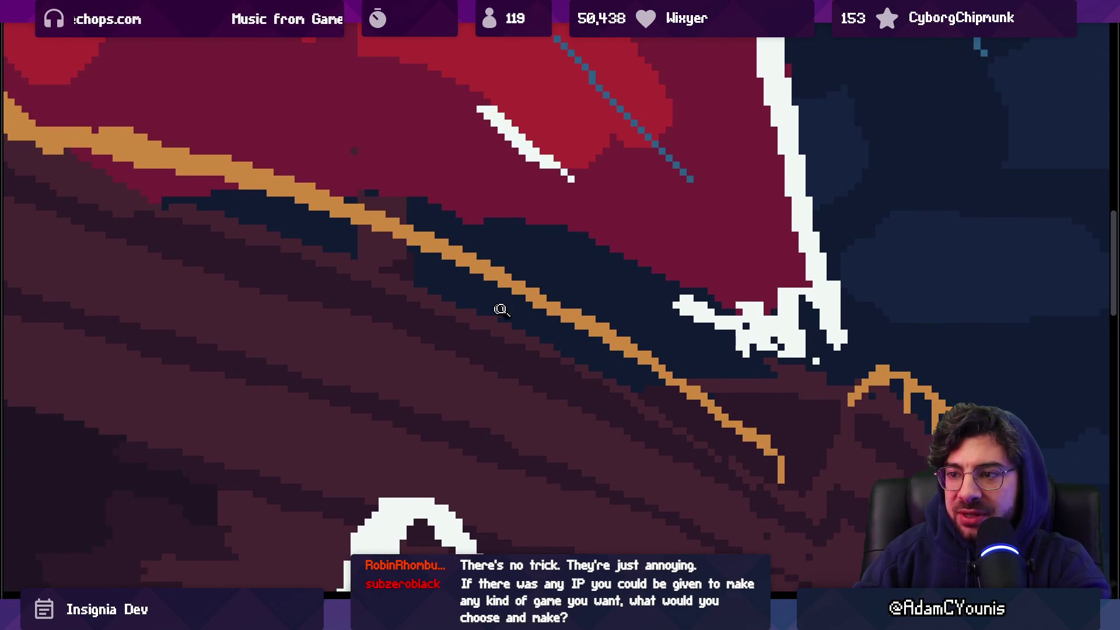
Zoom in twice on the hull and centre the view on the rigging line under the sail
{"action": "key", "text": "ctrl+0"}
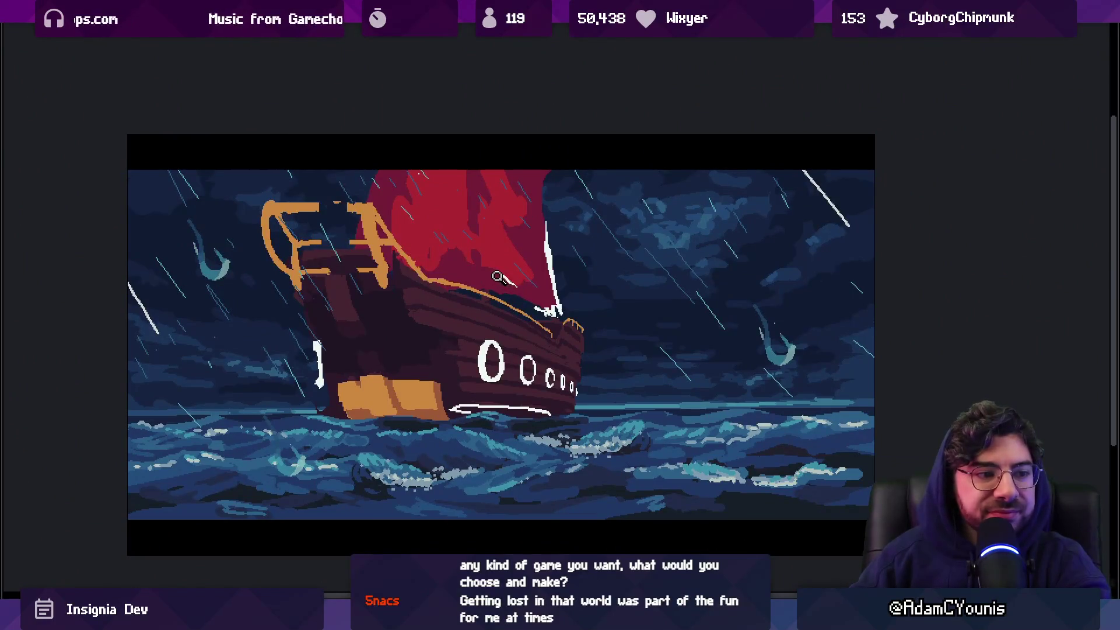
{"action": "left_click", "coordinate": [499, 297]}
{"action": "left_click", "coordinate": [431, 285]}
{"action": "mouse_move", "coordinate": [350, 254]}
{"action": "left_mouse_down"}
{"action": "mouse_move", "coordinate": [375, 292]}
{"action": "mouse_move", "coordinate": [390, 280]}
{"action": "left_mouse_up"}
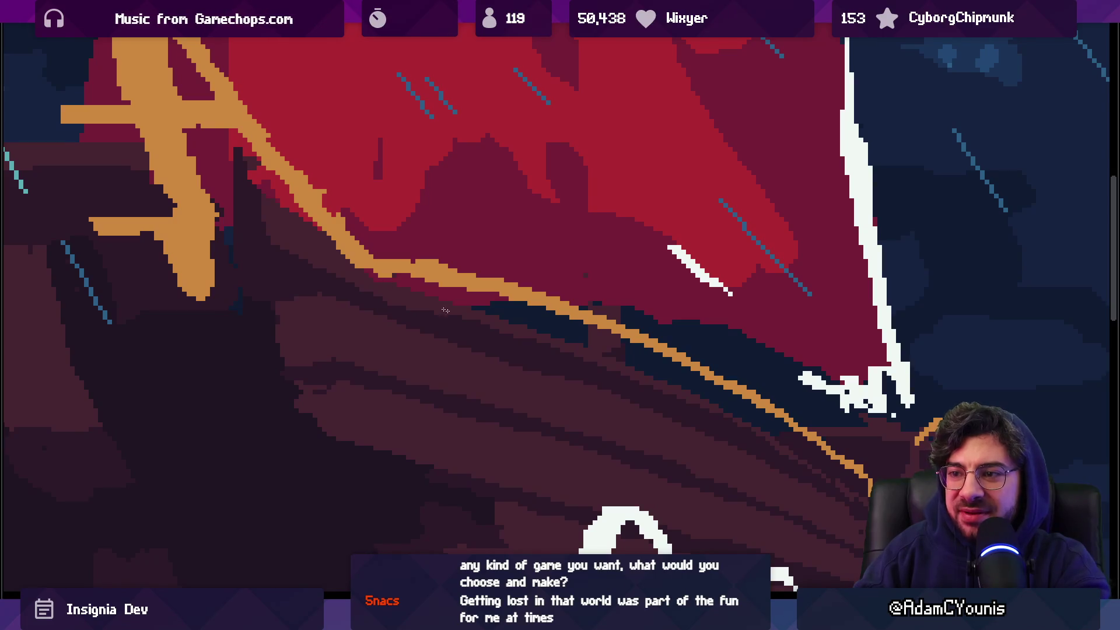
{"action": "scroll", "coordinate": [468, 327], "scroll_direction": "down", "scroll_amount": 5}
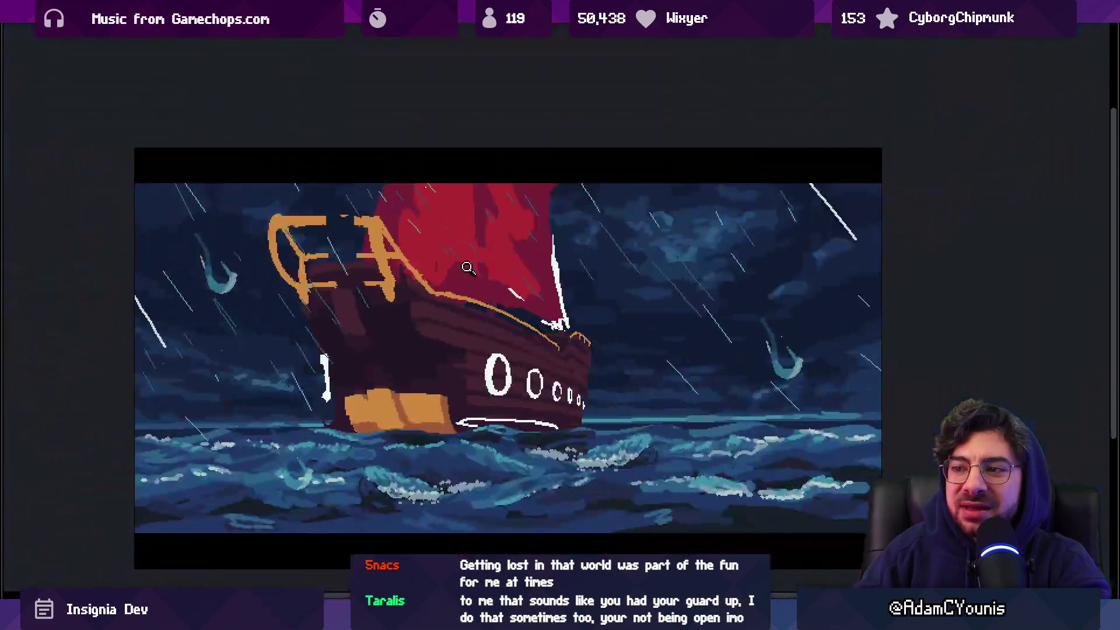
{"action": "scroll", "coordinate": [483, 309], "scroll_direction": "up", "scroll_amount": 5}
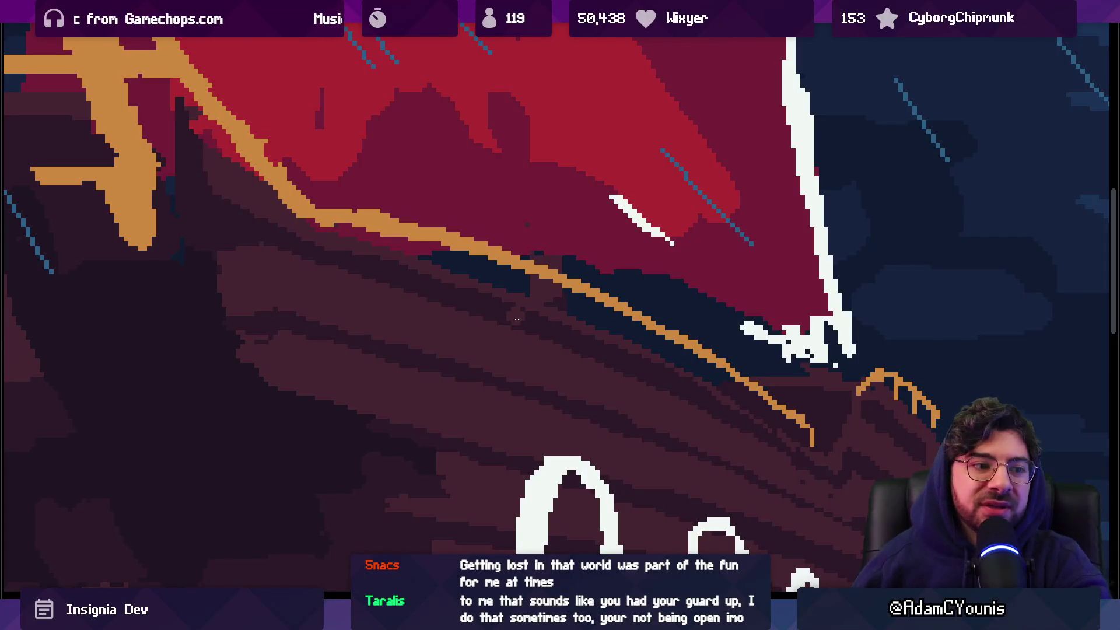
{"action": "left_click_drag", "start_coordinate": [423, 315], "coordinate": [429, 301]}
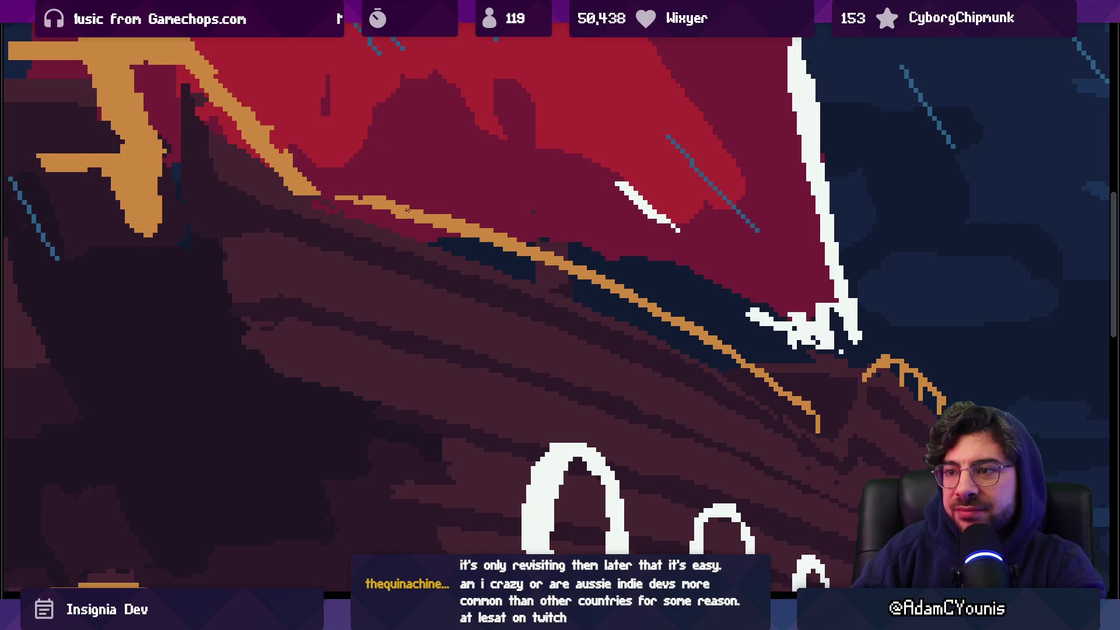
Extend the orange rigging line further up the hull
{"action": "left_click_drag", "start_coordinate": [430, 219], "coordinate": [302, 174]}
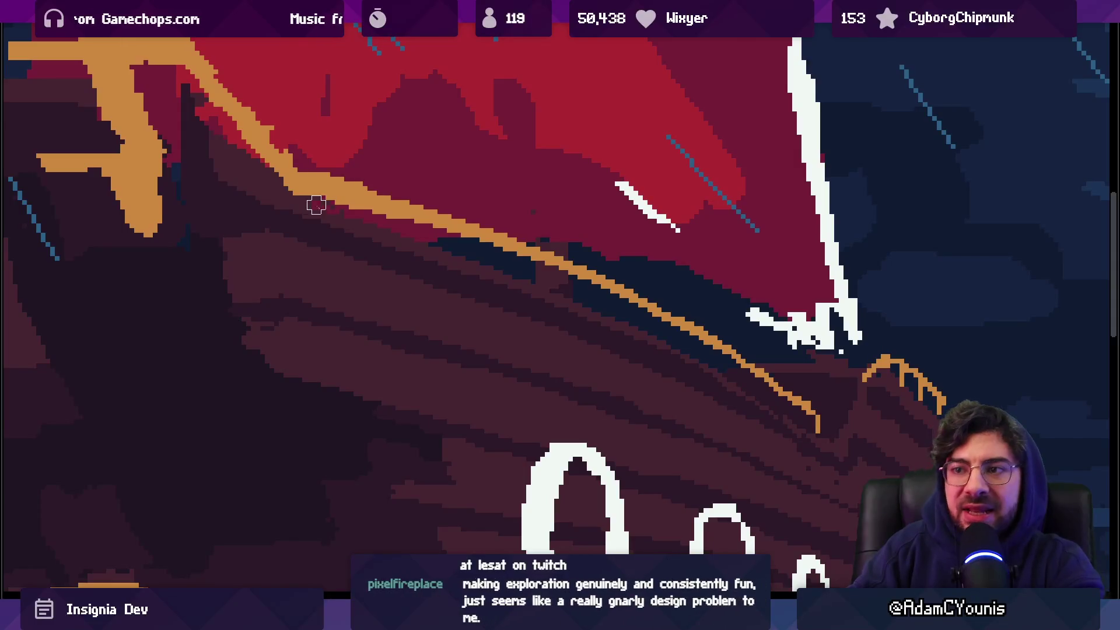
{"action": "left_click_drag", "start_coordinate": [379, 233], "coordinate": [390, 260]}
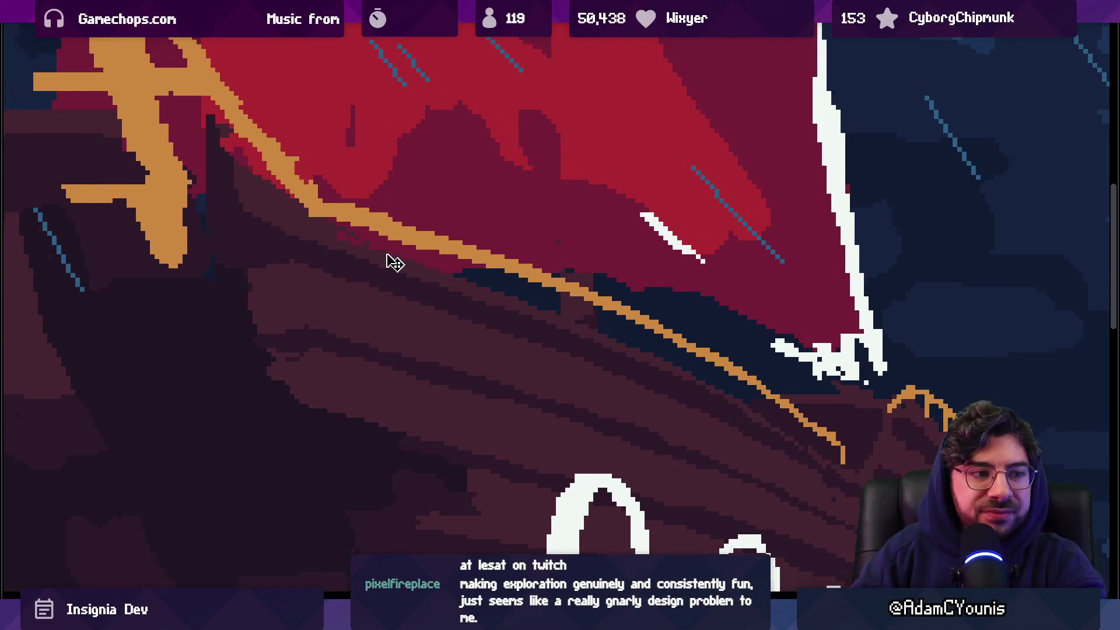
{"action": "scroll", "coordinate": [371, 264], "scroll_direction": "up", "scroll_amount": 1}
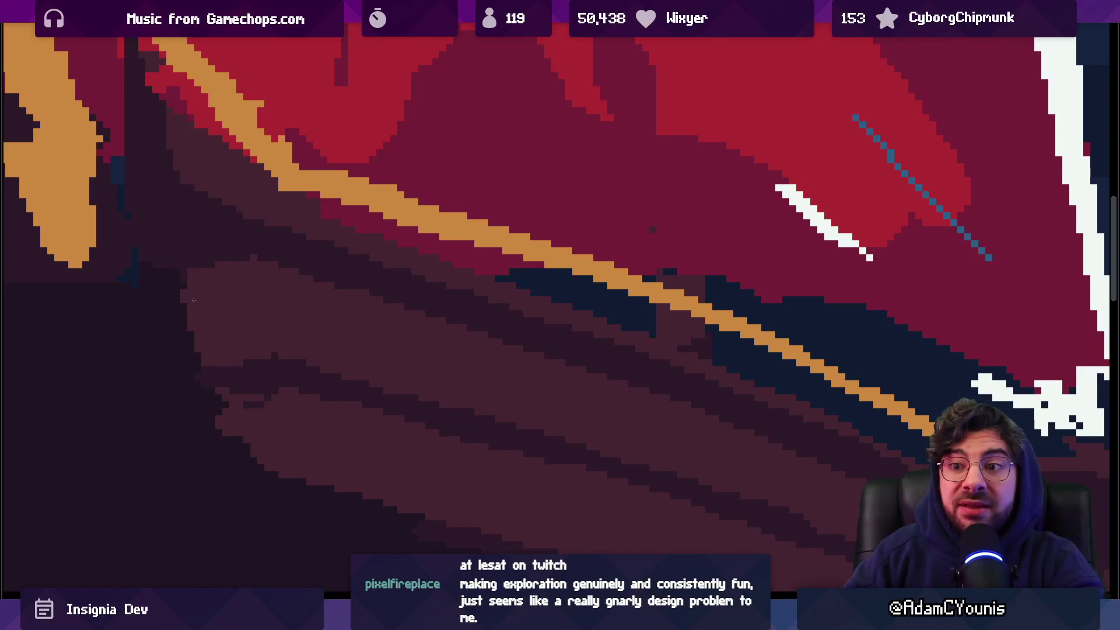
{"action": "left_click_drag", "start_coordinate": [150, 312], "coordinate": [295, 331]}
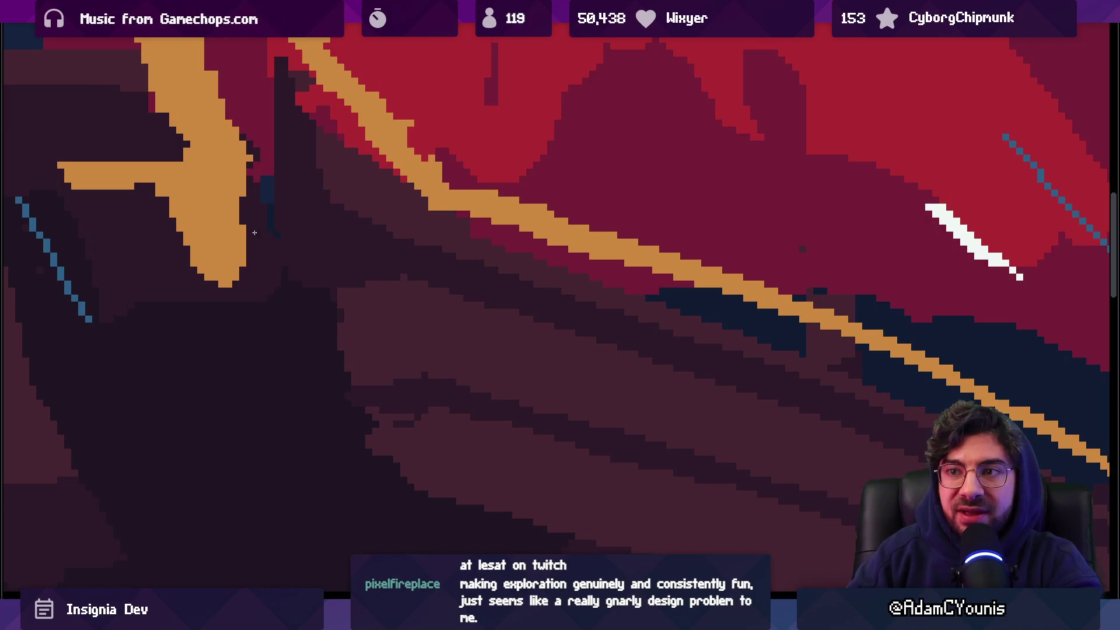
{"action": "scroll", "coordinate": [255, 233], "scroll_direction": "up", "scroll_amount": 2}
{"action": "scroll", "coordinate": [245, 250], "scroll_direction": "up", "scroll_amount": 1}
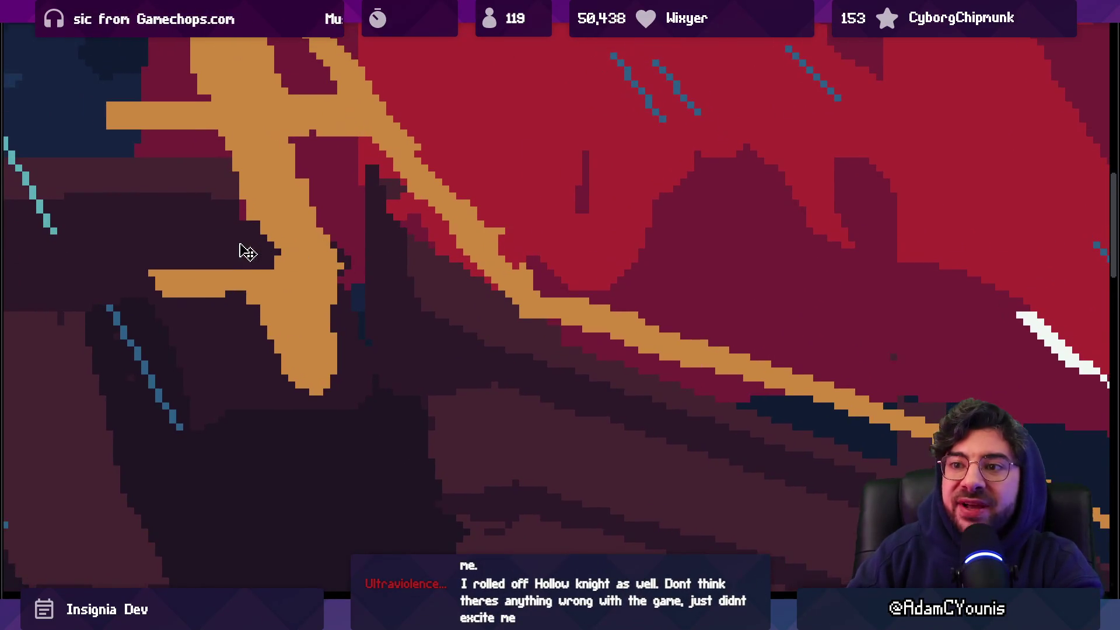
Paint dark purple over the stray red patches beside the orange line
{"action": "mouse_move", "coordinate": [319, 217]}
{"action": "left_mouse_down"}
{"action": "mouse_move", "coordinate": [362, 238]}
{"action": "mouse_move", "coordinate": [368, 270]}
{"action": "left_mouse_up"}
{"action": "scroll", "coordinate": [390, 322], "scroll_direction": "down", "scroll_amount": 3}
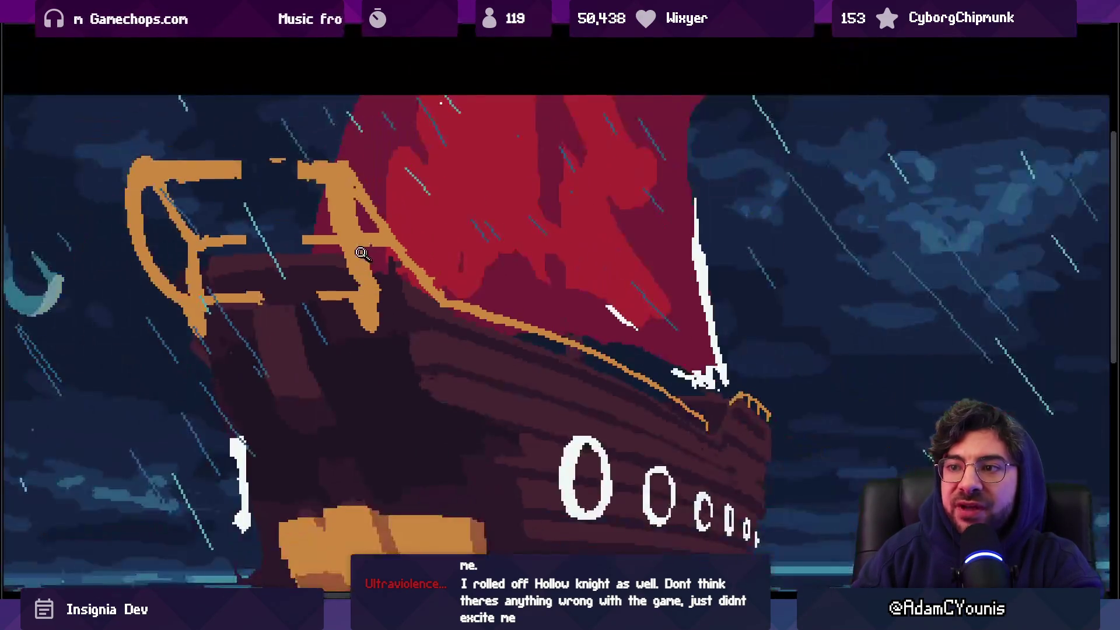
{"action": "scroll", "coordinate": [338, 265], "scroll_direction": "up", "scroll_amount": 3}
{"action": "left_click_drag", "start_coordinate": [435, 297], "coordinate": [435, 304]}
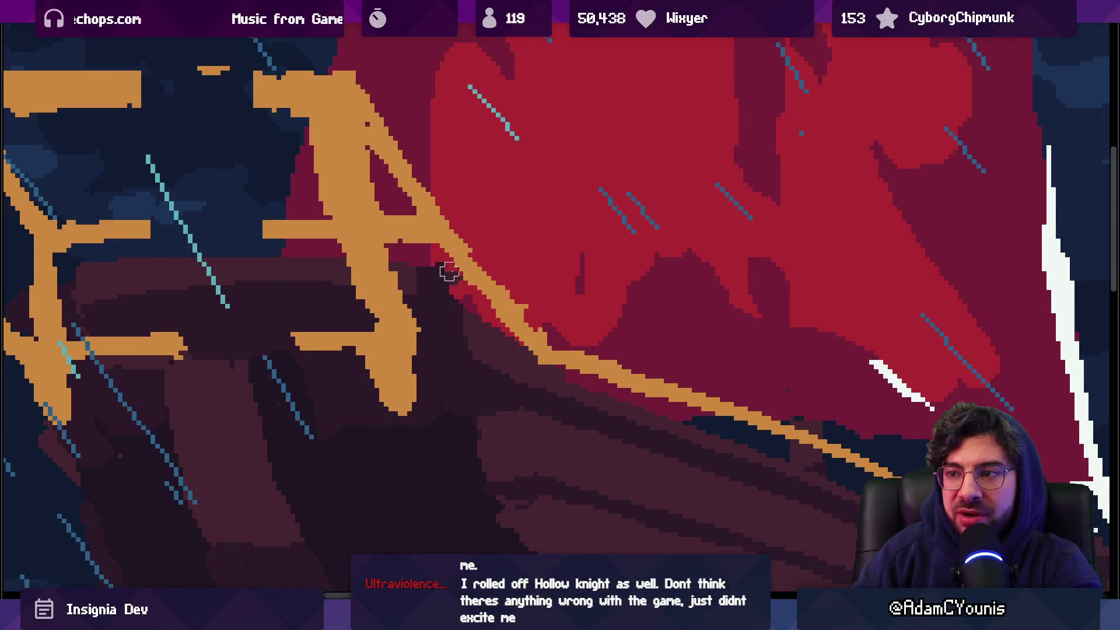
{"action": "scroll", "coordinate": [443, 265], "scroll_direction": "down", "scroll_amount": 5}
{"action": "scroll", "coordinate": [468, 249], "scroll_direction": "up", "scroll_amount": 5}
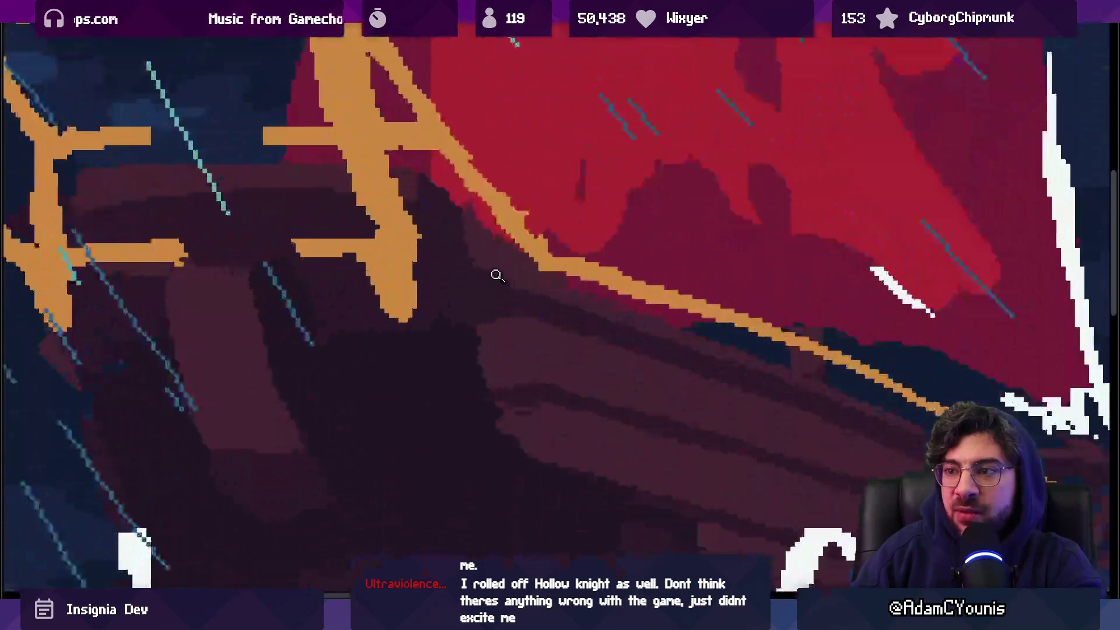
{"action": "left_click_drag", "start_coordinate": [483, 255], "coordinate": [462, 238]}
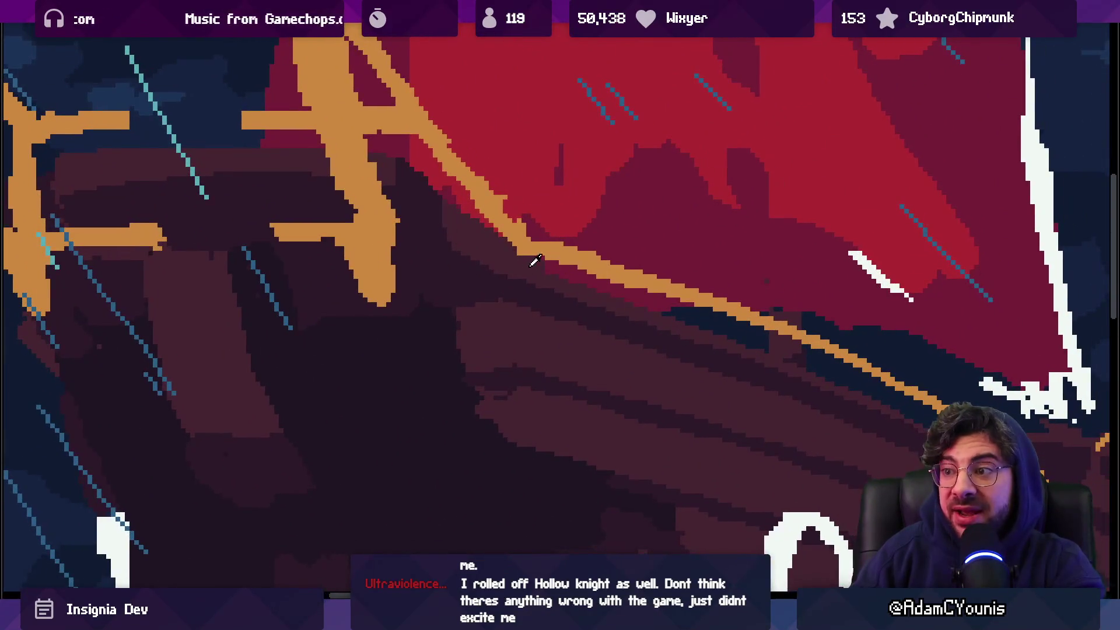
{"action": "left_click_drag", "start_coordinate": [575, 289], "coordinate": [527, 278]}
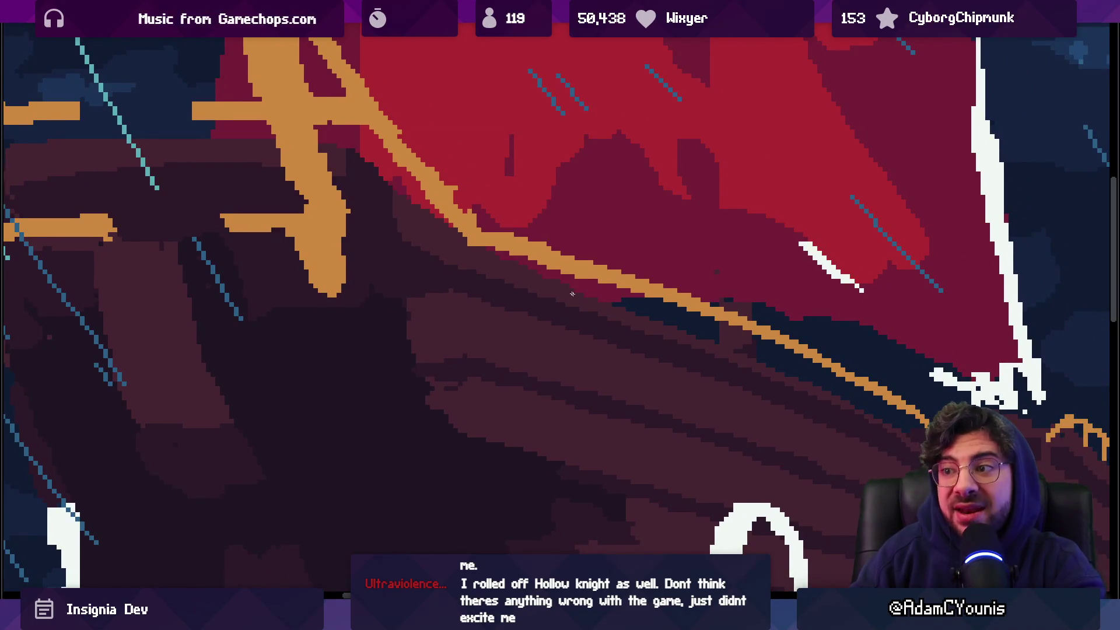
{"action": "scroll", "coordinate": [564, 250], "scroll_direction": "down", "scroll_amount": 5}
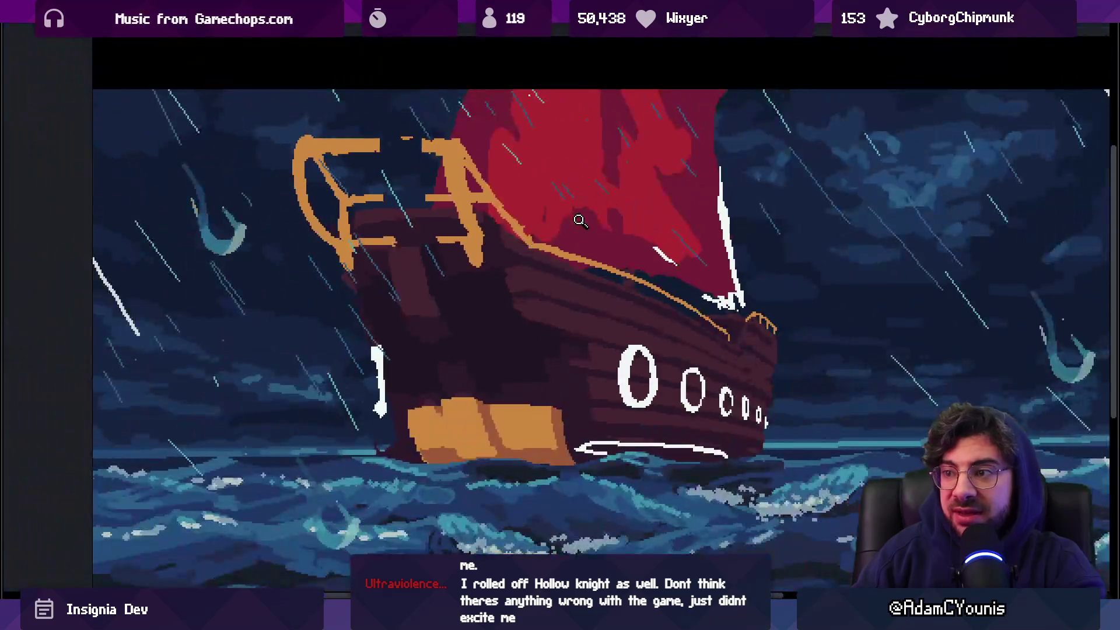
{"action": "scroll", "coordinate": [583, 251], "scroll_direction": "up", "scroll_amount": 6}
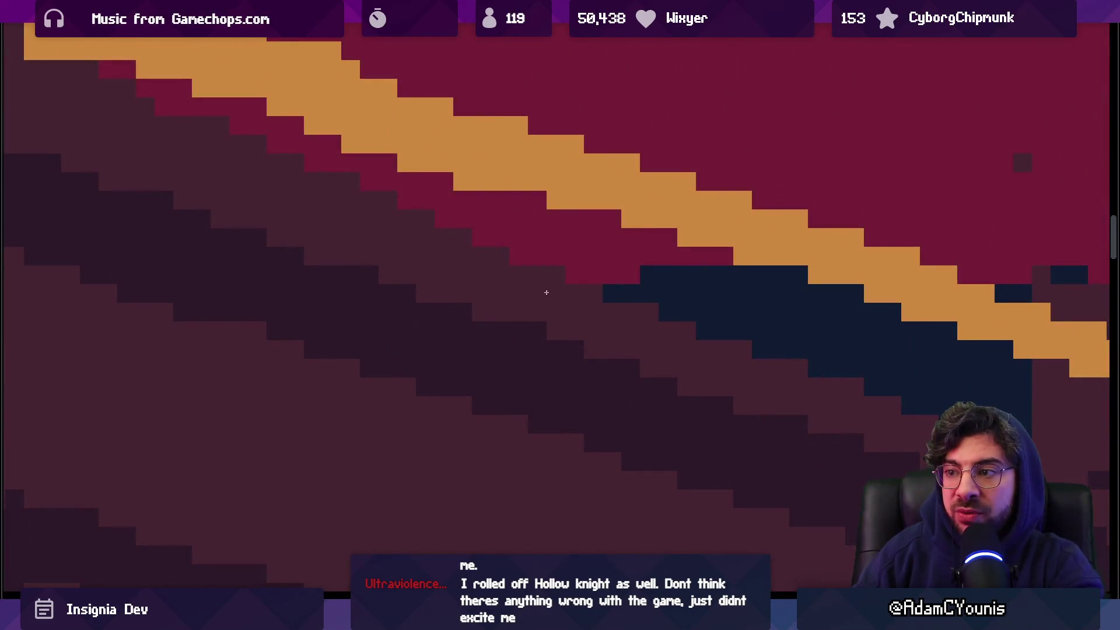
{"action": "left_click_drag", "start_coordinate": [495, 342], "coordinate": [564, 389]}
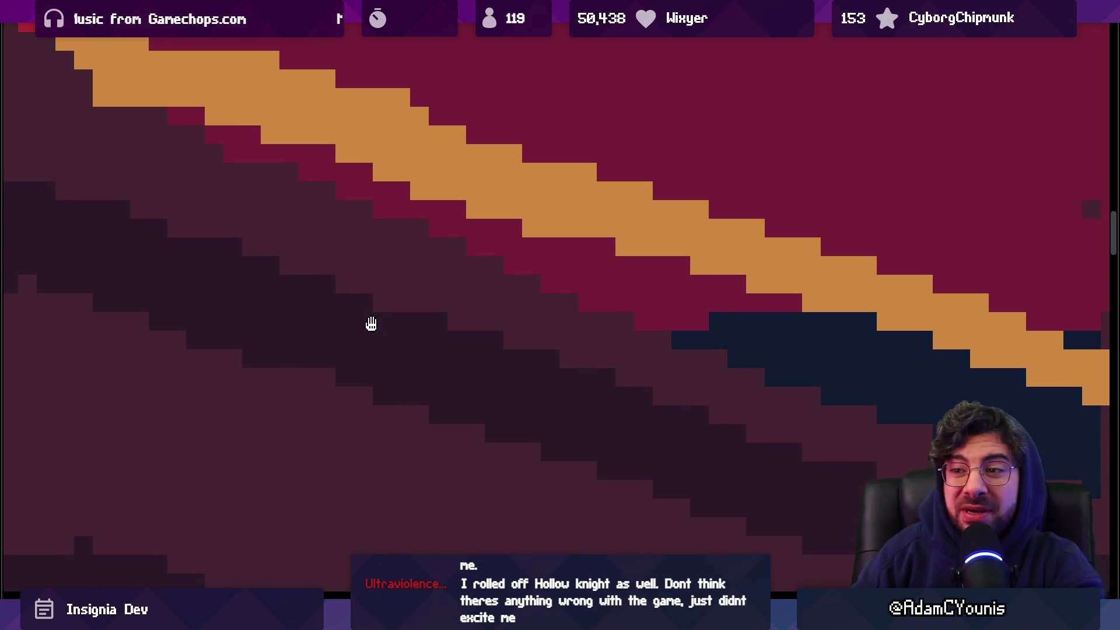
{"action": "scroll", "coordinate": [475, 352], "scroll_direction": "down", "scroll_amount": 4}
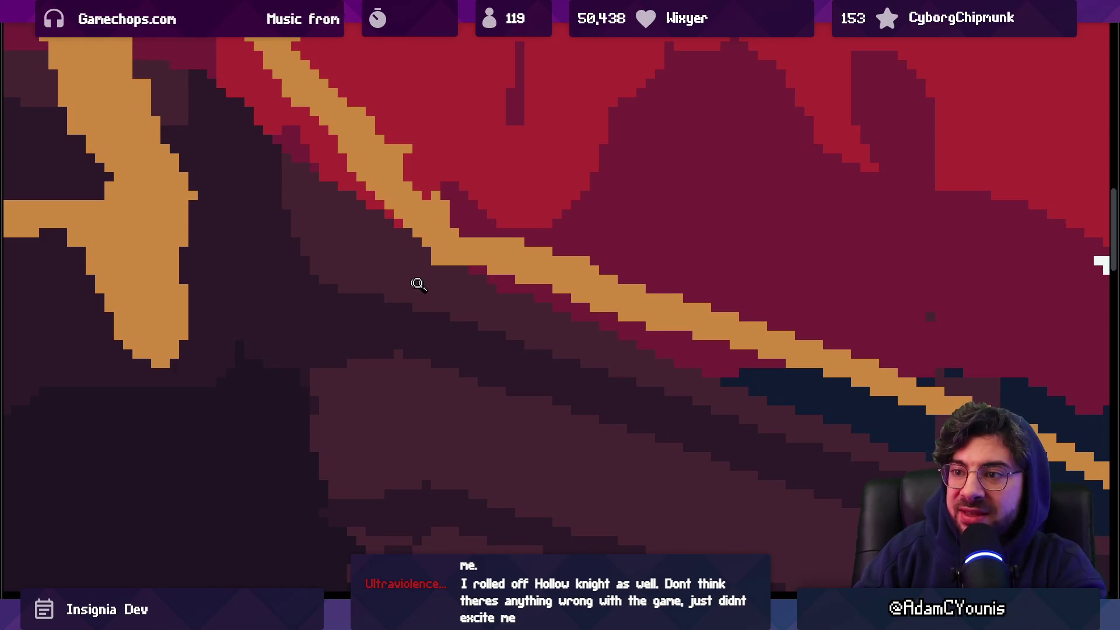
{"action": "scroll", "coordinate": [412, 285], "scroll_direction": "down", "scroll_amount": 5}
{"action": "scroll", "coordinate": [409, 313], "scroll_direction": "up", "scroll_amount": 3}
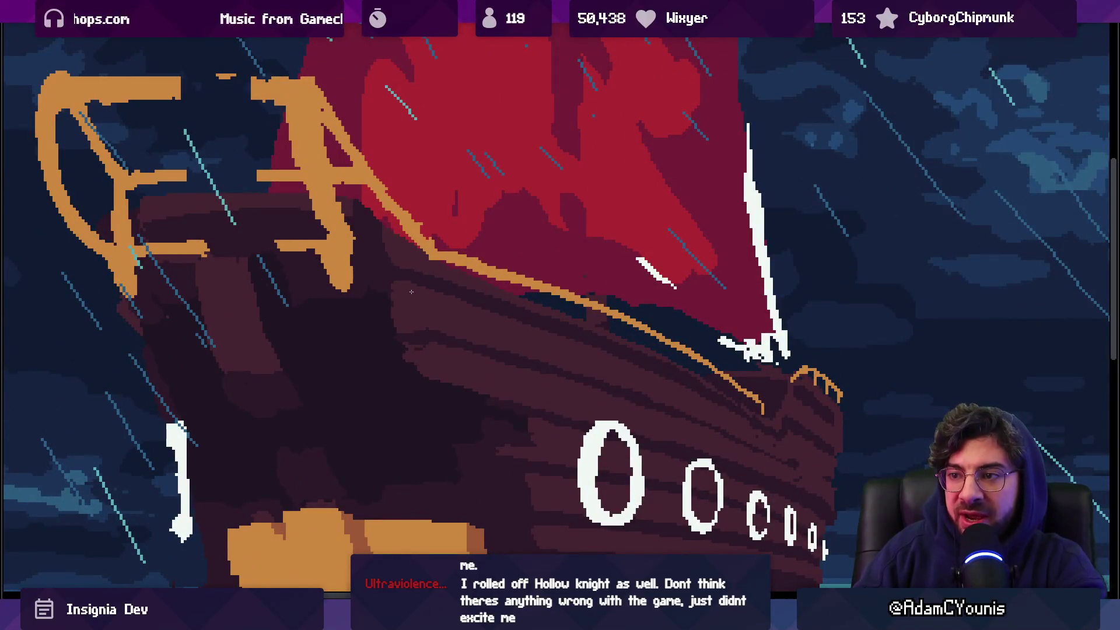
{"action": "scroll", "coordinate": [458, 292], "scroll_direction": "up", "scroll_amount": 3}
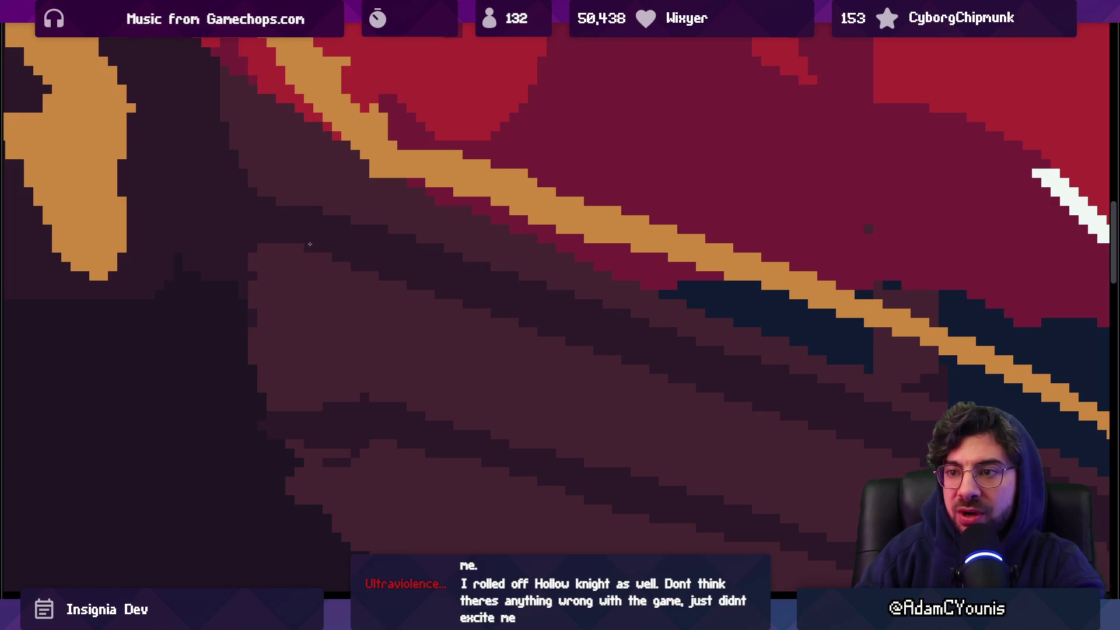
{"action": "scroll", "coordinate": [325, 254], "scroll_direction": "down", "scroll_amount": 5}
{"action": "scroll", "coordinate": [487, 247], "scroll_direction": "up", "scroll_amount": 5}
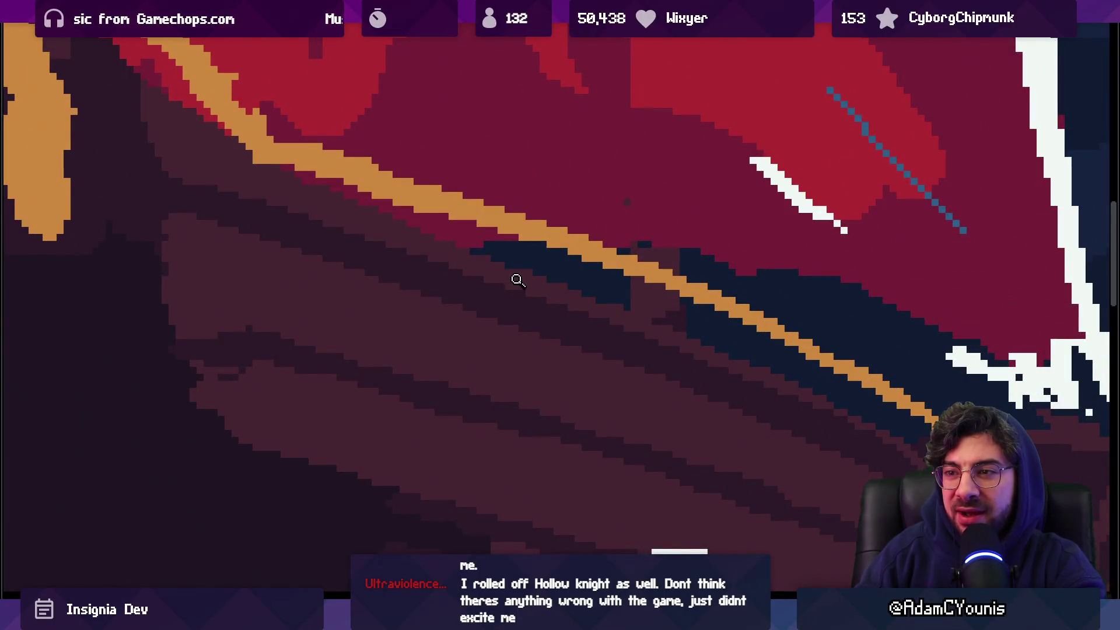
{"action": "scroll", "coordinate": [515, 281], "scroll_direction": "down", "scroll_amount": 5}
{"action": "scroll", "coordinate": [493, 241], "scroll_direction": "up", "scroll_amount": 5}
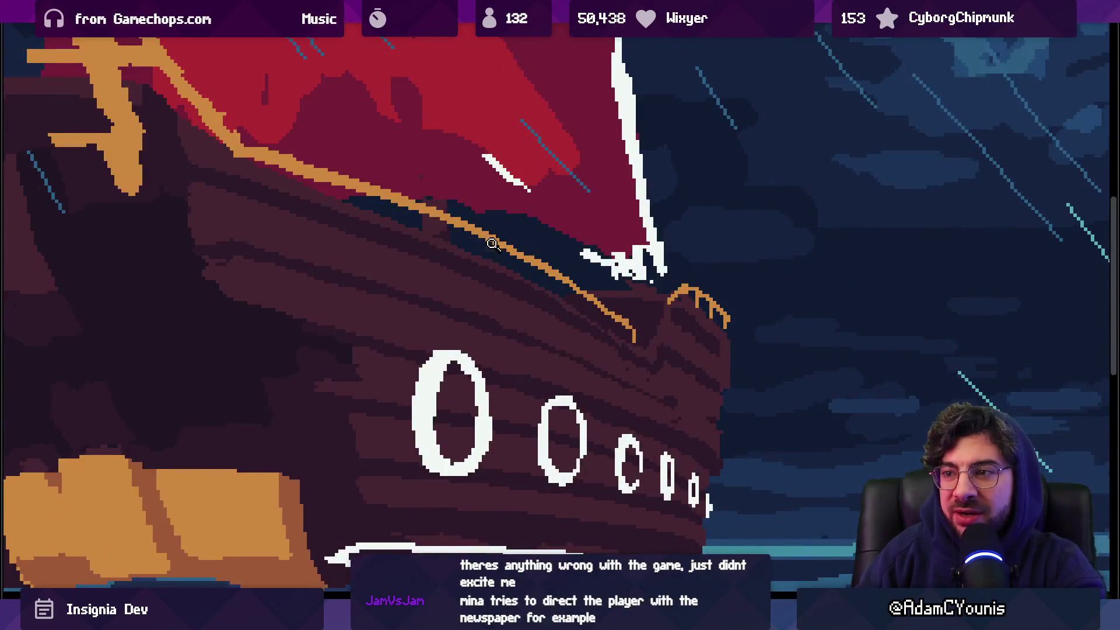
{"action": "scroll", "coordinate": [492, 241], "scroll_direction": "up", "scroll_amount": 1}
{"action": "scroll", "coordinate": [499, 242], "scroll_direction": "down", "scroll_amount": 2}
{"action": "scroll", "coordinate": [409, 263], "scroll_direction": "up", "scroll_amount": 1}
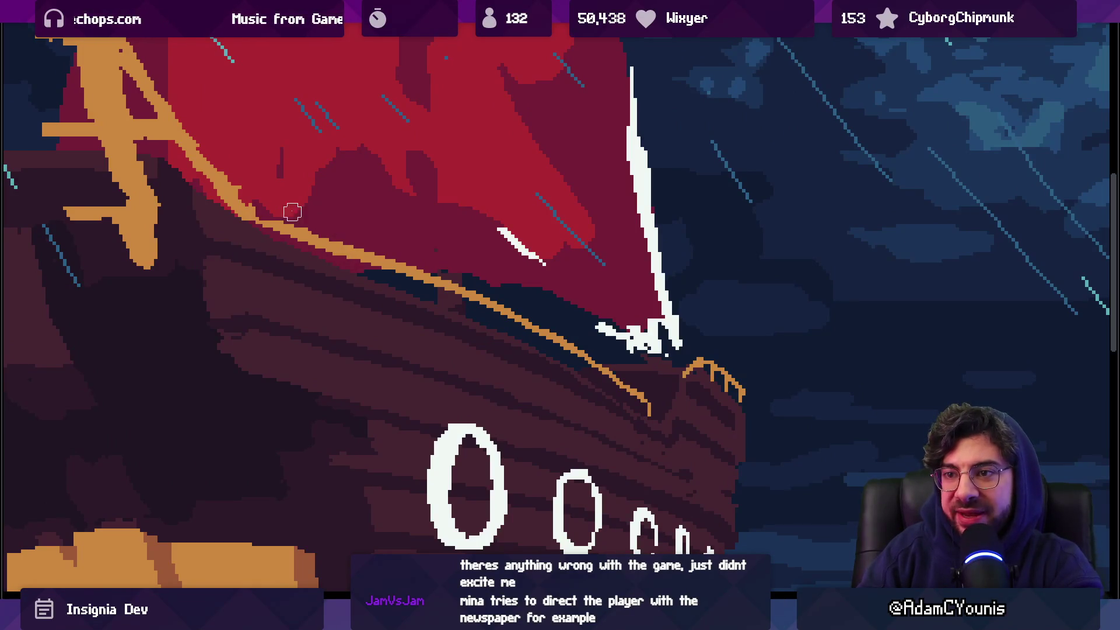
{"action": "left_click_drag", "start_coordinate": [213, 205], "coordinate": [275, 223]}
{"action": "left_click_drag", "start_coordinate": [235, 185], "coordinate": [283, 225]}
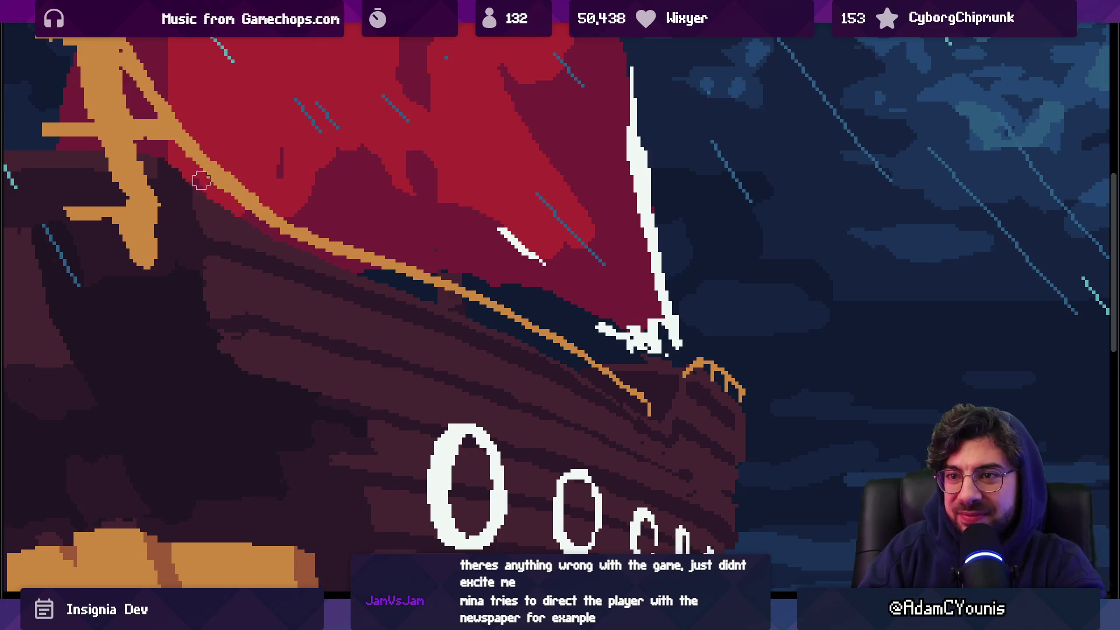
{"action": "left_click_drag", "start_coordinate": [419, 268], "coordinate": [404, 272]}
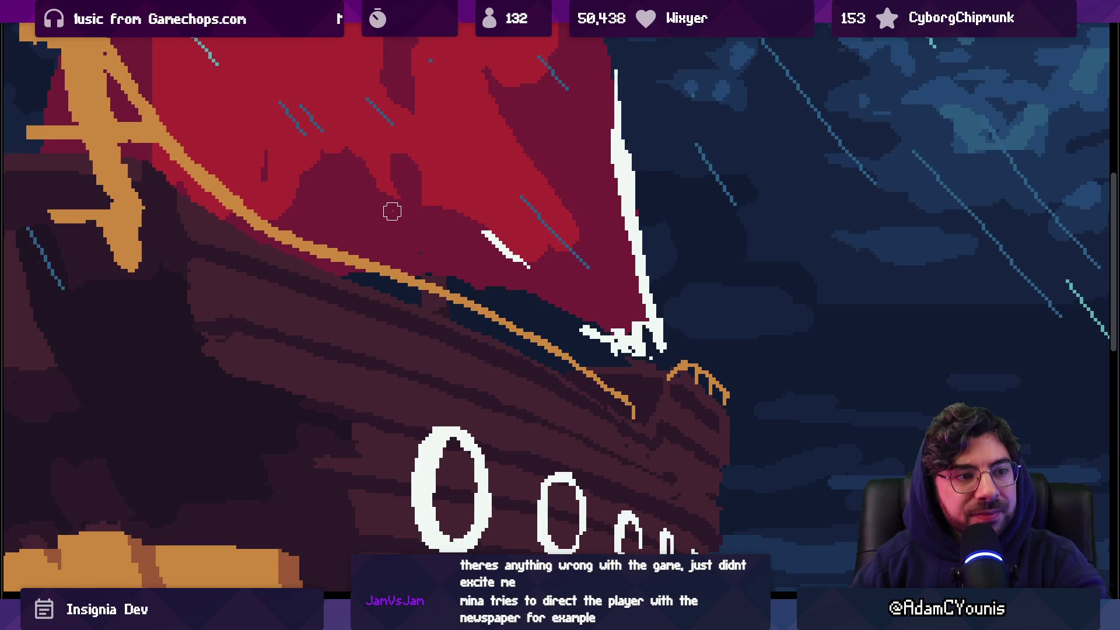
{"action": "scroll", "coordinate": [439, 232], "scroll_direction": "down", "scroll_amount": 4}
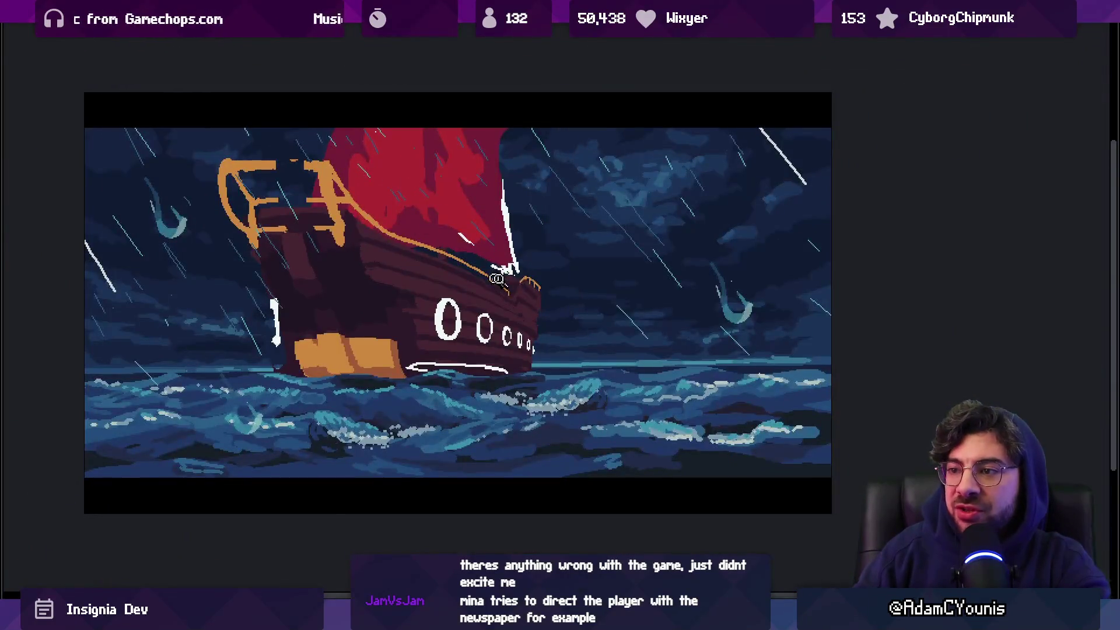
{"action": "scroll", "coordinate": [494, 278], "scroll_direction": "up", "scroll_amount": 4}
{"action": "mouse_move", "coordinate": [322, 169]}
{"action": "left_mouse_down"}
{"action": "mouse_move", "coordinate": [350, 197]}
{"action": "mouse_move", "coordinate": [406, 211]}
{"action": "mouse_move", "coordinate": [463, 239]}
{"action": "mouse_move", "coordinate": [460, 253]}
{"action": "mouse_move", "coordinate": [560, 292]}
{"action": "left_mouse_up"}
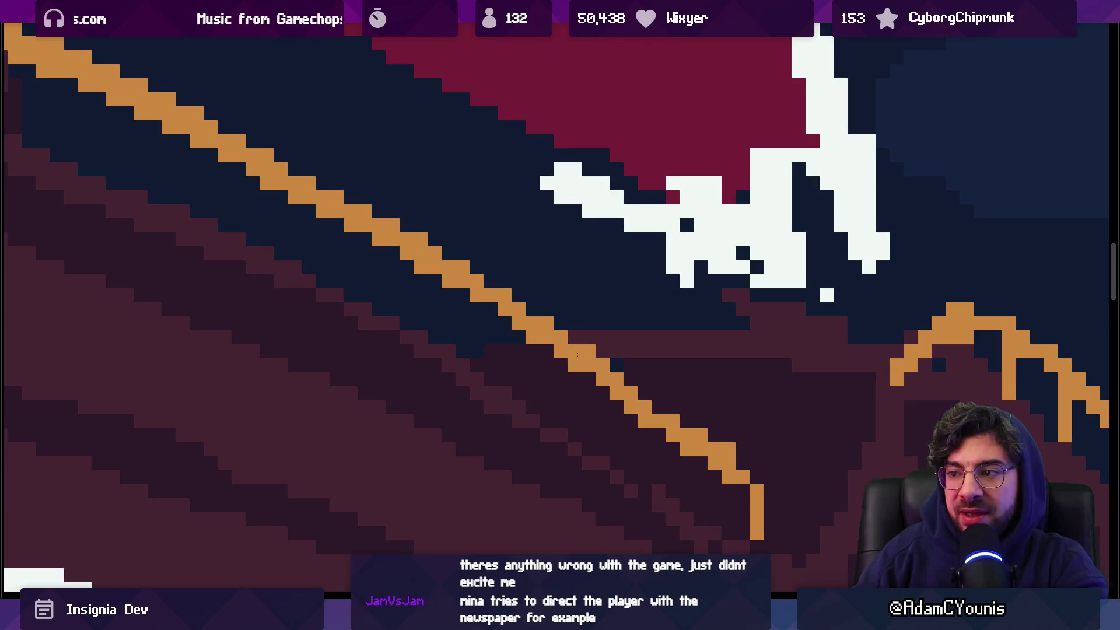
{"action": "left_click_drag", "start_coordinate": [601, 389], "coordinate": [658, 435]}
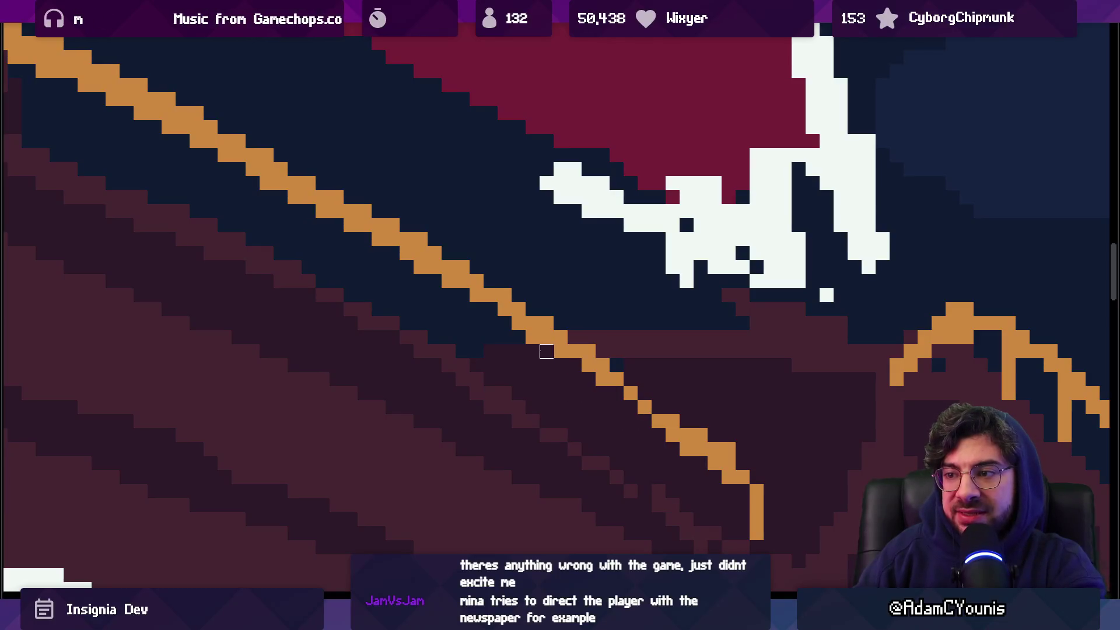
{"action": "scroll", "coordinate": [525, 318], "scroll_direction": "down", "scroll_amount": 3}
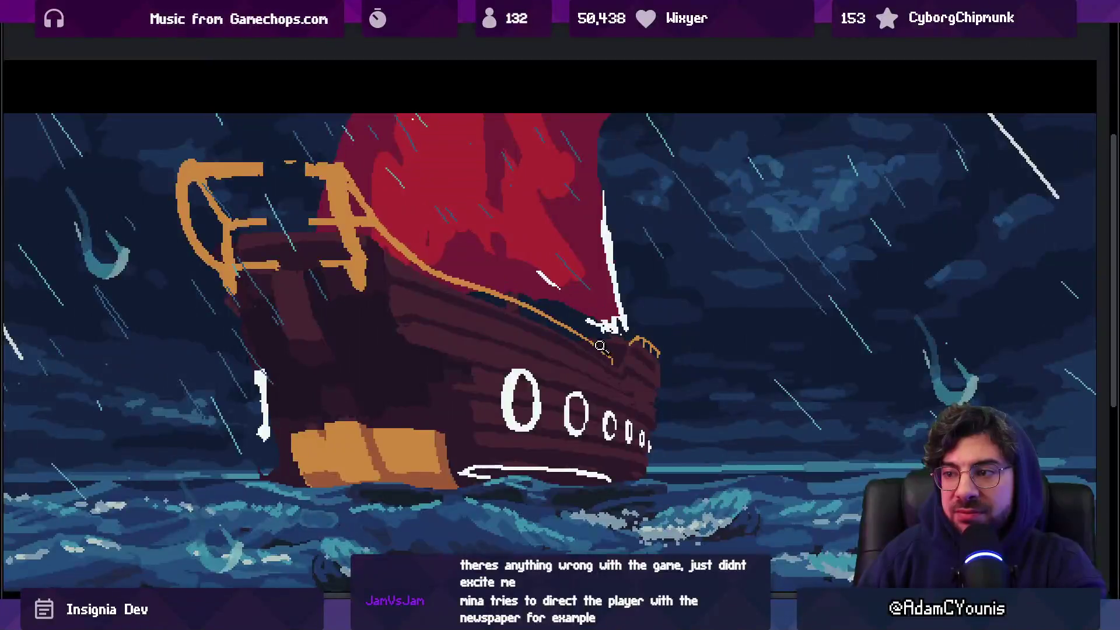
{"action": "scroll", "coordinate": [555, 313], "scroll_direction": "up", "scroll_amount": 2}
{"action": "scroll", "coordinate": [555, 313], "scroll_direction": "up", "scroll_amount": 2}
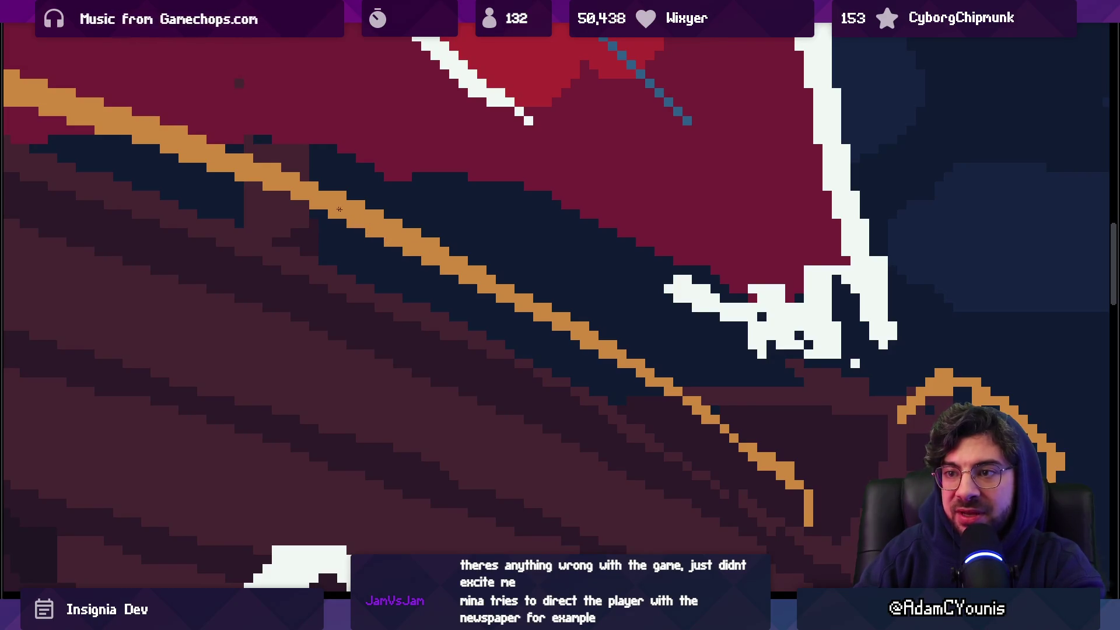
{"action": "scroll", "coordinate": [341, 210], "scroll_direction": "down", "scroll_amount": 5}
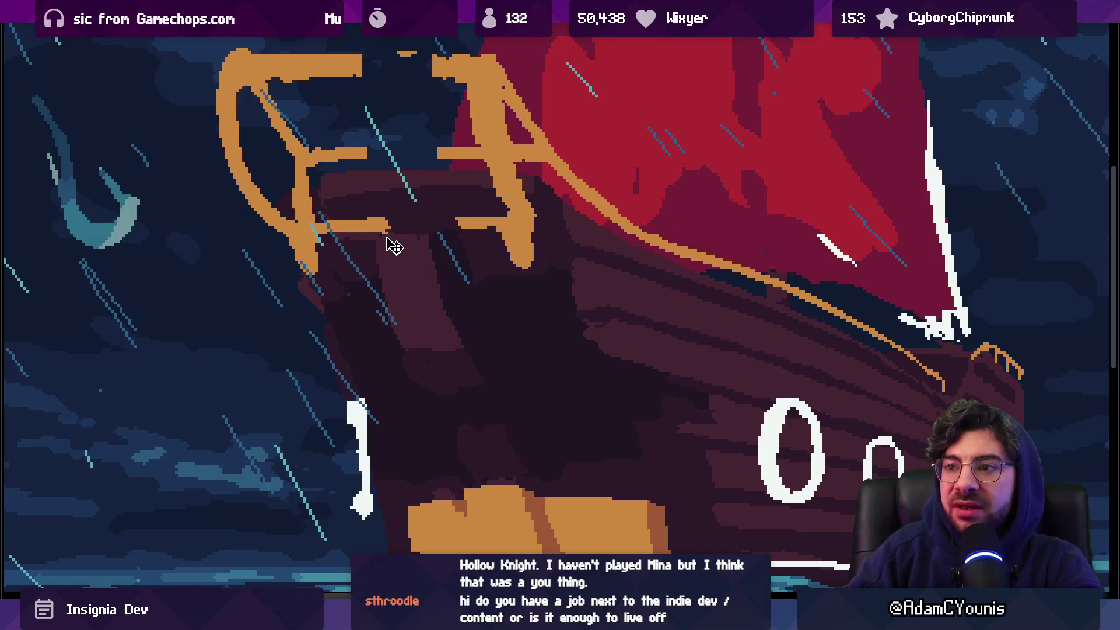
Stretch the top section of the orange rail to the right so its bar runs unbroken
{"action": "mouse_move", "coordinate": [345, 49]}
{"action": "left_mouse_down"}
{"action": "mouse_move", "coordinate": [353, 253]}
{"action": "mouse_move", "coordinate": [378, 257]}
{"action": "left_mouse_up"}
{"action": "left_click_drag", "start_coordinate": [382, 154], "coordinate": [491, 154]}
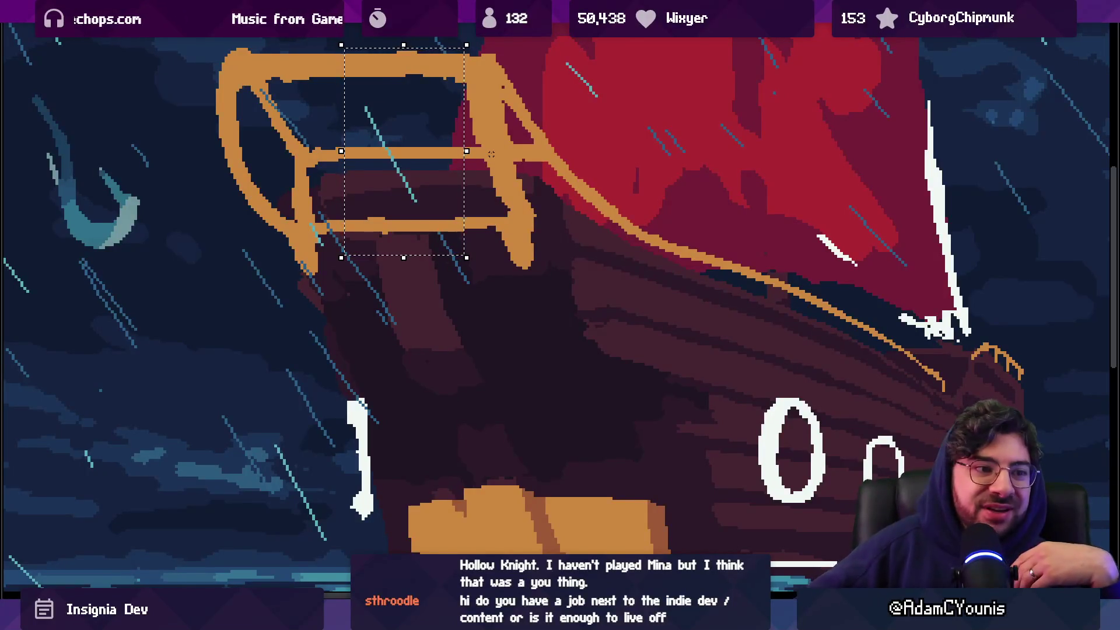
{"action": "key", "text": "ctrl+d"}
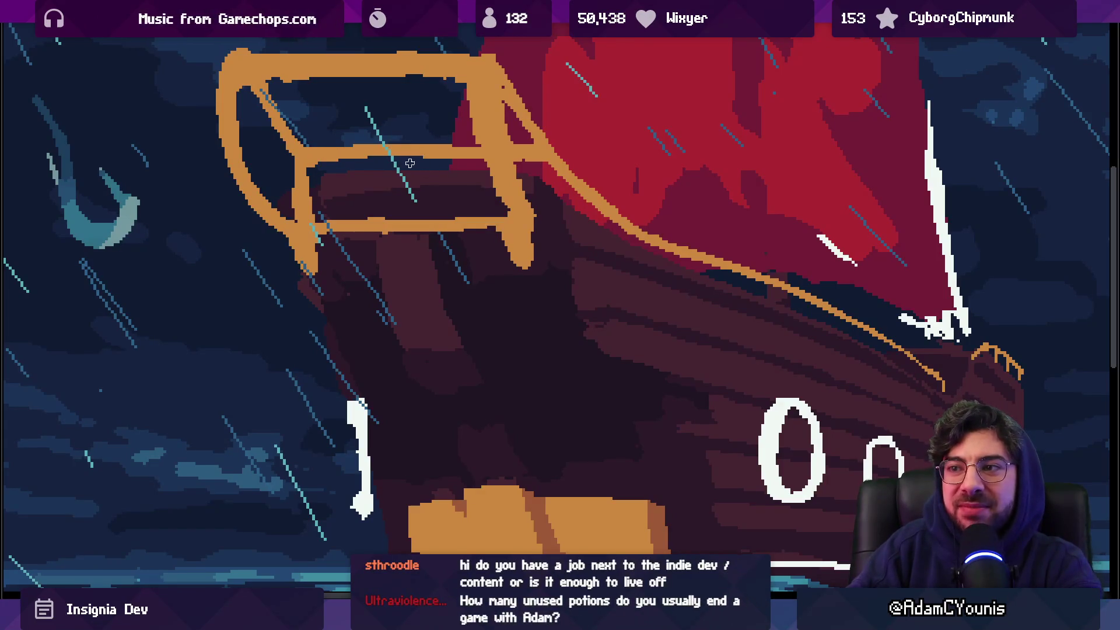
{"action": "mouse_move", "coordinate": [380, 223]}
{"action": "left_mouse_down"}
{"action": "mouse_move", "coordinate": [387, 251]}
{"action": "mouse_move", "coordinate": [454, 240]}
{"action": "mouse_move", "coordinate": [459, 210]}
{"action": "left_mouse_up"}
{"action": "left_click", "coordinate": [388, 218]}
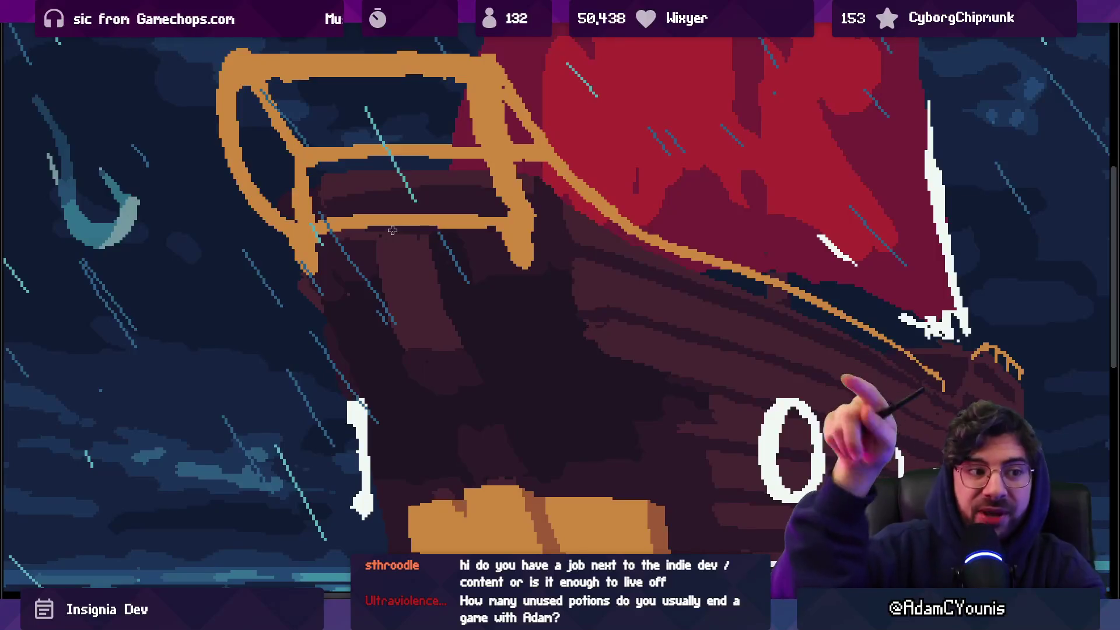
Zoom in to inspect the rail, then run a system search for 'leonardo'
{"action": "left_click", "coordinate": [363, 229]}
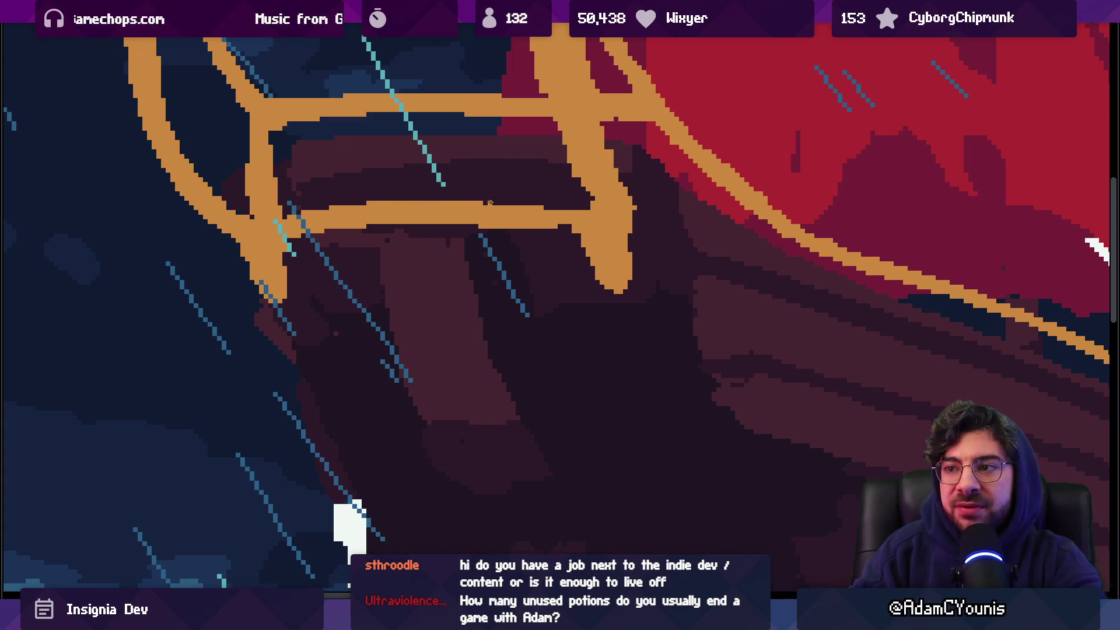
{"action": "left_click", "coordinate": [488, 203]}
{"action": "left_click", "coordinate": [491, 233]}
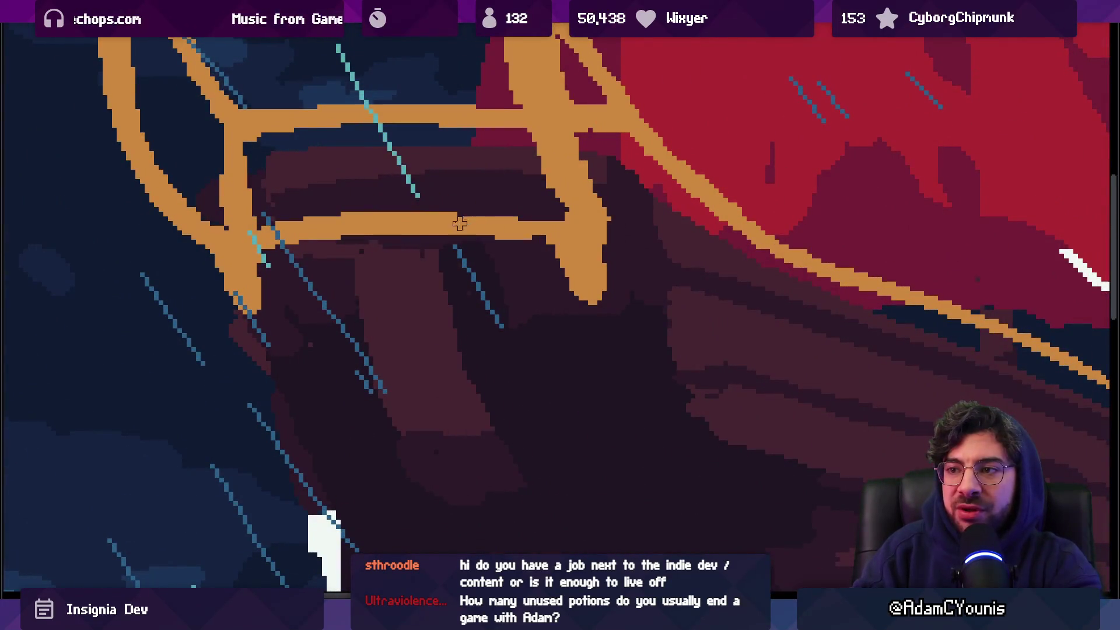
{"action": "left_click", "coordinate": [459, 205]}
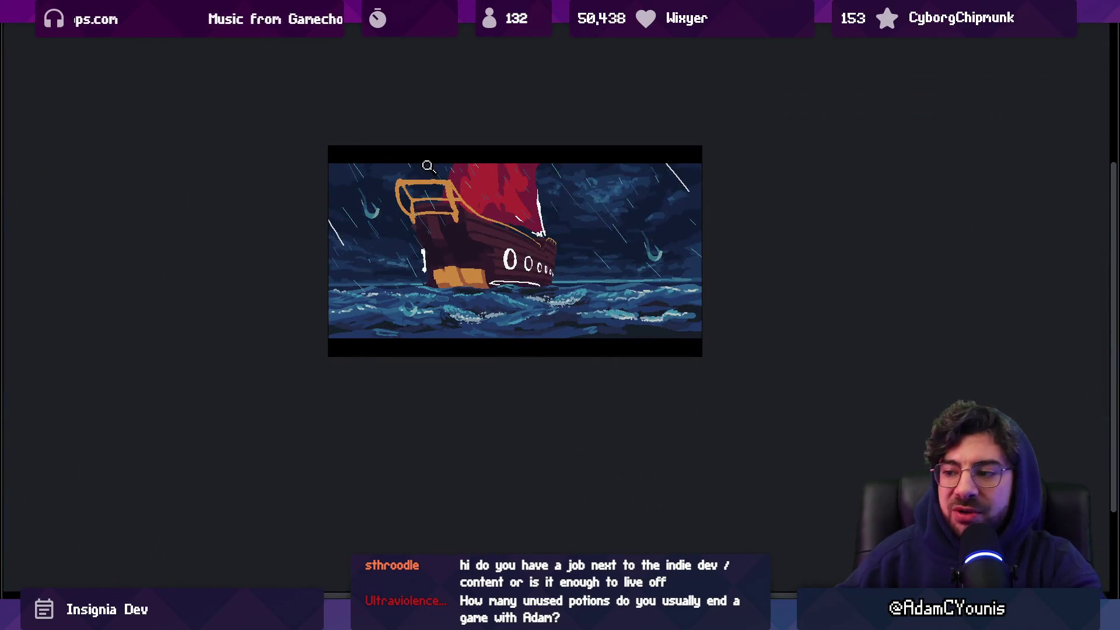
{"action": "key", "text": "super"}
{"action": "type", "text": "leonardo"}
{"action": "key", "text": "Return"}
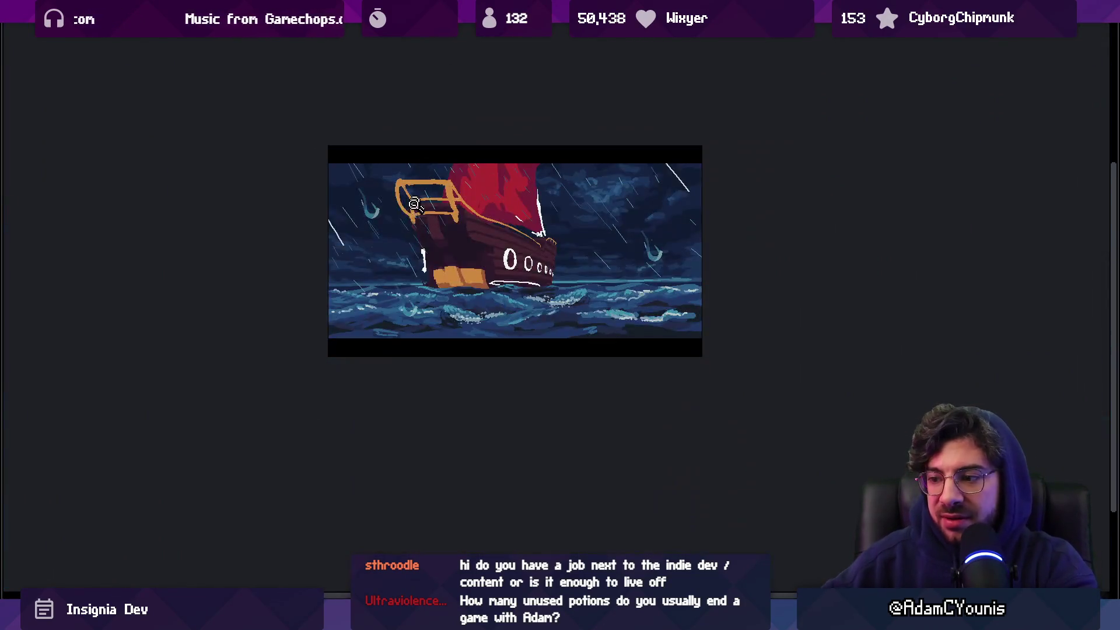
Search Google Images for a Hollow Knight map and copy the GameFAQs complete map image
{"action": "mouse_move", "coordinate": [612, 620]}
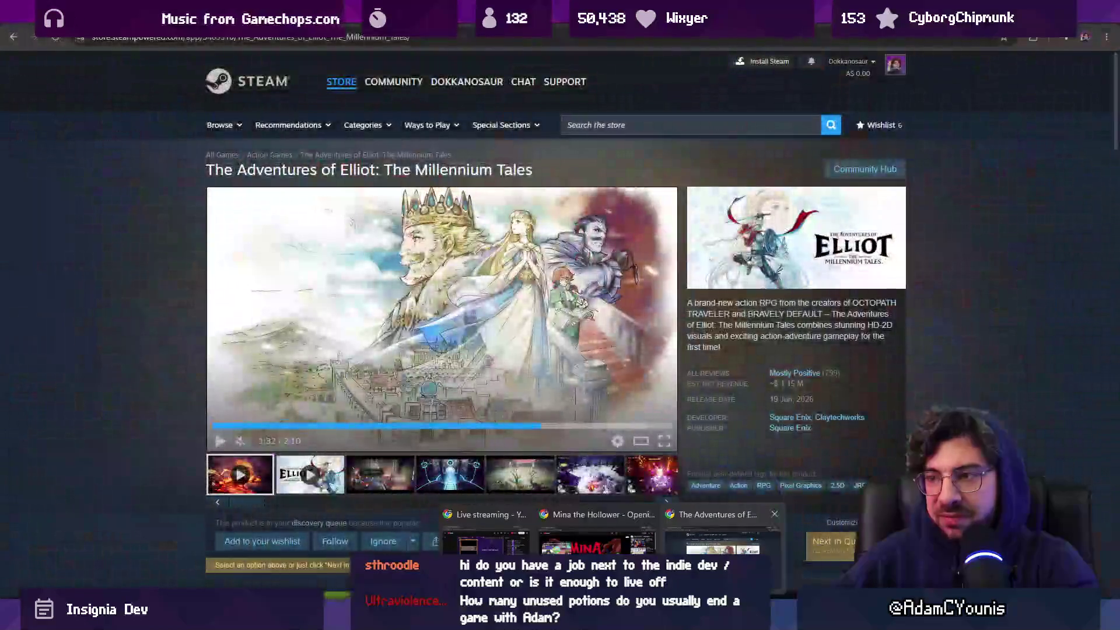
{"action": "left_click", "coordinate": [694, 527]}
{"action": "left_click", "coordinate": [208, 39]}
{"action": "type", "text": "hollo"}
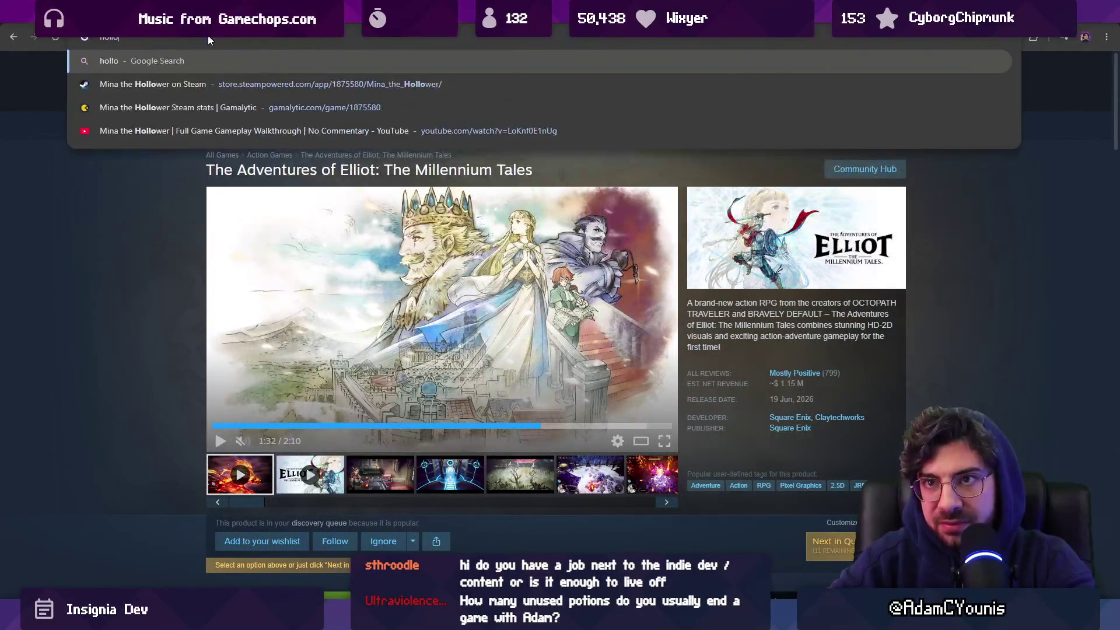
{"action": "type", "text": "w knigtht map"}
{"action": "key", "text": "Return"}
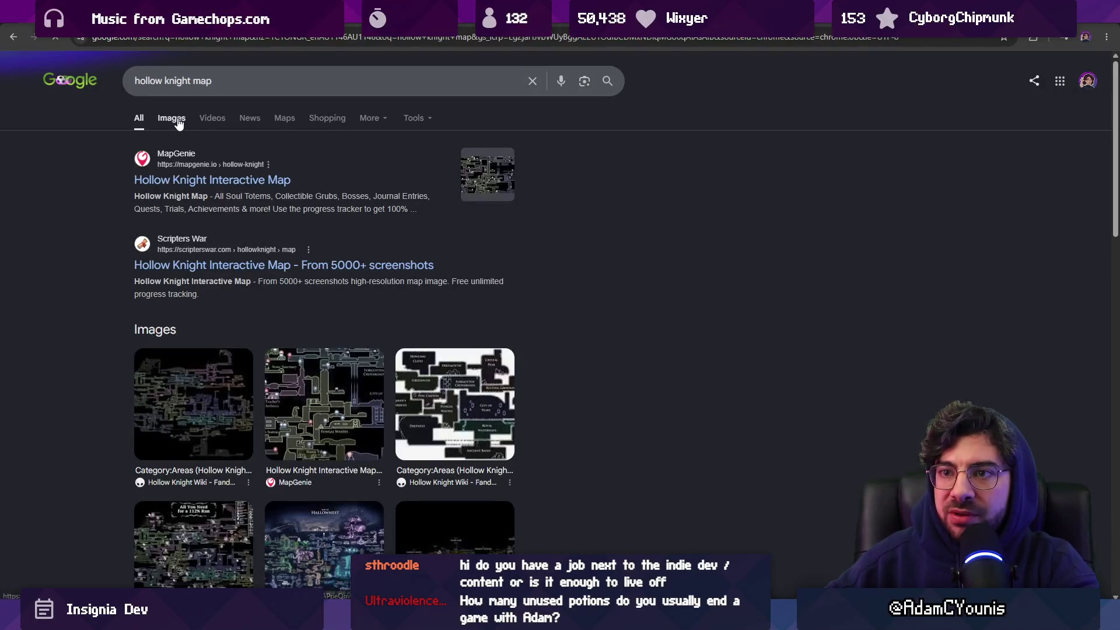
{"action": "left_click", "coordinate": [178, 120]}
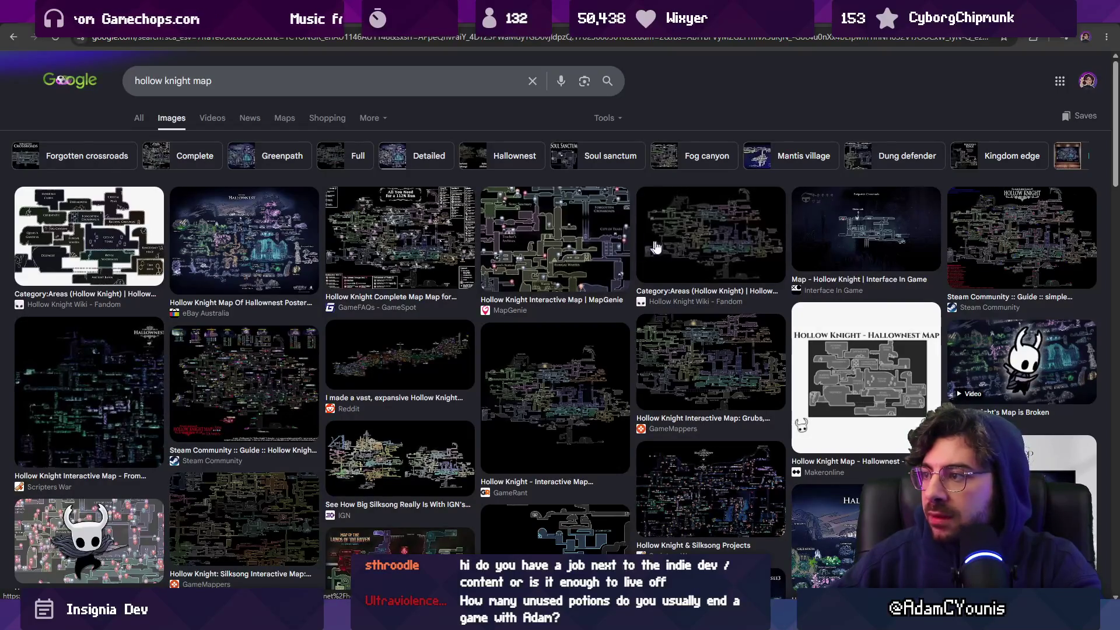
{"action": "left_click", "coordinate": [363, 232]}
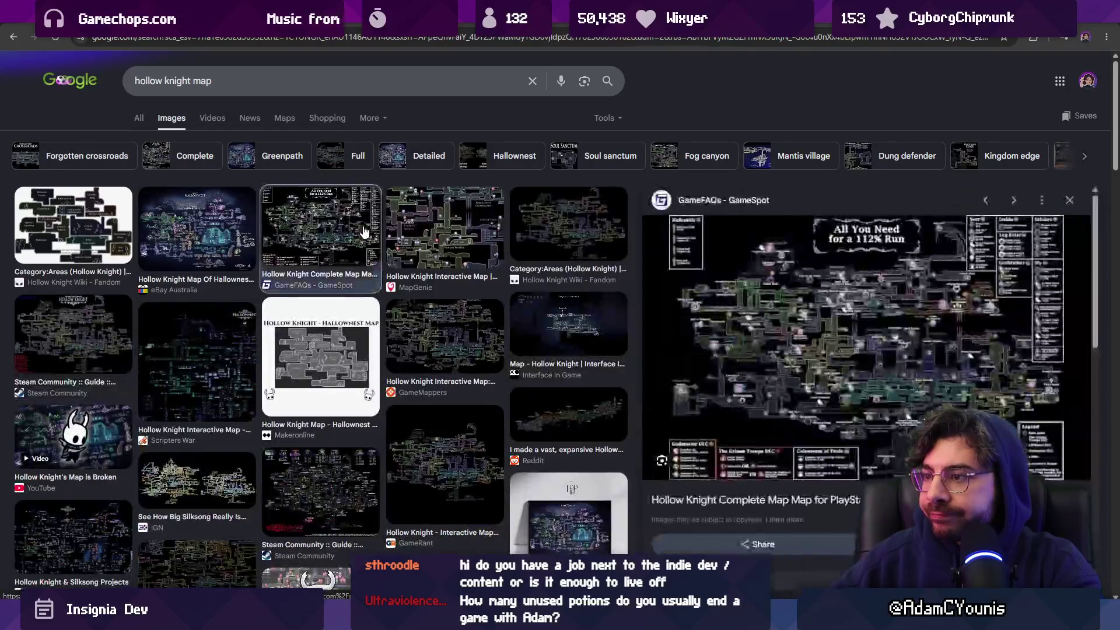
{"action": "right_click", "coordinate": [814, 323]}
{"action": "left_click", "coordinate": [863, 248]}
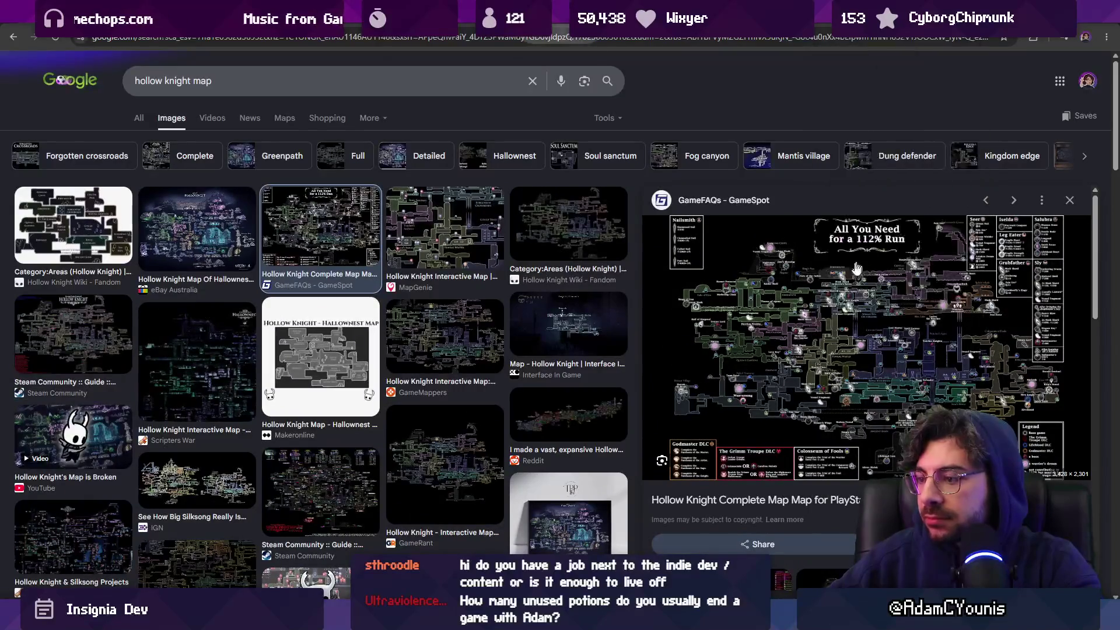
Paste the copied map into Aseprite and move it down-left on the canvas
{"action": "key", "text": "alt+Tab"}
{"action": "key", "text": "ctrl+v"}
{"action": "left_click_drag", "start_coordinate": [600, 415], "coordinate": [489, 558]}
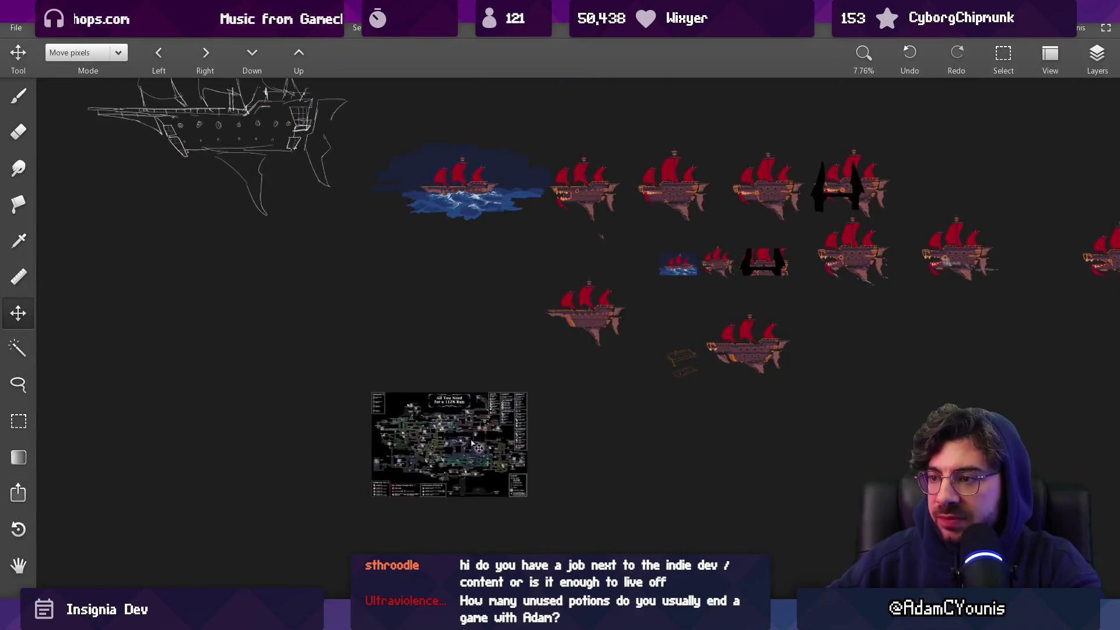
Set a white 17 px brush and paint a line from Fury of the Fallen to Blue Lake
{"action": "scroll", "coordinate": [466, 437], "scroll_direction": "up", "scroll_amount": 10}
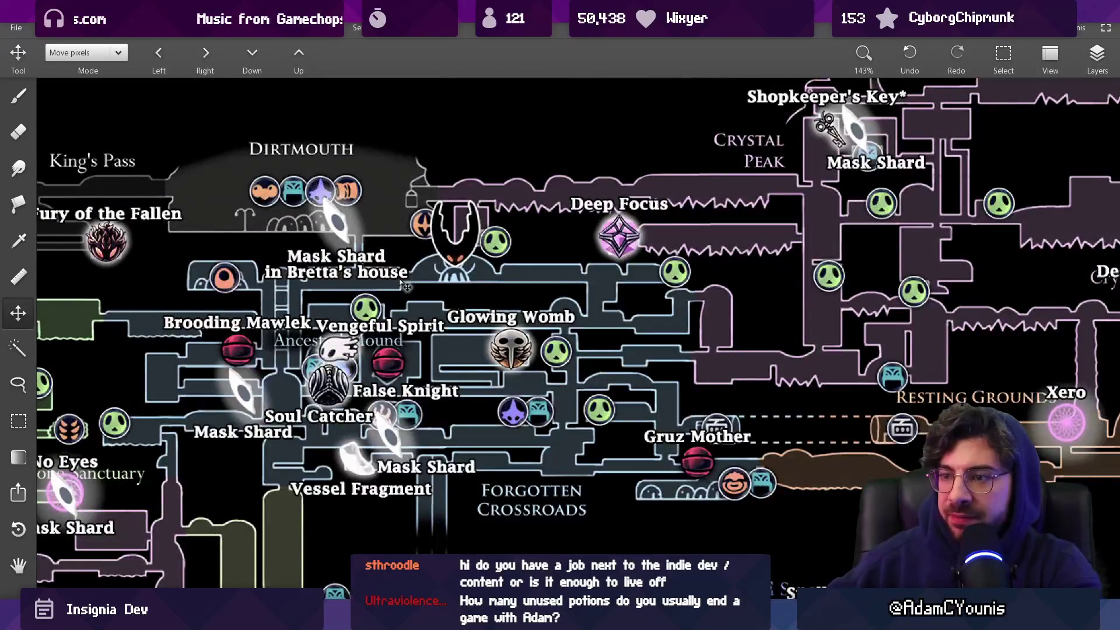
{"action": "key", "text": "b"}
{"action": "scroll", "coordinate": [427, 321], "scroll_direction": "down", "scroll_amount": 3}
{"action": "left_click_drag", "start_coordinate": [204, 470], "coordinate": [709, 260]}
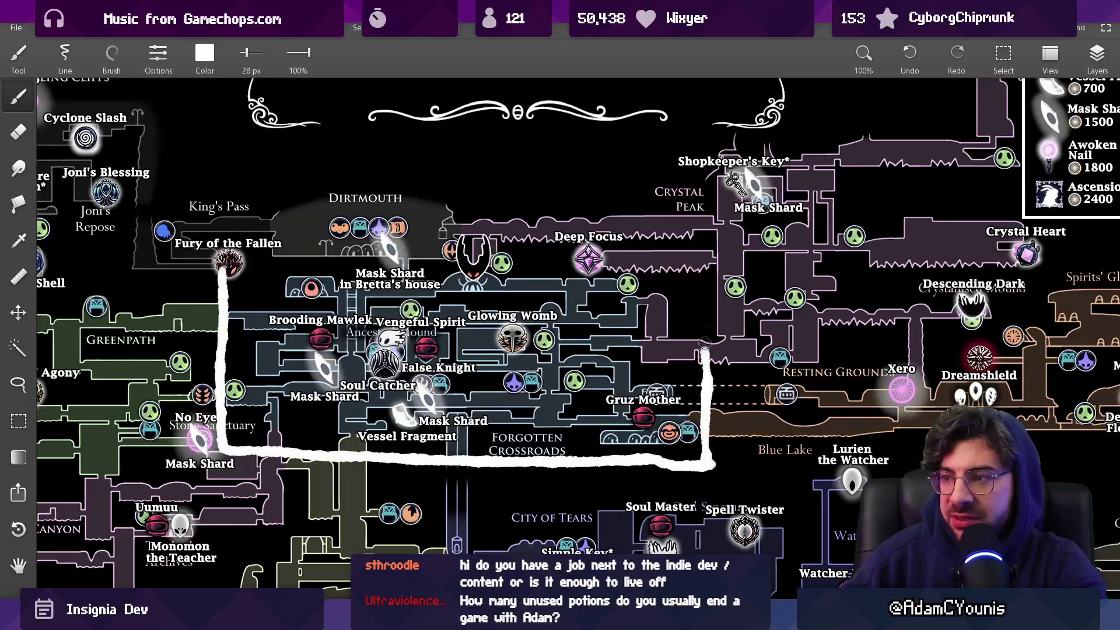
{"action": "key", "text": "ctrl+z"}
{"action": "mouse_move", "coordinate": [209, 254]}
{"action": "left_mouse_down"}
{"action": "mouse_move", "coordinate": [203, 438]}
{"action": "mouse_move", "coordinate": [727, 446]}
{"action": "mouse_move", "coordinate": [761, 330]}
{"action": "mouse_move", "coordinate": [344, 233]}
{"action": "mouse_move", "coordinate": [160, 257]}
{"action": "left_mouse_up"}
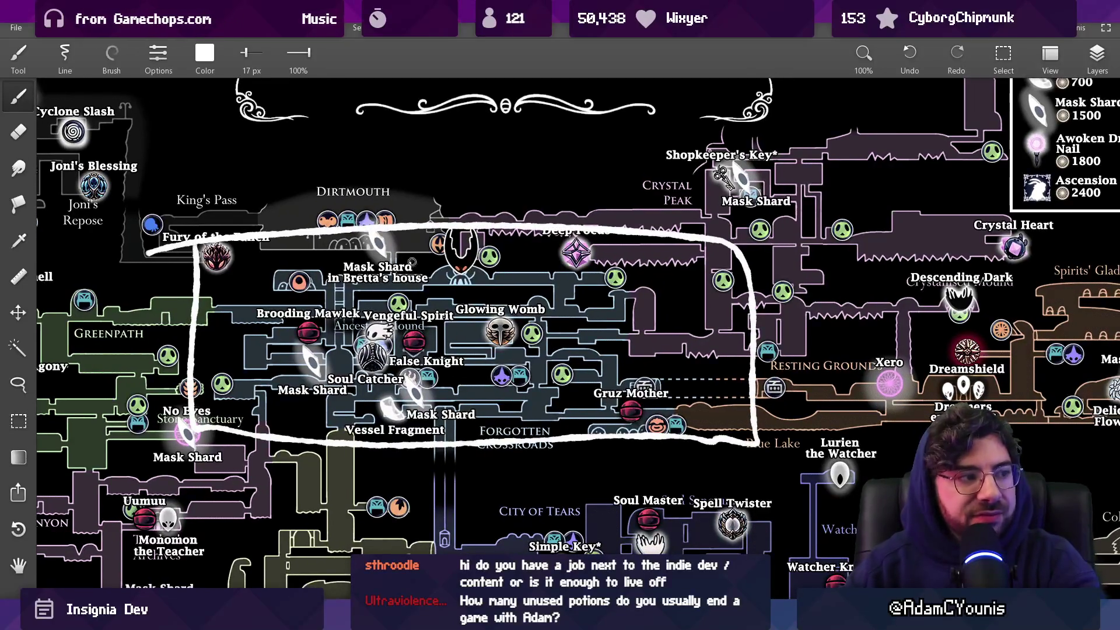
{"action": "left_click", "coordinate": [251, 198], "text": "alt"}
{"action": "left_click", "coordinate": [440, 232], "text": "alt"}
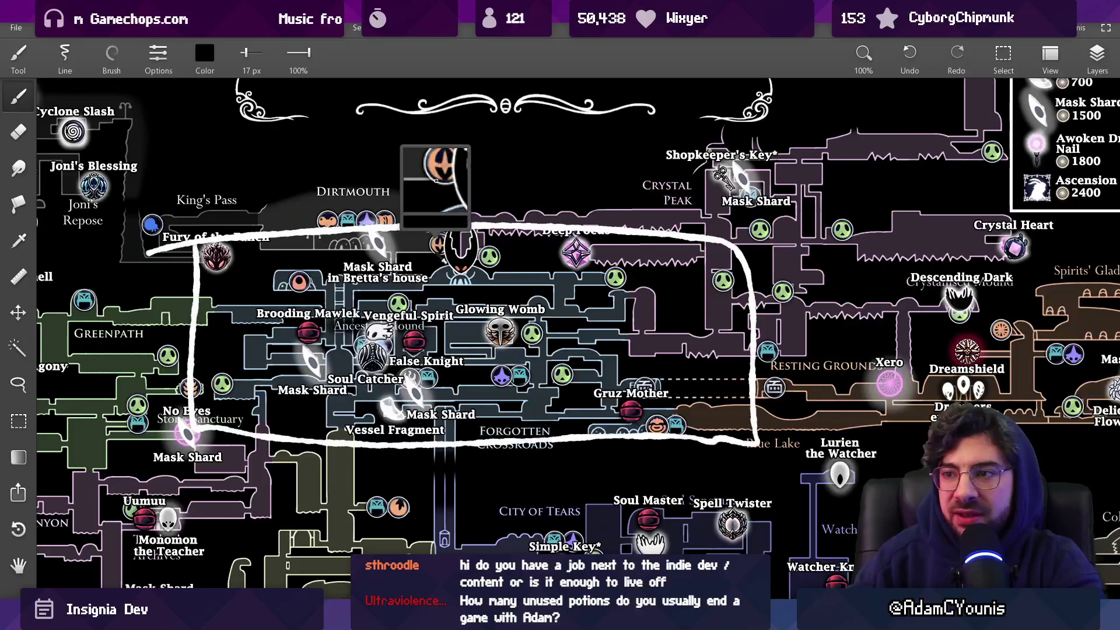
At 13–15 px, draw a white arc, small arrow and route, then erase the left loop
{"action": "key", "text": "bracketleft"}
{"action": "key", "text": "bracketleft"}
{"action": "key", "text": "bracketleft"}
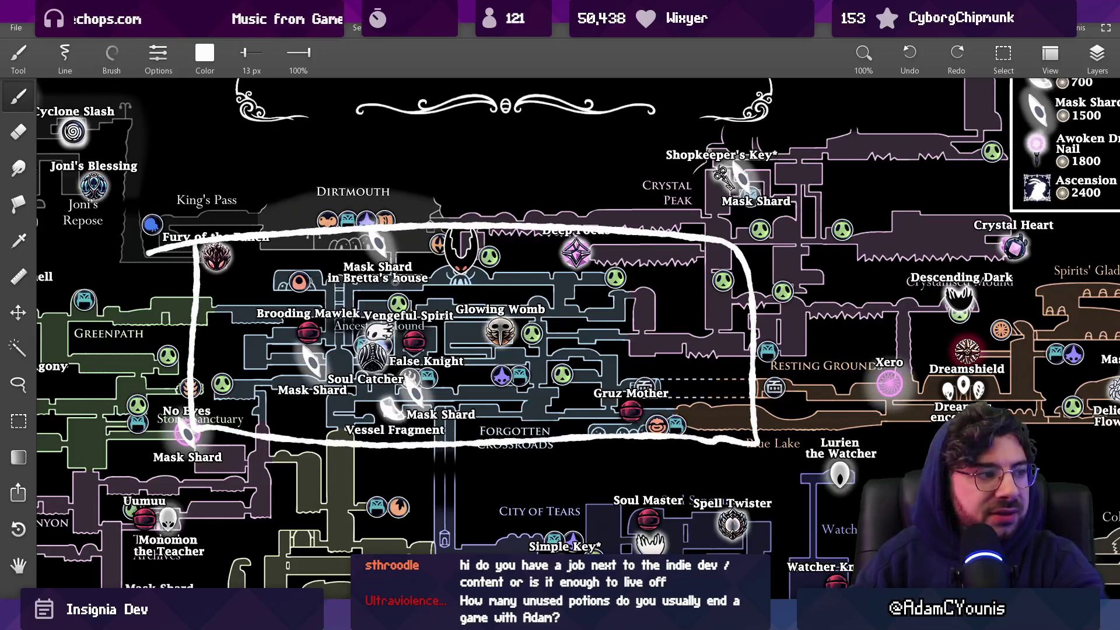
{"action": "mouse_move", "coordinate": [392, 291]}
{"action": "left_mouse_down"}
{"action": "mouse_move", "coordinate": [629, 306]}
{"action": "mouse_move", "coordinate": [226, 328]}
{"action": "mouse_move", "coordinate": [202, 314]}
{"action": "left_mouse_up"}
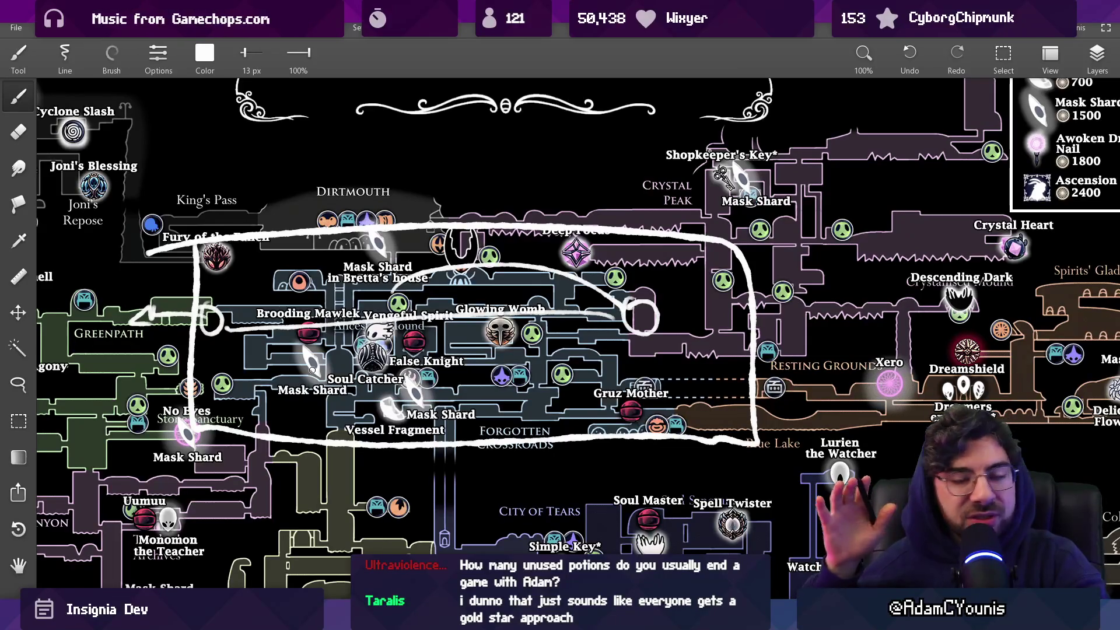
{"action": "key", "text": "bracketright"}
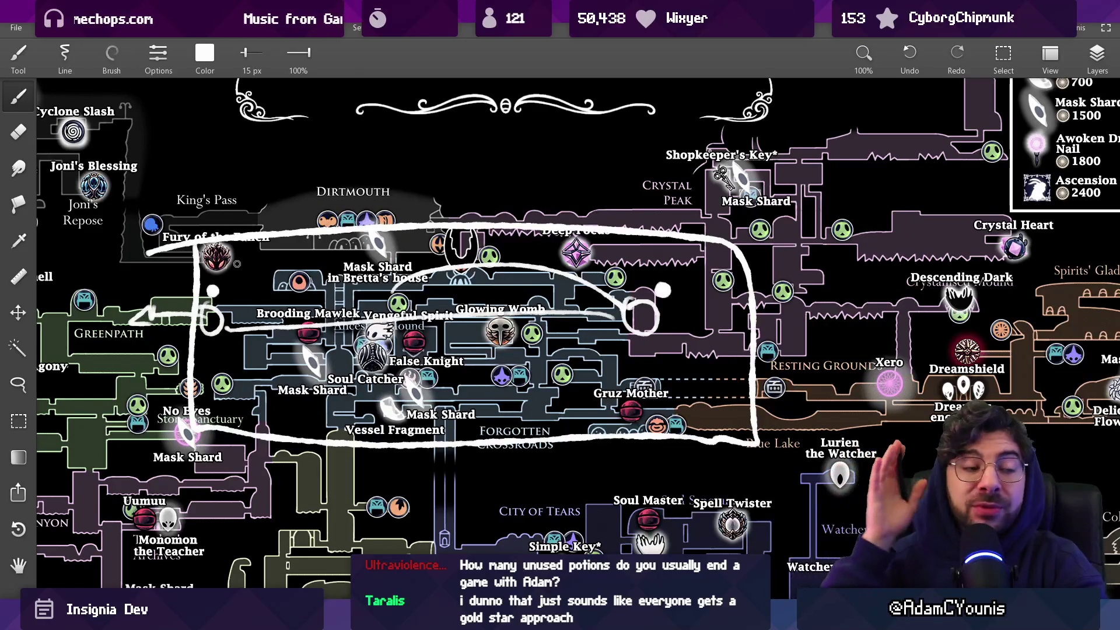
{"action": "left_click_drag", "start_coordinate": [655, 293], "coordinate": [252, 298]}
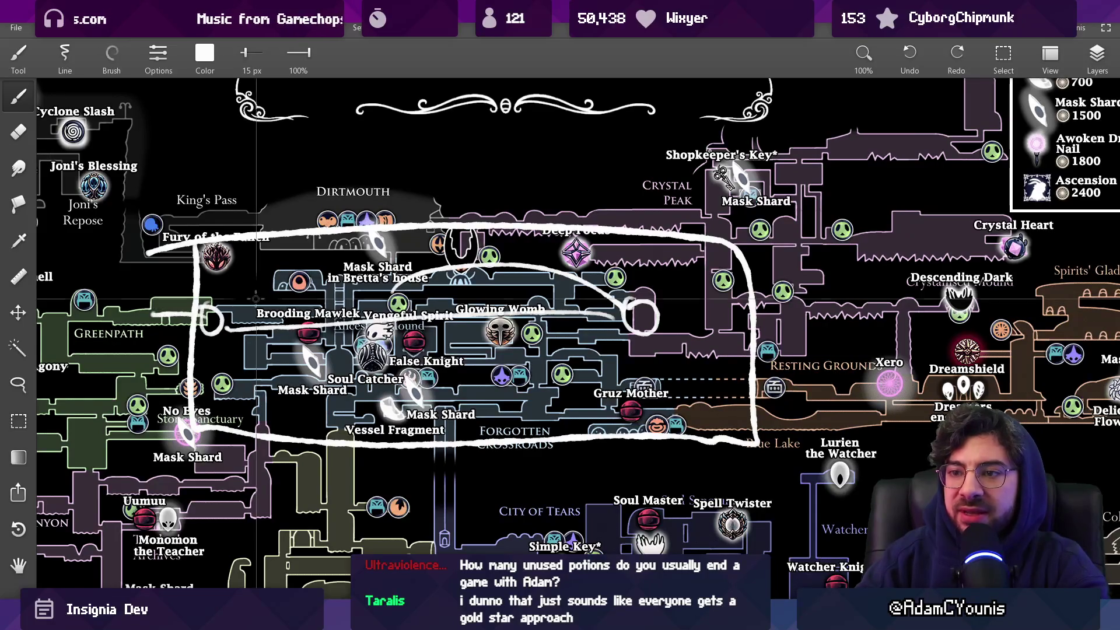
{"action": "mouse_move", "coordinate": [407, 289]}
{"action": "left_mouse_down"}
{"action": "mouse_move", "coordinate": [685, 285]}
{"action": "mouse_move", "coordinate": [657, 298]}
{"action": "left_mouse_up"}
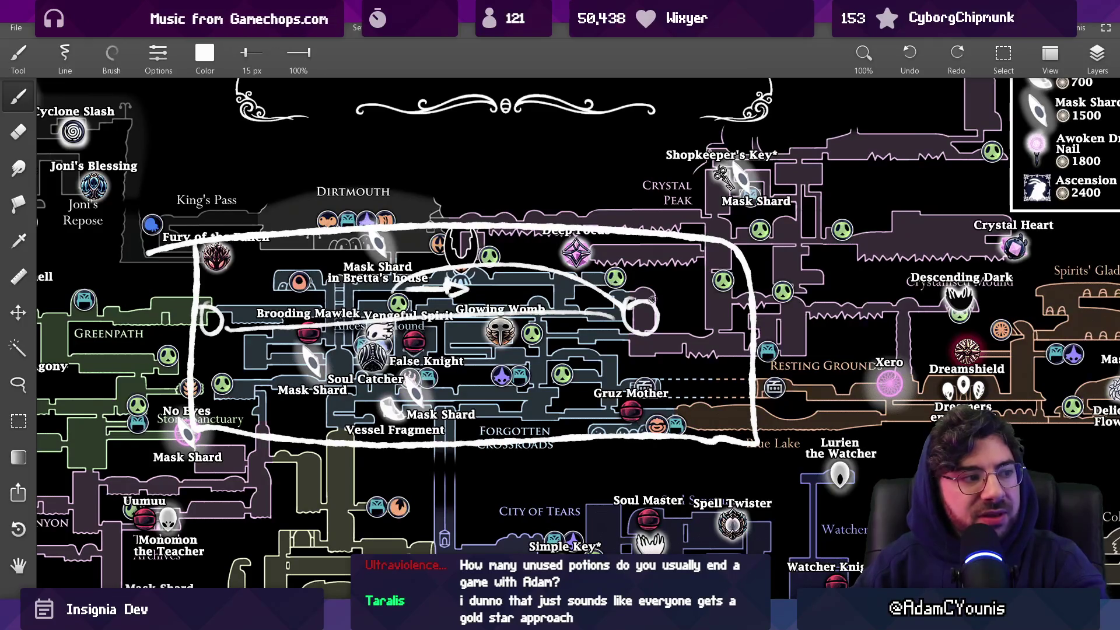
{"action": "mouse_move", "coordinate": [584, 312]}
{"action": "left_mouse_down"}
{"action": "mouse_move", "coordinate": [640, 312]}
{"action": "mouse_move", "coordinate": [635, 324]}
{"action": "mouse_move", "coordinate": [318, 347]}
{"action": "mouse_move", "coordinate": [240, 318]}
{"action": "mouse_move", "coordinate": [120, 327]}
{"action": "left_mouse_up"}
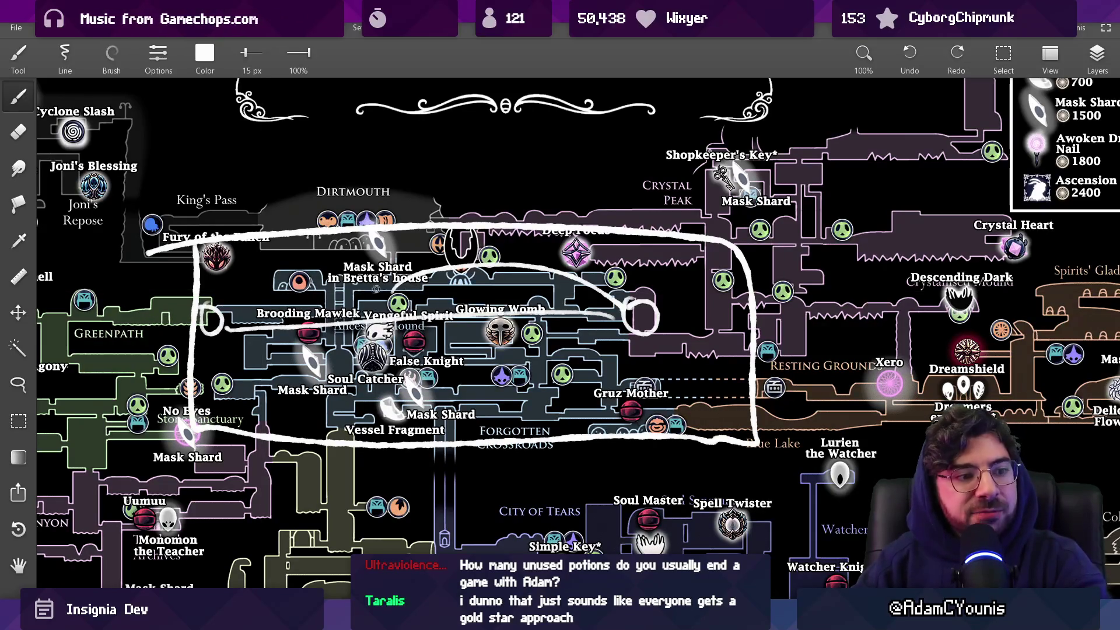
{"action": "key", "text": "e"}
{"action": "mouse_move", "coordinate": [350, 326]}
{"action": "left_mouse_down"}
{"action": "mouse_move", "coordinate": [216, 321]}
{"action": "mouse_move", "coordinate": [550, 278]}
{"action": "left_mouse_up"}
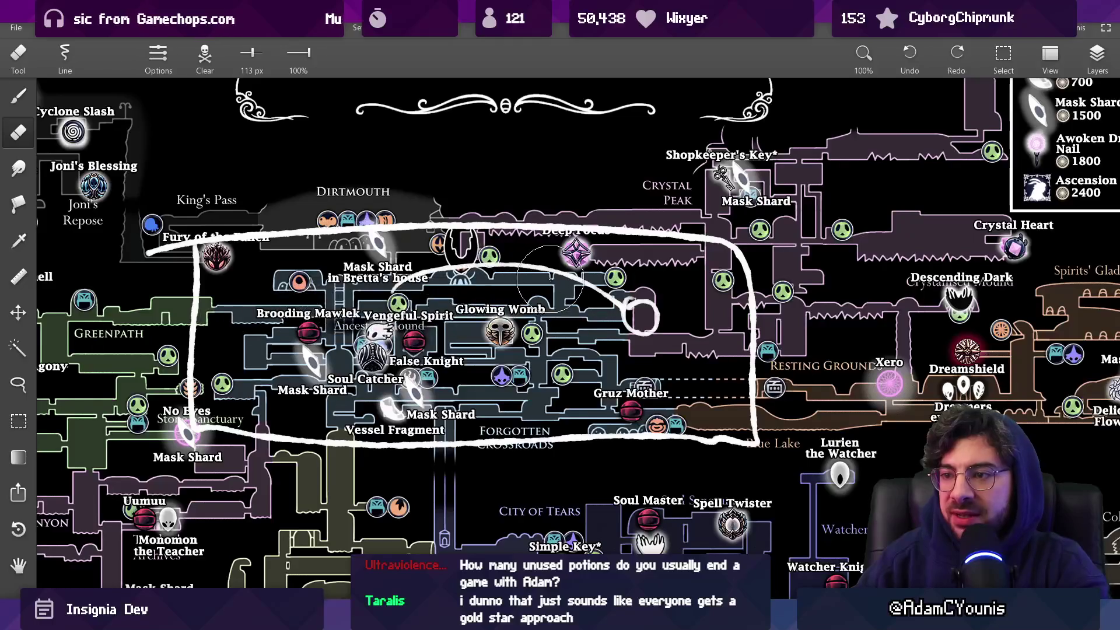
Clear the earlier drawing, then loop white strokes around Vengeful Spirit, False Knight and Glowing Womb
{"action": "key", "text": "Delete"}
{"action": "left_click", "coordinate": [1095, 56]}
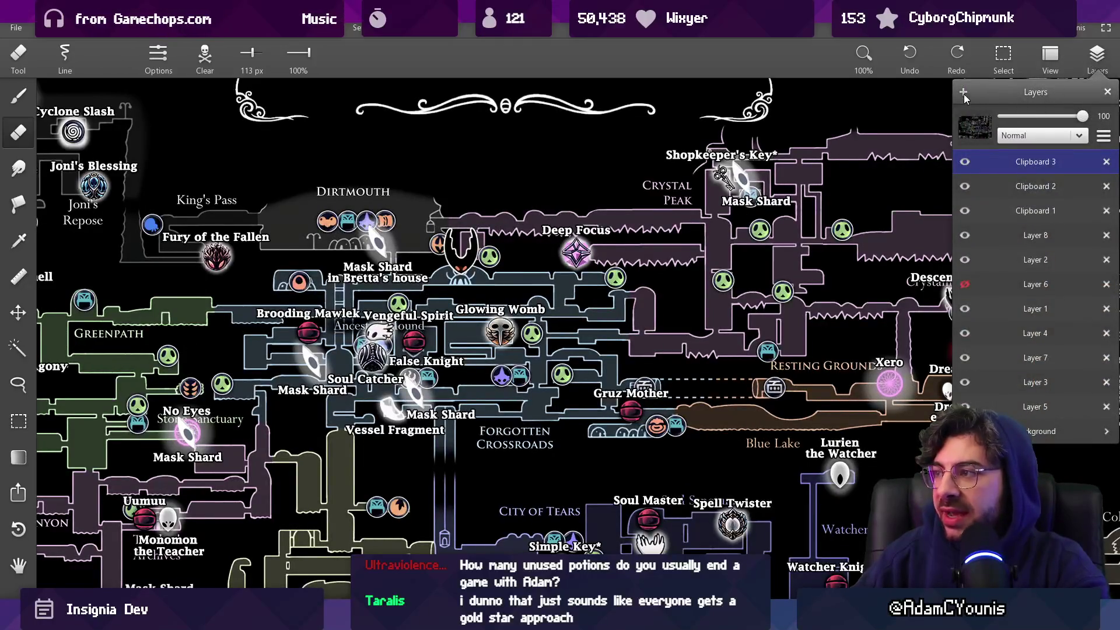
{"action": "left_click", "coordinate": [963, 92]}
{"action": "key", "text": "b"}
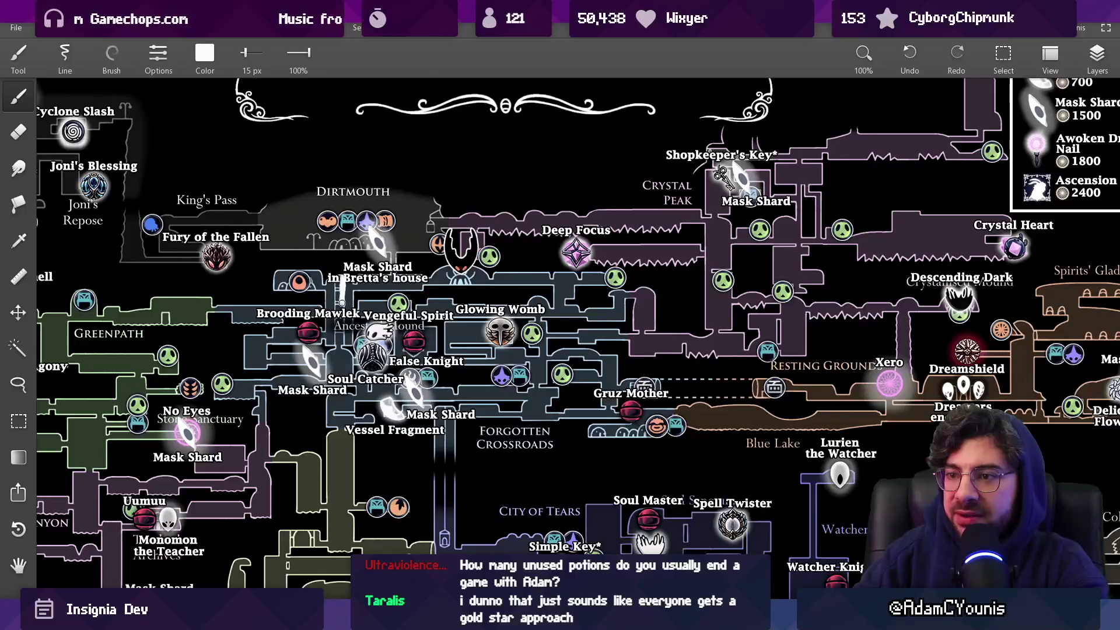
{"action": "left_click_drag", "start_coordinate": [342, 305], "coordinate": [209, 314]}
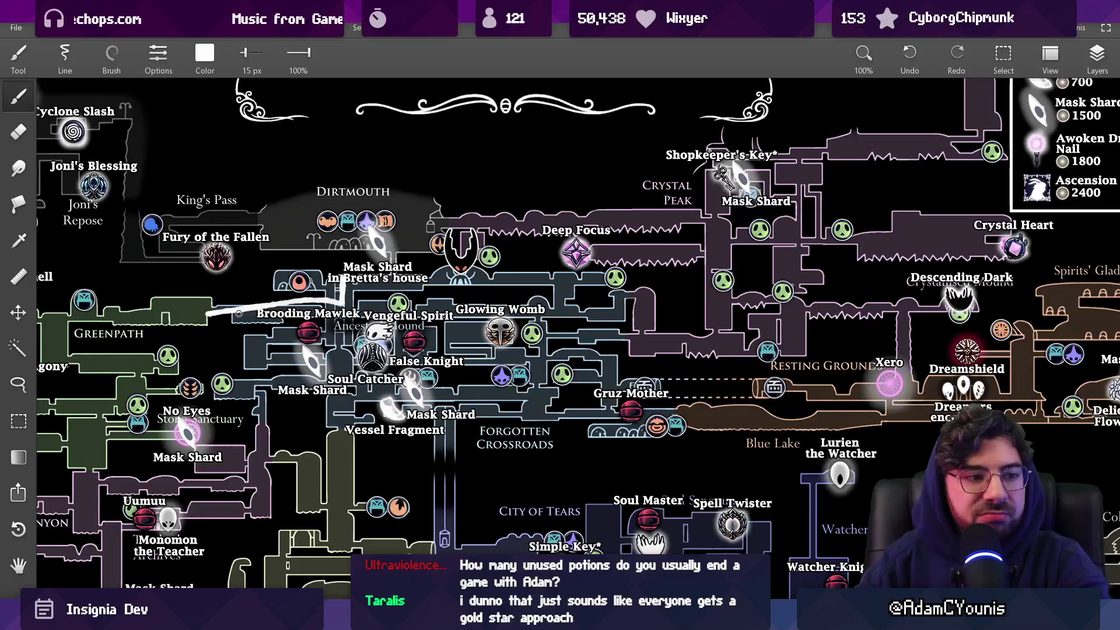
{"action": "mouse_move", "coordinate": [325, 304]}
{"action": "left_mouse_down"}
{"action": "mouse_move", "coordinate": [322, 359]}
{"action": "mouse_move", "coordinate": [345, 395]}
{"action": "mouse_move", "coordinate": [557, 382]}
{"action": "mouse_move", "coordinate": [396, 388]}
{"action": "mouse_move", "coordinate": [379, 325]}
{"action": "left_mouse_up"}
{"action": "mouse_move", "coordinate": [575, 305]}
{"action": "left_mouse_down"}
{"action": "mouse_move", "coordinate": [602, 277]}
{"action": "mouse_move", "coordinate": [597, 286]}
{"action": "left_mouse_up"}
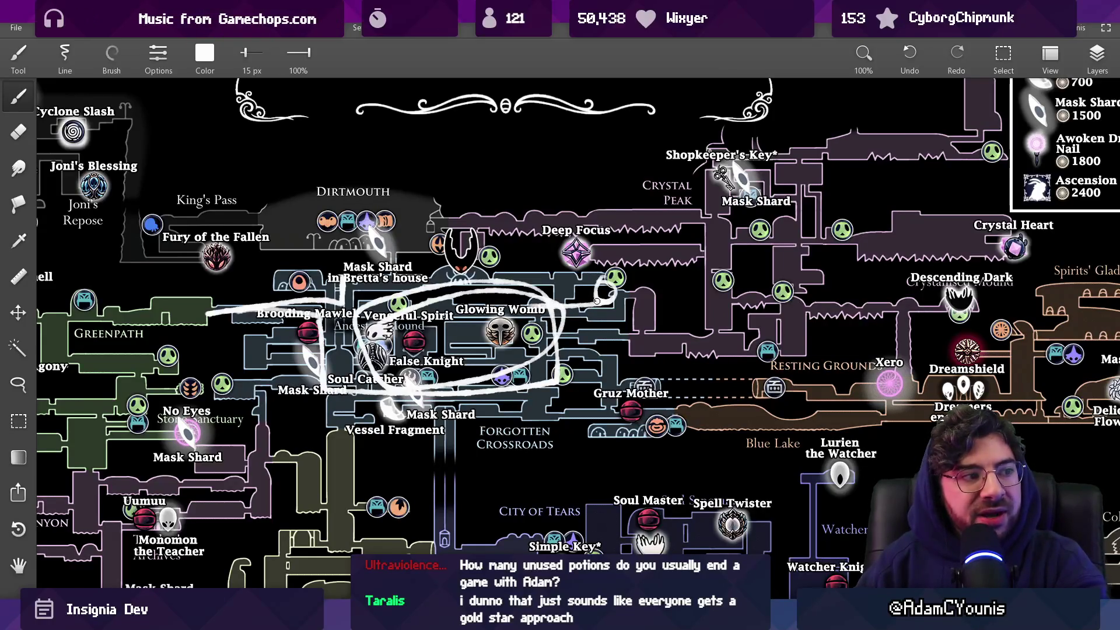
{"action": "mouse_move", "coordinate": [594, 301]}
{"action": "left_mouse_down"}
{"action": "mouse_move", "coordinate": [575, 367]}
{"action": "mouse_move", "coordinate": [368, 279]}
{"action": "mouse_move", "coordinate": [422, 388]}
{"action": "mouse_move", "coordinate": [461, 274]}
{"action": "left_mouse_up"}
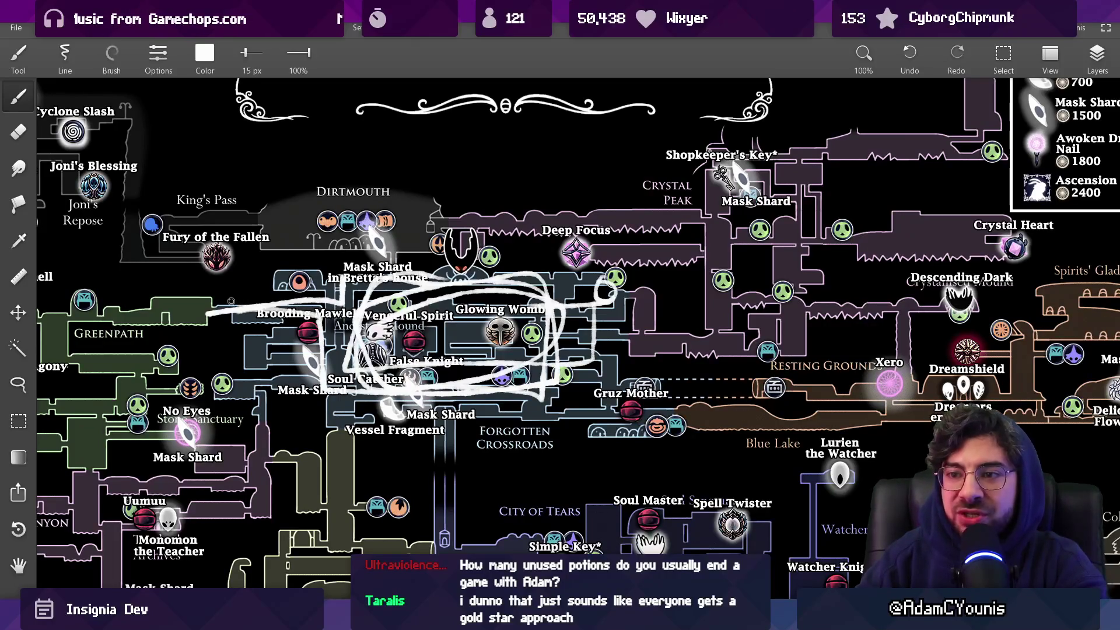
Add white marks across Greenpath, then undo every white annotation stroke
{"action": "scroll", "coordinate": [227, 307], "scroll_direction": "up", "scroll_amount": 3}
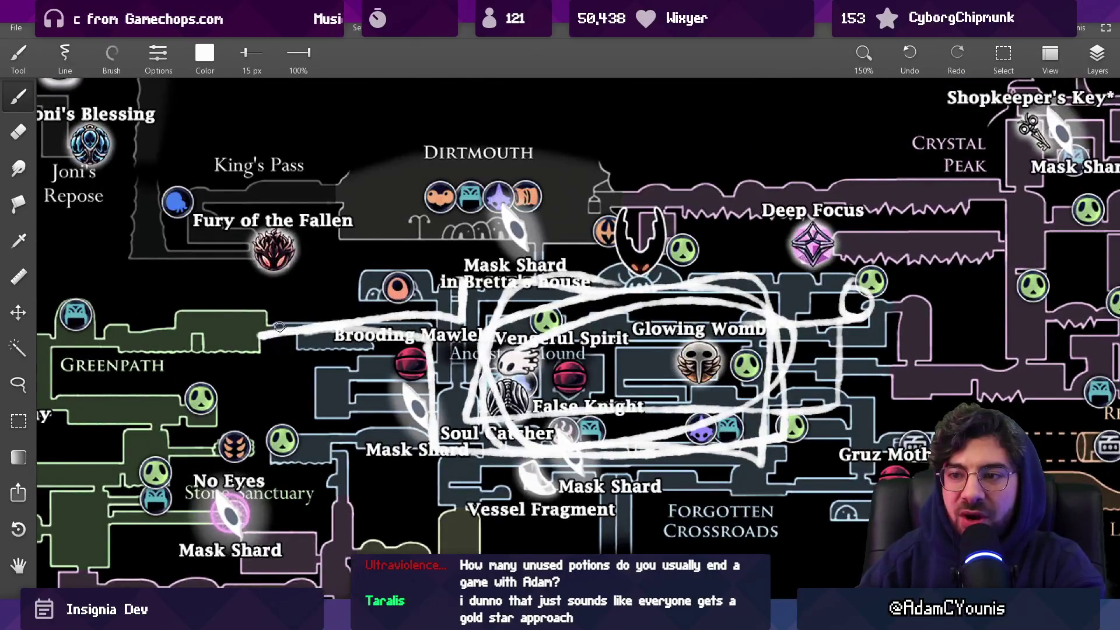
{"action": "left_click_drag", "start_coordinate": [245, 326], "coordinate": [273, 318]}
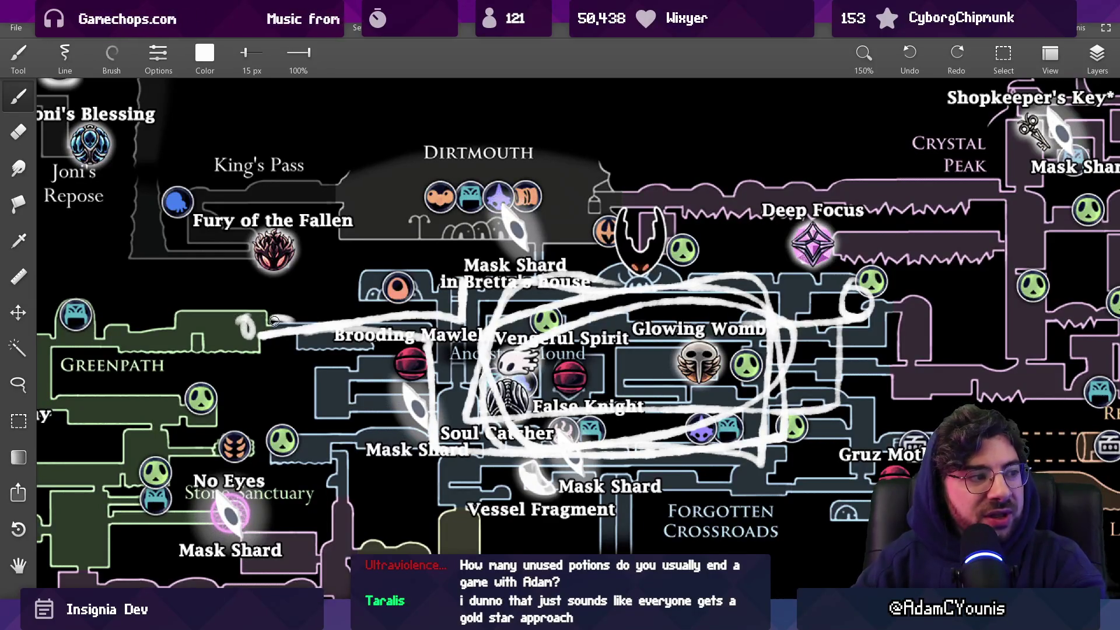
{"action": "scroll", "coordinate": [659, 288], "scroll_direction": "down", "scroll_amount": 2}
{"action": "left_click_drag", "start_coordinate": [376, 312], "coordinate": [124, 337]}
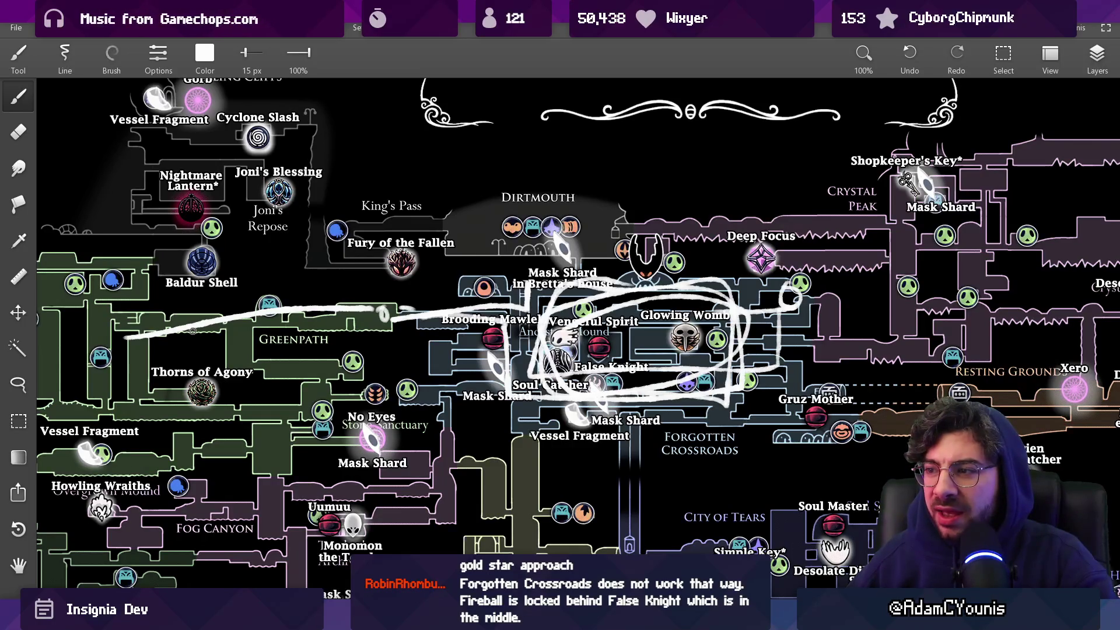
{"action": "key", "text": "ctrl+z"}
{"action": "key", "text": "ctrl+z"}
{"action": "key", "text": "ctrl+z"}
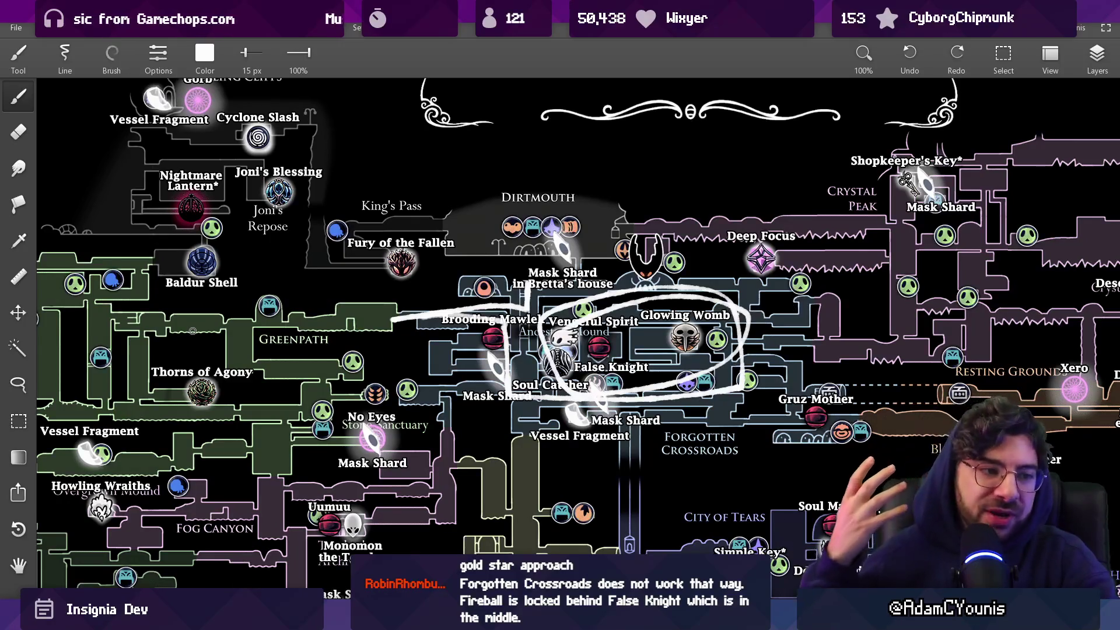
{"action": "key", "text": "ctrl+z"}
{"action": "key", "text": "ctrl+z"}
{"action": "key", "text": "ctrl+z"}
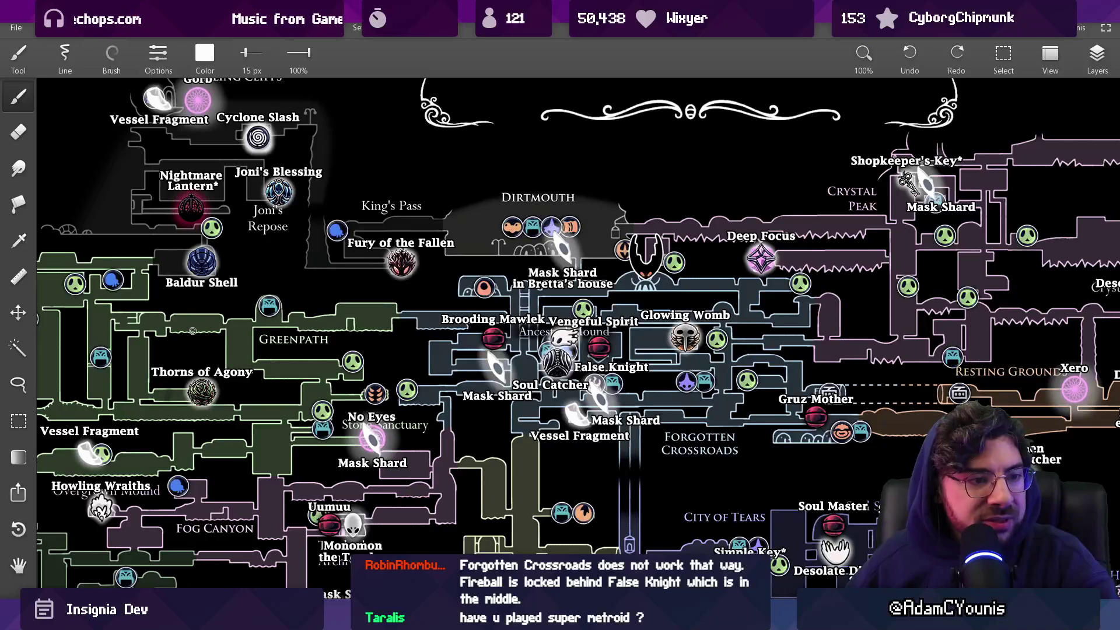
Set the brush to 21 px and try a loop around the rooms right of Deep Focus, then undo it
{"action": "scroll", "coordinate": [533, 295], "scroll_direction": "up", "scroll_amount": 4}
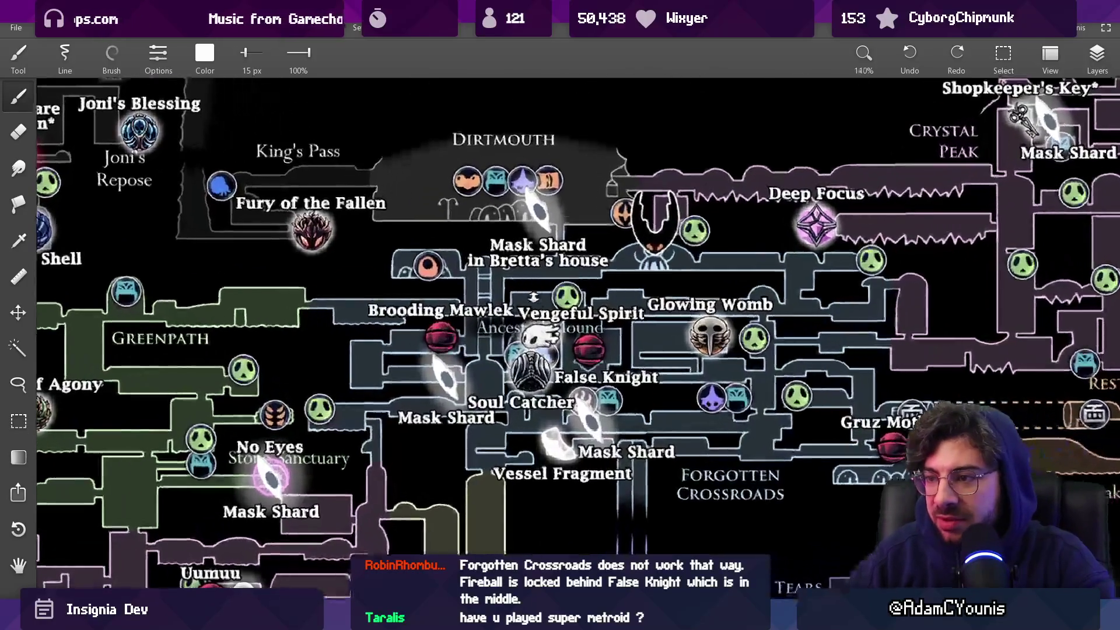
{"action": "scroll", "coordinate": [532, 295], "scroll_direction": "down", "scroll_amount": 4}
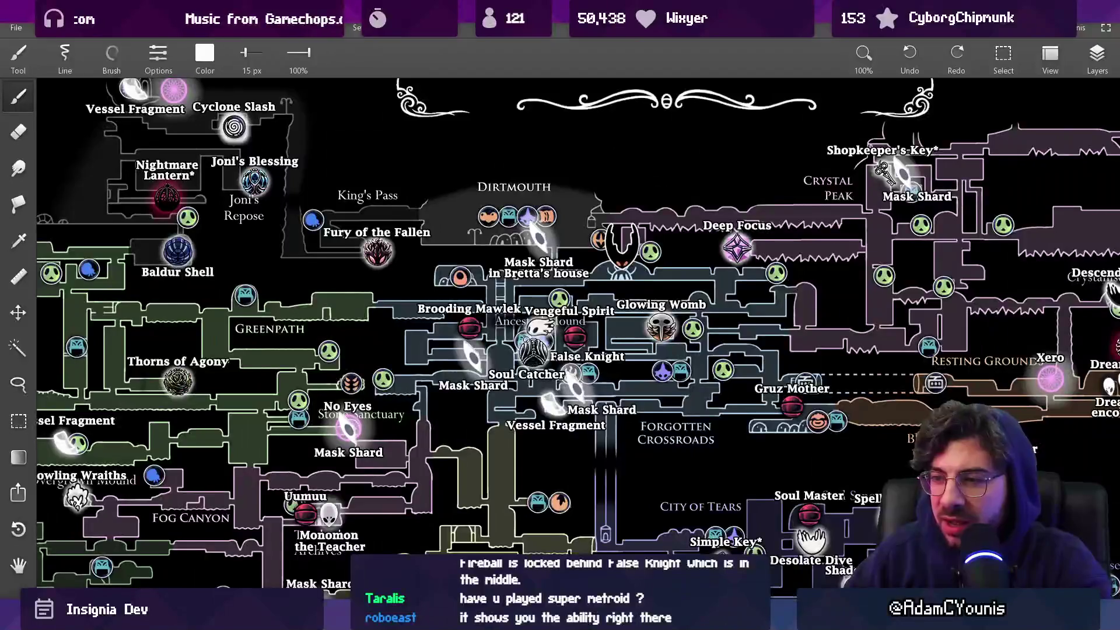
{"action": "key", "text": "bracketleft"}
{"action": "key", "text": "bracketleft"}
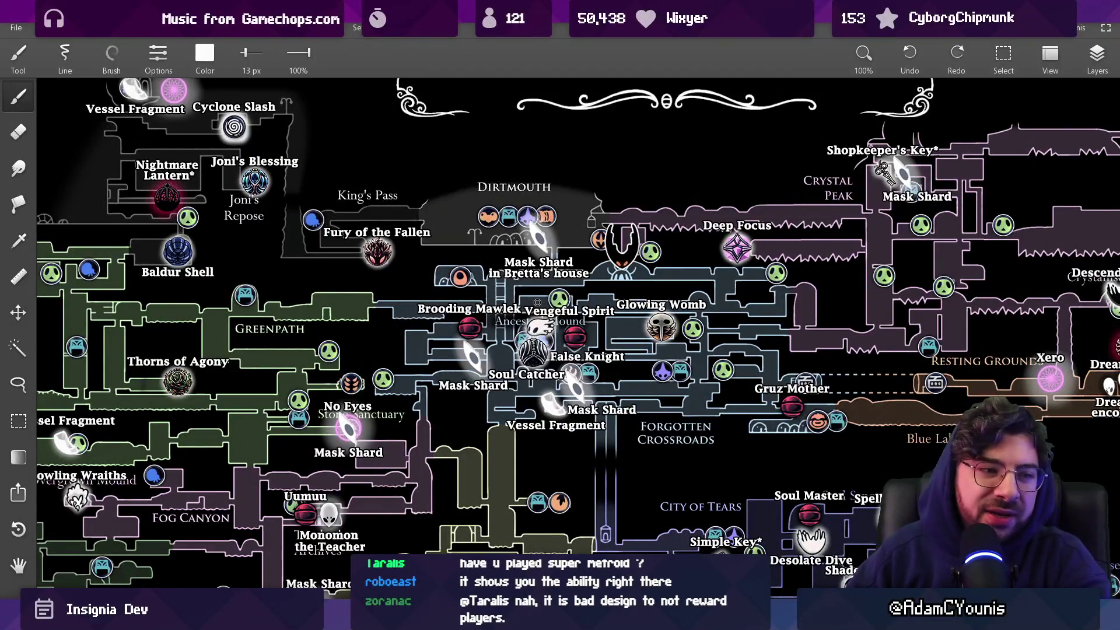
{"action": "left_click_drag", "start_coordinate": [577, 293], "coordinate": [545, 304]}
{"action": "key", "text": "bracketright"}
{"action": "key", "text": "bracketright"}
{"action": "key", "text": "bracketright"}
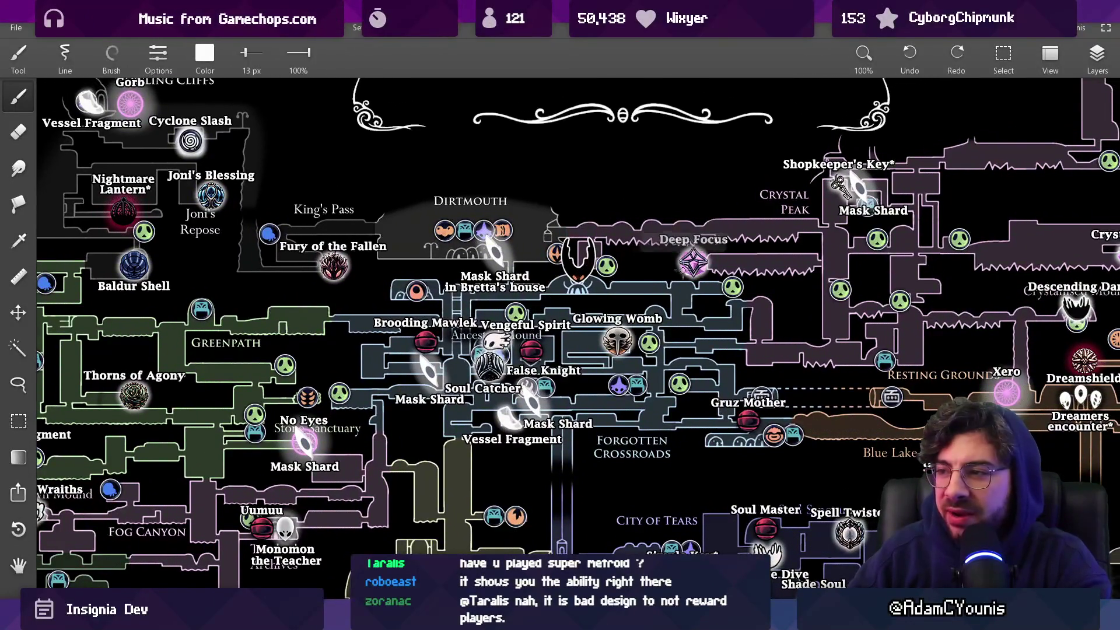
{"action": "mouse_move", "coordinate": [661, 297]}
{"action": "left_mouse_down"}
{"action": "mouse_move", "coordinate": [761, 325]}
{"action": "mouse_move", "coordinate": [679, 256]}
{"action": "mouse_move", "coordinate": [668, 323]}
{"action": "mouse_move", "coordinate": [692, 255]}
{"action": "left_mouse_up"}
{"action": "key", "text": "ctrl+z"}
{"action": "key", "text": "ctrl+z"}
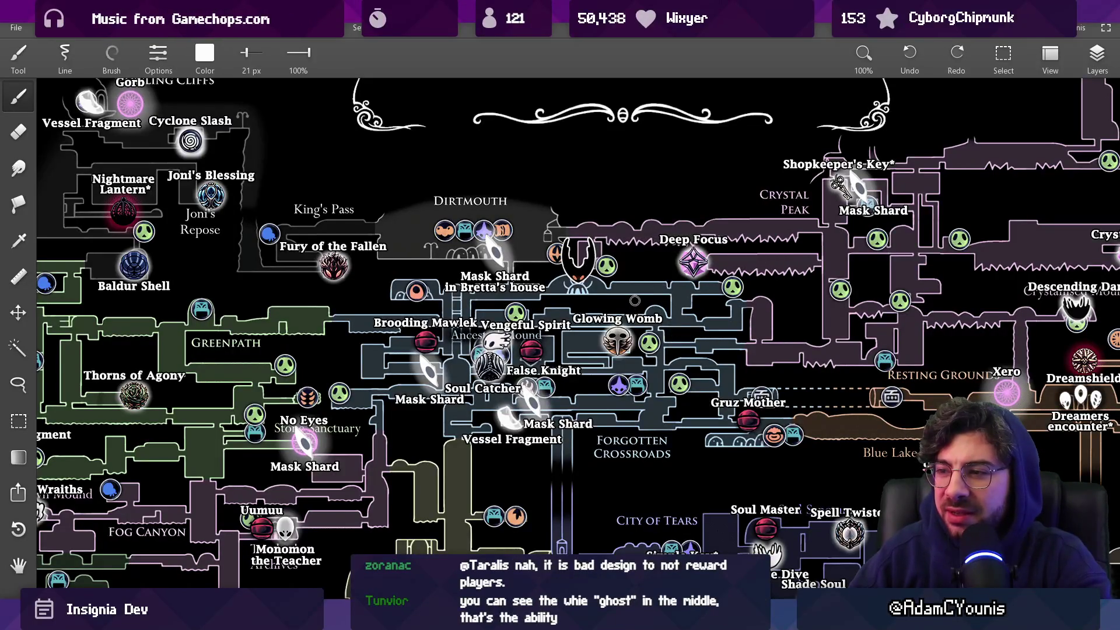
Try a box beside Glowing Womb and a circle around Vengeful Spirit, undoing both
{"action": "left_click_drag", "start_coordinate": [635, 300], "coordinate": [643, 295]}
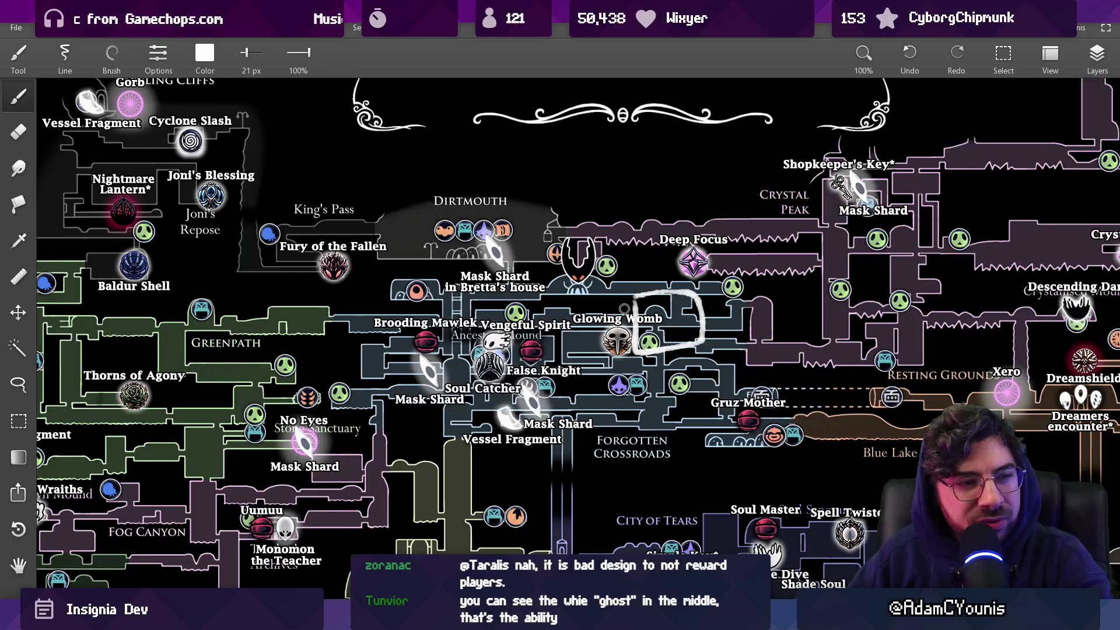
{"action": "key", "text": "ctrl+z"}
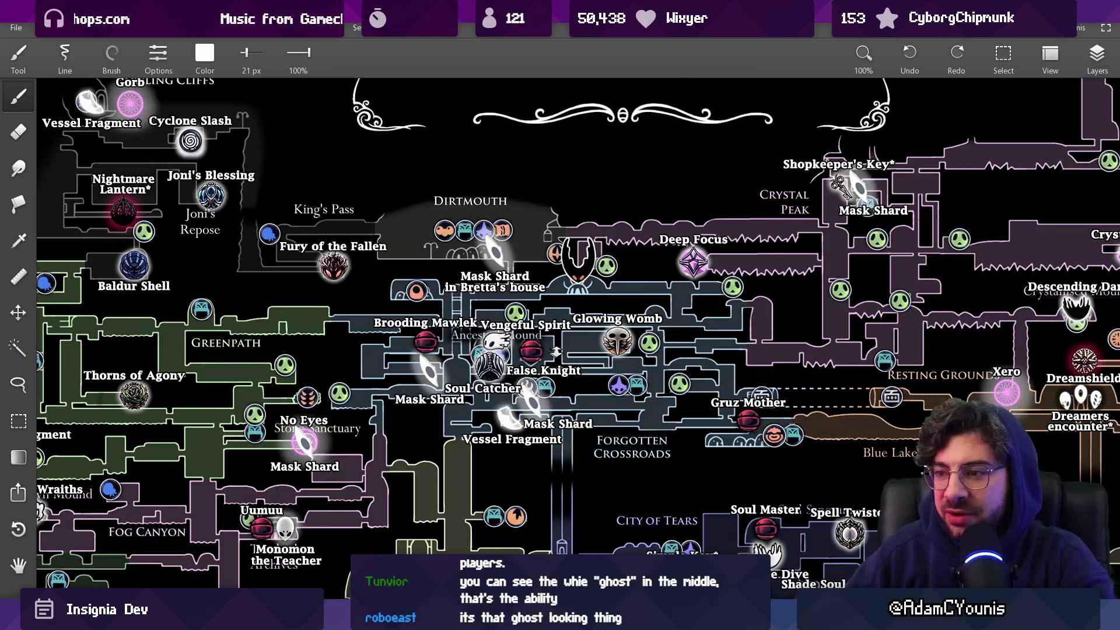
{"action": "scroll", "coordinate": [553, 350], "scroll_direction": "up", "scroll_amount": 3}
{"action": "mouse_move", "coordinate": [493, 301]}
{"action": "left_mouse_down"}
{"action": "mouse_move", "coordinate": [449, 318]}
{"action": "mouse_move", "coordinate": [467, 306]}
{"action": "left_mouse_up"}
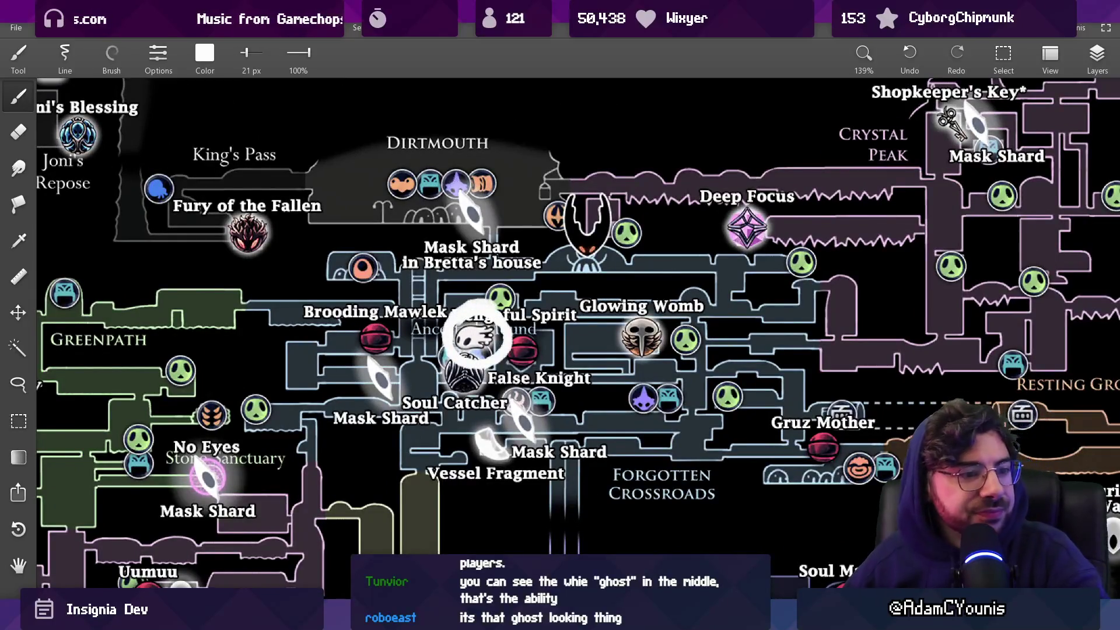
{"action": "key", "text": "ctrl+z"}
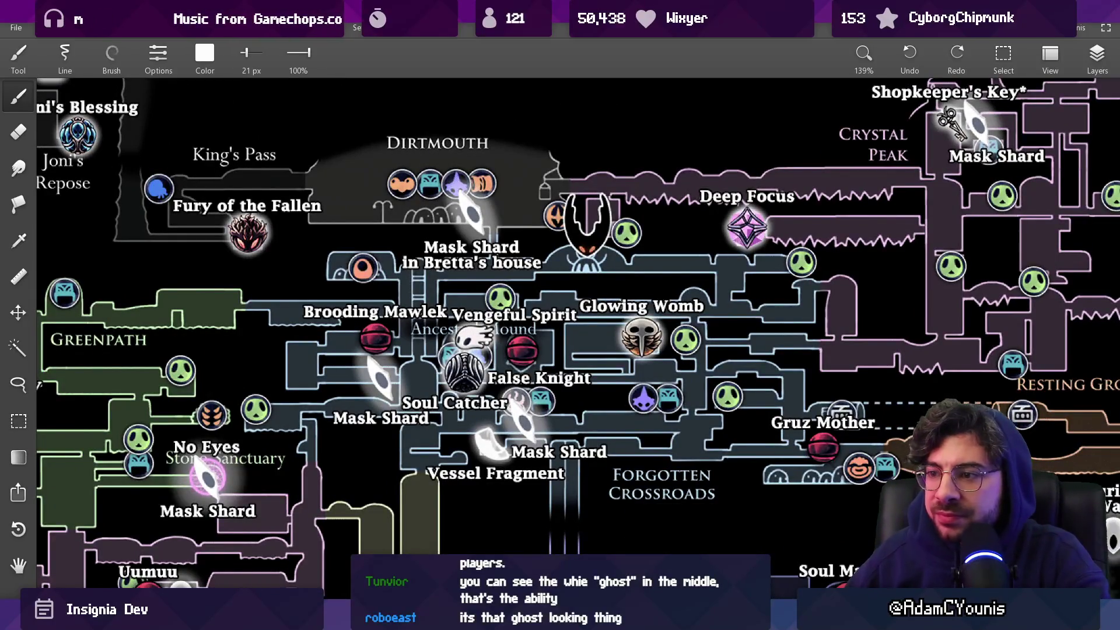
Try a circle around Deep Focus and undo it along with the loop below
{"action": "scroll", "coordinate": [491, 361], "scroll_direction": "down", "scroll_amount": 3}
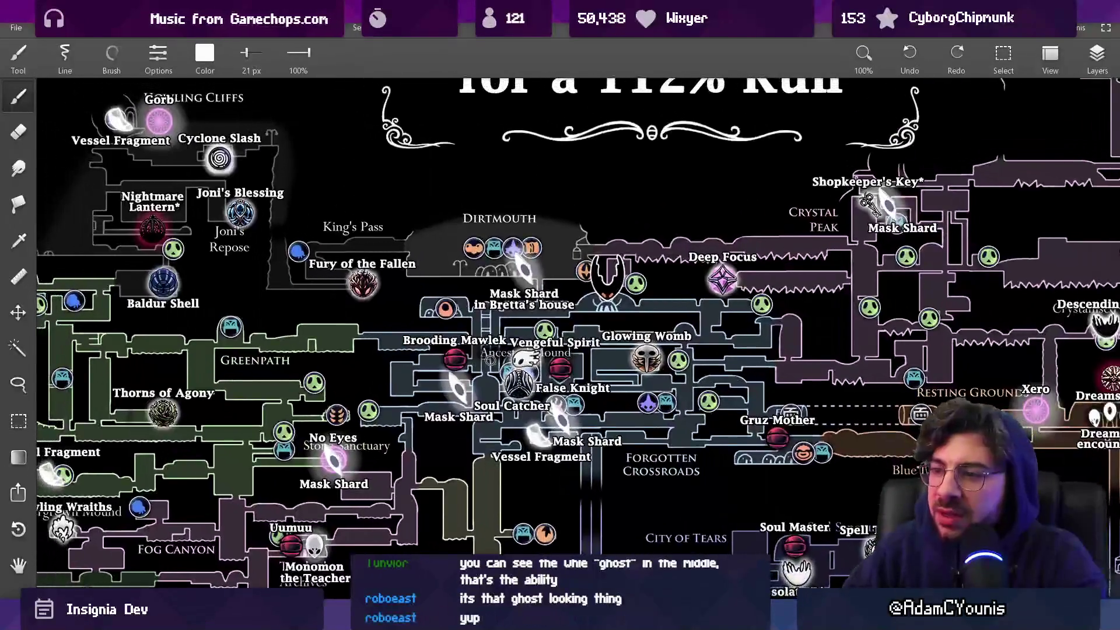
{"action": "scroll", "coordinate": [501, 360], "scroll_direction": "down", "scroll_amount": 1}
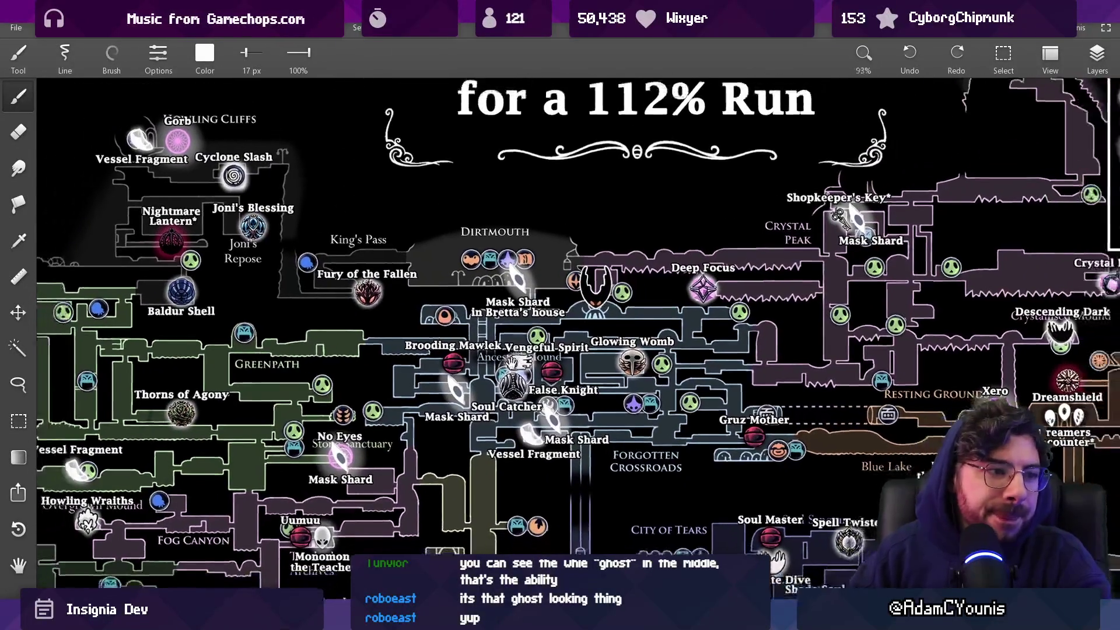
{"action": "scroll", "coordinate": [511, 360], "scroll_direction": "up", "scroll_amount": 1}
{"action": "mouse_move", "coordinate": [744, 318]}
{"action": "left_mouse_down"}
{"action": "mouse_move", "coordinate": [720, 318]}
{"action": "mouse_move", "coordinate": [740, 294]}
{"action": "mouse_move", "coordinate": [720, 274]}
{"action": "mouse_move", "coordinate": [723, 349]}
{"action": "mouse_move", "coordinate": [701, 272]}
{"action": "left_mouse_up"}
{"action": "key", "text": "ctrl+z"}
{"action": "key", "text": "ctrl+z"}
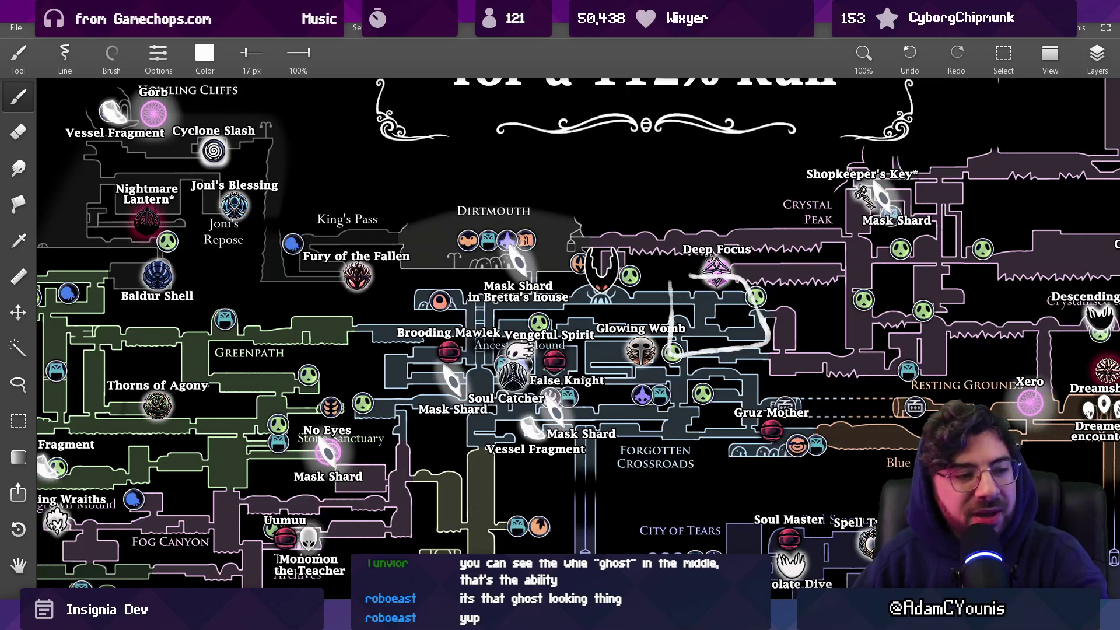
{"action": "key", "text": "ctrl+z"}
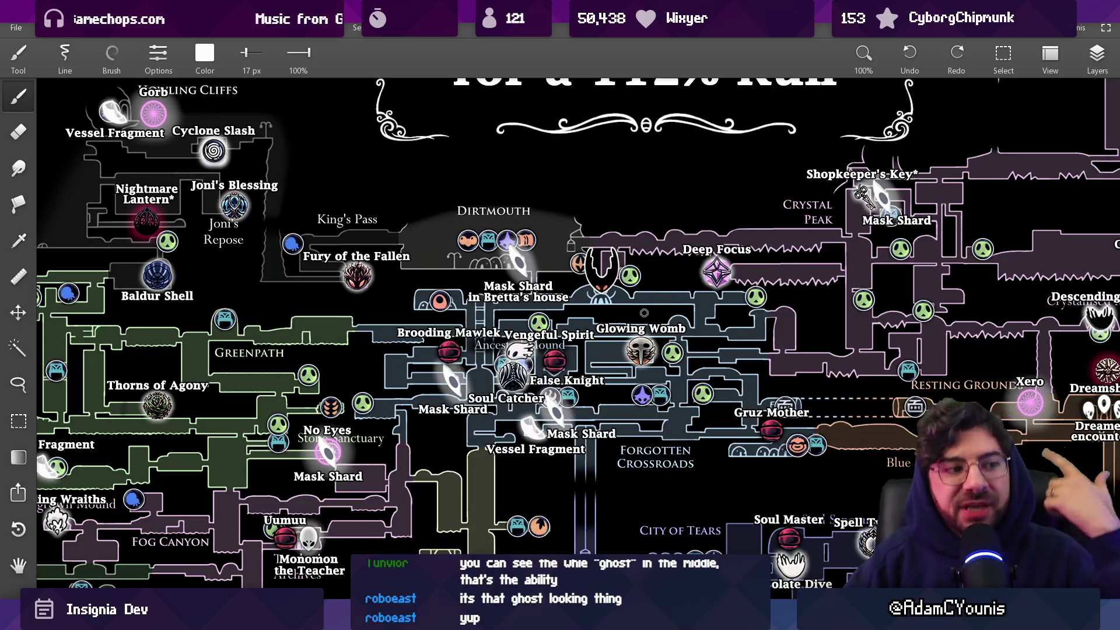
Sketch a looping arrow east from False Knight and a loop, undo both, then pan the map
{"action": "mouse_move", "coordinate": [610, 354]}
{"action": "left_mouse_down"}
{"action": "mouse_move", "coordinate": [723, 295]}
{"action": "mouse_move", "coordinate": [720, 317]}
{"action": "mouse_move", "coordinate": [822, 315]}
{"action": "left_mouse_up"}
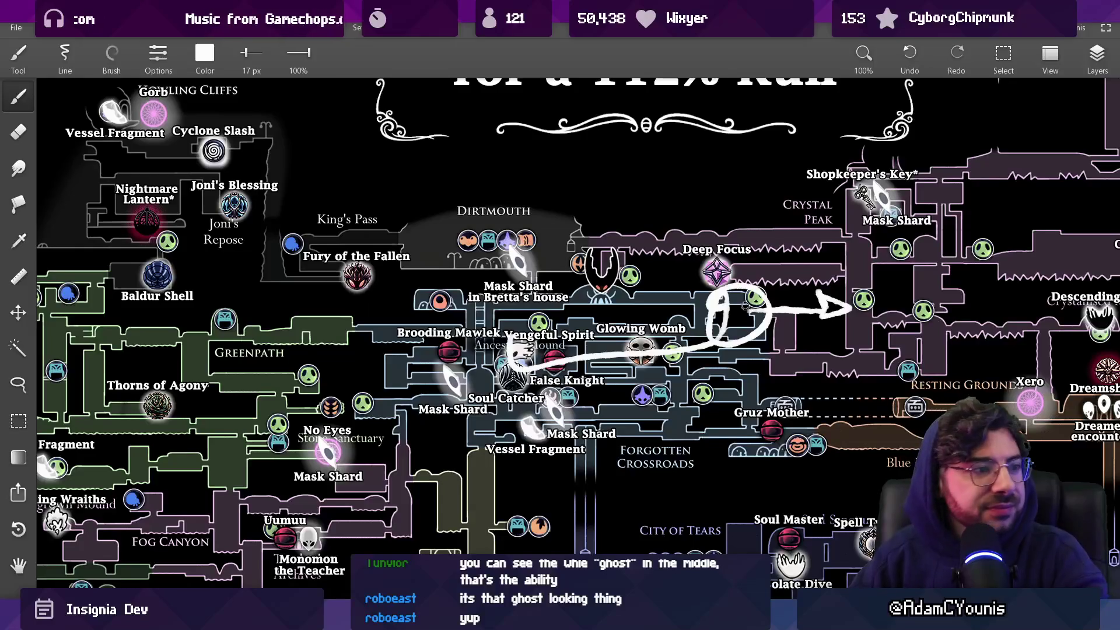
{"action": "key", "text": "ctrl+z"}
{"action": "key", "text": "ctrl+z"}
{"action": "key", "text": "ctrl+z"}
{"action": "mouse_move", "coordinate": [683, 283]}
{"action": "left_mouse_down"}
{"action": "mouse_move", "coordinate": [757, 285]}
{"action": "mouse_move", "coordinate": [712, 276]}
{"action": "left_mouse_up"}
{"action": "key", "text": "ctrl+z"}
{"action": "mouse_move", "coordinate": [603, 337]}
{"action": "left_mouse_down"}
{"action": "mouse_move", "coordinate": [699, 330]}
{"action": "mouse_move", "coordinate": [688, 324]}
{"action": "left_mouse_up"}
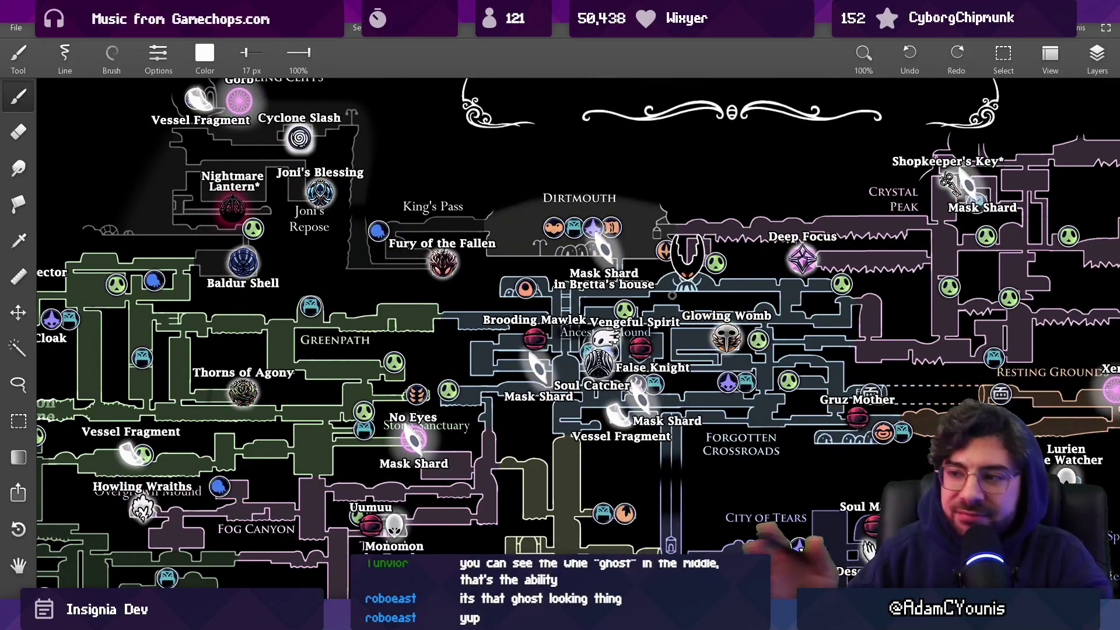
{"action": "left_click_drag", "start_coordinate": [608, 326], "coordinate": [395, 294]}
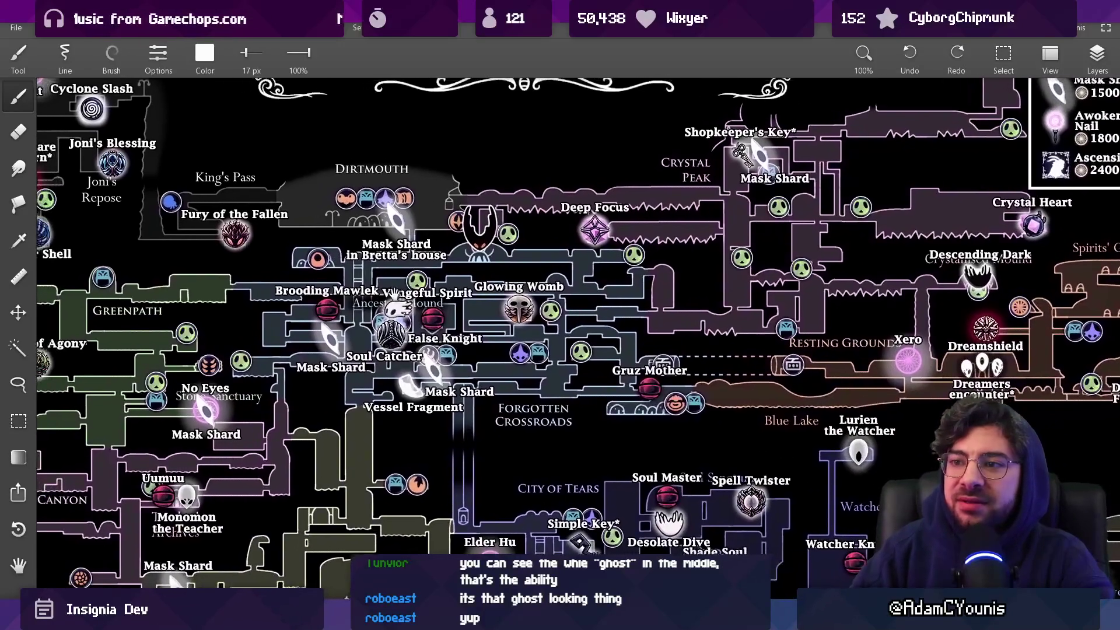
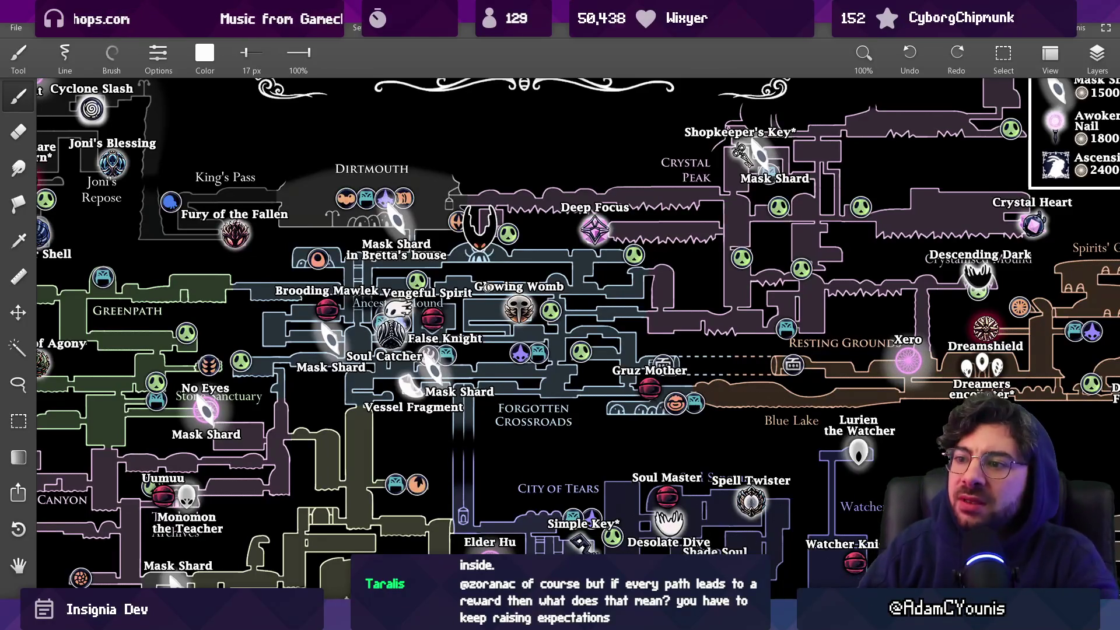
Make a small white test mark on the map, undo it, and hide the map layer
{"action": "scroll", "coordinate": [511, 263], "scroll_direction": "left", "scroll_amount": 2}
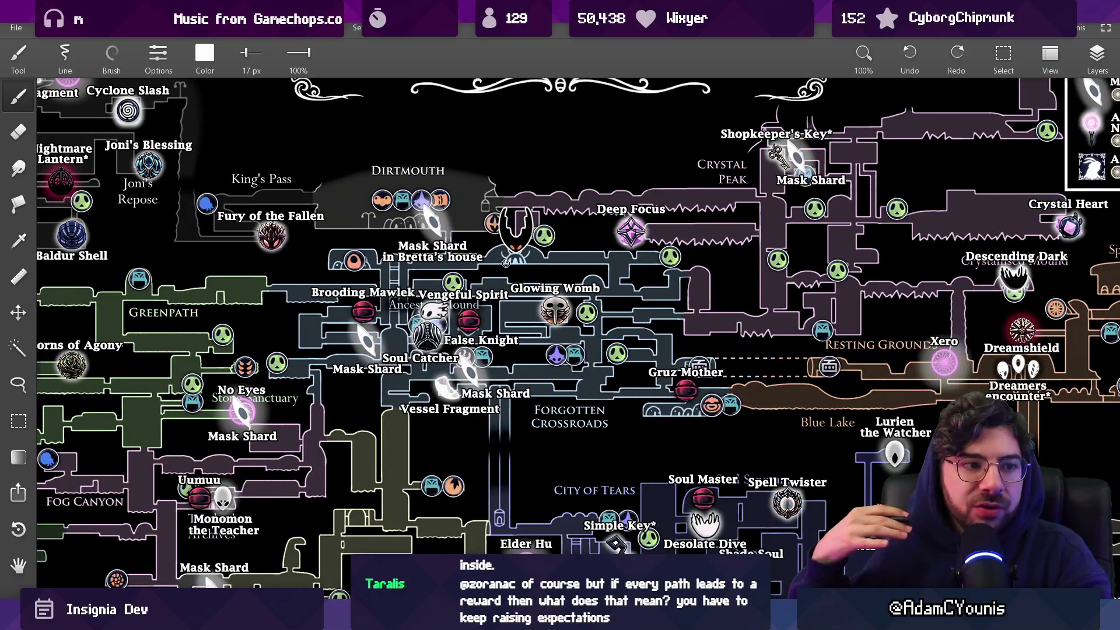
{"action": "key", "text": "bracketleft"}
{"action": "mouse_move", "coordinate": [269, 288]}
{"action": "left_mouse_down"}
{"action": "mouse_move", "coordinate": [270, 303]}
{"action": "mouse_move", "coordinate": [271, 274]}
{"action": "left_mouse_up"}
{"action": "scroll", "coordinate": [290, 300], "scroll_direction": "down", "scroll_amount": 2}
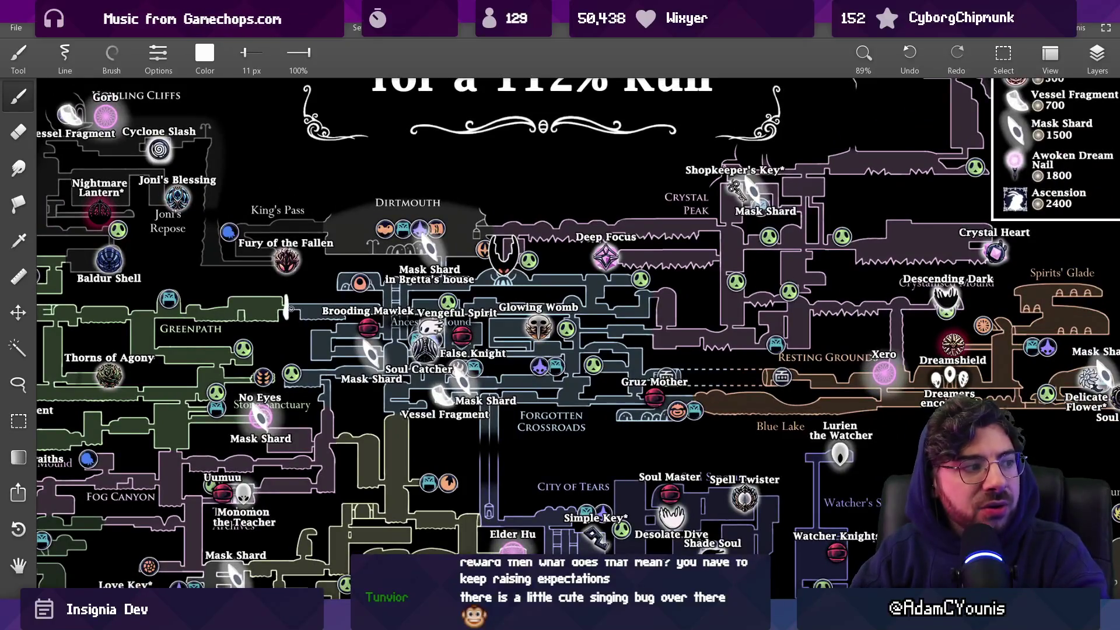
{"action": "key", "text": "ctrl+z"}
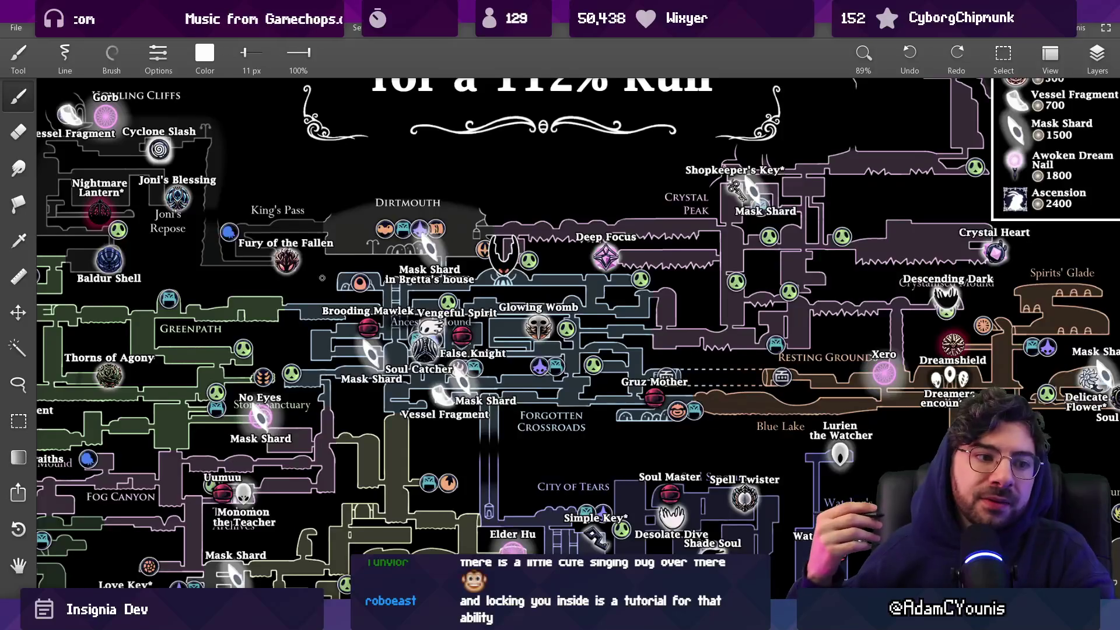
{"action": "scroll", "coordinate": [512, 285], "scroll_direction": "down", "scroll_amount": 3}
{"action": "key", "text": "ctrl+n"}
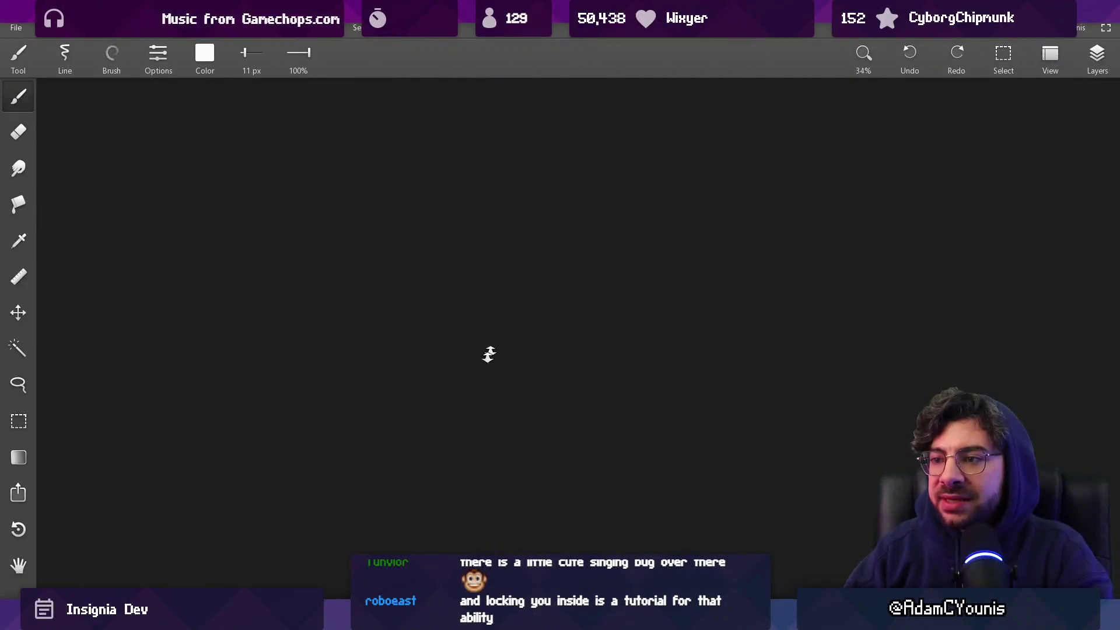
With a larger brush, draw a long hilly line and a rising path ending in a loop
{"action": "key", "text": "bracketright"}
{"action": "key", "text": "bracketright"}
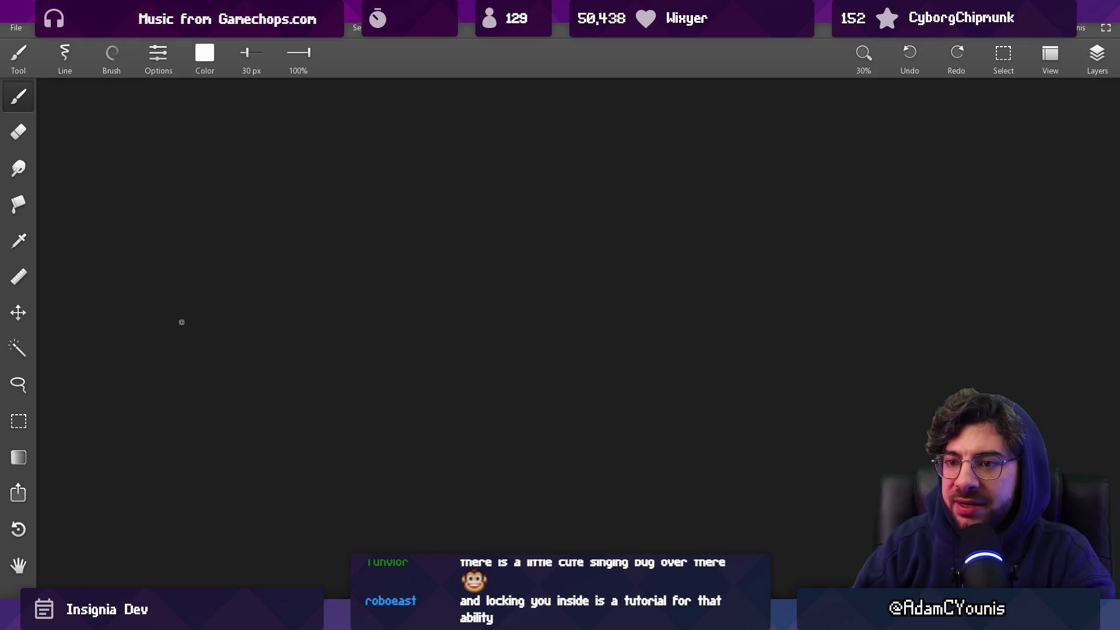
{"action": "mouse_move", "coordinate": [172, 328]}
{"action": "left_mouse_down"}
{"action": "mouse_move", "coordinate": [333, 295]}
{"action": "mouse_move", "coordinate": [562, 209]}
{"action": "mouse_move", "coordinate": [868, 197]}
{"action": "mouse_move", "coordinate": [1010, 282]}
{"action": "left_mouse_up"}
{"action": "left_click_drag", "start_coordinate": [754, 315], "coordinate": [737, 350]}
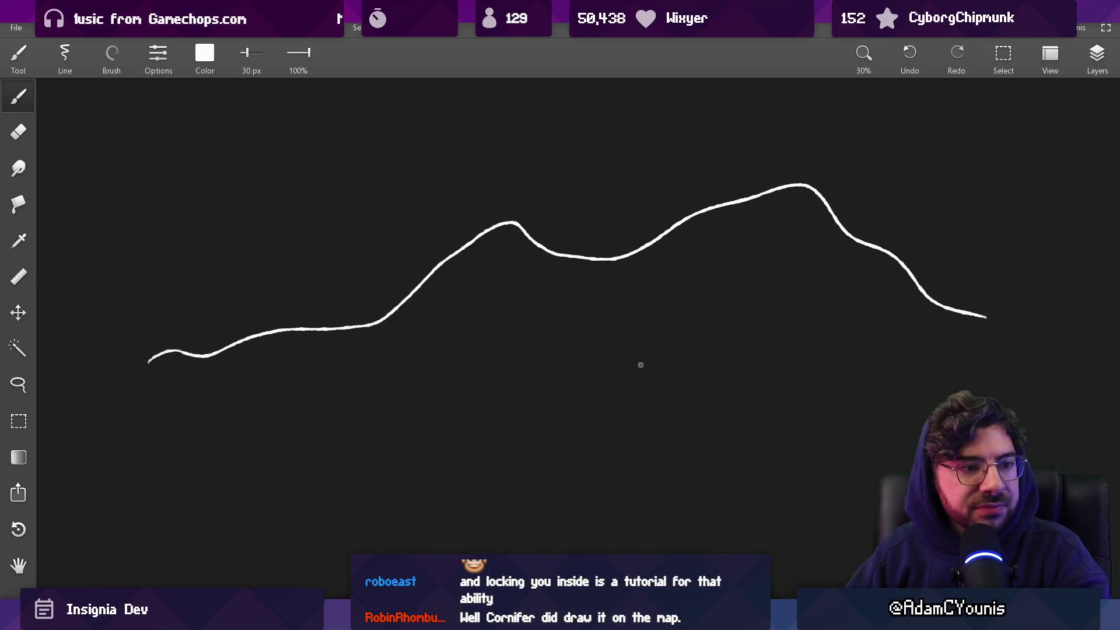
{"action": "scroll", "coordinate": [591, 257], "scroll_direction": "down", "scroll_amount": 2}
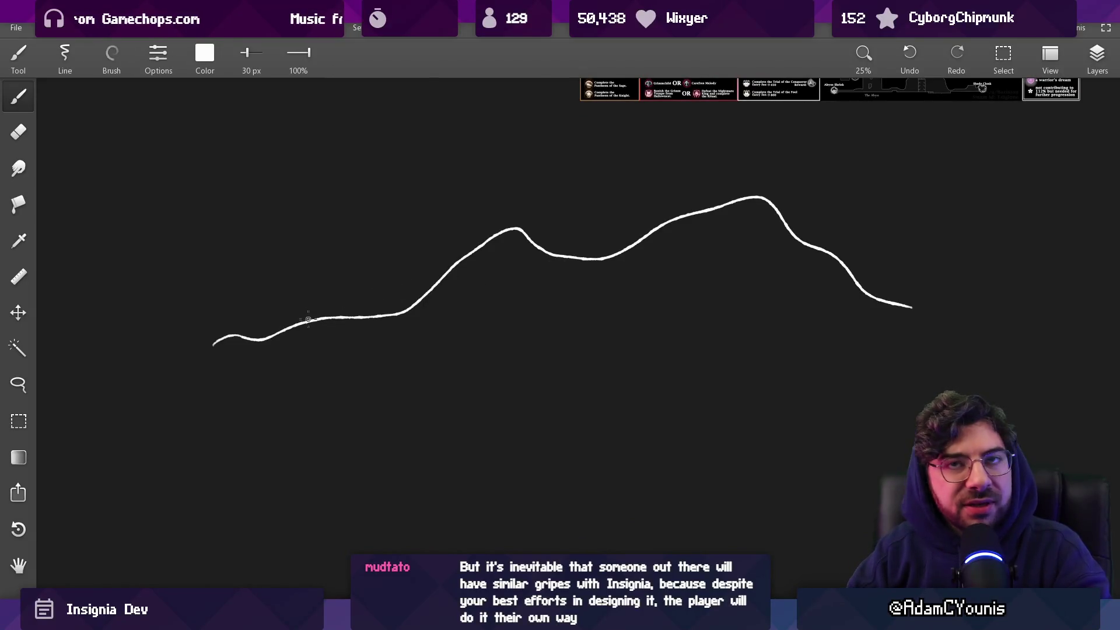
{"action": "left_click_drag", "start_coordinate": [254, 352], "coordinate": [608, 257]}
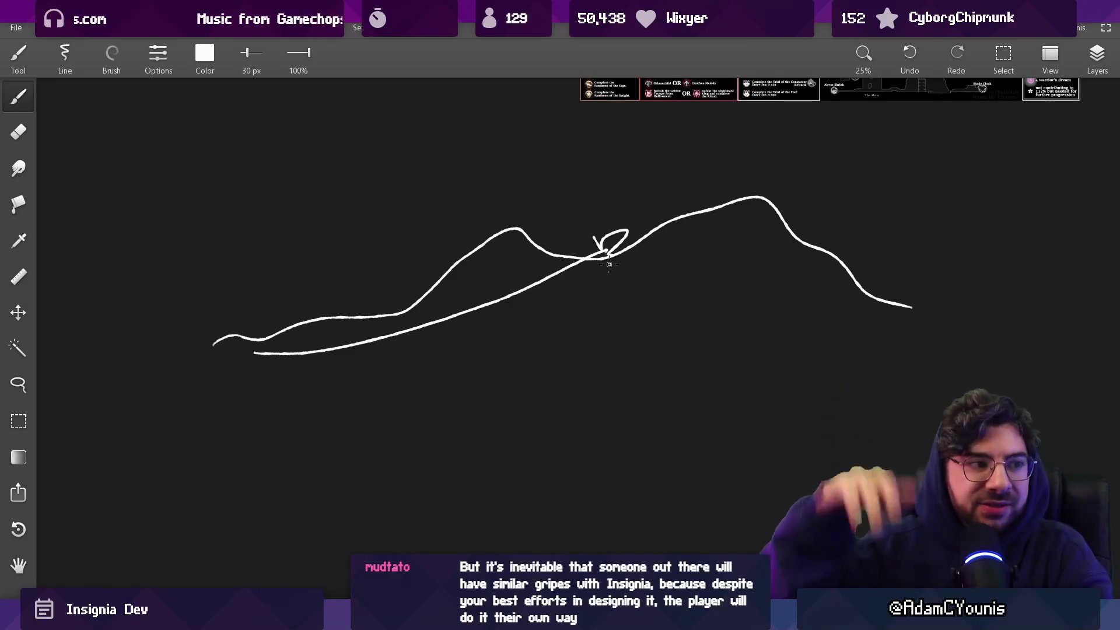
Add a vertical line crossing the hill line, moving it further right and dropping an extra stroke
{"action": "left_click_drag", "start_coordinate": [739, 176], "coordinate": [732, 386]}
{"action": "key", "text": "ctrl+z"}
{"action": "left_click_drag", "start_coordinate": [769, 163], "coordinate": [774, 357]}
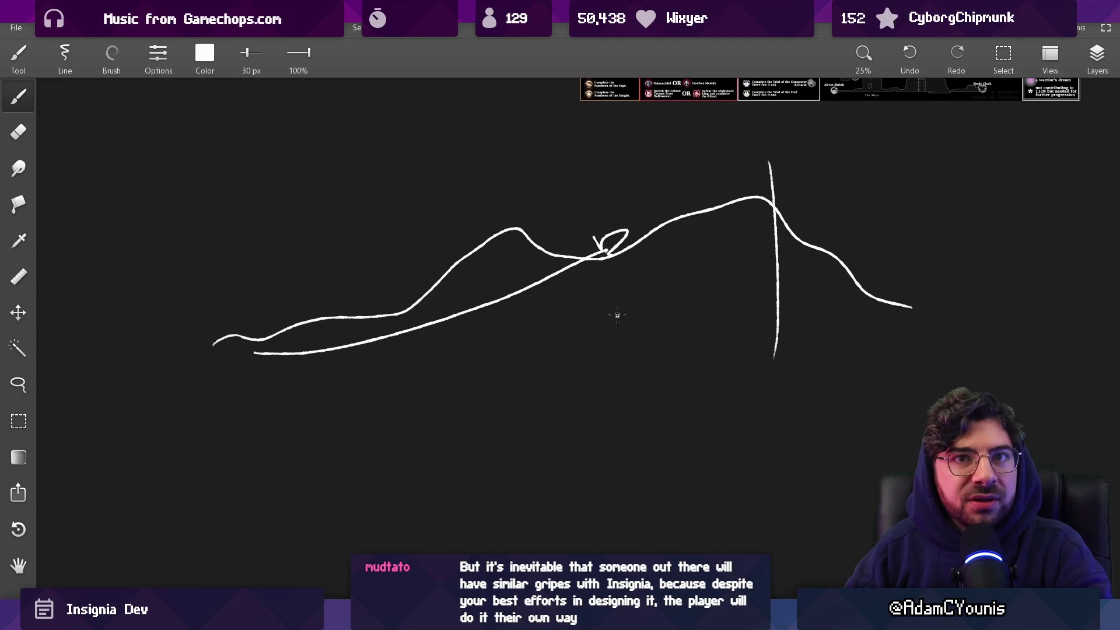
{"action": "left_click_drag", "start_coordinate": [285, 342], "coordinate": [617, 239]}
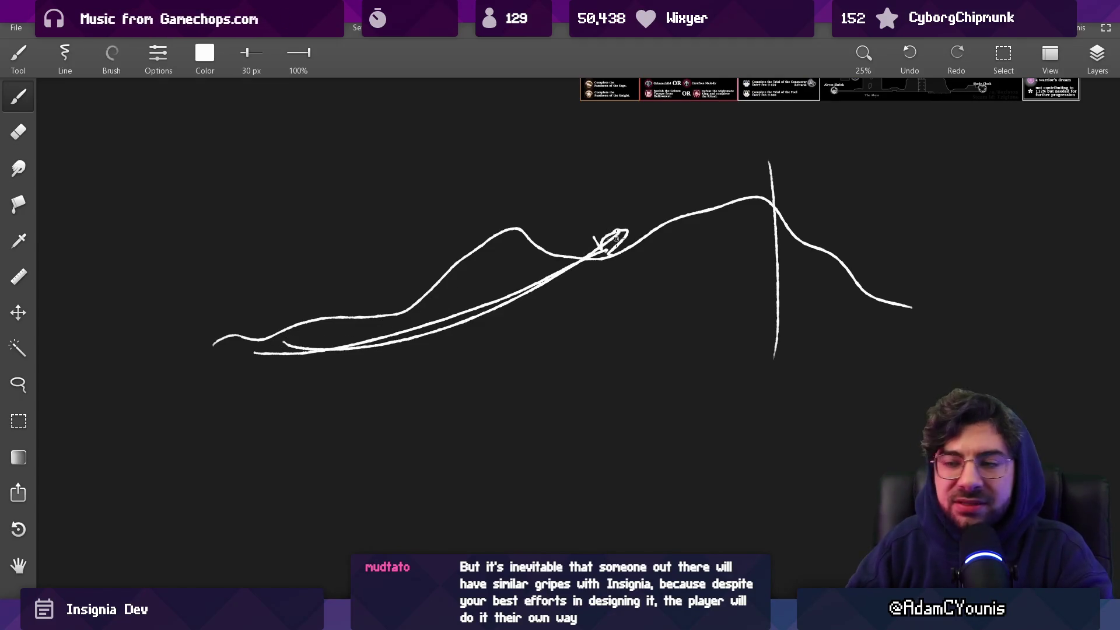
{"action": "key", "text": "ctrl+z"}
{"action": "key", "text": "ctrl+z"}
{"action": "key", "text": "ctrl+y"}
Scribble loops over the left hill, then wipe every stroke away with a 596 px eraser
{"action": "mouse_move", "coordinate": [255, 319]}
{"action": "left_mouse_down"}
{"action": "mouse_move", "coordinate": [373, 289]}
{"action": "mouse_move", "coordinate": [340, 252]}
{"action": "mouse_move", "coordinate": [362, 247]}
{"action": "left_mouse_up"}
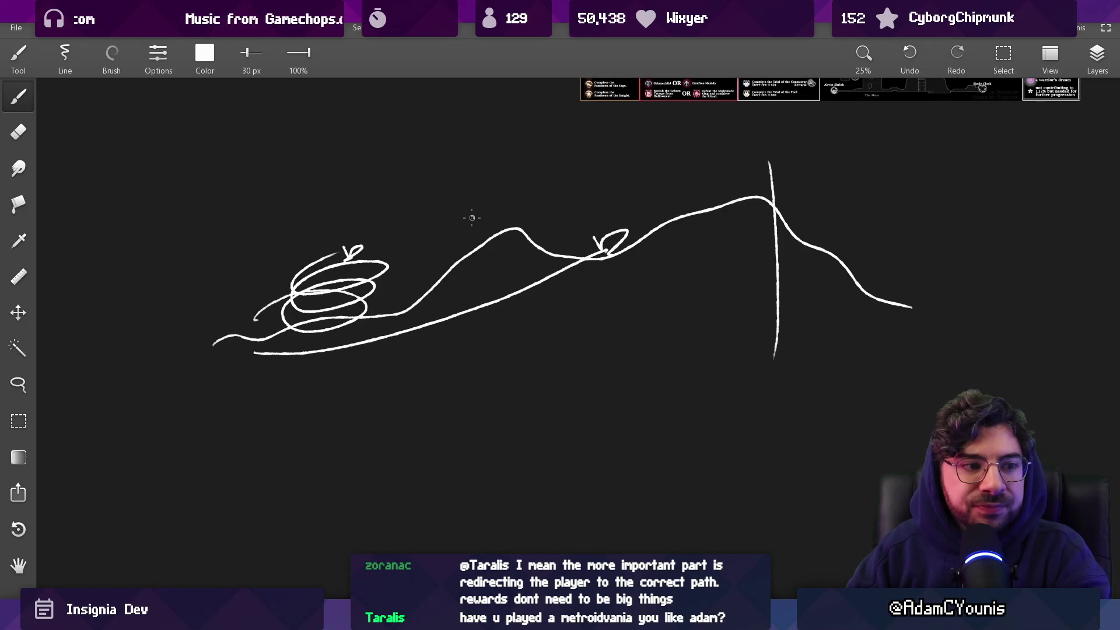
{"action": "key", "text": "e"}
{"action": "mouse_move", "coordinate": [445, 270]}
{"action": "left_mouse_down"}
{"action": "mouse_move", "coordinate": [381, 260]}
{"action": "mouse_move", "coordinate": [566, 272]}
{"action": "mouse_move", "coordinate": [653, 200]}
{"action": "mouse_move", "coordinate": [750, 350]}
{"action": "mouse_move", "coordinate": [812, 310]}
{"action": "left_mouse_up"}
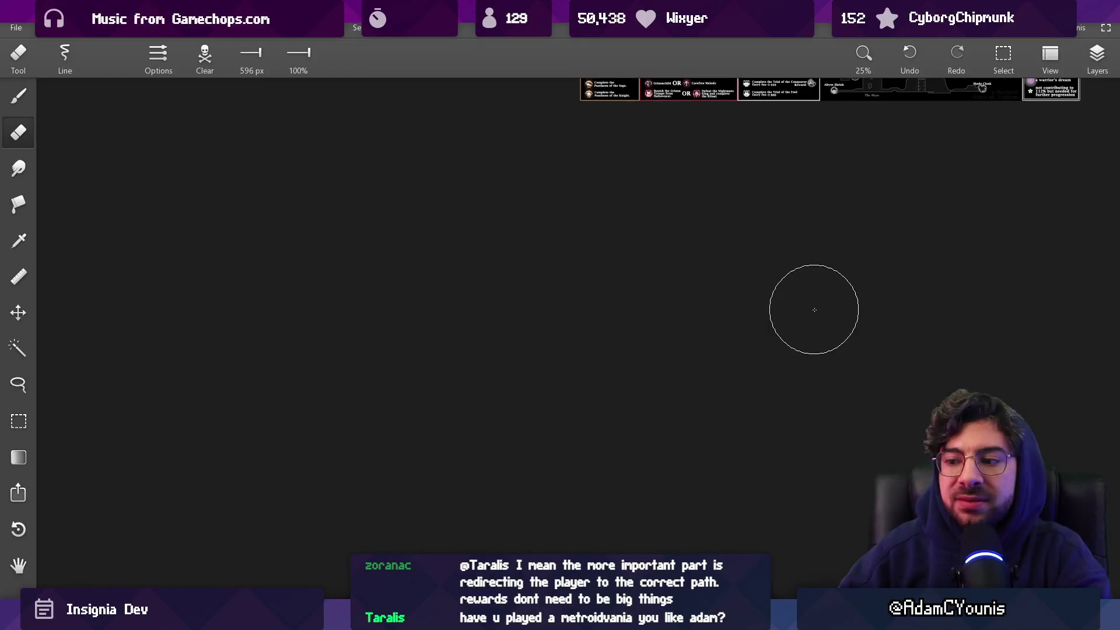
Switch from the drawing app to the stormy ship pixel art window on the taskbar
{"action": "mouse_move", "coordinate": [509, 618]}
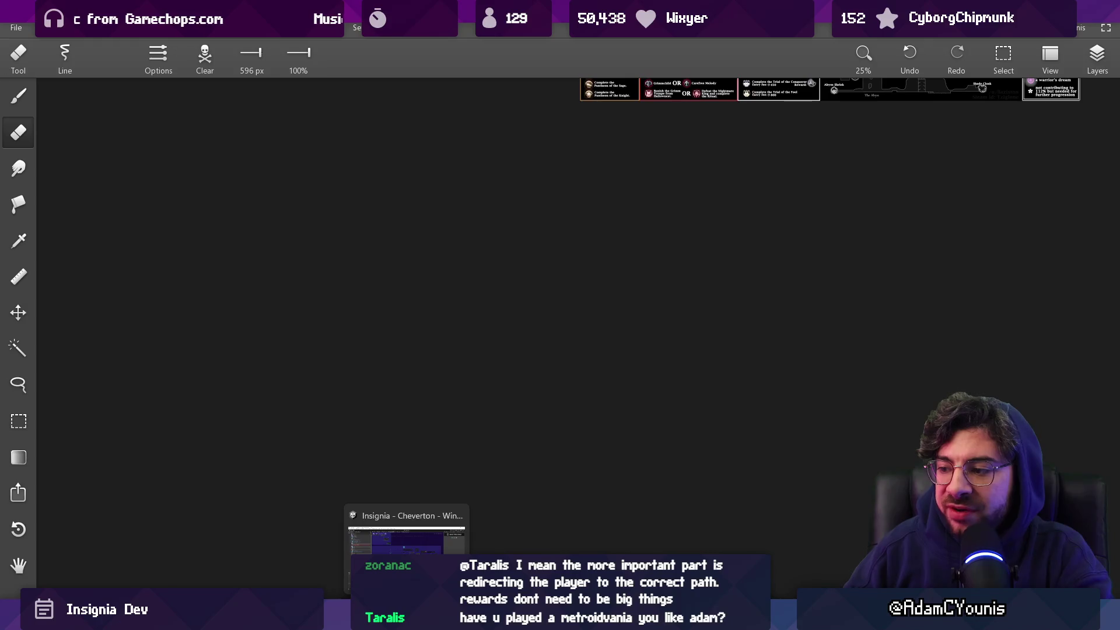
{"action": "left_click", "coordinate": [406, 618]}
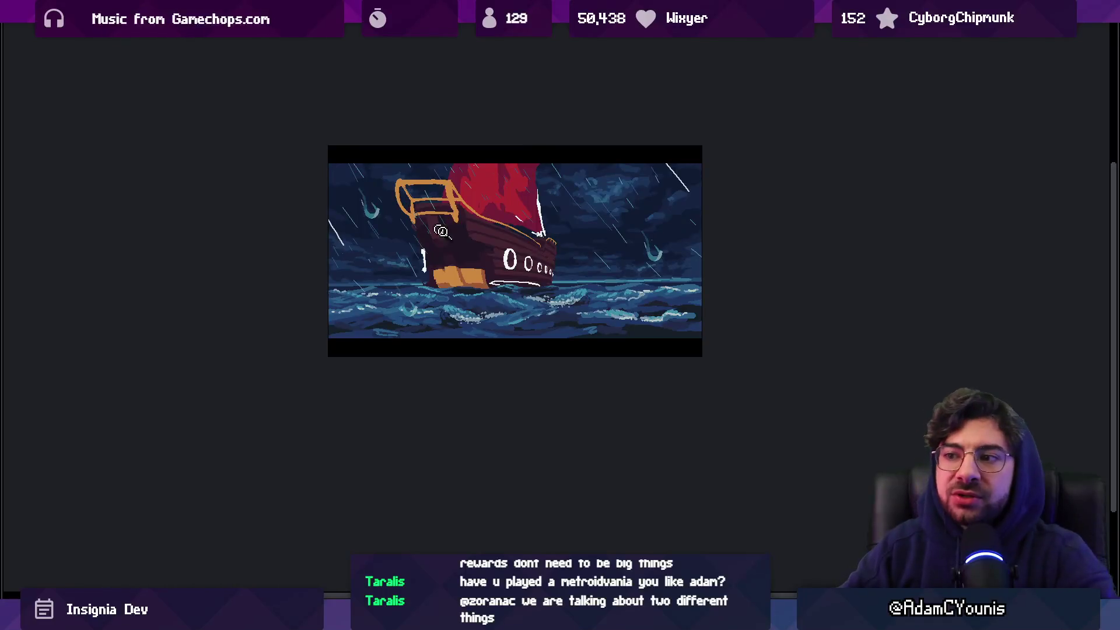
Zoom in on the portholes and darken the big porthole's left, right and top edges
{"action": "left_click", "coordinate": [506, 263]}
{"action": "left_click_drag", "start_coordinate": [524, 289], "coordinate": [533, 244]}
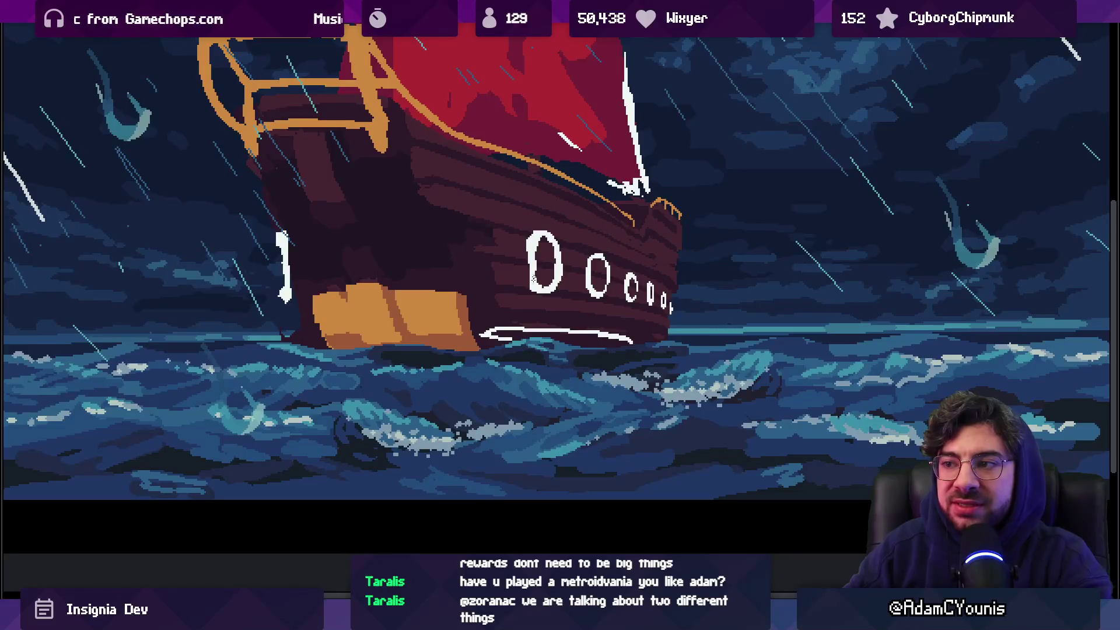
{"action": "left_click_drag", "start_coordinate": [560, 245], "coordinate": [560, 288]}
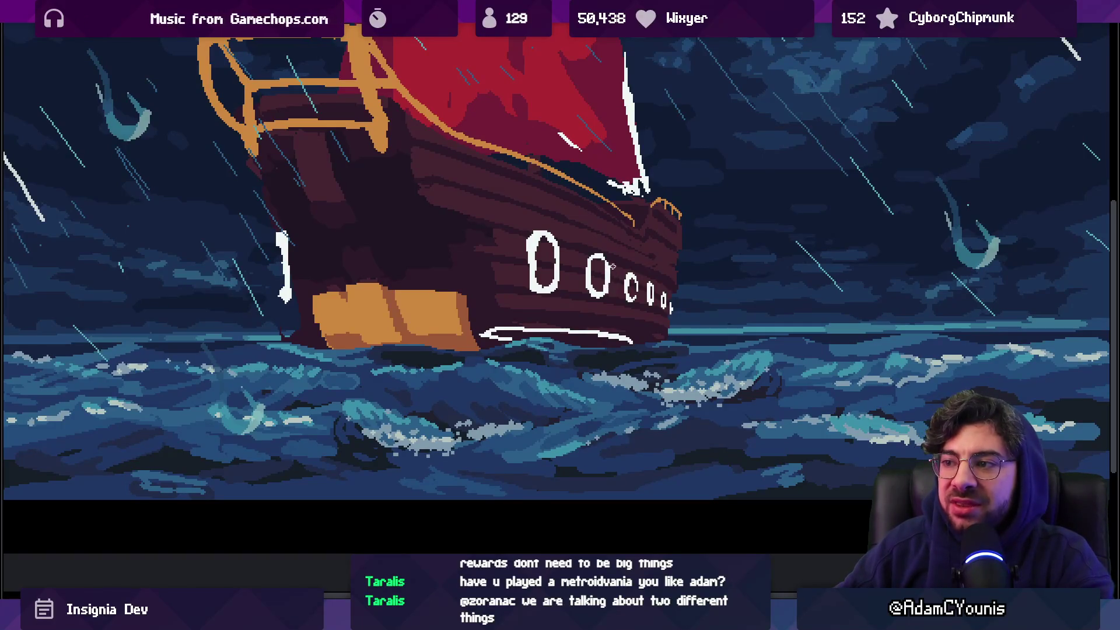
{"action": "scroll", "coordinate": [610, 305], "scroll_direction": "up", "scroll_amount": 2}
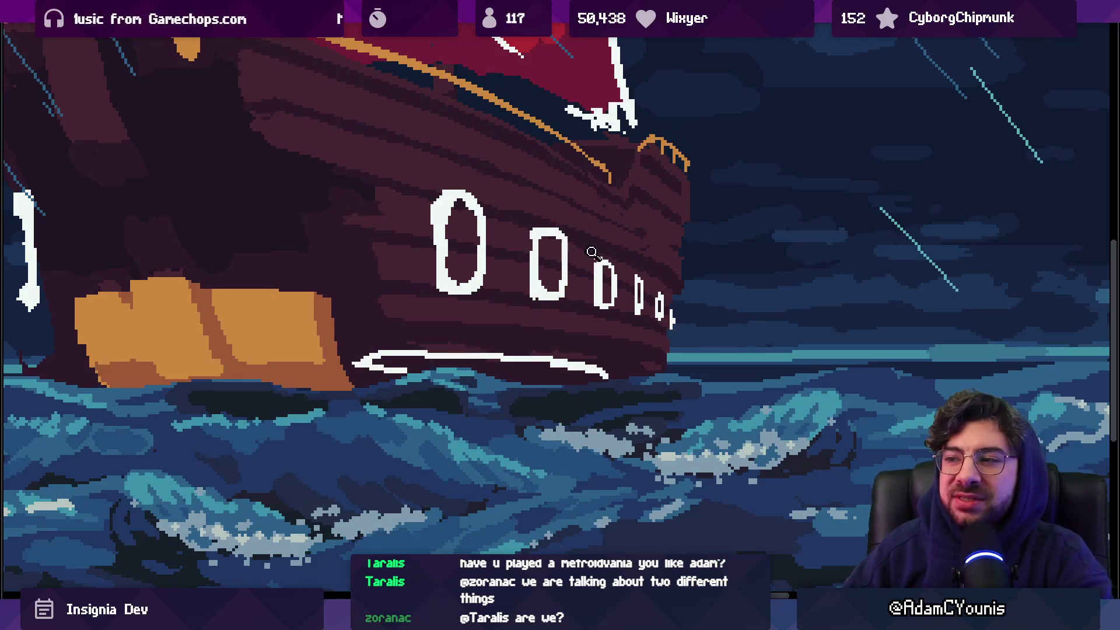
{"action": "scroll", "coordinate": [581, 243], "scroll_direction": "down", "scroll_amount": 3}
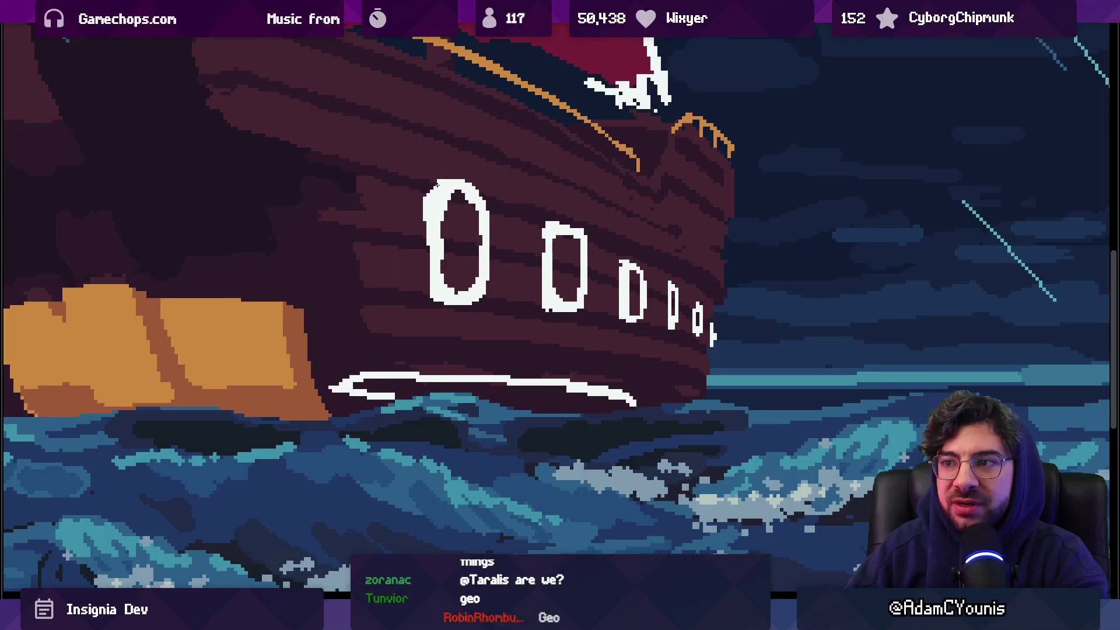
{"action": "left_click_drag", "start_coordinate": [439, 174], "coordinate": [480, 184]}
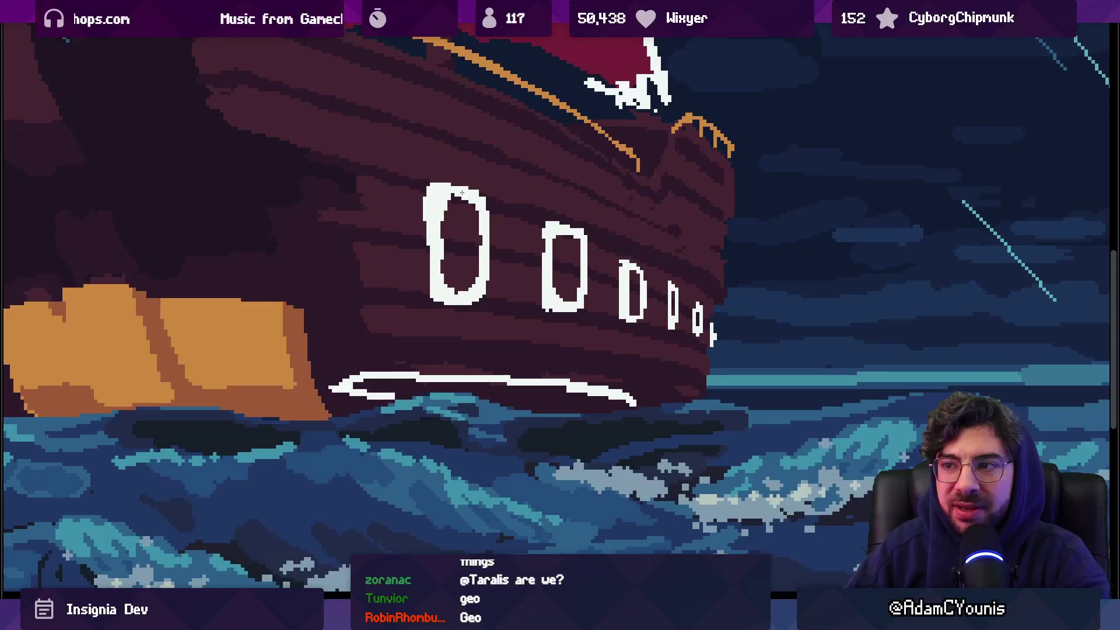
{"action": "left_click_drag", "start_coordinate": [475, 232], "coordinate": [468, 240]}
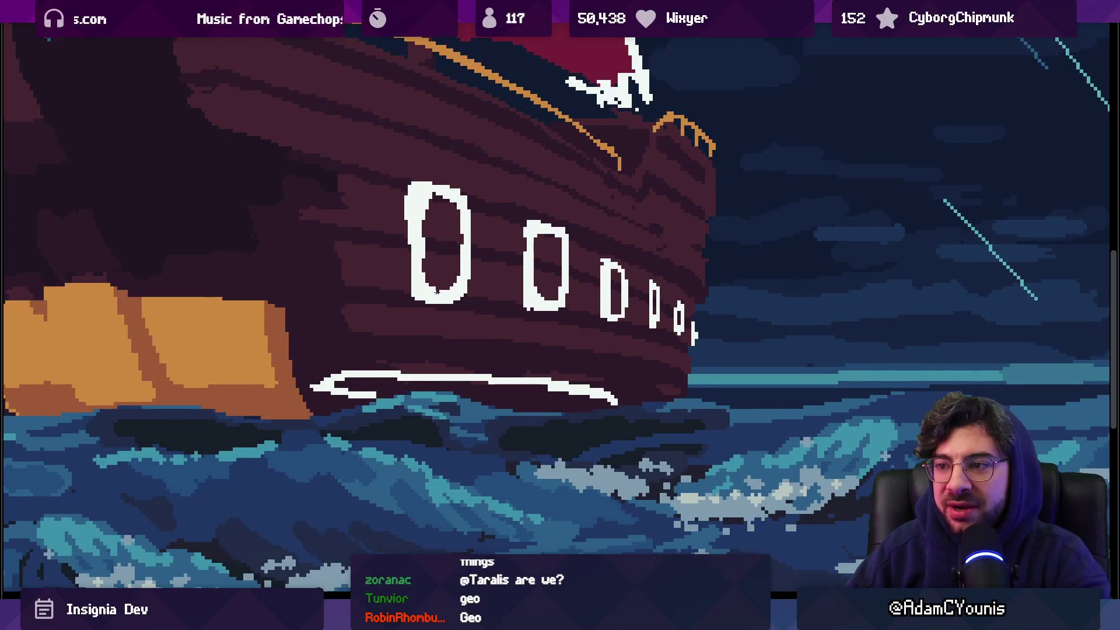
{"action": "scroll", "coordinate": [488, 272], "scroll_direction": "down", "scroll_amount": 5}
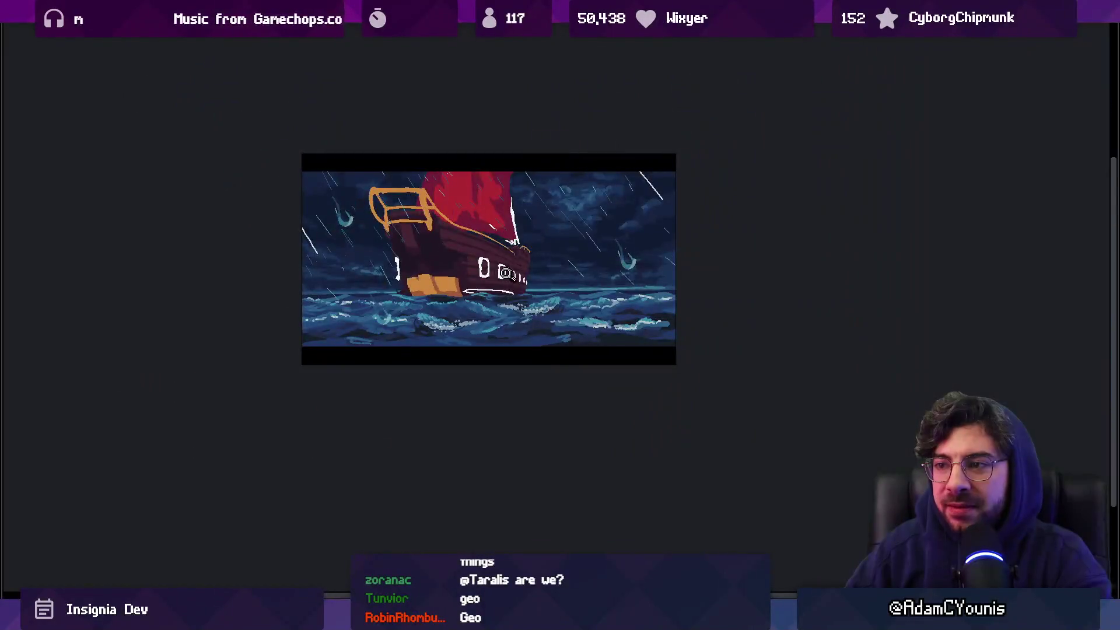
Zoom and pan the view in close on the hull's portholes
{"action": "scroll", "coordinate": [507, 266], "scroll_direction": "up", "scroll_amount": 5}
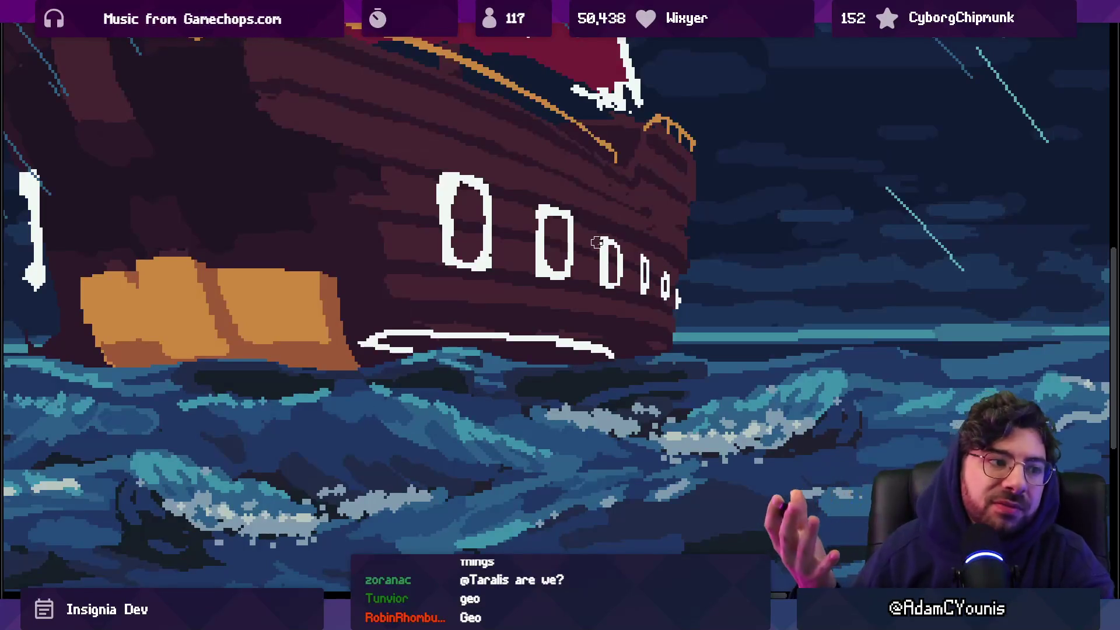
{"action": "scroll", "coordinate": [567, 282], "scroll_direction": "up", "scroll_amount": 3}
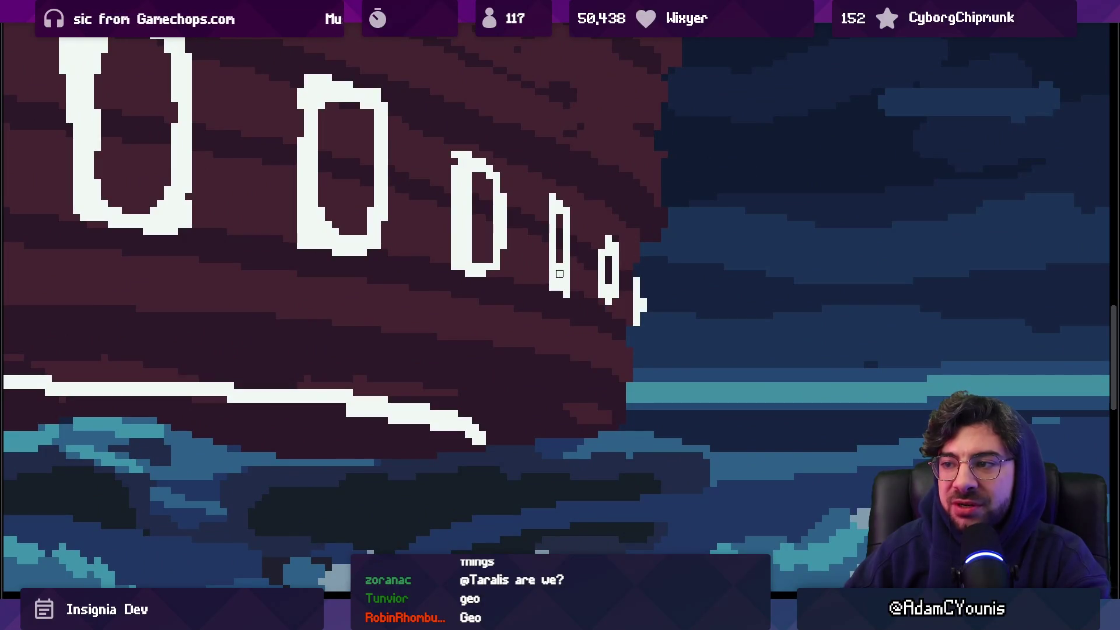
{"action": "key", "text": "z"}
{"action": "scroll", "coordinate": [485, 248], "scroll_direction": "down", "scroll_amount": 3}
{"action": "scroll", "coordinate": [529, 264], "scroll_direction": "up", "scroll_amount": 3}
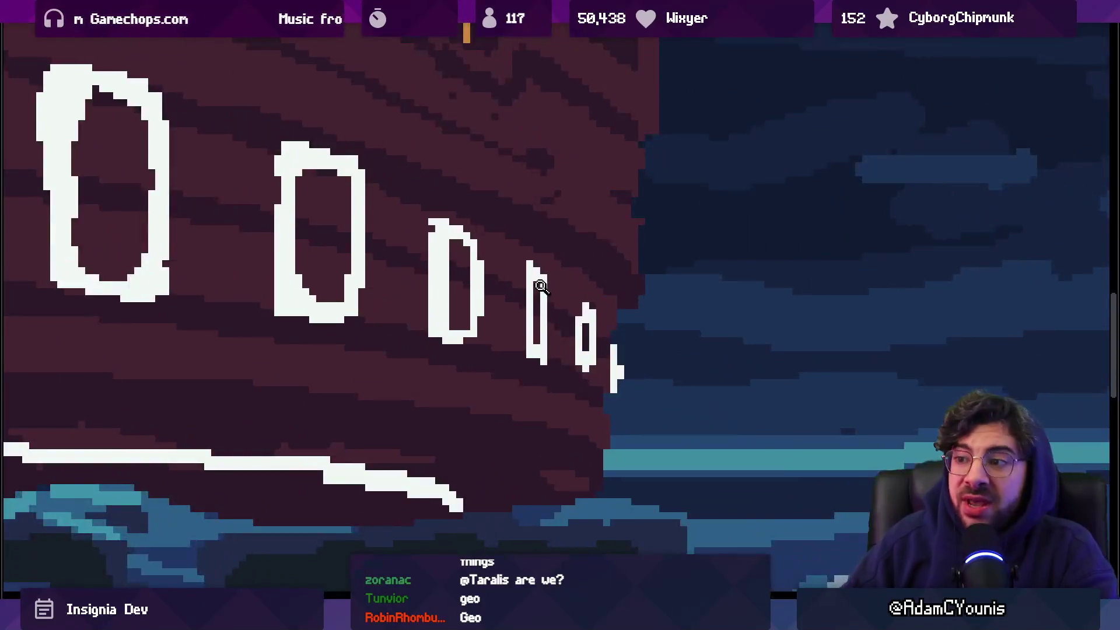
{"action": "left_click_drag", "start_coordinate": [565, 306], "coordinate": [551, 293]}
{"action": "scroll", "coordinate": [565, 297], "scroll_direction": "down", "scroll_amount": 3}
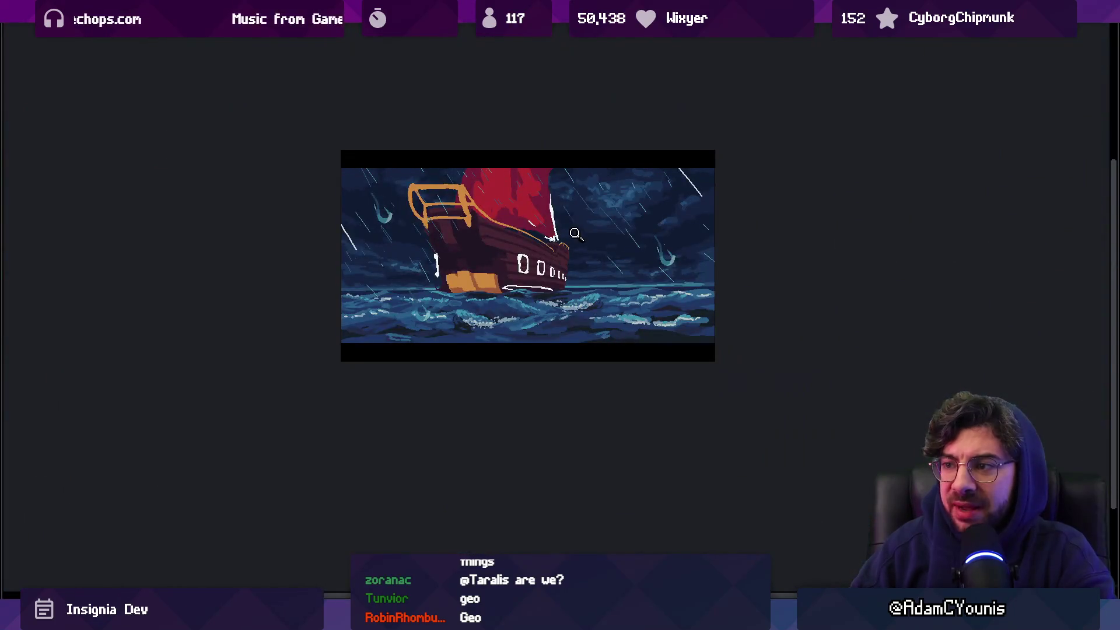
{"action": "scroll", "coordinate": [593, 290], "scroll_direction": "up", "scroll_amount": 2}
{"action": "scroll", "coordinate": [592, 289], "scroll_direction": "up", "scroll_amount": 2}
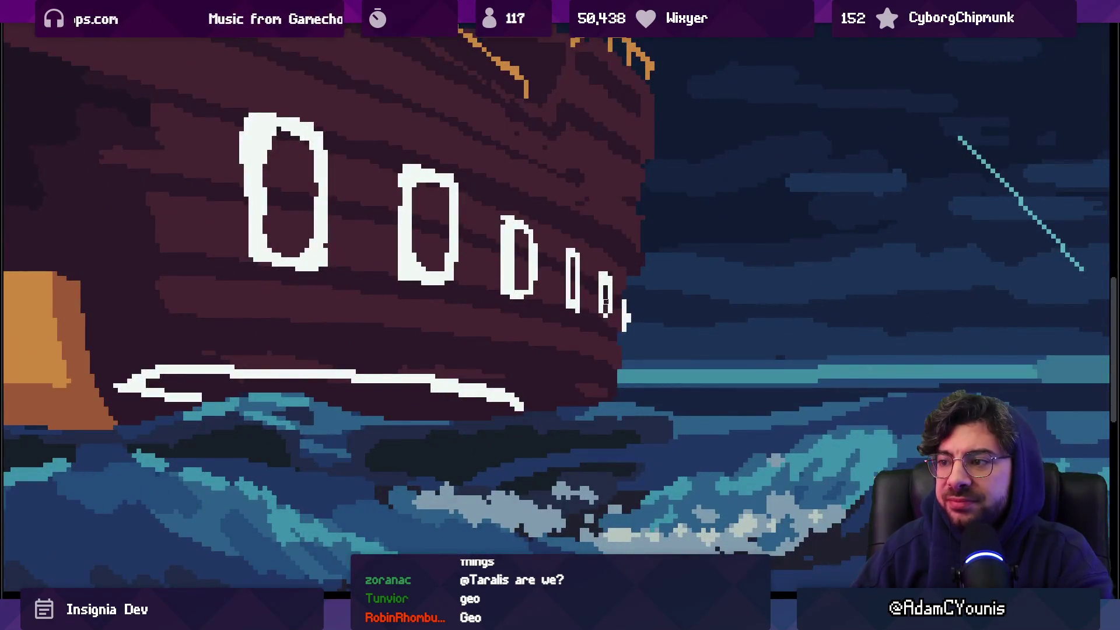
{"action": "scroll", "coordinate": [604, 306], "scroll_direction": "down", "scroll_amount": 5}
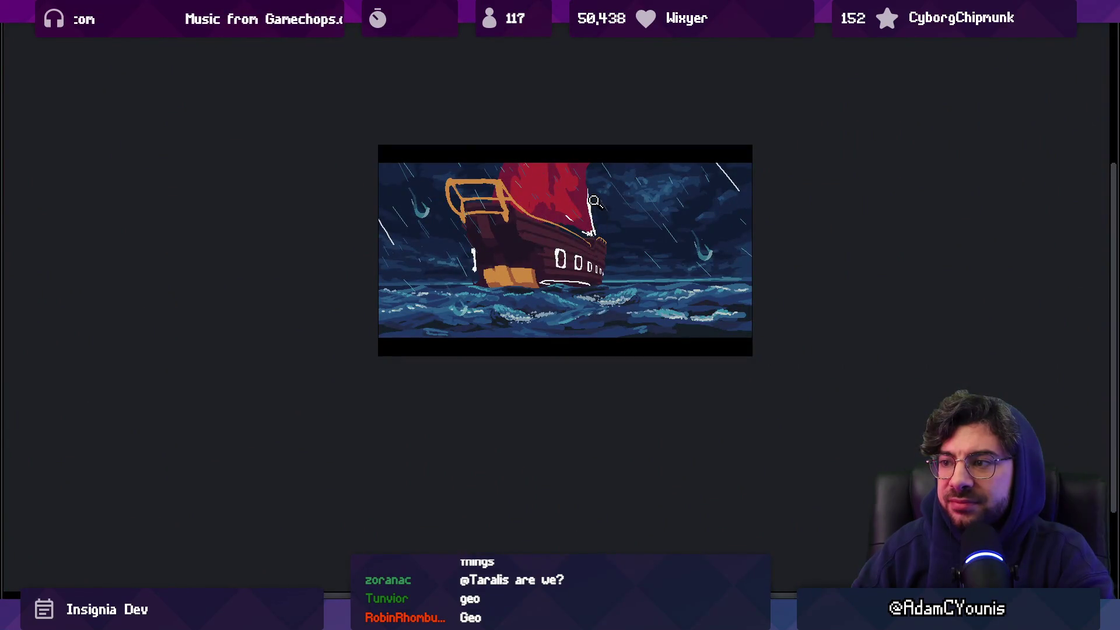
{"action": "scroll", "coordinate": [537, 243], "scroll_direction": "up", "scroll_amount": 2}
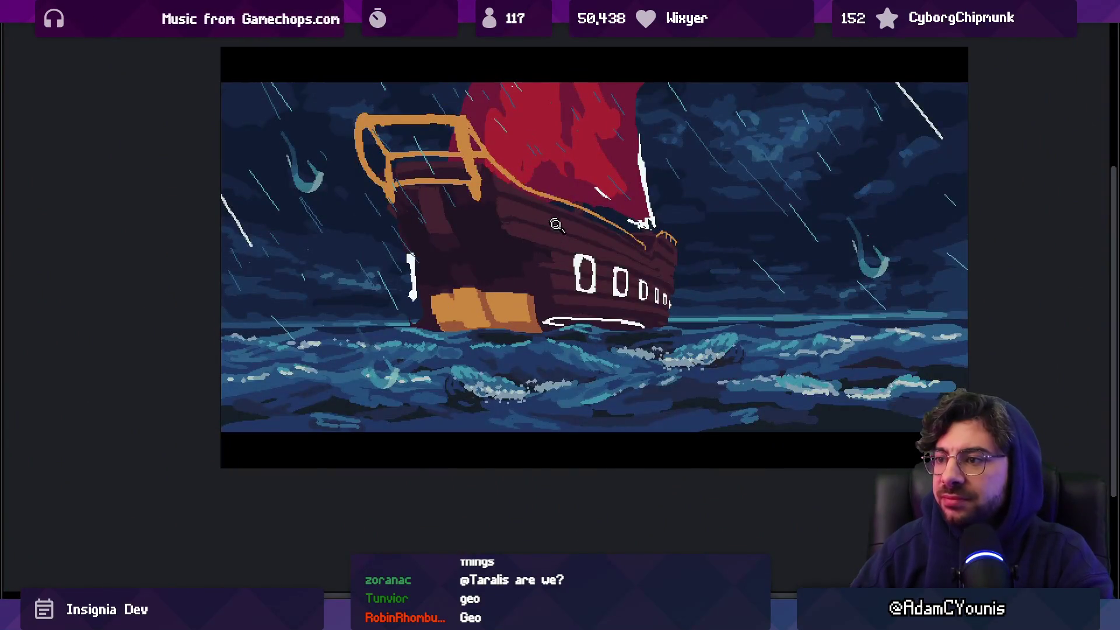
{"action": "scroll", "coordinate": [560, 251], "scroll_direction": "up", "scroll_amount": 2}
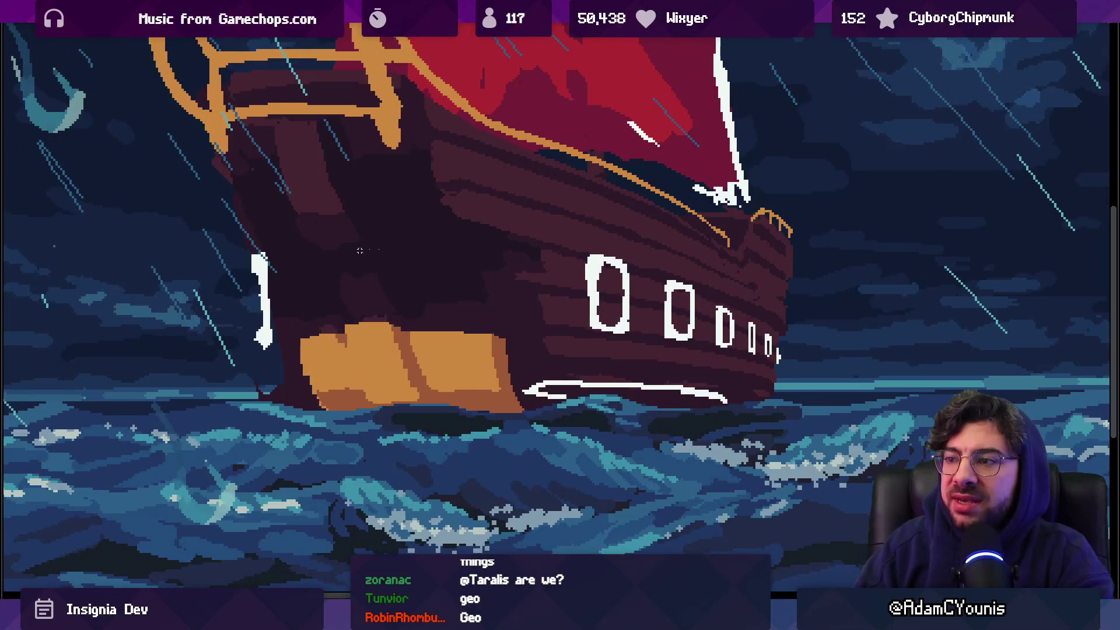
Ellipse-select the first porthole, scale it up, nudge it down-right, and commit
{"action": "mouse_move", "coordinate": [571, 225]}
{"action": "left_mouse_down"}
{"action": "mouse_move", "coordinate": [621, 370]}
{"action": "mouse_move", "coordinate": [653, 371]}
{"action": "left_mouse_up"}
{"action": "left_click_drag", "start_coordinate": [571, 225], "coordinate": [509, 206]}
{"action": "left_click_drag", "start_coordinate": [576, 249], "coordinate": [585, 269]}
{"action": "key", "text": "ctrl+d"}
Undo the porthole enlargement and zoom around Unity's Insignia Graph
{"action": "key", "text": "ctrl+z"}
{"action": "key", "text": "ctrl+z"}
{"action": "key", "text": "ctrl+z"}
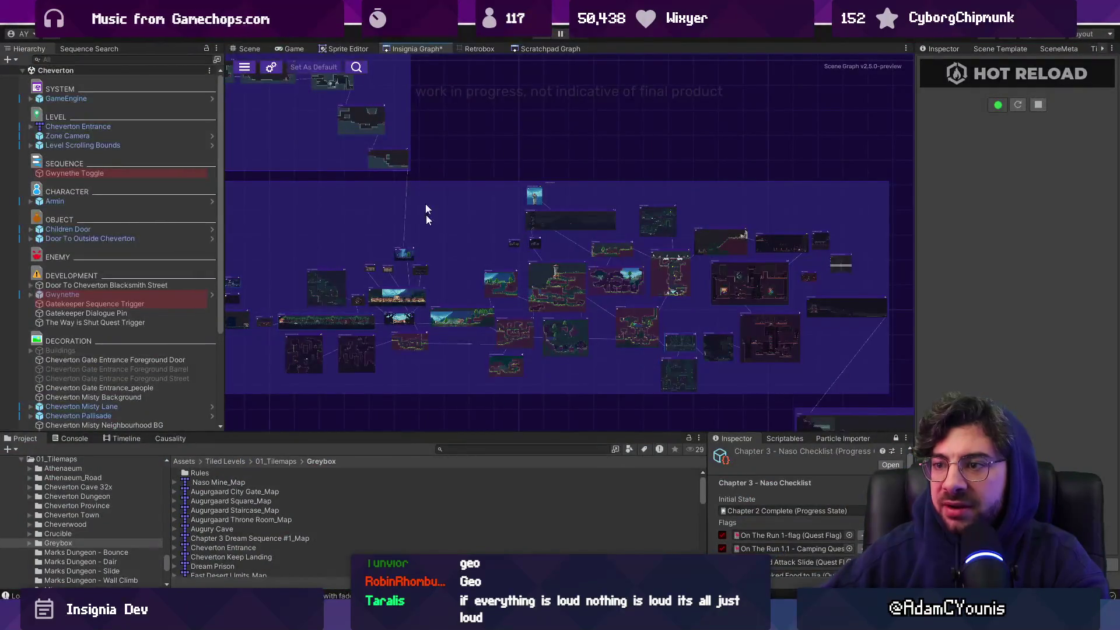
{"action": "scroll", "coordinate": [540, 290], "scroll_direction": "up", "scroll_amount": 10}
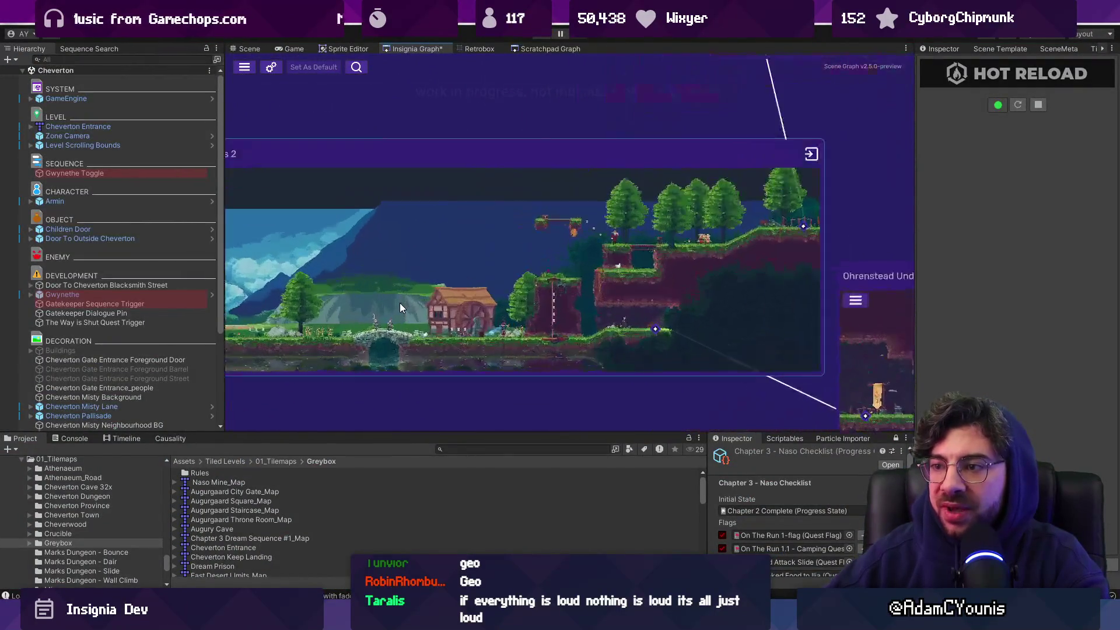
{"action": "scroll", "coordinate": [400, 303], "scroll_direction": "down", "scroll_amount": 10}
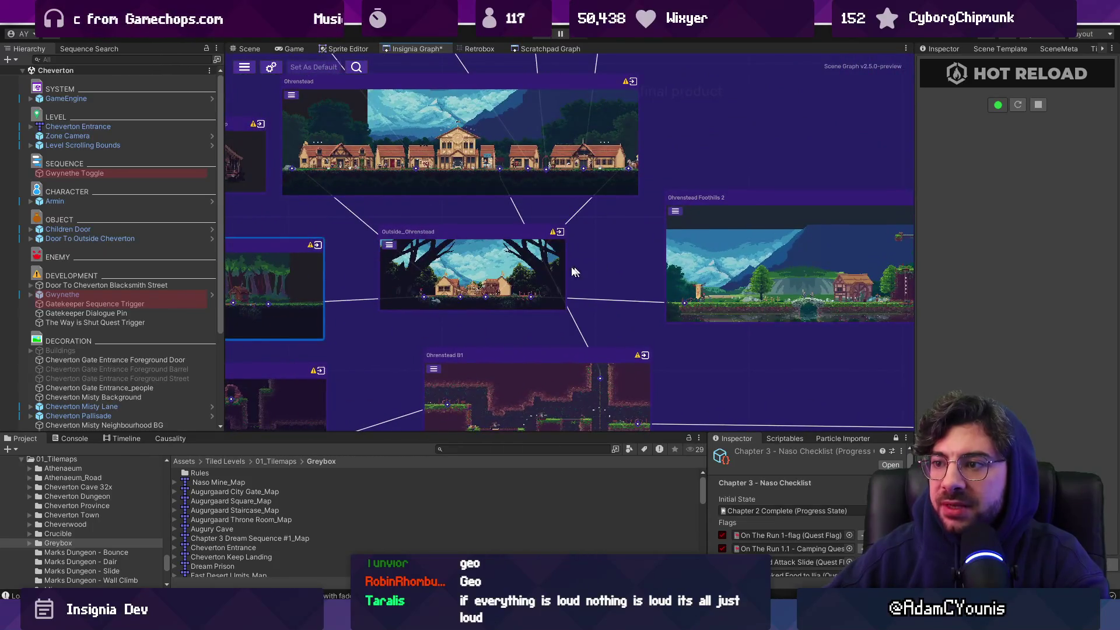
{"action": "scroll", "coordinate": [473, 140], "scroll_direction": "up", "scroll_amount": 5}
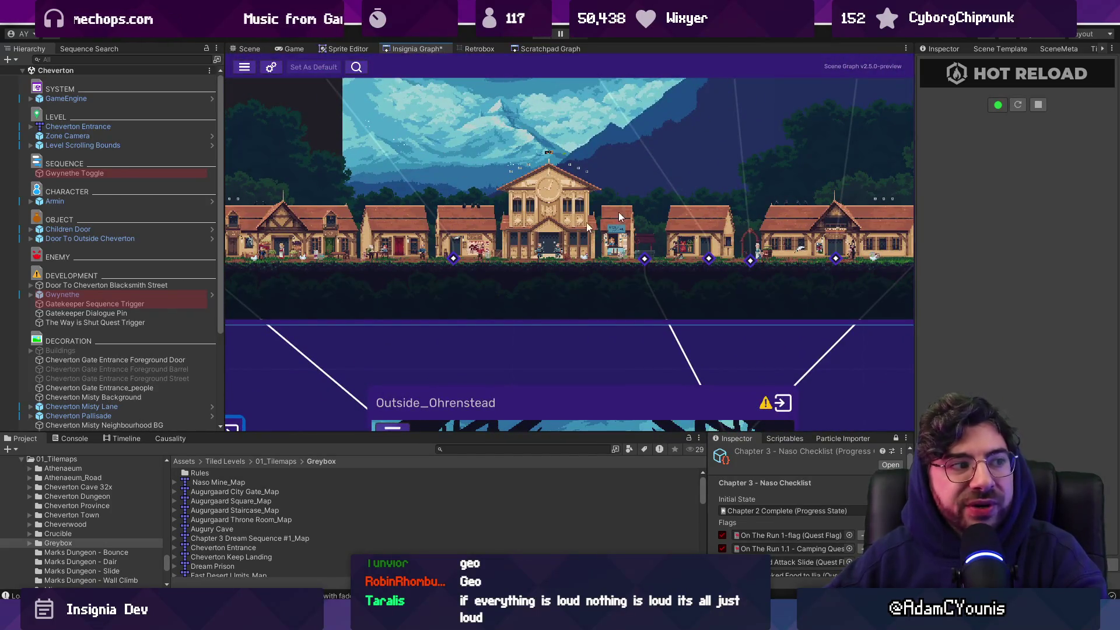
{"action": "scroll", "coordinate": [519, 203], "scroll_direction": "down", "scroll_amount": 1}
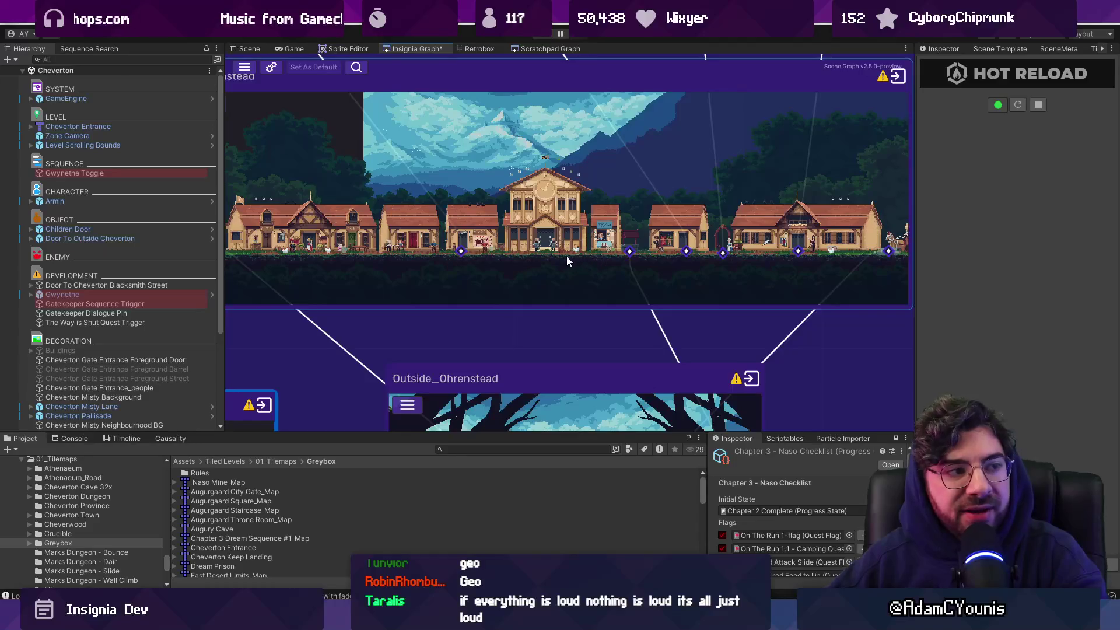
{"action": "scroll", "coordinate": [566, 257], "scroll_direction": "down", "scroll_amount": 1}
Frame the Ohrenstead Foothills 2 node and look over its connected levels
{"action": "double_click", "coordinate": [832, 362]}
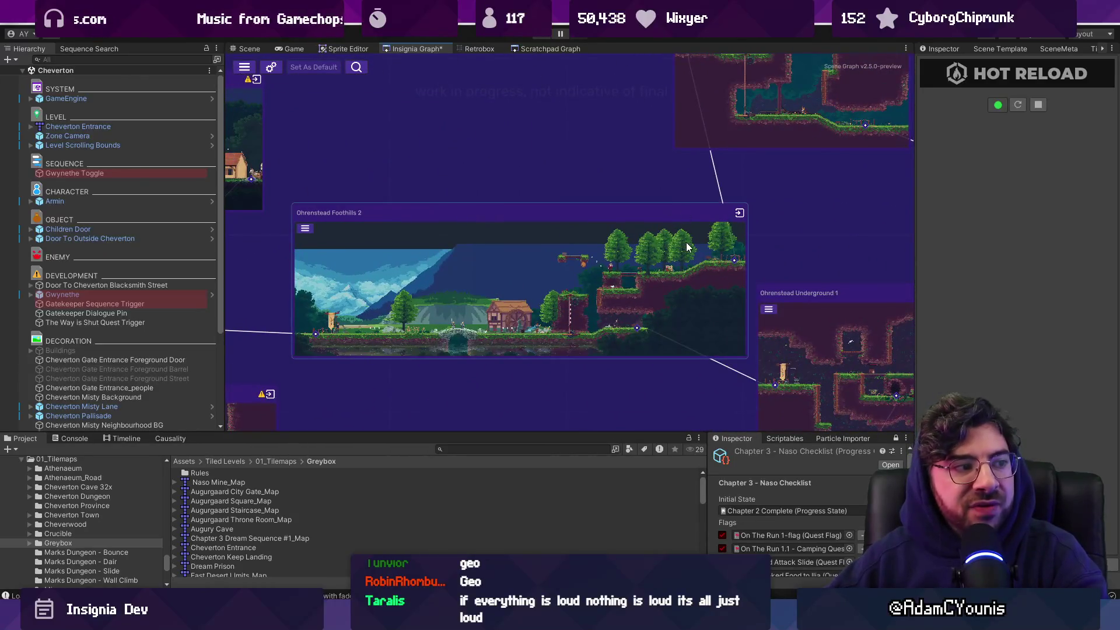
{"action": "scroll", "coordinate": [660, 298], "scroll_direction": "up", "scroll_amount": 5}
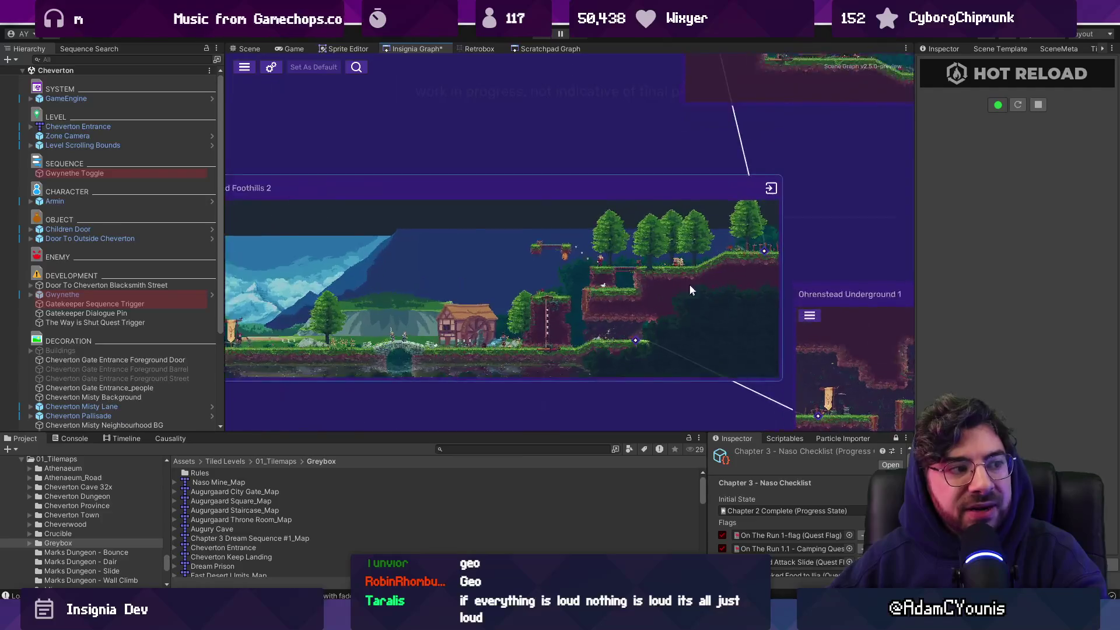
{"action": "scroll", "coordinate": [542, 265], "scroll_direction": "down", "scroll_amount": 5}
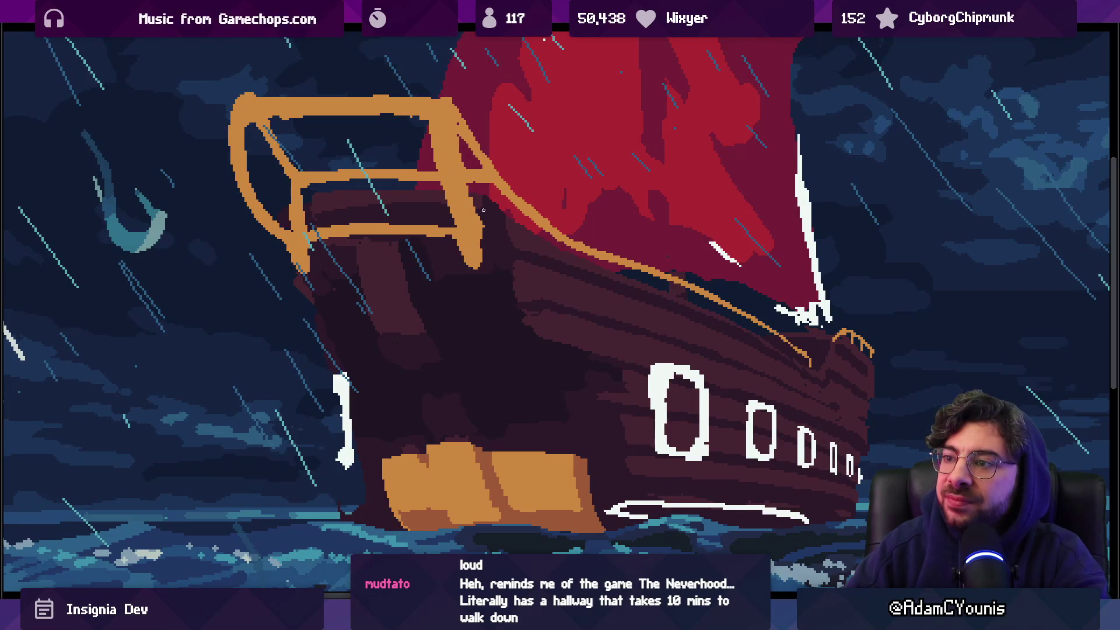
Leave the ship's full-screen view and undo SketchBook's sketch strokes and map image
{"action": "scroll", "coordinate": [481, 201], "scroll_direction": "down", "scroll_amount": 3}
{"action": "scroll", "coordinate": [481, 201], "scroll_direction": "up", "scroll_amount": 4}
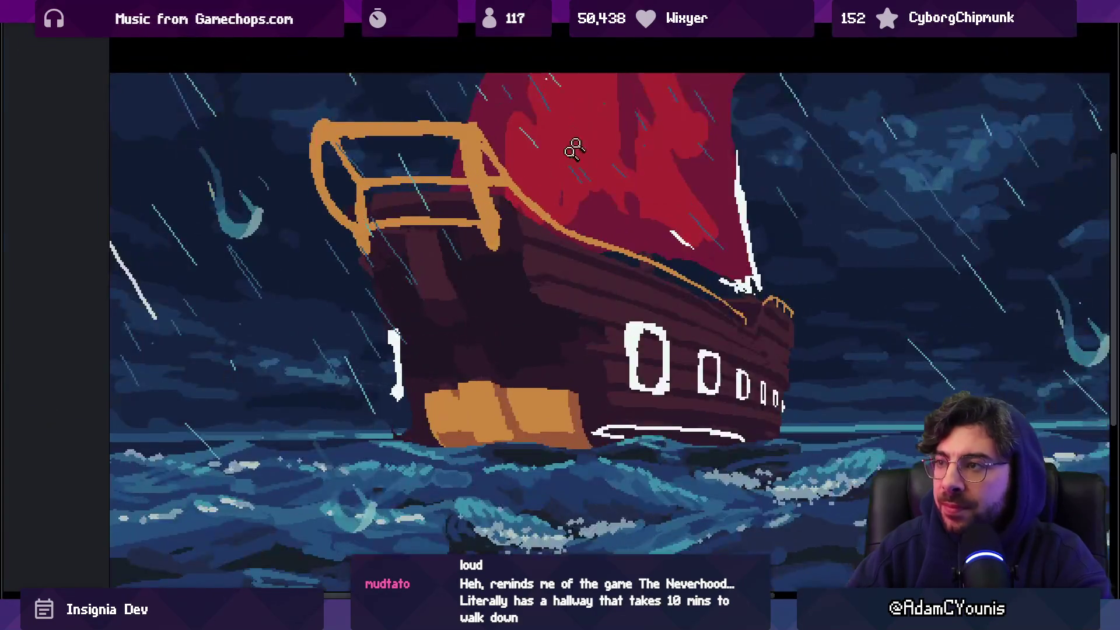
{"action": "double_click", "coordinate": [555, 28]}
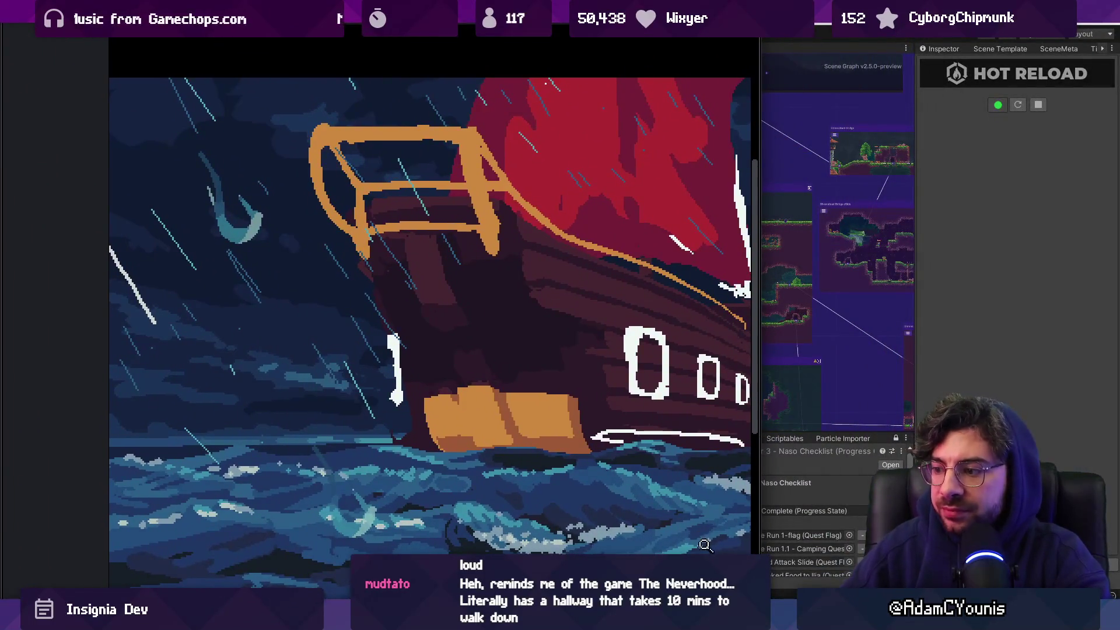
{"action": "key", "text": "alt+Tab"}
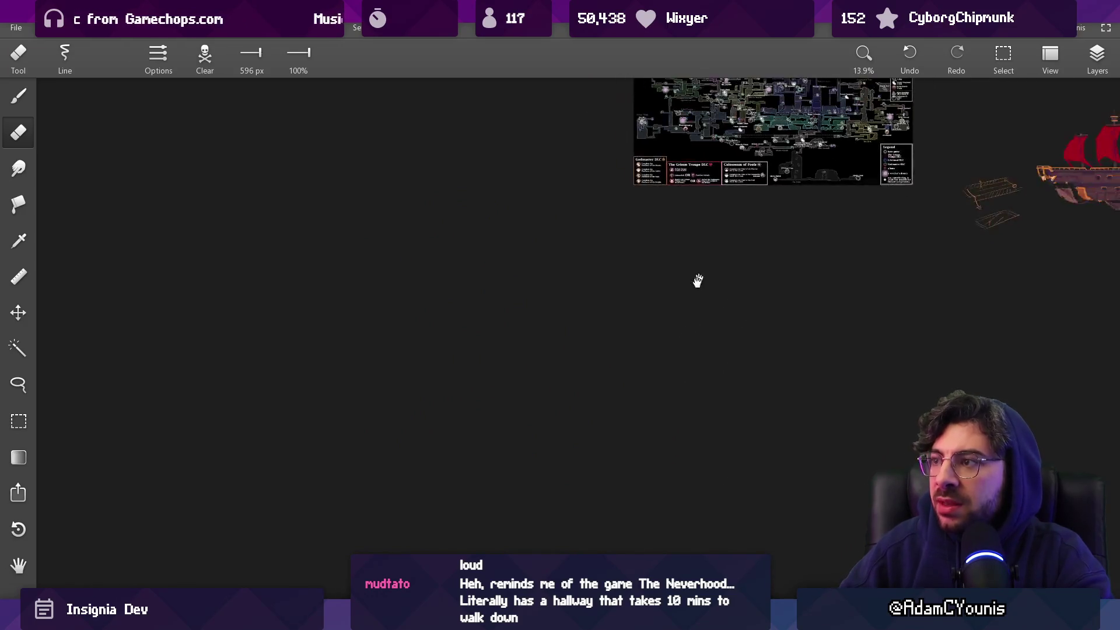
{"action": "key", "text": "ctrl+z"}
{"action": "key", "text": "ctrl+z"}
{"action": "key", "text": "ctrl+z"}
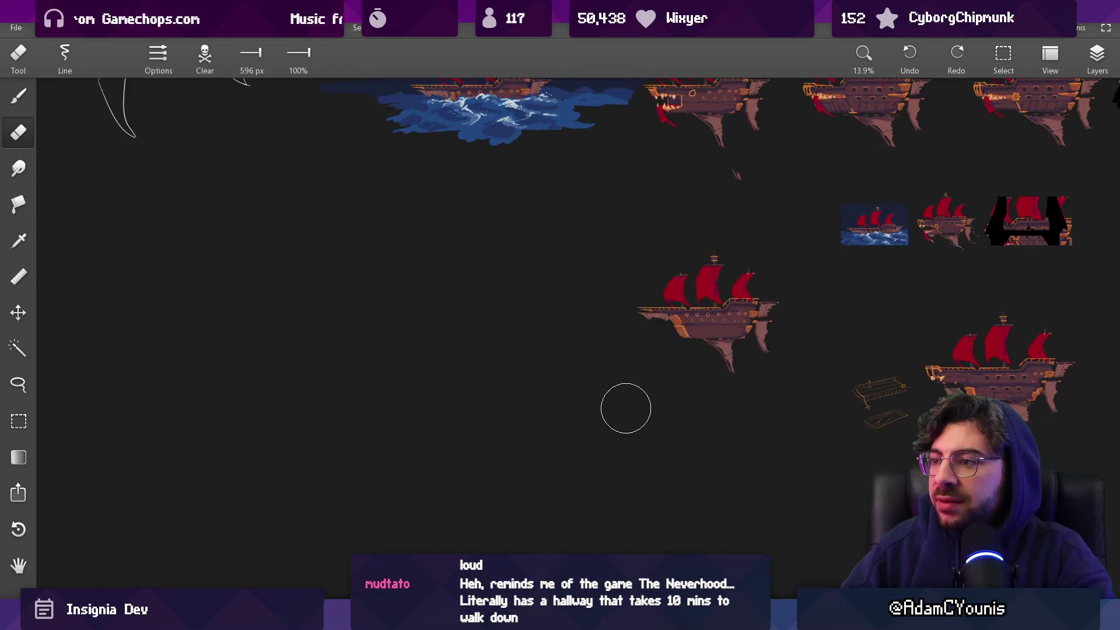
Pan to the airship sketches, take SketchBook out of fullscreen, and return to the ship art
{"action": "scroll", "coordinate": [625, 409], "scroll_direction": "up", "scroll_amount": 5}
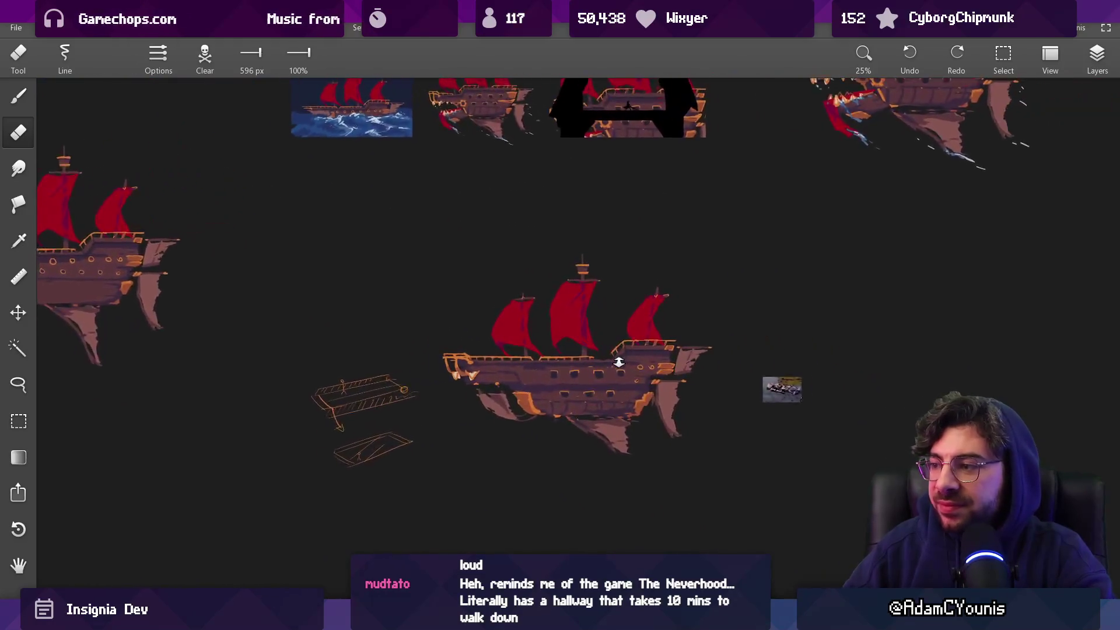
{"action": "scroll", "coordinate": [609, 355], "scroll_direction": "up", "scroll_amount": 4}
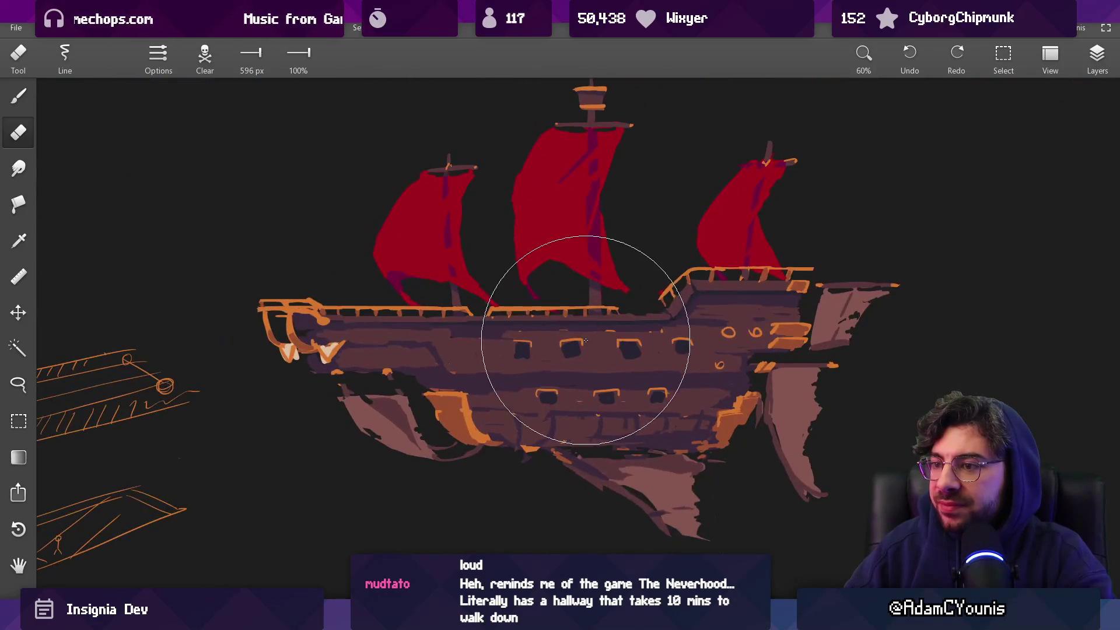
{"action": "scroll", "coordinate": [675, 212], "scroll_direction": "down", "scroll_amount": 2}
{"action": "mouse_move", "coordinate": [676, 216]}
{"action": "left_mouse_down"}
{"action": "mouse_move", "coordinate": [768, 308]}
{"action": "mouse_move", "coordinate": [898, 283]}
{"action": "left_mouse_up"}
{"action": "scroll", "coordinate": [985, 269], "scroll_direction": "down", "scroll_amount": 2}
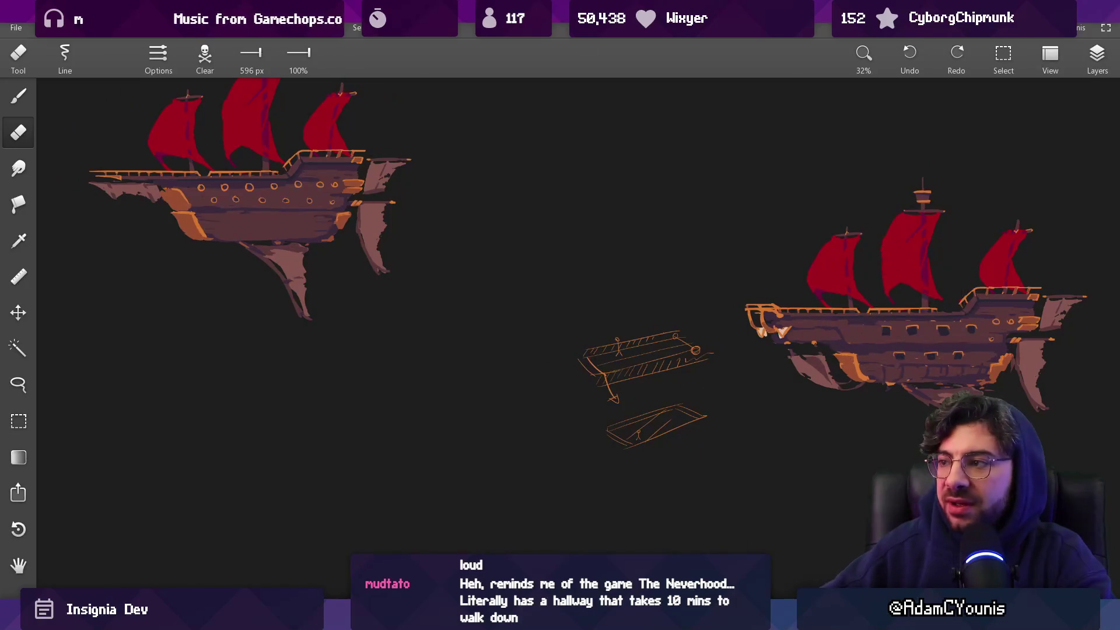
{"action": "key", "text": "F11"}
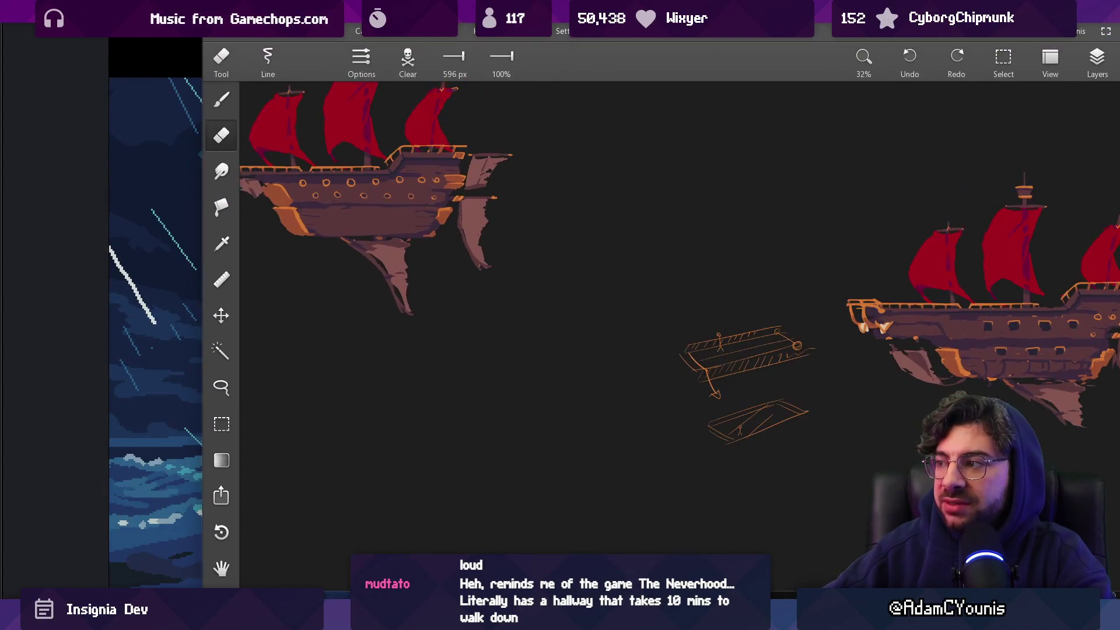
{"action": "scroll", "coordinate": [838, 227], "scroll_direction": "down", "scroll_amount": 2}
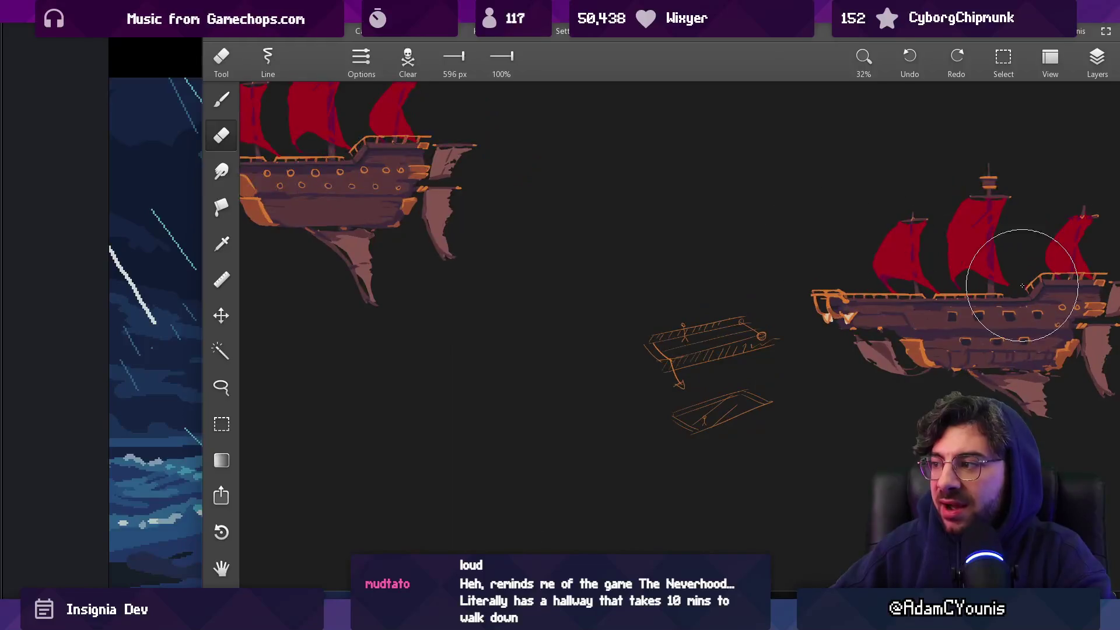
{"action": "key", "text": "alt+Tab"}
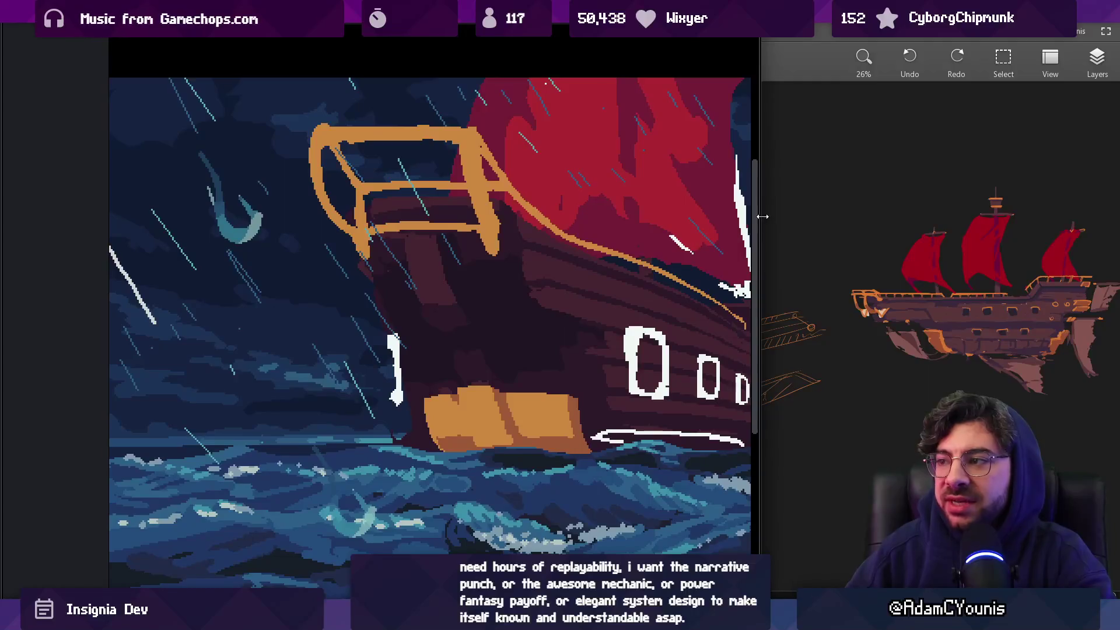
Widen the ship window and zoom in to a close-up of the bow
{"action": "left_click_drag", "start_coordinate": [761, 222], "coordinate": [822, 227]}
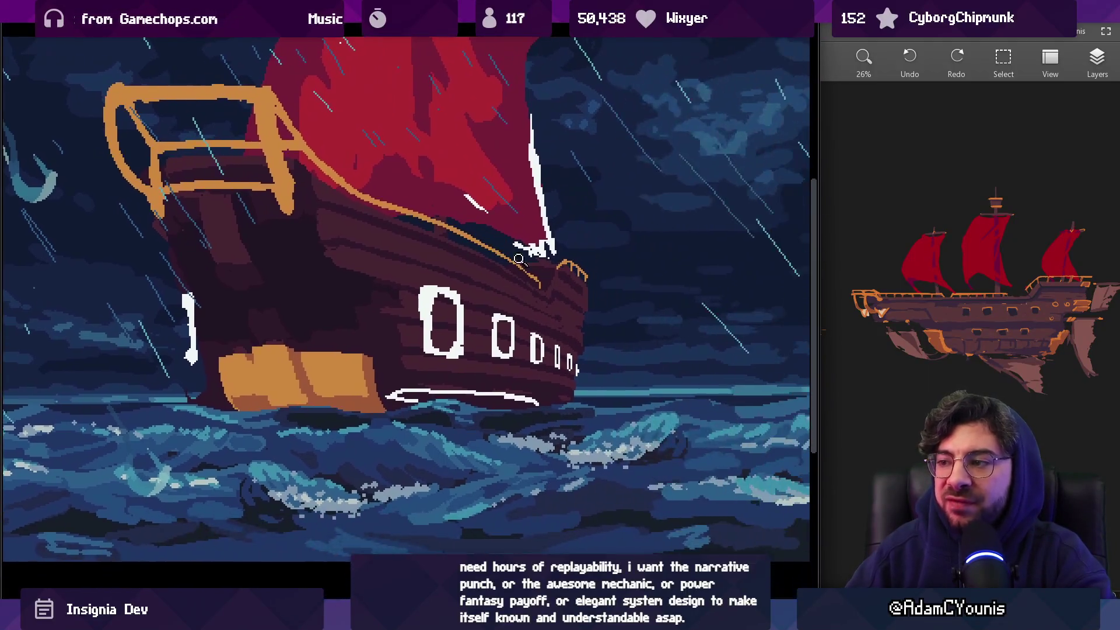
{"action": "left_click", "coordinate": [518, 258]}
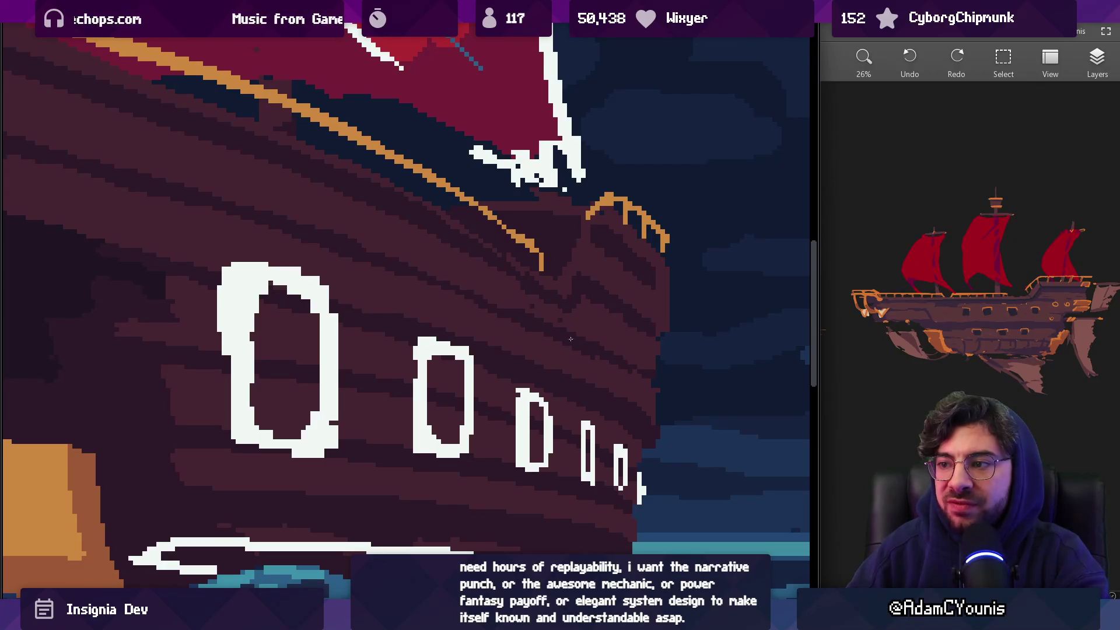
{"action": "left_click_drag", "start_coordinate": [436, 296], "coordinate": [509, 322]}
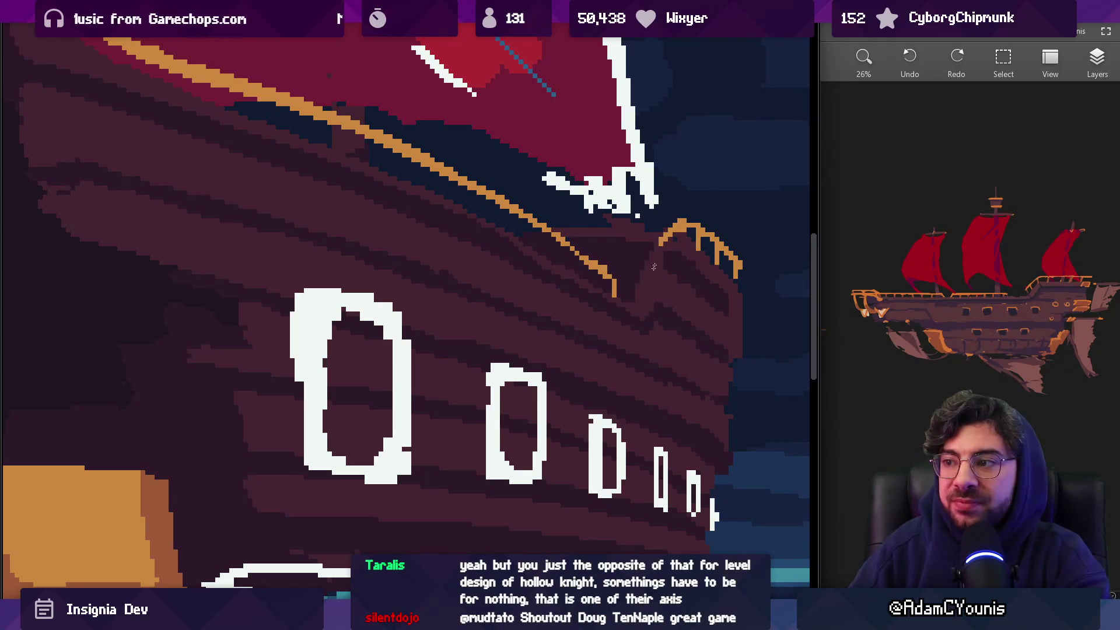
{"action": "scroll", "coordinate": [633, 270], "scroll_direction": "down", "scroll_amount": 2}
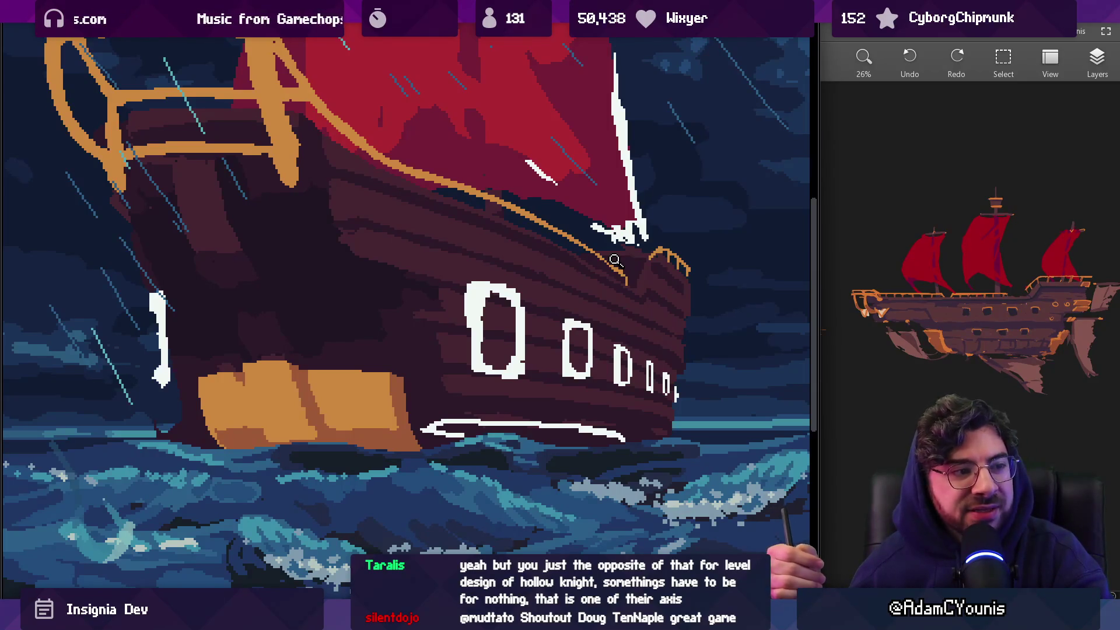
{"action": "scroll", "coordinate": [449, 245], "scroll_direction": "right", "scroll_amount": 2}
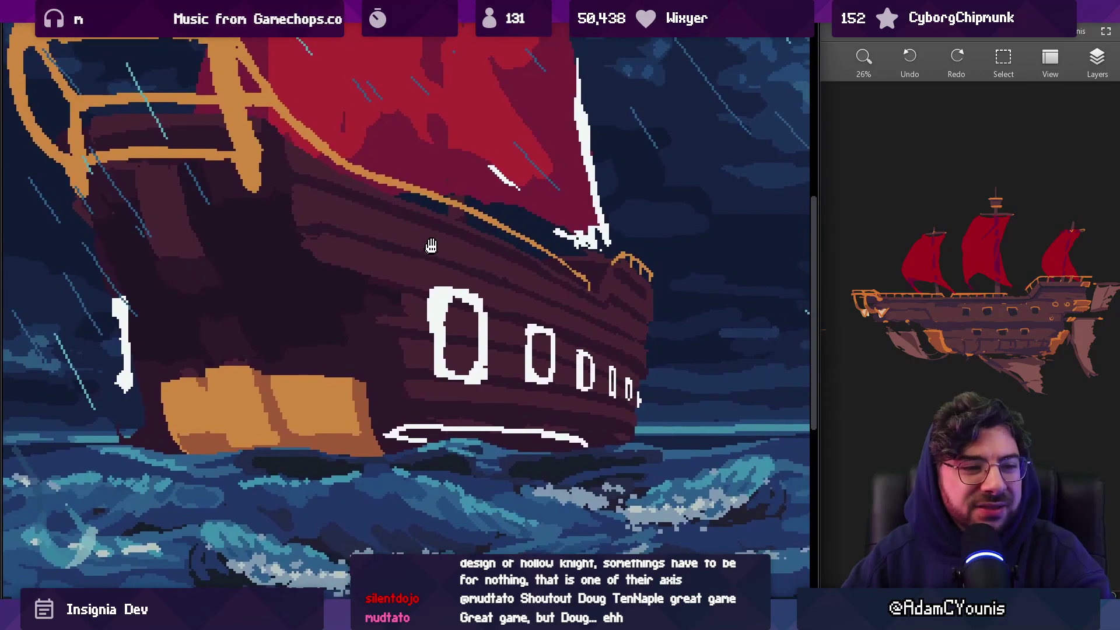
{"action": "scroll", "coordinate": [503, 255], "scroll_direction": "down", "scroll_amount": 1}
{"action": "scroll", "coordinate": [490, 209], "scroll_direction": "down", "scroll_amount": 1}
{"action": "scroll", "coordinate": [588, 271], "scroll_direction": "up", "scroll_amount": 2}
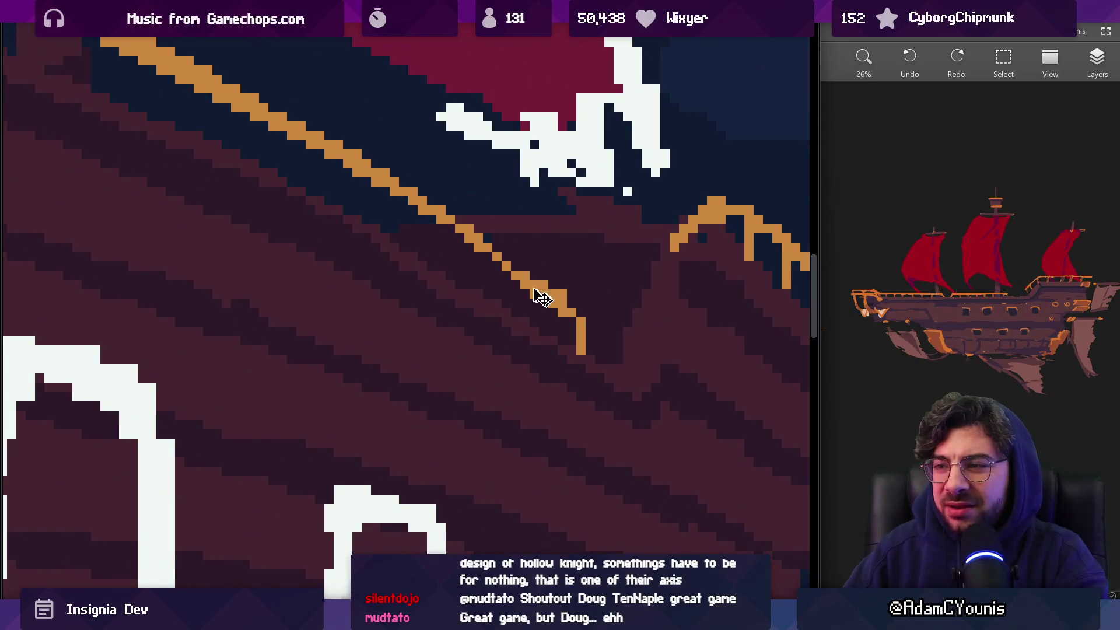
{"action": "scroll", "coordinate": [522, 257], "scroll_direction": "down", "scroll_amount": 3}
Lasso the orange rail's end, erase its stray pixels, and redraw the tip down the bow
{"action": "mouse_move", "coordinate": [481, 265]}
{"action": "left_mouse_down"}
{"action": "mouse_move", "coordinate": [484, 331]}
{"action": "mouse_move", "coordinate": [533, 289]}
{"action": "mouse_move", "coordinate": [528, 271]}
{"action": "left_mouse_up"}
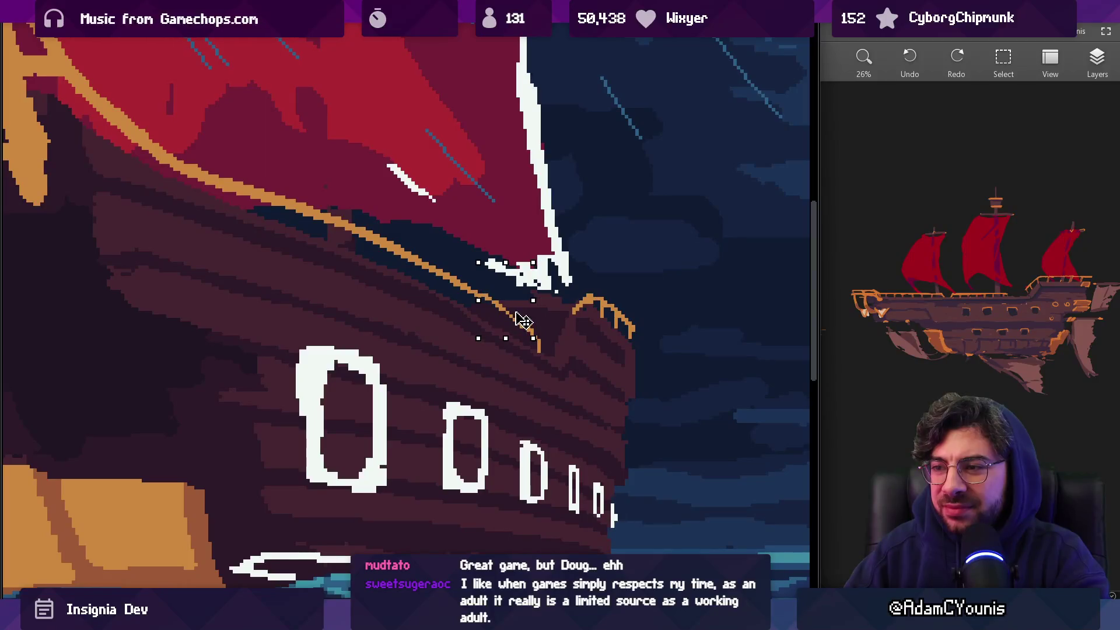
{"action": "scroll", "coordinate": [522, 324], "scroll_direction": "up", "scroll_amount": 3}
{"action": "left_click_drag", "start_coordinate": [521, 325], "coordinate": [512, 306]}
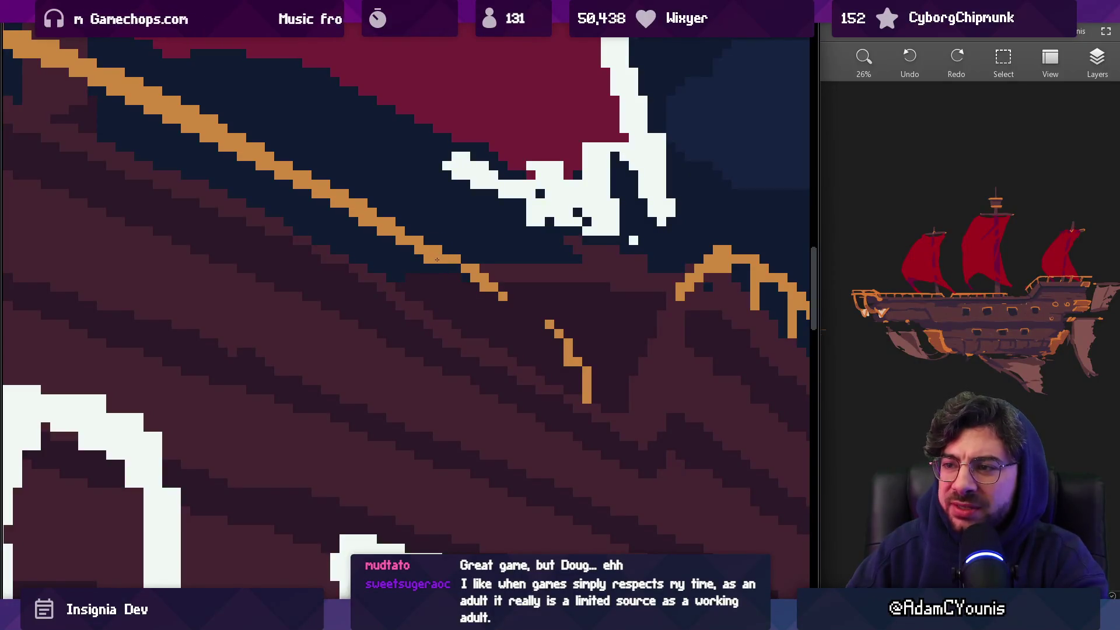
{"action": "left_click", "coordinate": [503, 296]}
{"action": "left_click_drag", "start_coordinate": [484, 279], "coordinate": [543, 322]}
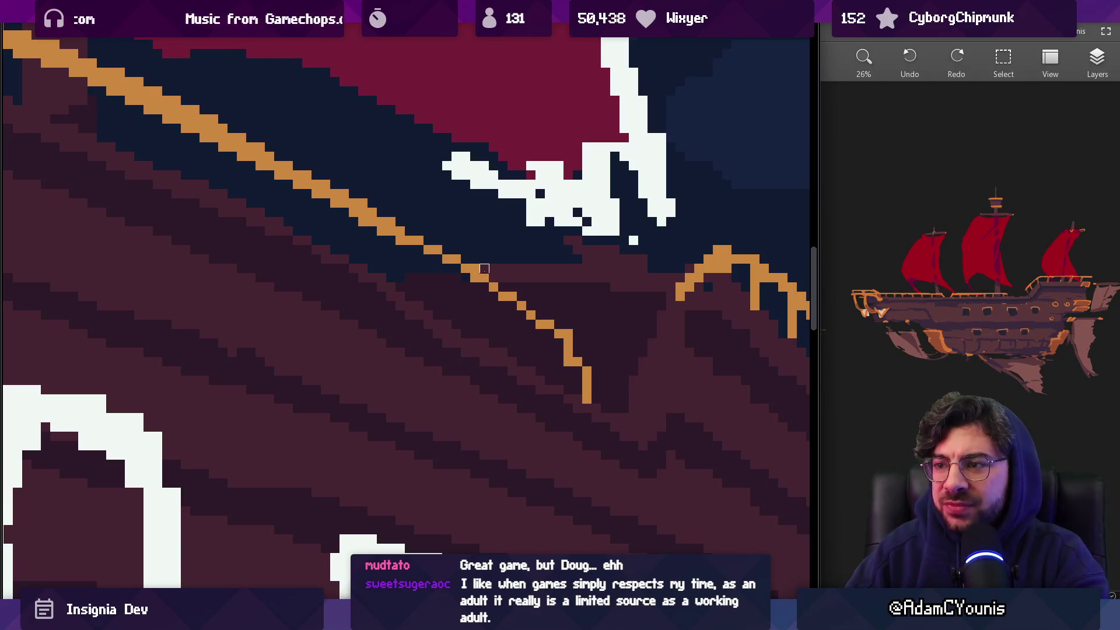
{"action": "scroll", "coordinate": [482, 257], "scroll_direction": "down", "scroll_amount": 5}
Zoom around the retouched ship to inspect the repaired orange rail
{"action": "scroll", "coordinate": [528, 234], "scroll_direction": "up", "scroll_amount": 5}
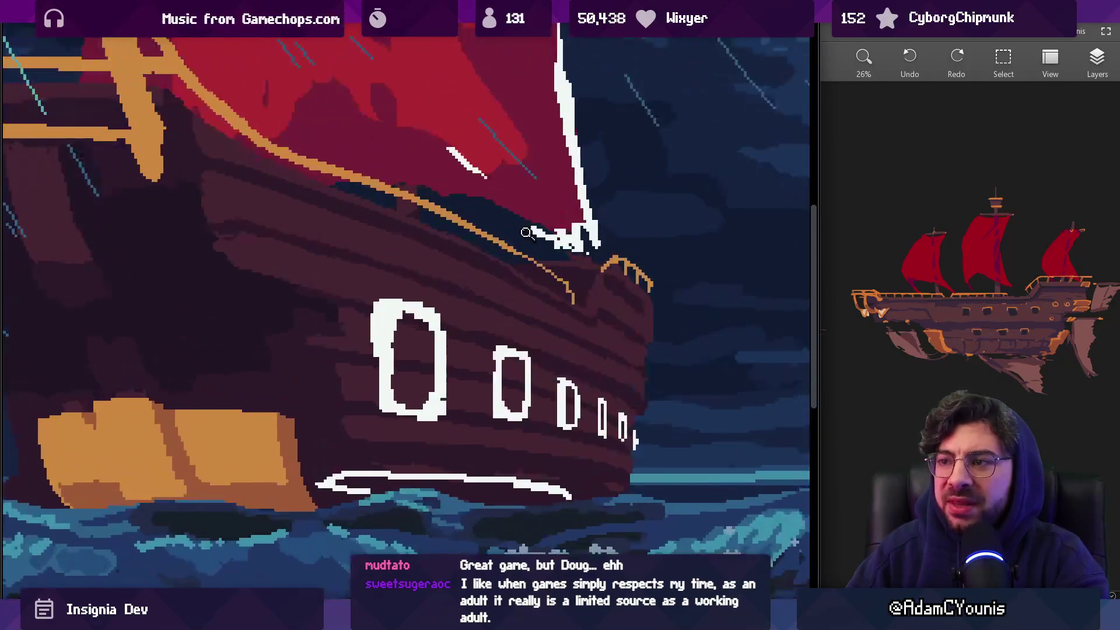
{"action": "scroll", "coordinate": [493, 239], "scroll_direction": "up", "scroll_amount": 1}
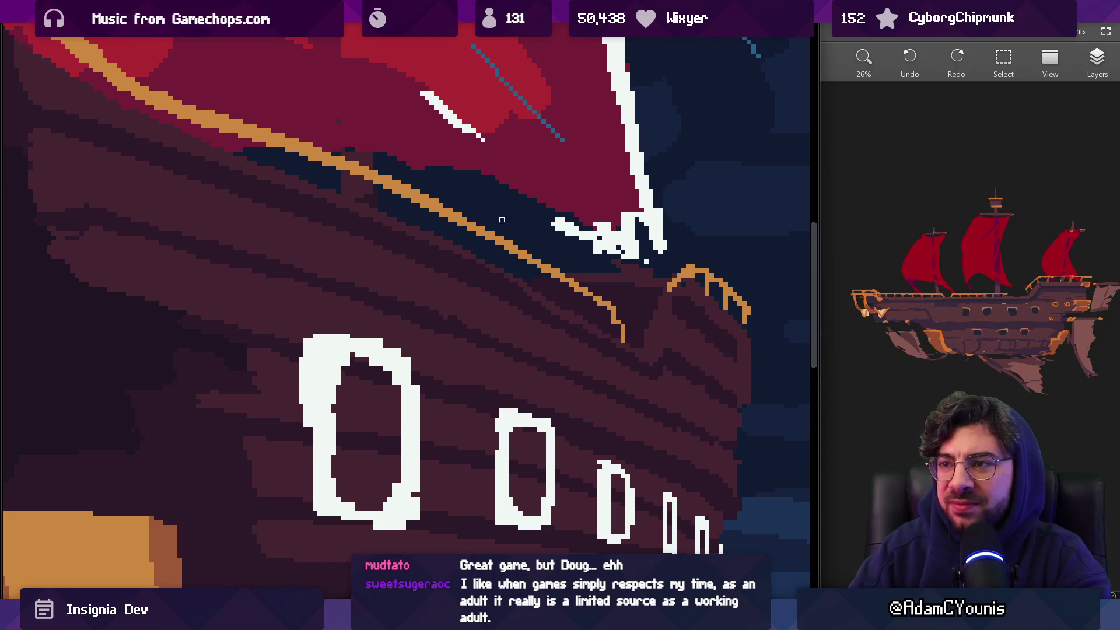
{"action": "scroll", "coordinate": [593, 233], "scroll_direction": "down", "scroll_amount": 5}
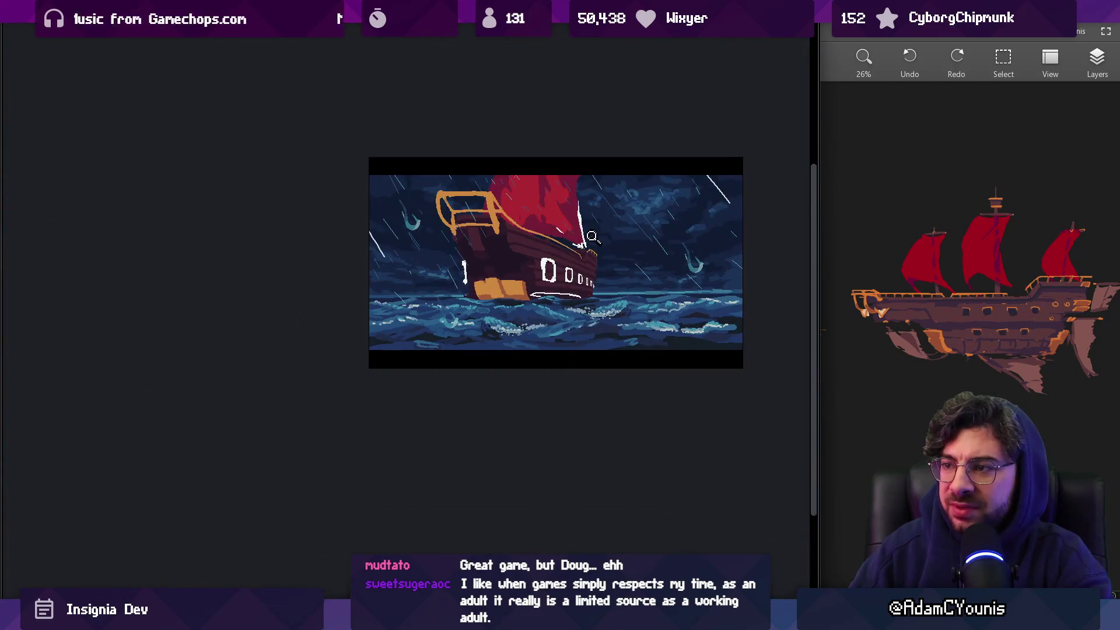
{"action": "scroll", "coordinate": [593, 233], "scroll_direction": "up", "scroll_amount": 5}
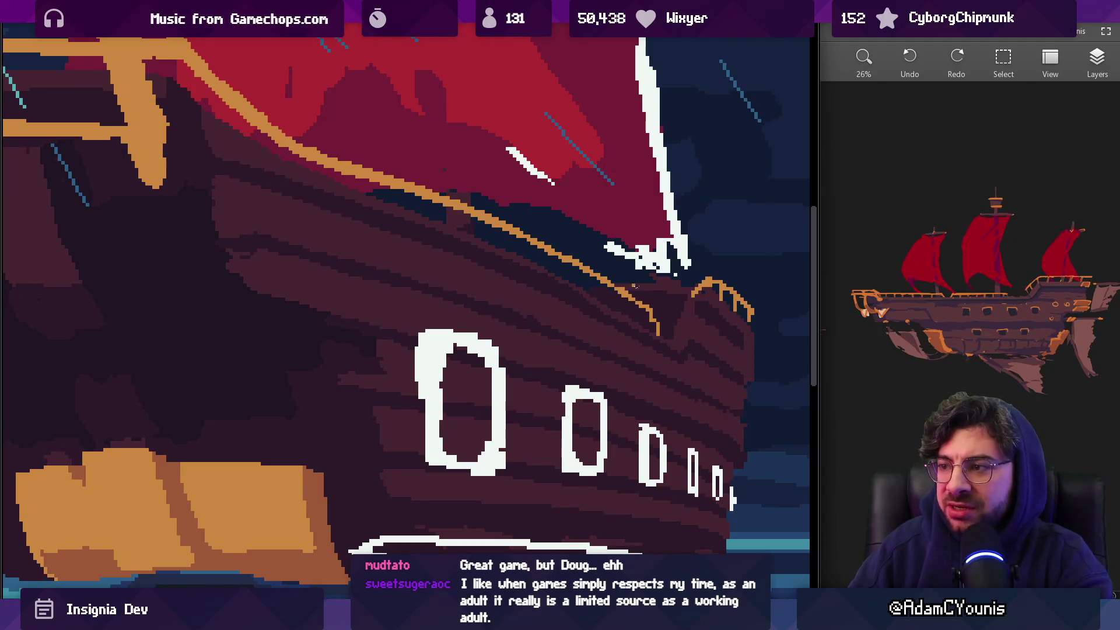
{"action": "scroll", "coordinate": [632, 287], "scroll_direction": "up", "scroll_amount": 3}
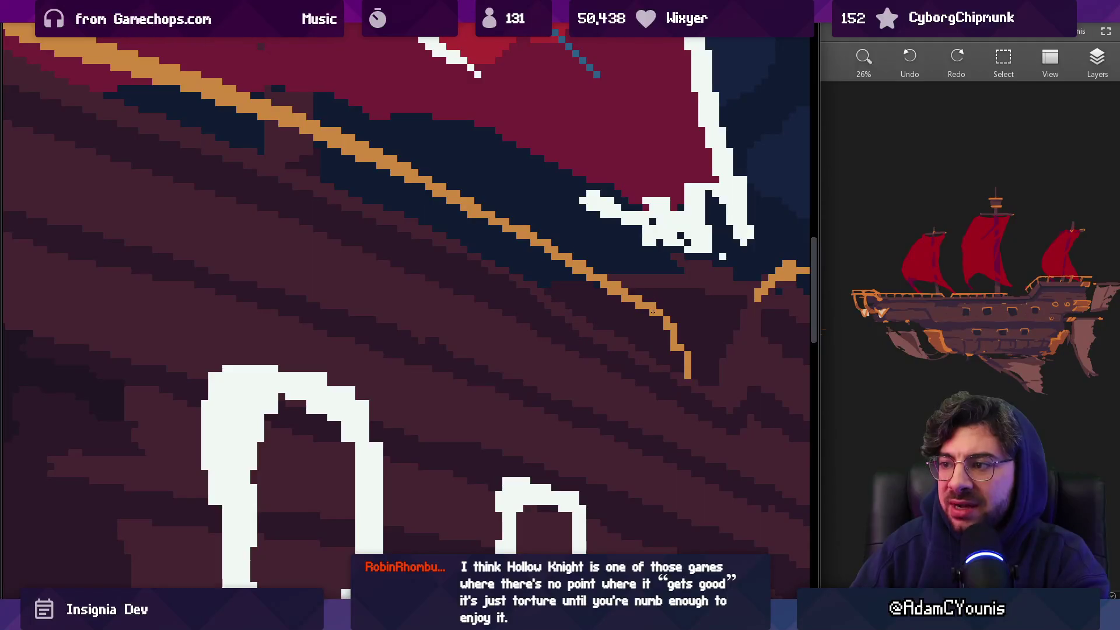
{"action": "scroll", "coordinate": [662, 320], "scroll_direction": "down", "scroll_amount": 5}
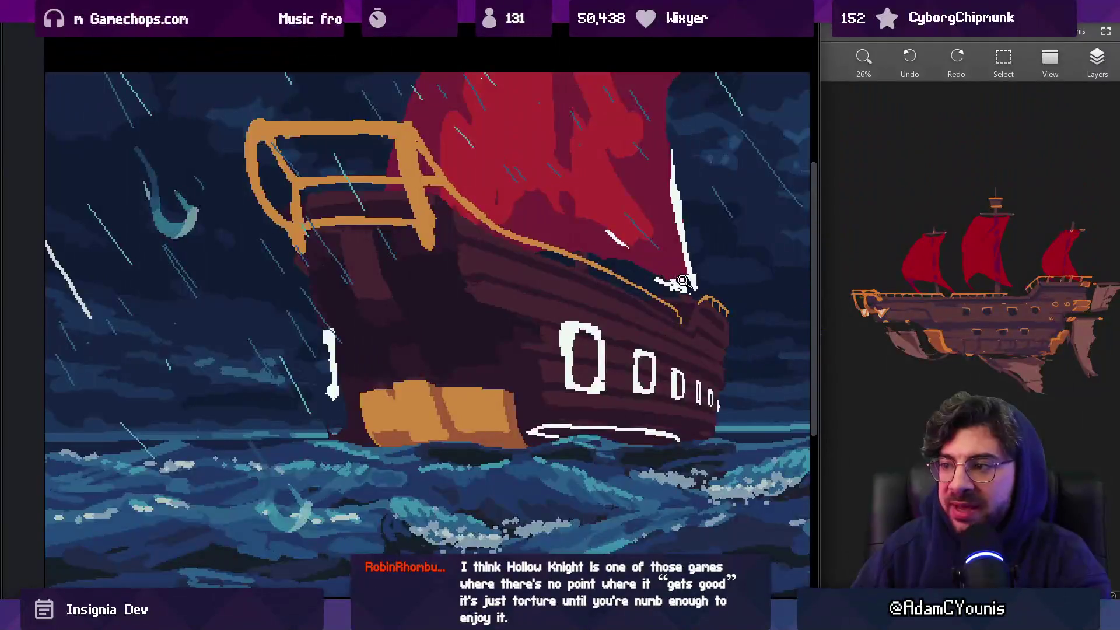
{"action": "scroll", "coordinate": [651, 301], "scroll_direction": "up", "scroll_amount": 4}
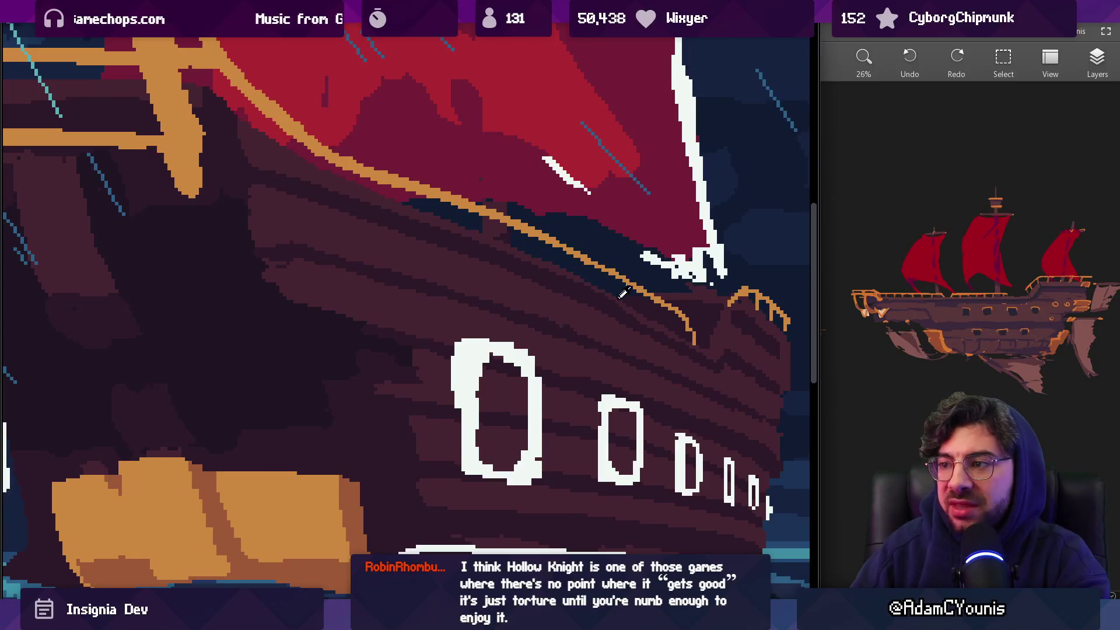
{"action": "scroll", "coordinate": [629, 302], "scroll_direction": "up", "scroll_amount": 4}
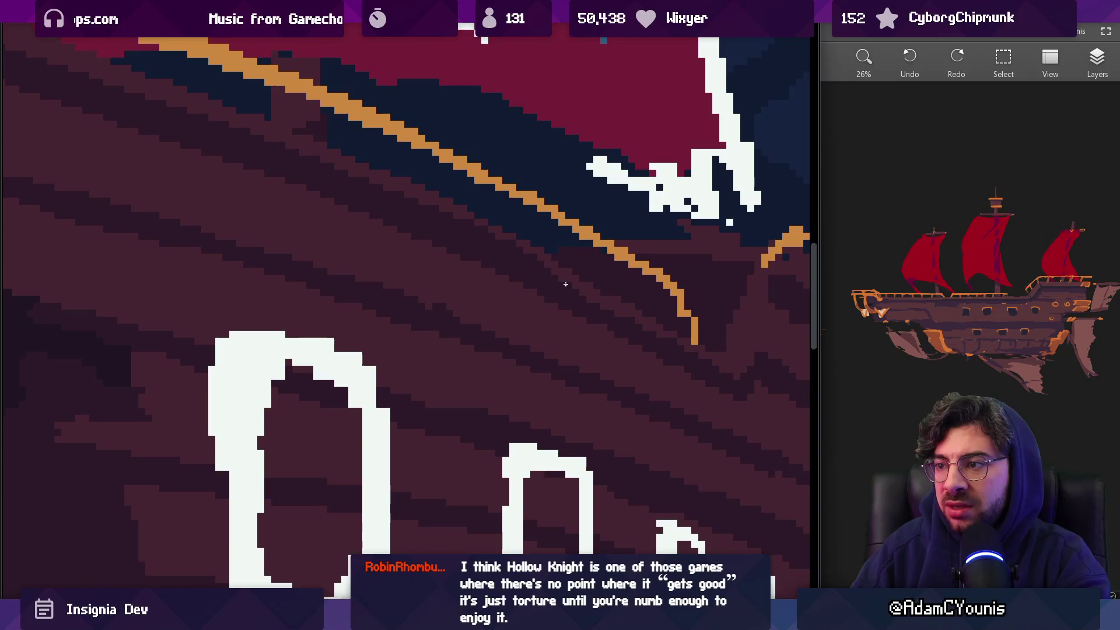
{"action": "scroll", "coordinate": [548, 277], "scroll_direction": "right", "scroll_amount": 3}
{"action": "scroll", "coordinate": [548, 277], "scroll_direction": "down", "scroll_amount": 1}
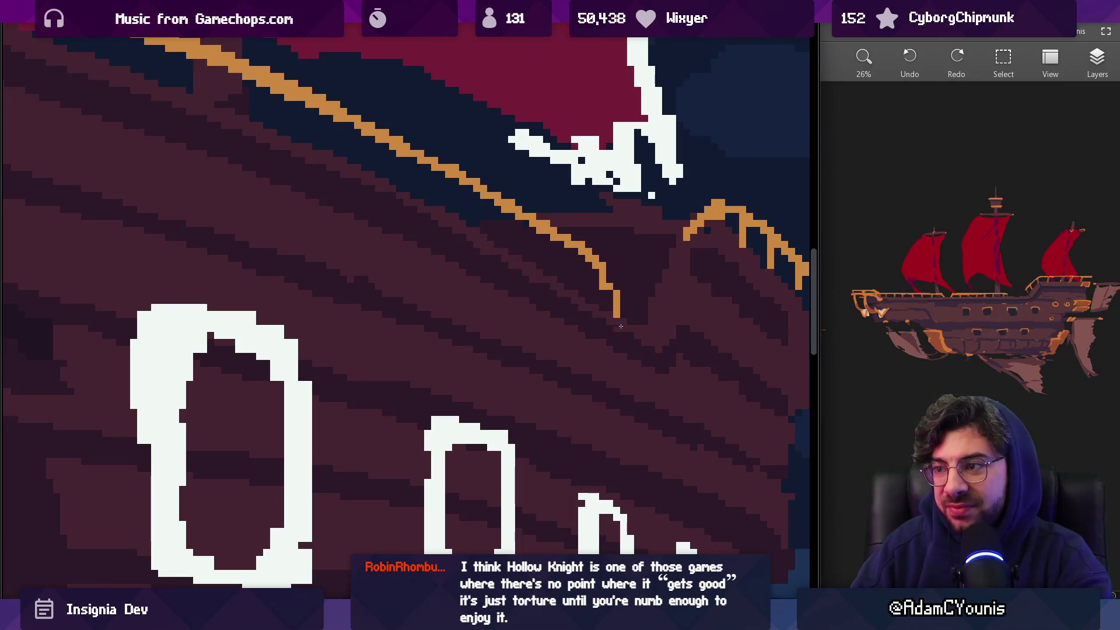
{"action": "scroll", "coordinate": [543, 280], "scroll_direction": "down", "scroll_amount": 5}
{"action": "scroll", "coordinate": [547, 272], "scroll_direction": "up", "scroll_amount": 3}
{"action": "scroll", "coordinate": [546, 272], "scroll_direction": "up", "scroll_amount": 2}
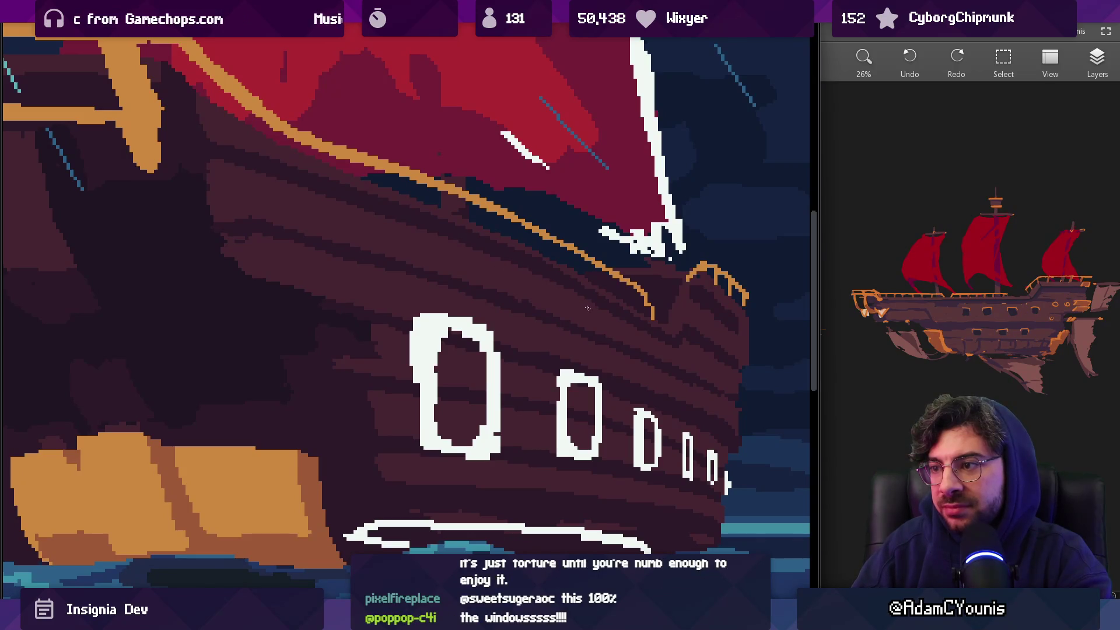
{"action": "scroll", "coordinate": [609, 317], "scroll_direction": "down", "scroll_amount": 3}
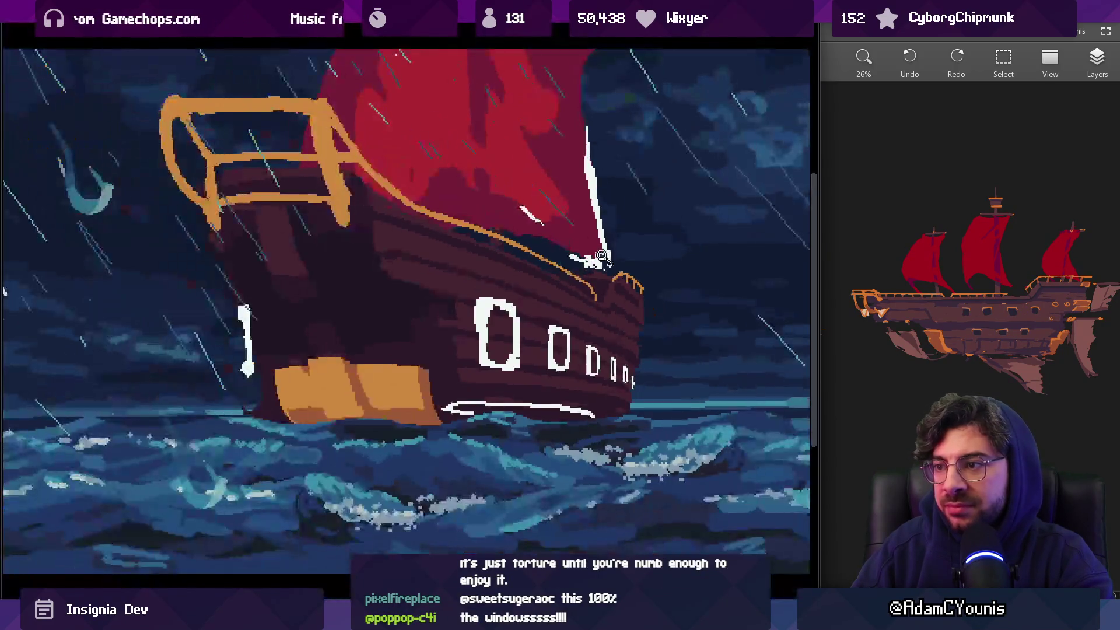
{"action": "scroll", "coordinate": [607, 293], "scroll_direction": "up", "scroll_amount": 2}
{"action": "scroll", "coordinate": [607, 293], "scroll_direction": "up", "scroll_amount": 2}
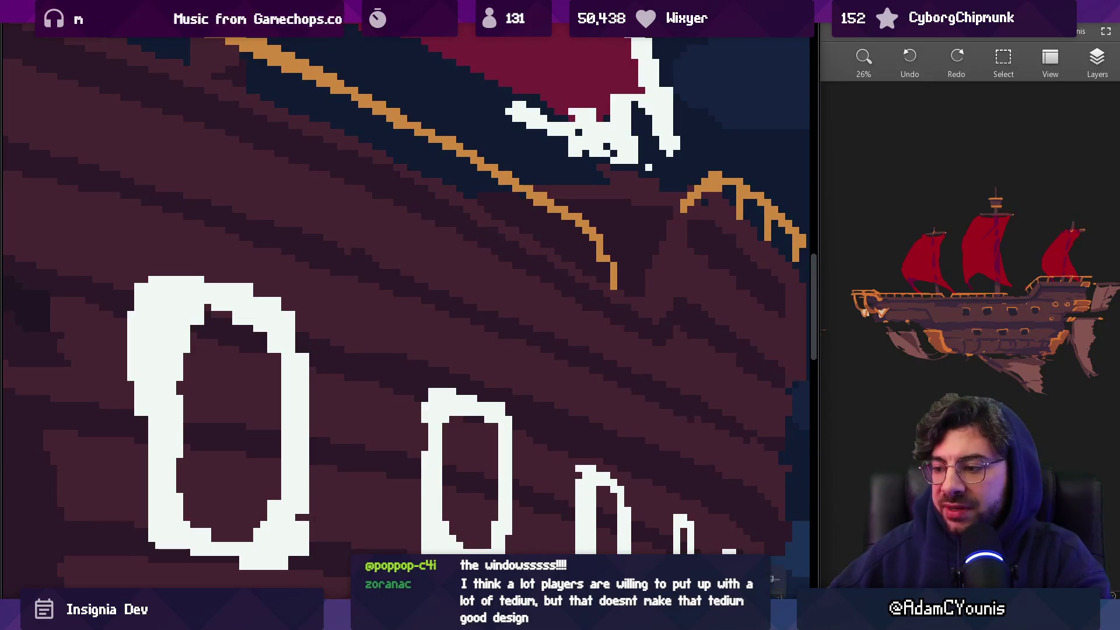
Switch to the browser's 'hollow knight map' image results and select the address bar
{"action": "key", "text": "alt+Tab"}
{"action": "key", "text": "ctrl+Tab"}
{"action": "left_click", "coordinate": [407, 37]}
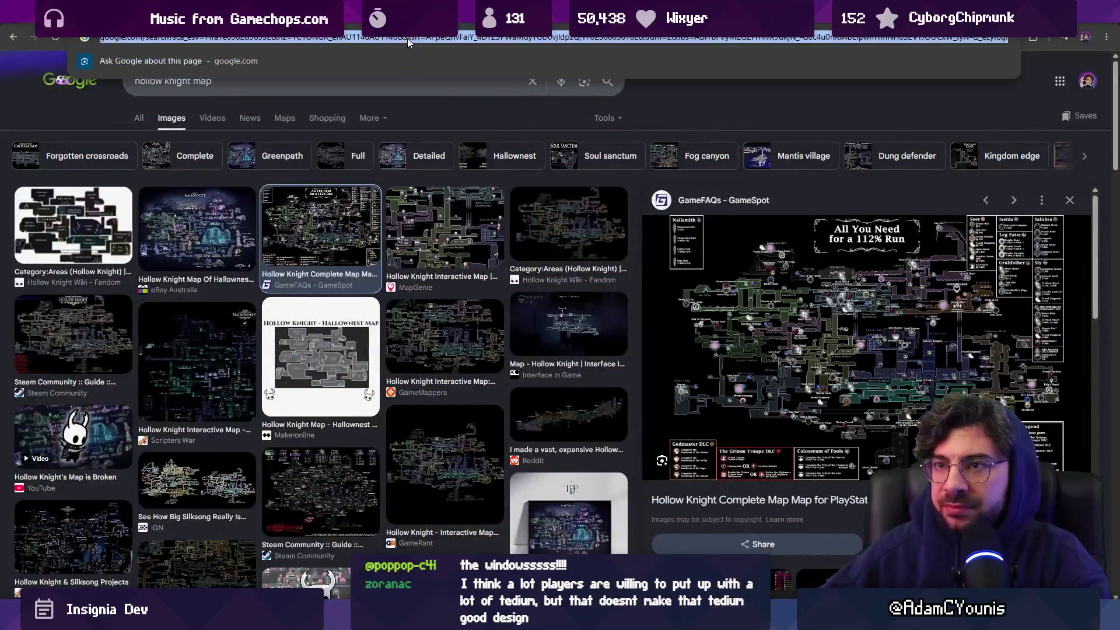
Search Google for 'elden ring shadow of the erdtree map'
{"action": "type", "text": "elden ring shadow of the se"}
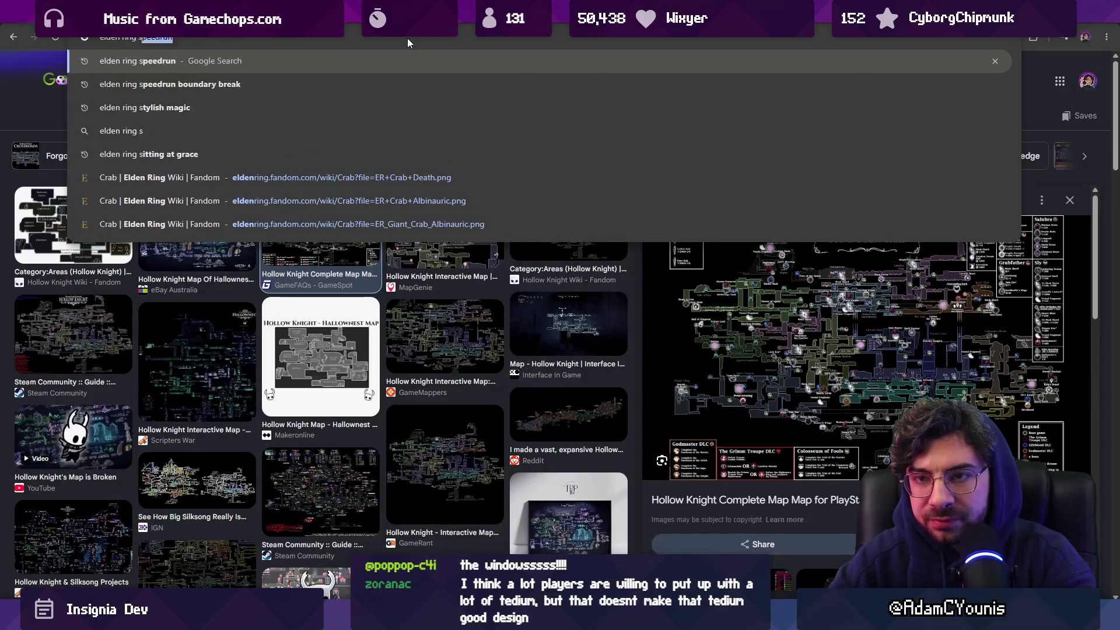
{"action": "key", "text": "BackSpace"}
{"action": "key", "text": "BackSpace"}
{"action": "type", "text": "erdtree map"}
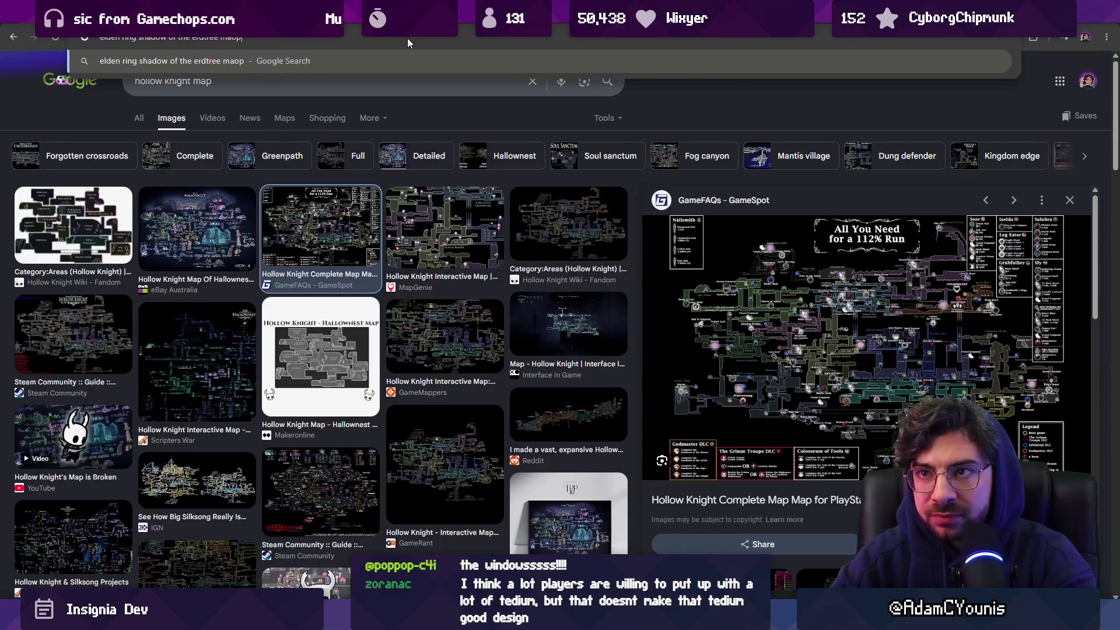
{"action": "key", "text": "Return"}
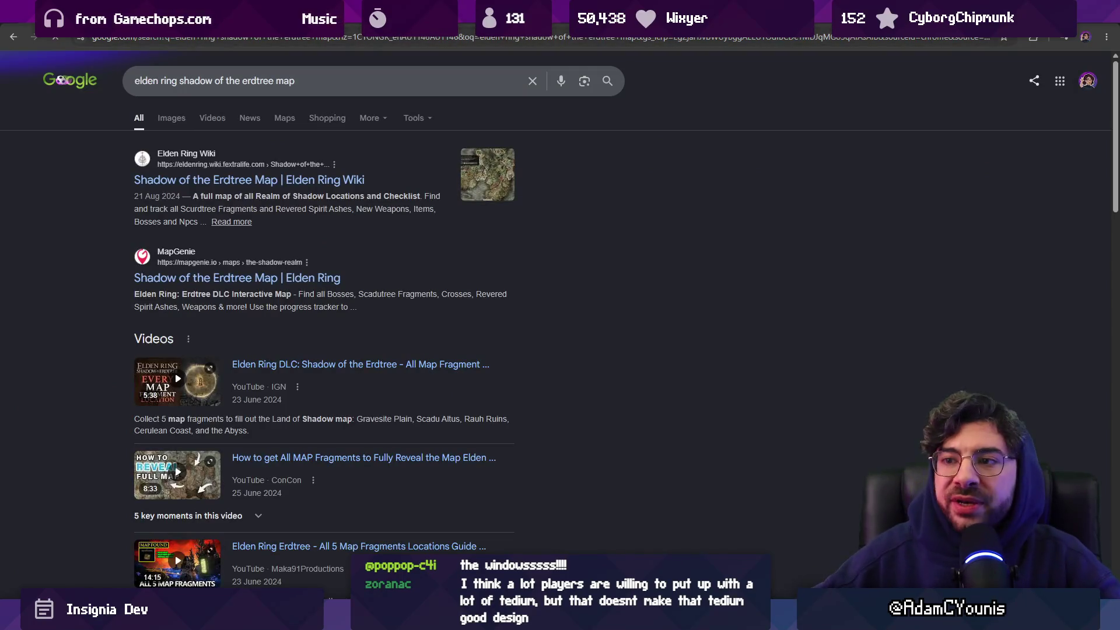
Preview the Game Progress Route map in image results and open its Reddit post
{"action": "left_click", "coordinate": [181, 118]}
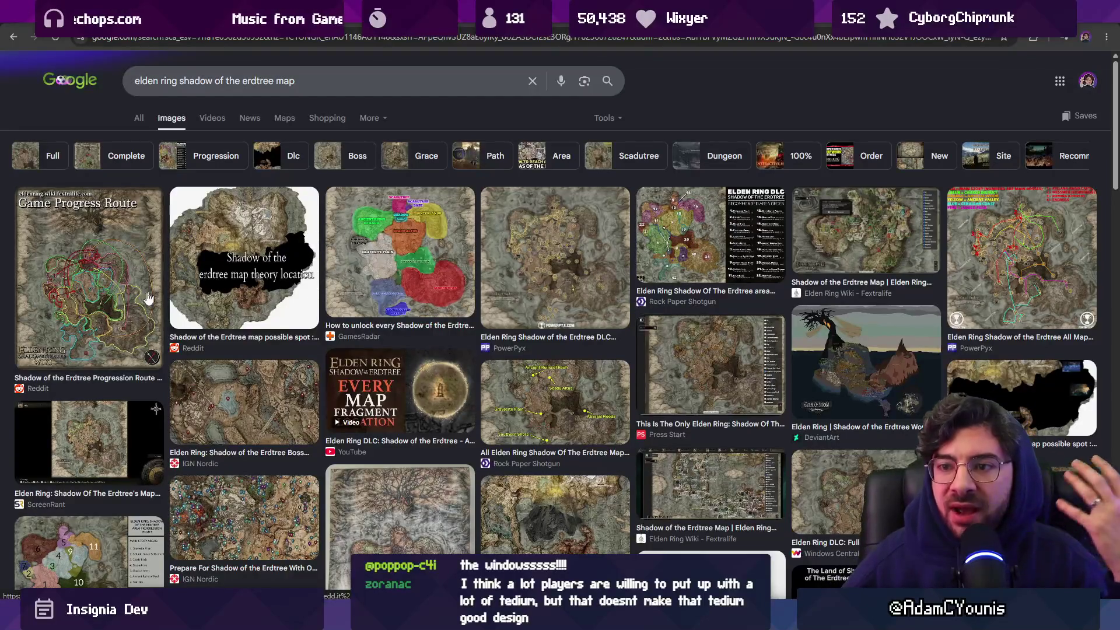
{"action": "left_click", "coordinate": [116, 309]}
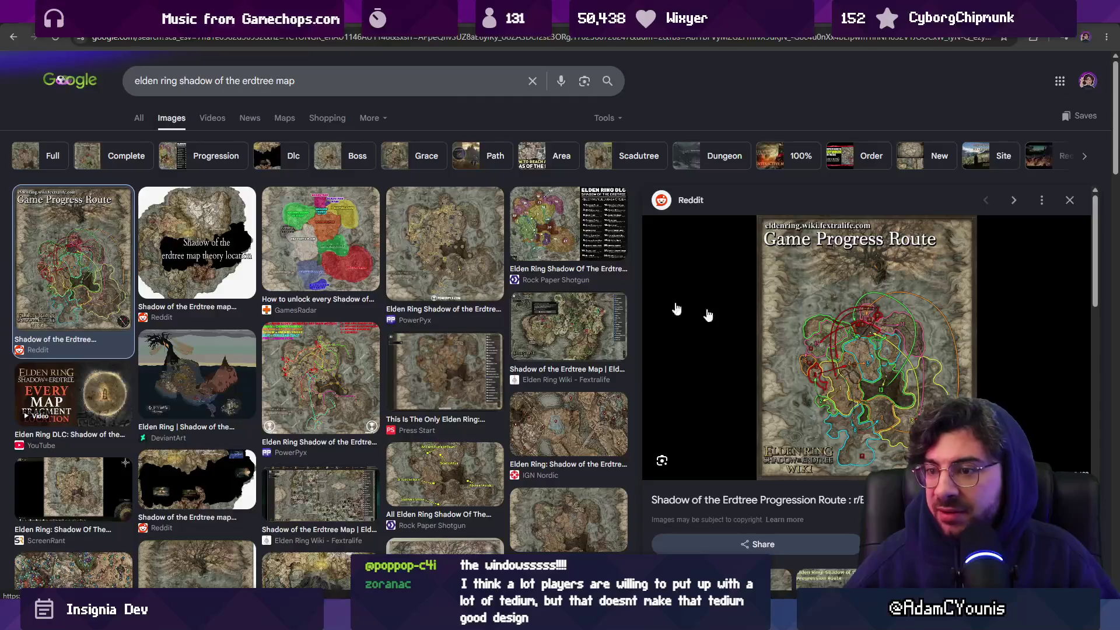
{"action": "left_click", "coordinate": [882, 351]}
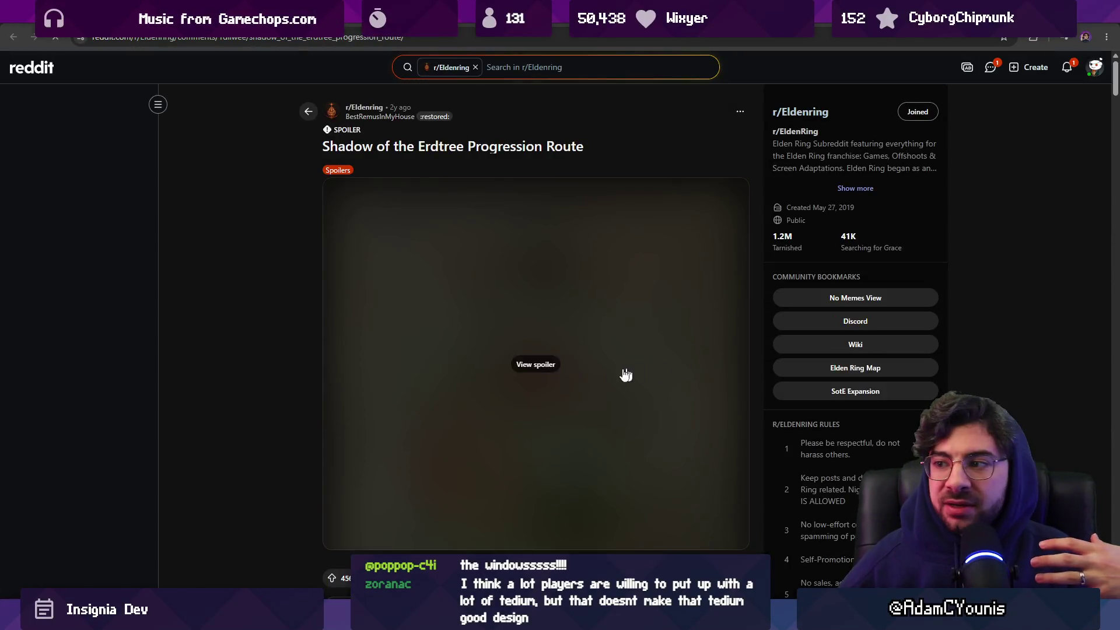
Unhide the spoilered Shadow of the Erdtree route map, view it full-size, and scroll through its numbered stops 1–16
{"action": "left_click", "coordinate": [533, 365]}
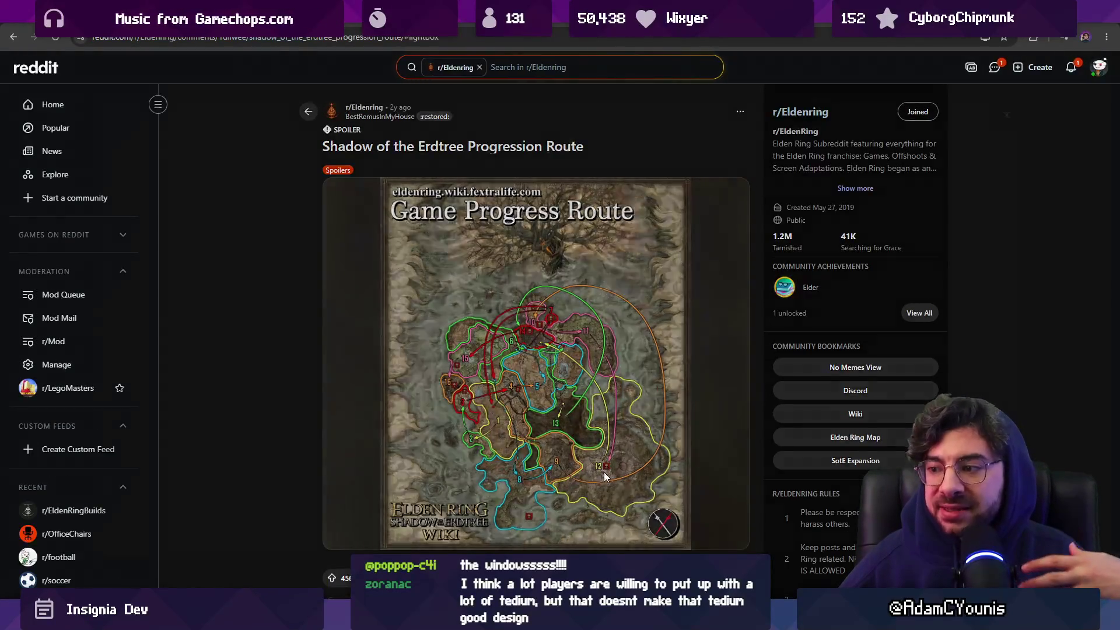
{"action": "left_click", "coordinate": [597, 463]}
{"action": "left_click", "coordinate": [653, 467]}
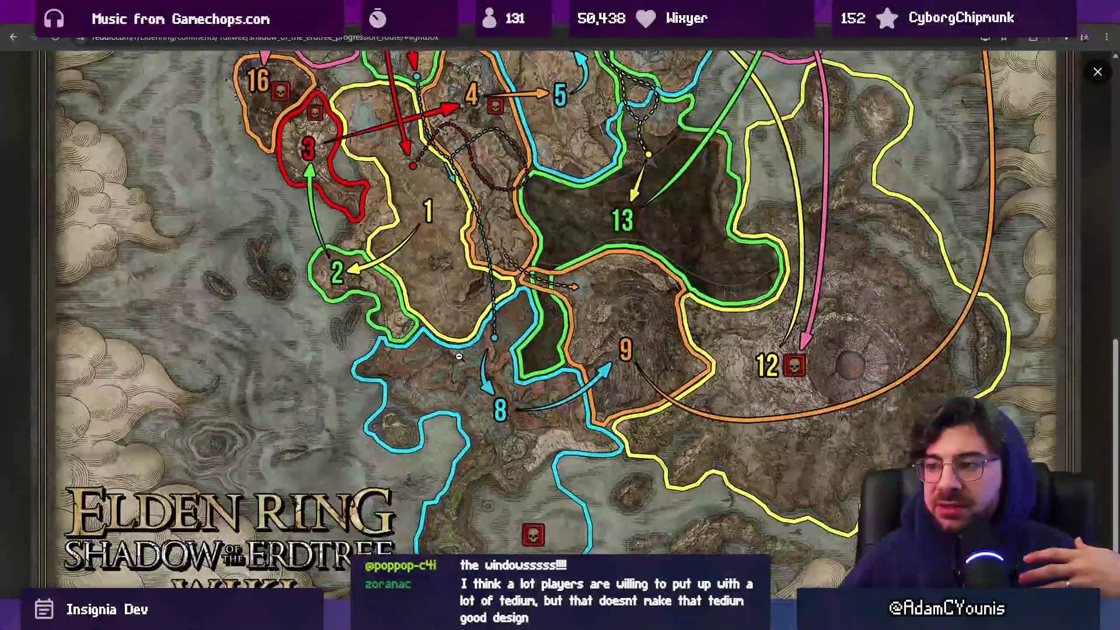
{"action": "scroll", "coordinate": [504, 401], "scroll_direction": "up", "scroll_amount": 2}
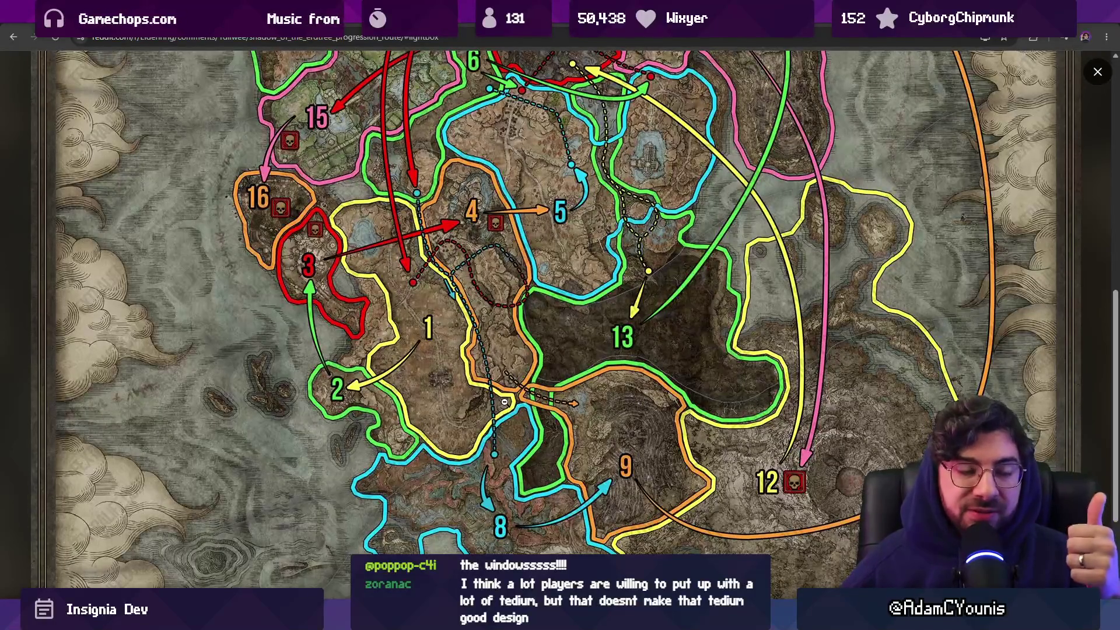
{"action": "scroll", "coordinate": [544, 407], "scroll_direction": "up", "scroll_amount": 2}
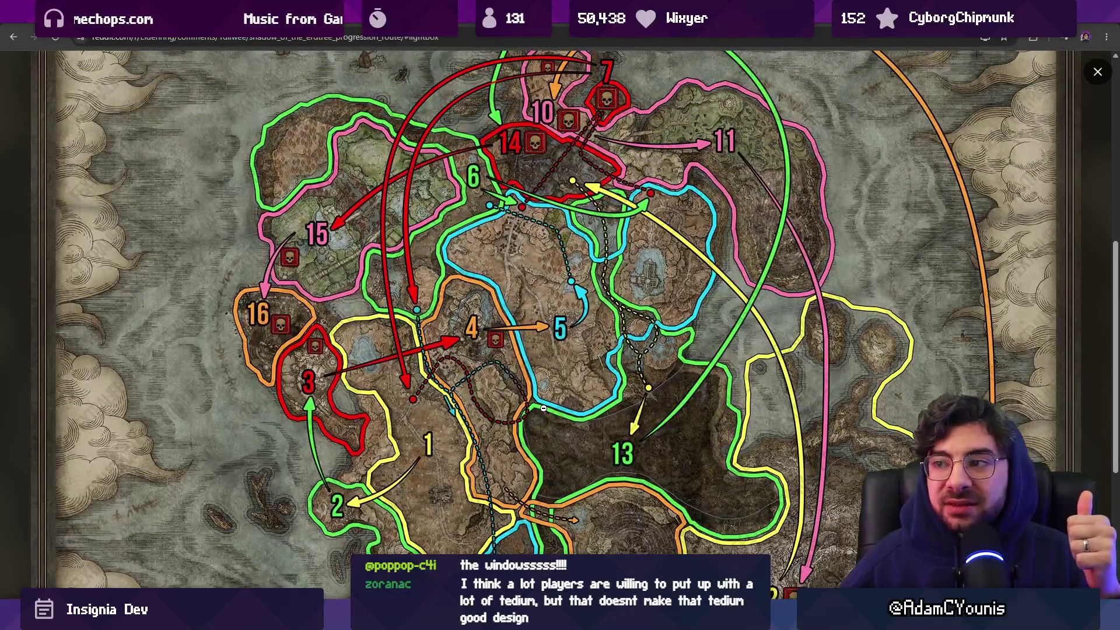
{"action": "scroll", "coordinate": [543, 407], "scroll_direction": "down", "scroll_amount": 1}
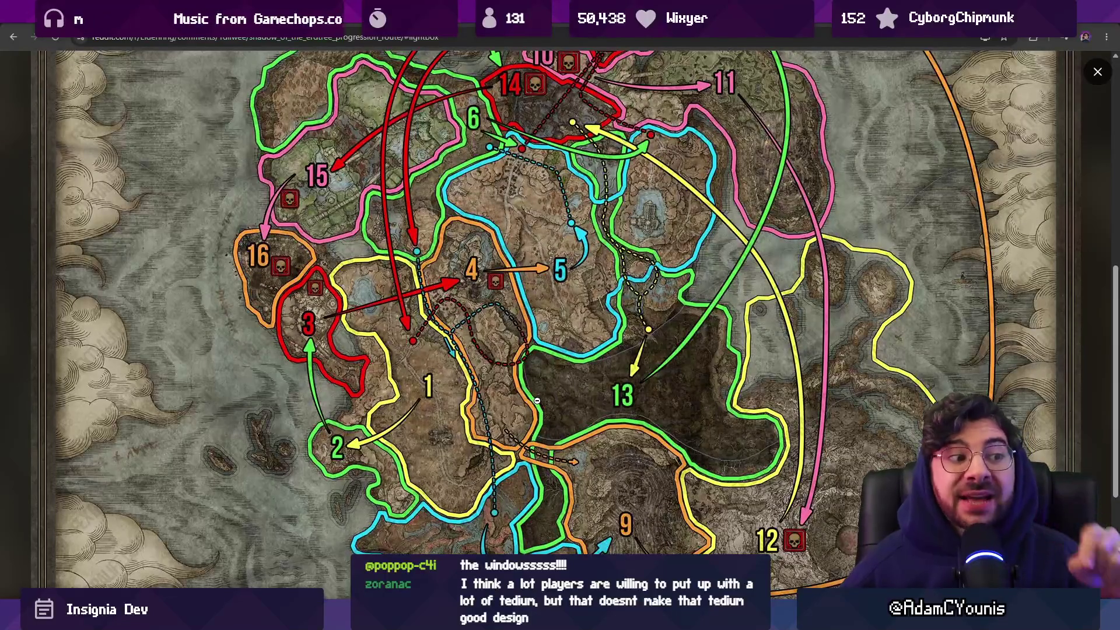
{"action": "left_click", "coordinate": [428, 372]}
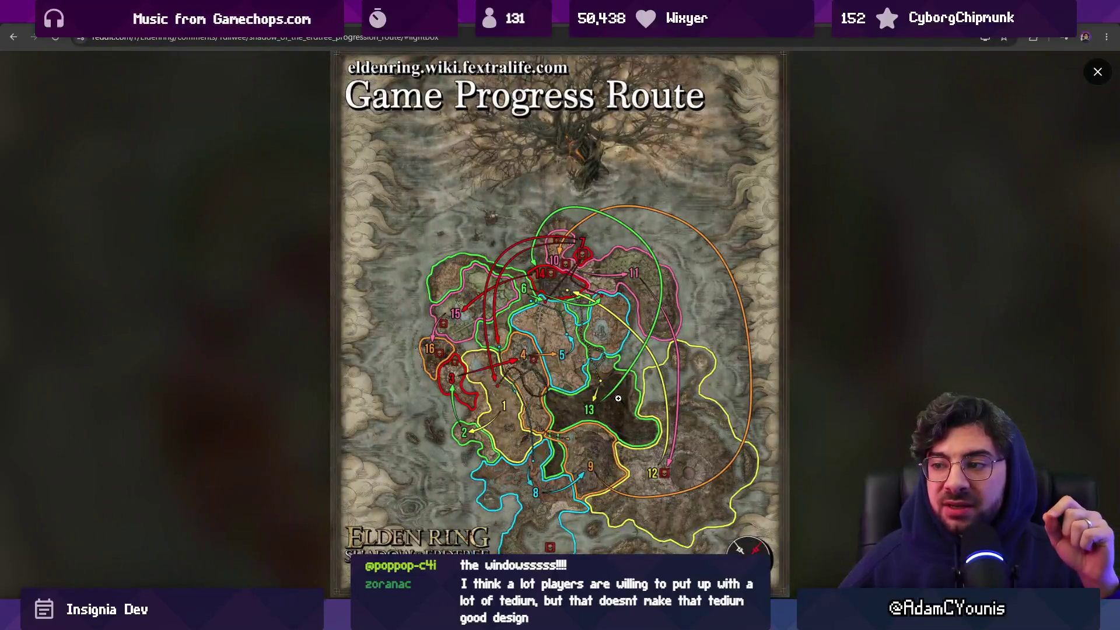
{"action": "left_click", "coordinate": [618, 398]}
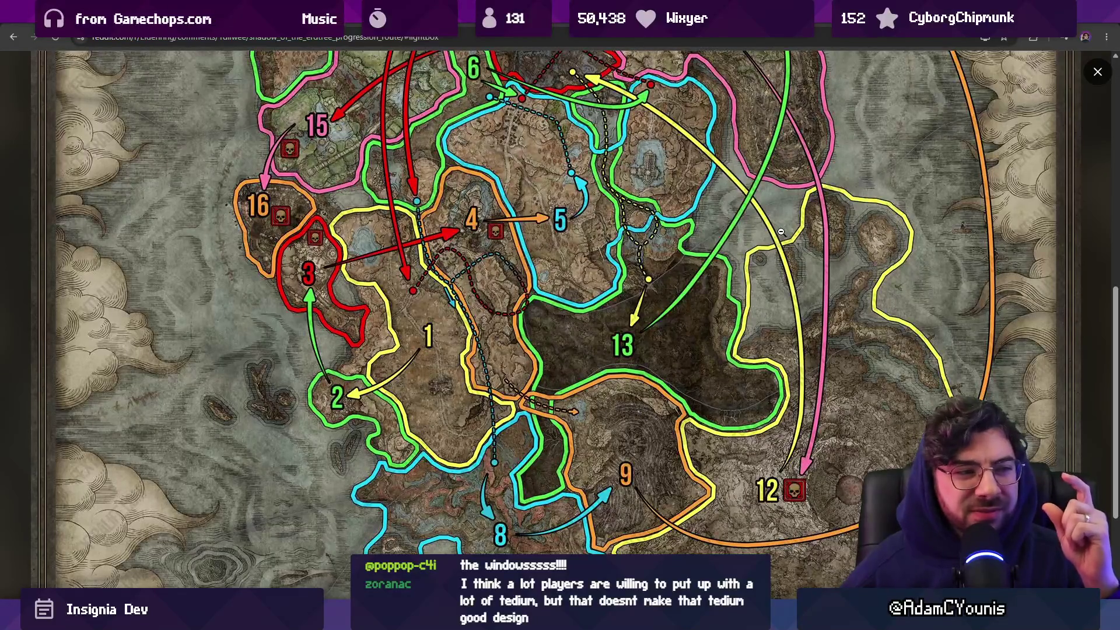
{"action": "scroll", "coordinate": [681, 281], "scroll_direction": "up", "scroll_amount": 2}
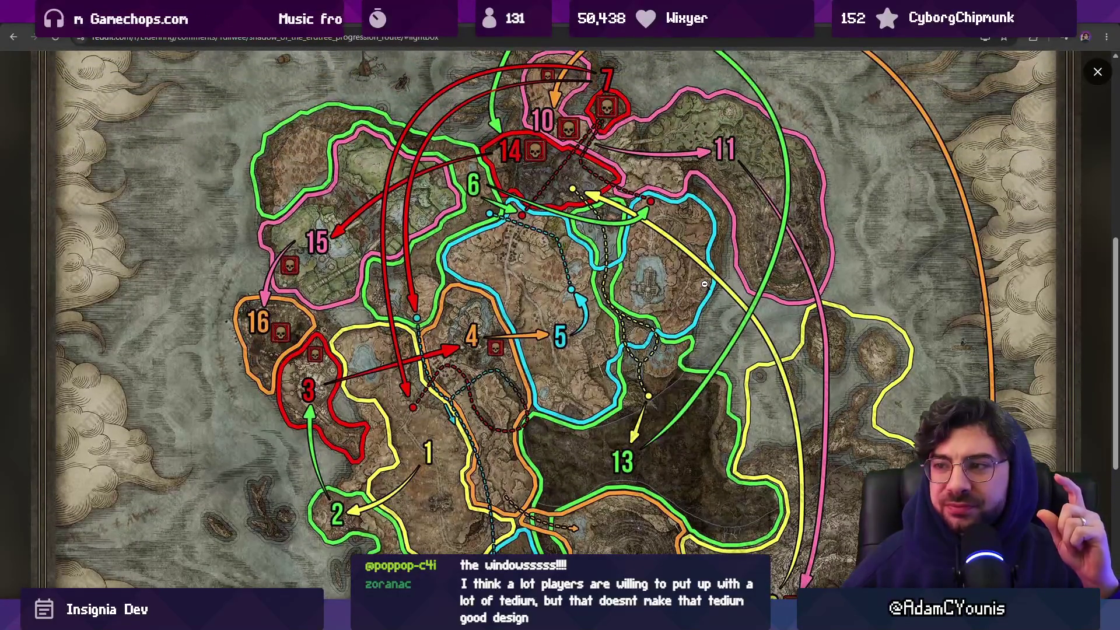
{"action": "scroll", "coordinate": [697, 275], "scroll_direction": "down", "scroll_amount": 1}
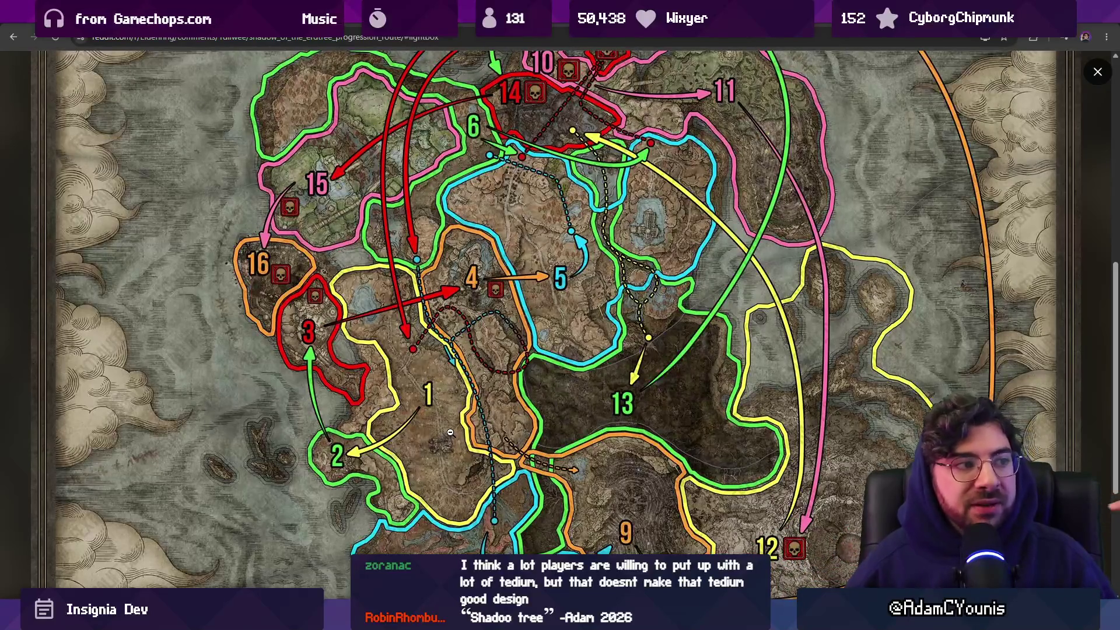
{"action": "scroll", "coordinate": [675, 436], "scroll_direction": "up", "scroll_amount": 2}
{"action": "scroll", "coordinate": [674, 436], "scroll_direction": "down", "scroll_amount": 2}
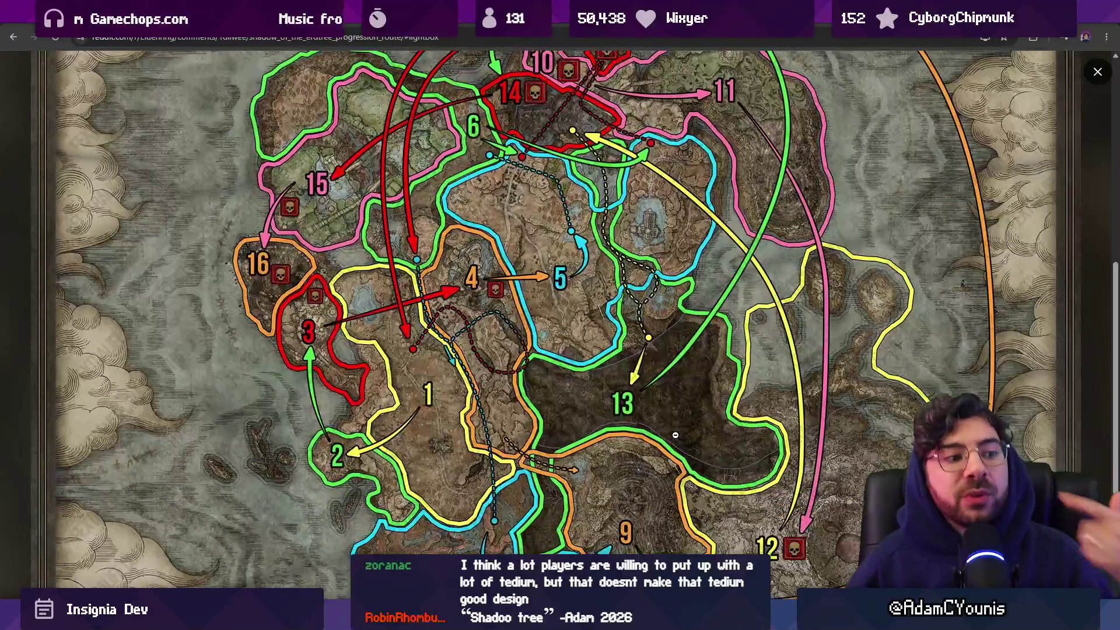
{"action": "scroll", "coordinate": [675, 425], "scroll_direction": "down", "scroll_amount": 2}
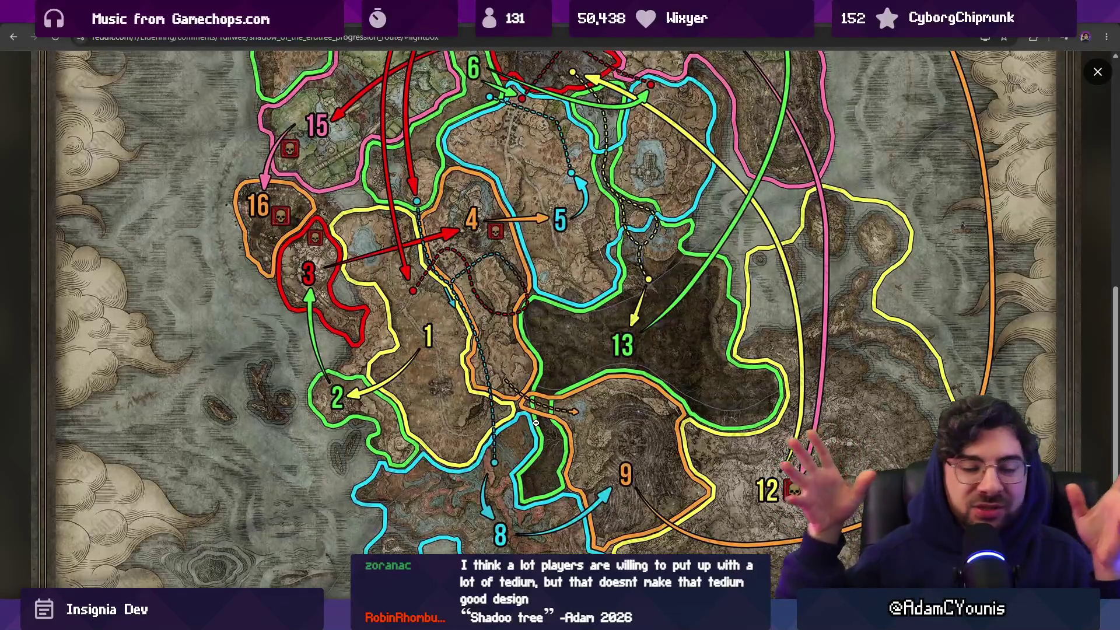
{"action": "scroll", "coordinate": [471, 385], "scroll_direction": "up", "scroll_amount": 1}
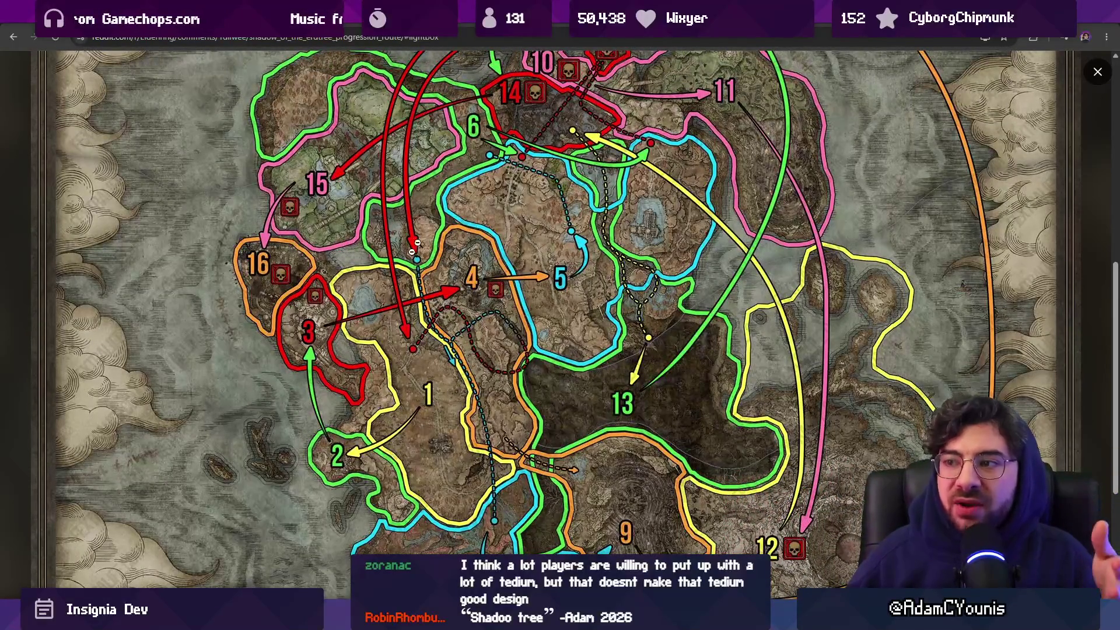
{"action": "scroll", "coordinate": [552, 321], "scroll_direction": "up", "scroll_amount": 1}
{"action": "scroll", "coordinate": [507, 311], "scroll_direction": "down", "scroll_amount": 1}
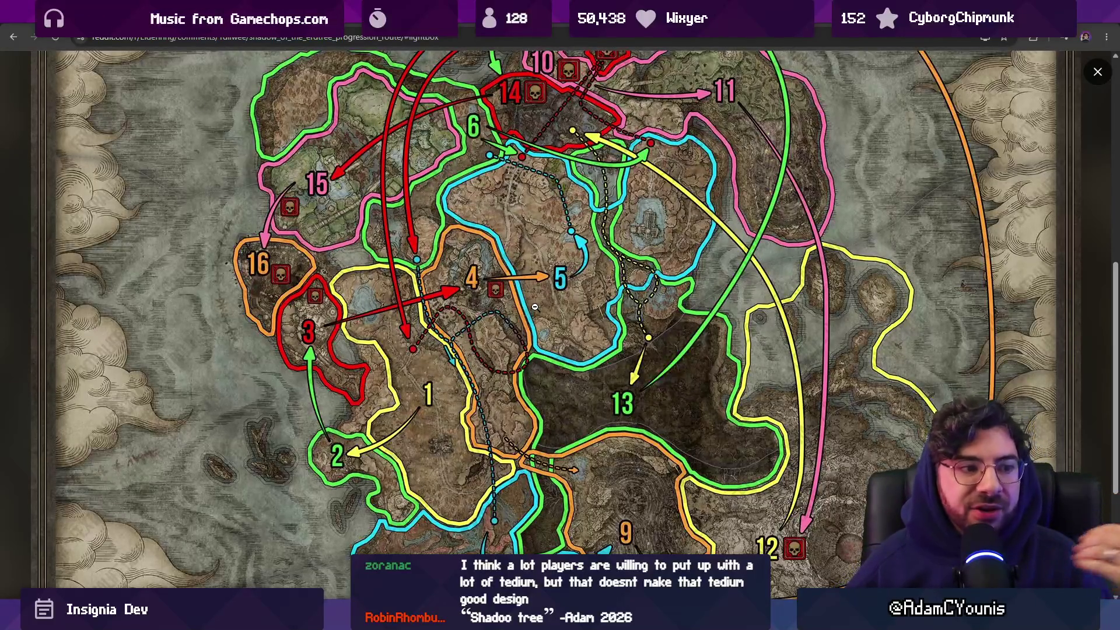
{"action": "scroll", "coordinate": [535, 300], "scroll_direction": "down", "scroll_amount": 1}
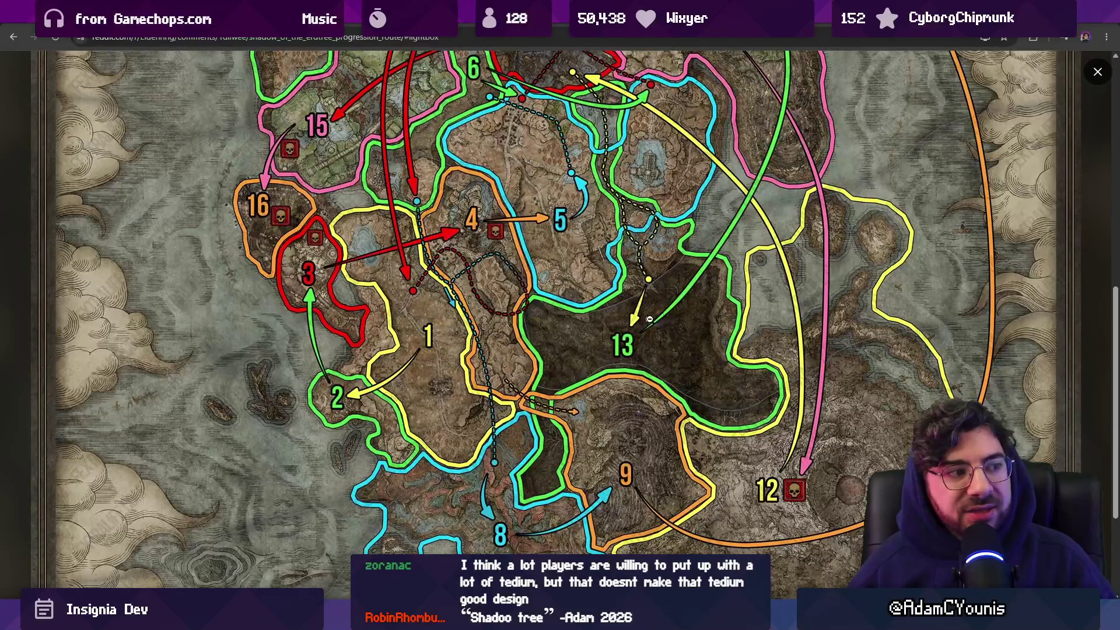
{"action": "left_click", "coordinate": [688, 320]}
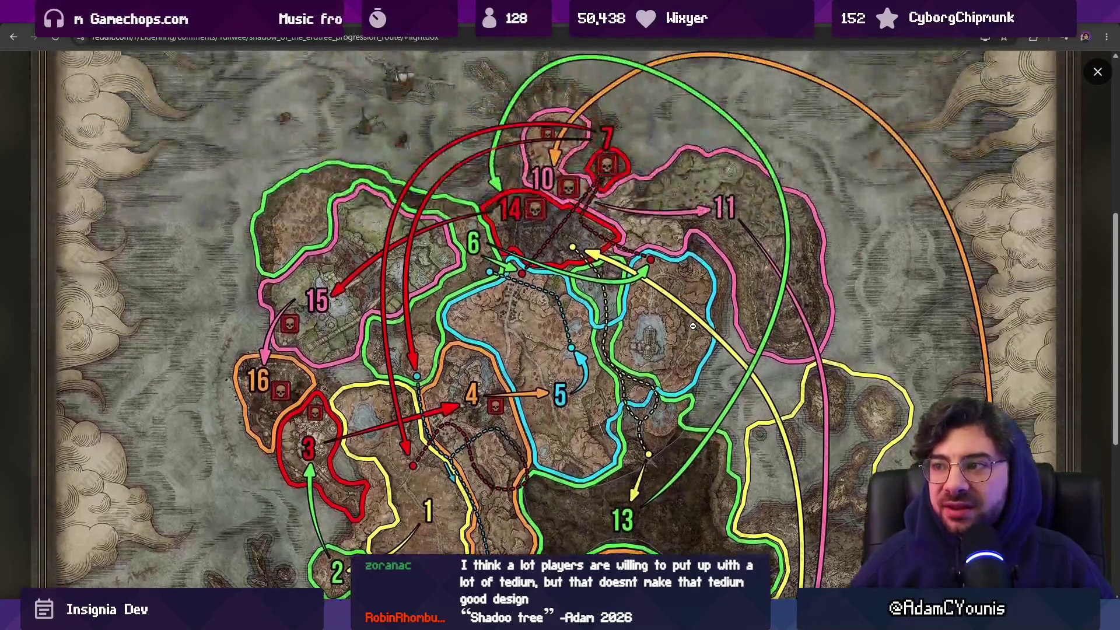
{"action": "left_click", "coordinate": [599, 325]}
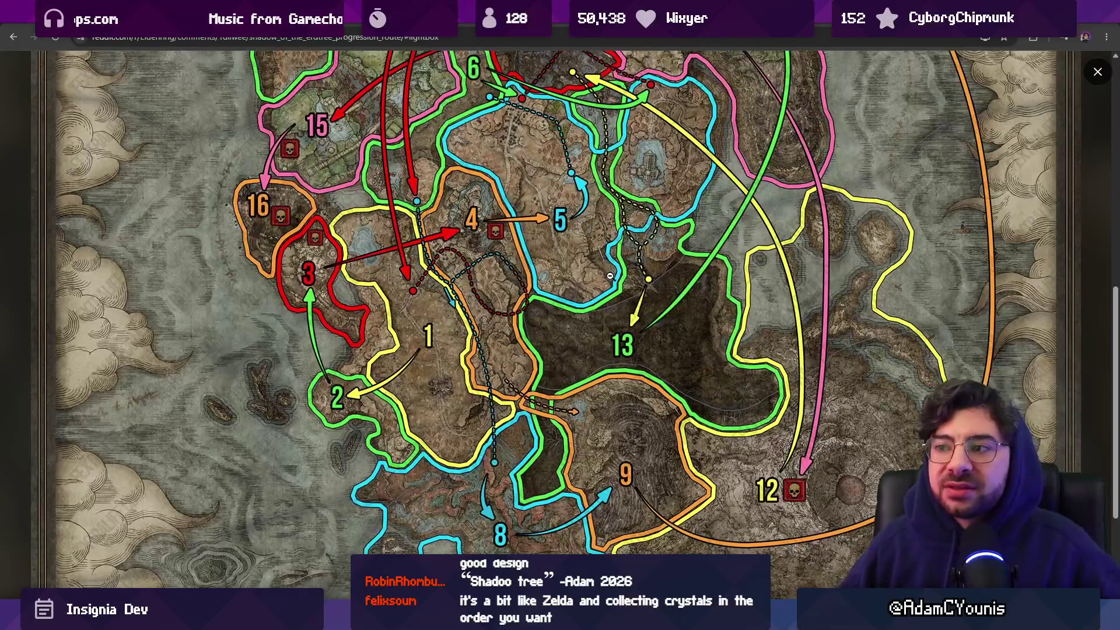
{"action": "scroll", "coordinate": [607, 286], "scroll_direction": "up", "scroll_amount": 3}
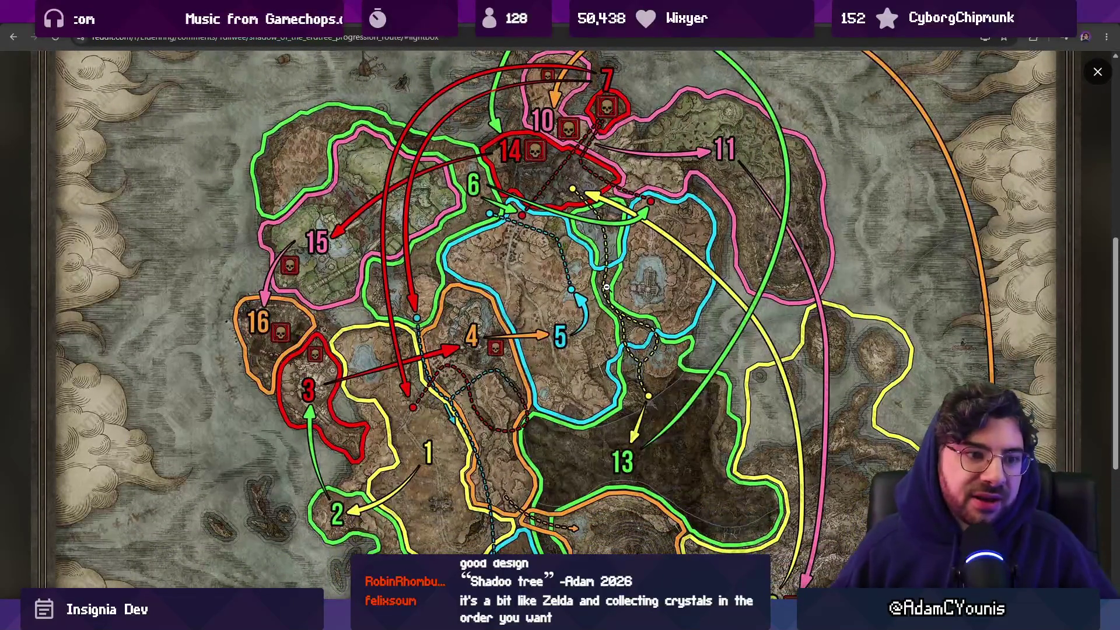
{"action": "key", "text": "alt+Tab"}
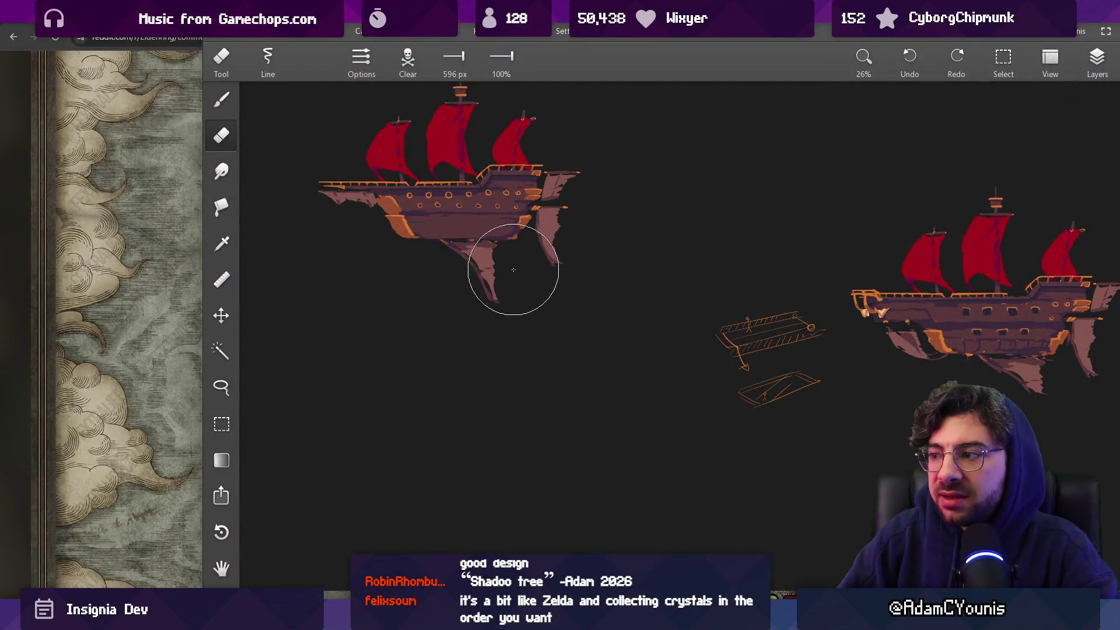
Maximize the SketchBook window and switch from the eraser to the brush
{"action": "scroll", "coordinate": [507, 233], "scroll_direction": "down", "scroll_amount": 3}
{"action": "double_click", "coordinate": [564, 28]}
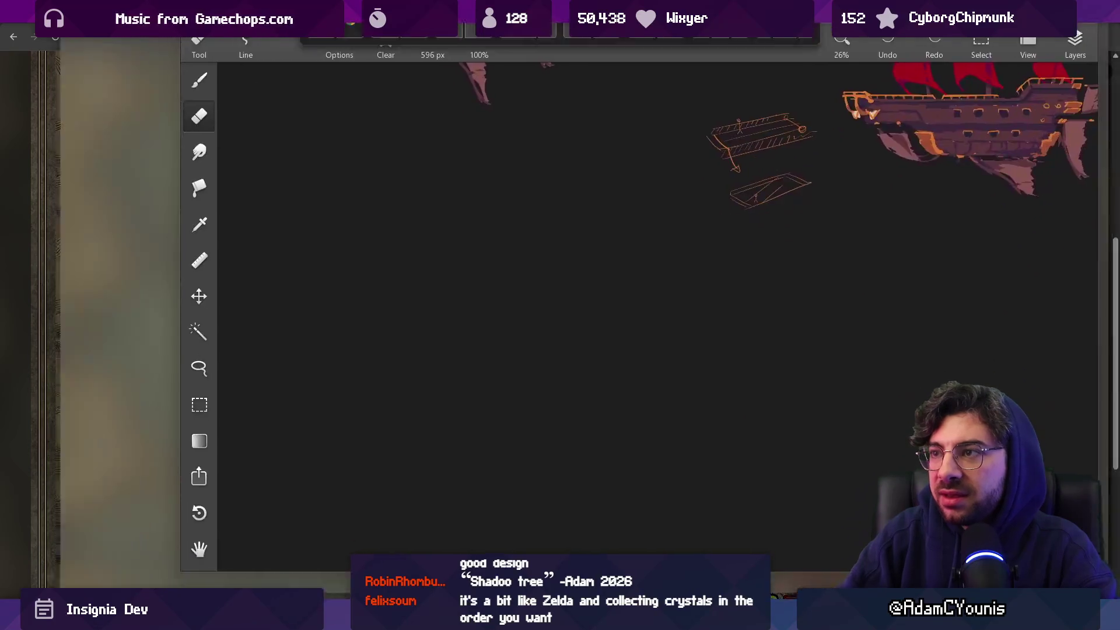
{"action": "key", "text": "b"}
{"action": "scroll", "coordinate": [482, 201], "scroll_direction": "up", "scroll_amount": 2}
Sketch a long looping route with a right-pointing arrow, vertical and horizontal lines, a tick mark and a circle
{"action": "mouse_move", "coordinate": [482, 201]}
{"action": "left_mouse_down"}
{"action": "mouse_move", "coordinate": [281, 279]}
{"action": "mouse_move", "coordinate": [350, 557]}
{"action": "mouse_move", "coordinate": [606, 387]}
{"action": "mouse_move", "coordinate": [441, 301]}
{"action": "mouse_move", "coordinate": [872, 516]}
{"action": "mouse_move", "coordinate": [816, 164]}
{"action": "mouse_move", "coordinate": [784, 179]}
{"action": "left_mouse_up"}
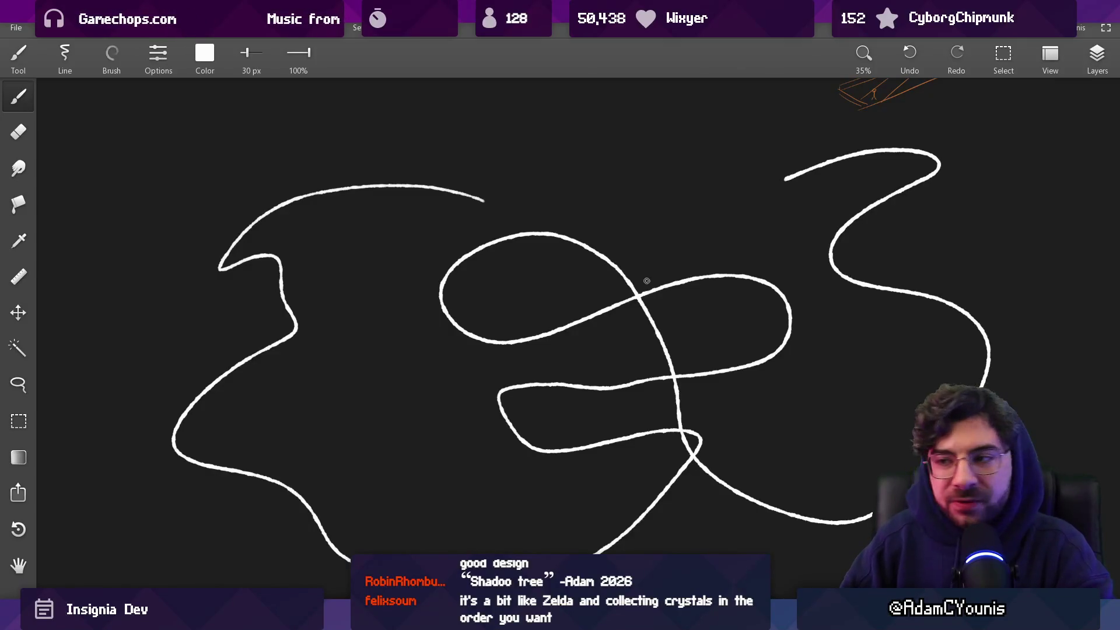
{"action": "mouse_move", "coordinate": [515, 205]}
{"action": "left_mouse_down"}
{"action": "mouse_move", "coordinate": [670, 192]}
{"action": "mouse_move", "coordinate": [648, 204]}
{"action": "left_mouse_up"}
{"action": "left_click_drag", "start_coordinate": [739, 148], "coordinate": [735, 249]}
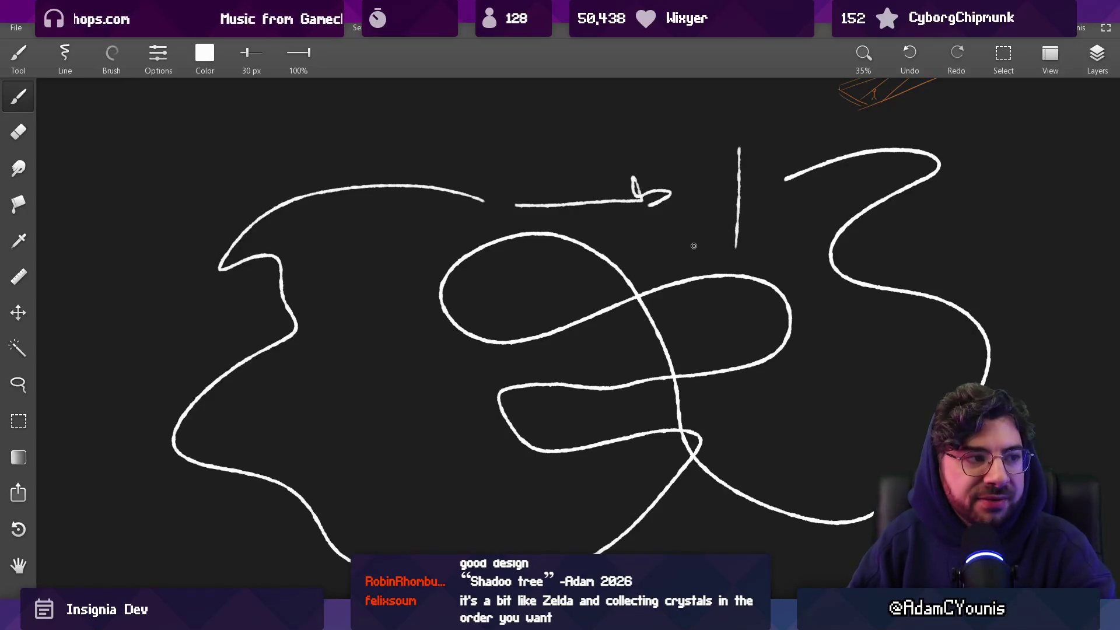
{"action": "mouse_move", "coordinate": [514, 203]}
{"action": "left_mouse_down"}
{"action": "mouse_move", "coordinate": [521, 271]}
{"action": "mouse_move", "coordinate": [608, 302]}
{"action": "left_mouse_up"}
{"action": "left_click_drag", "start_coordinate": [413, 146], "coordinate": [414, 273]}
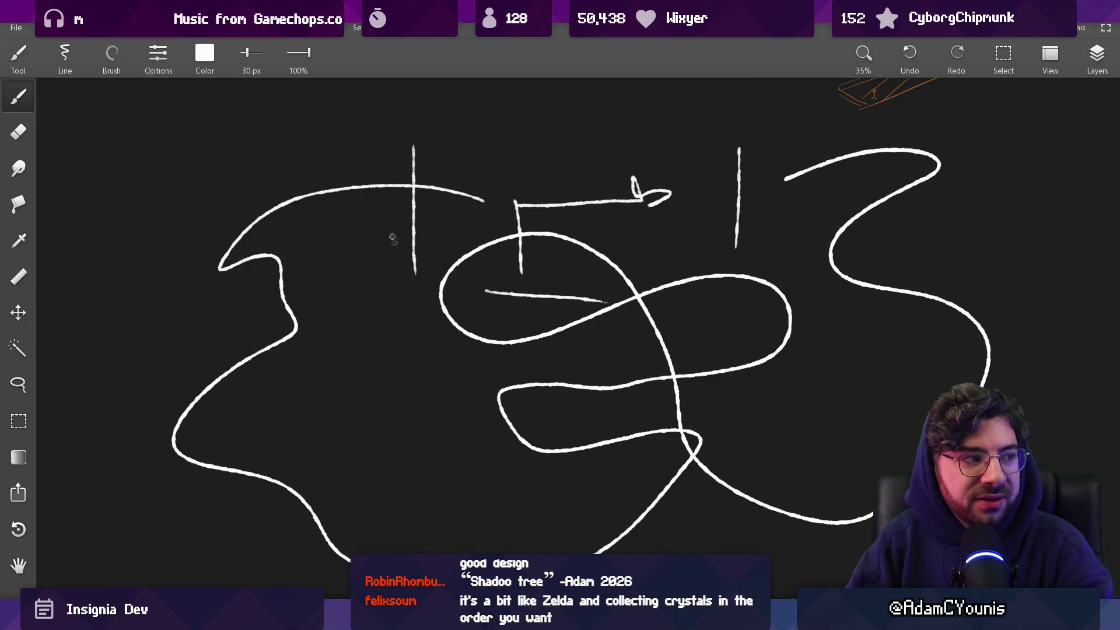
{"action": "left_click_drag", "start_coordinate": [419, 175], "coordinate": [410, 181]}
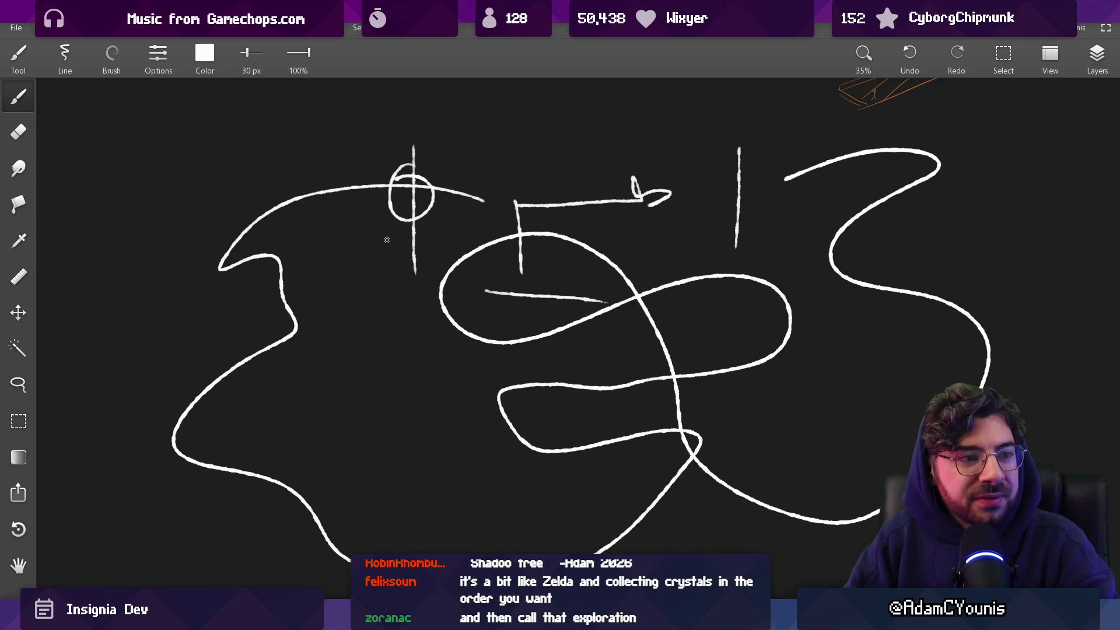
Undo all the sketch strokes to blank the canvas, then return to the browser's route map
{"action": "key", "text": "ctrl+z"}
{"action": "key", "text": "ctrl+z"}
{"action": "key", "text": "ctrl+z"}
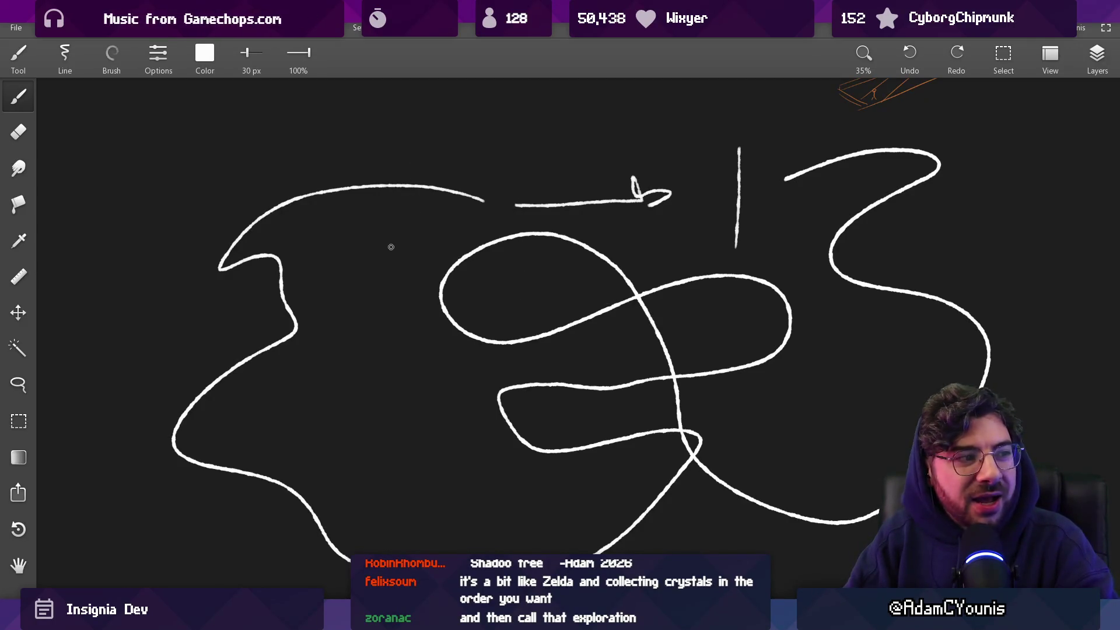
{"action": "key", "text": "ctrl+z"}
{"action": "key", "text": "ctrl+z"}
{"action": "key", "text": "ctrl+z"}
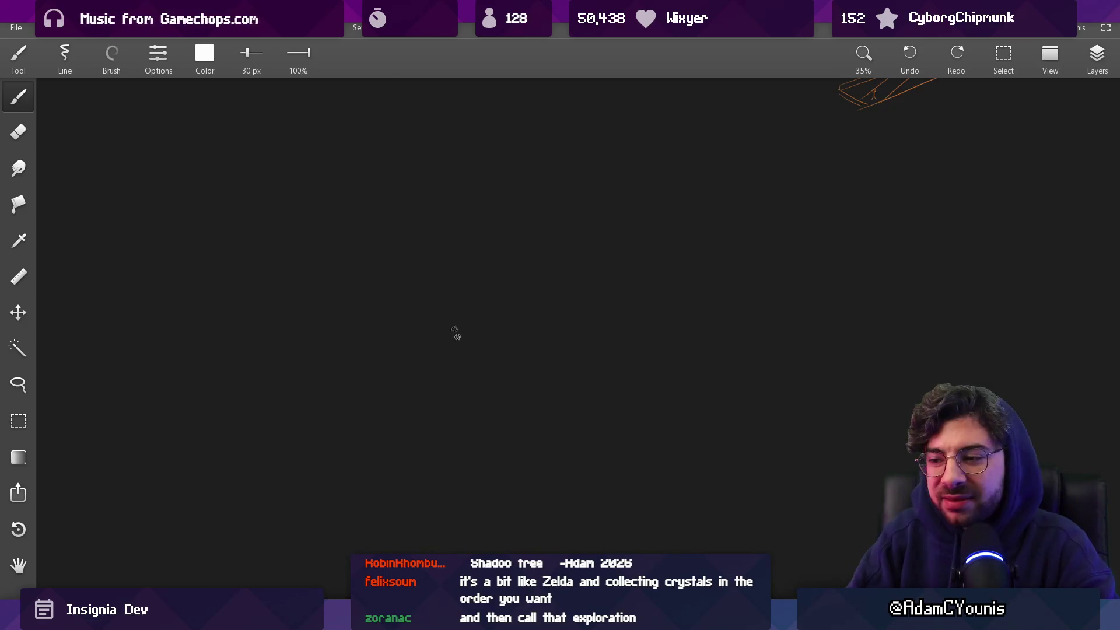
{"action": "mouse_move", "coordinate": [613, 618]}
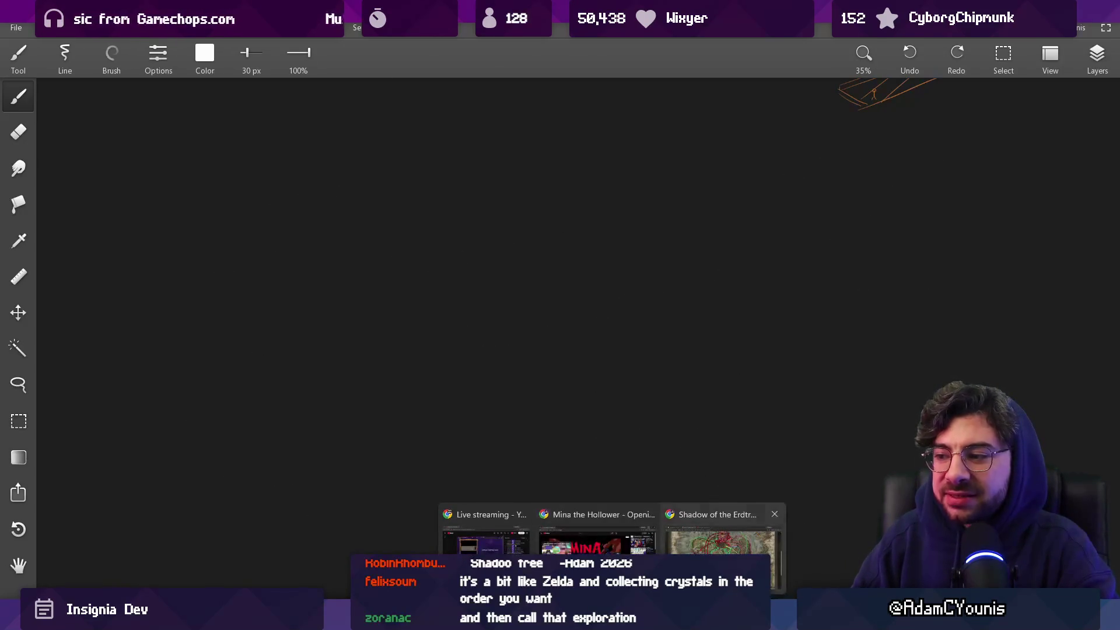
{"action": "left_click", "coordinate": [726, 533]}
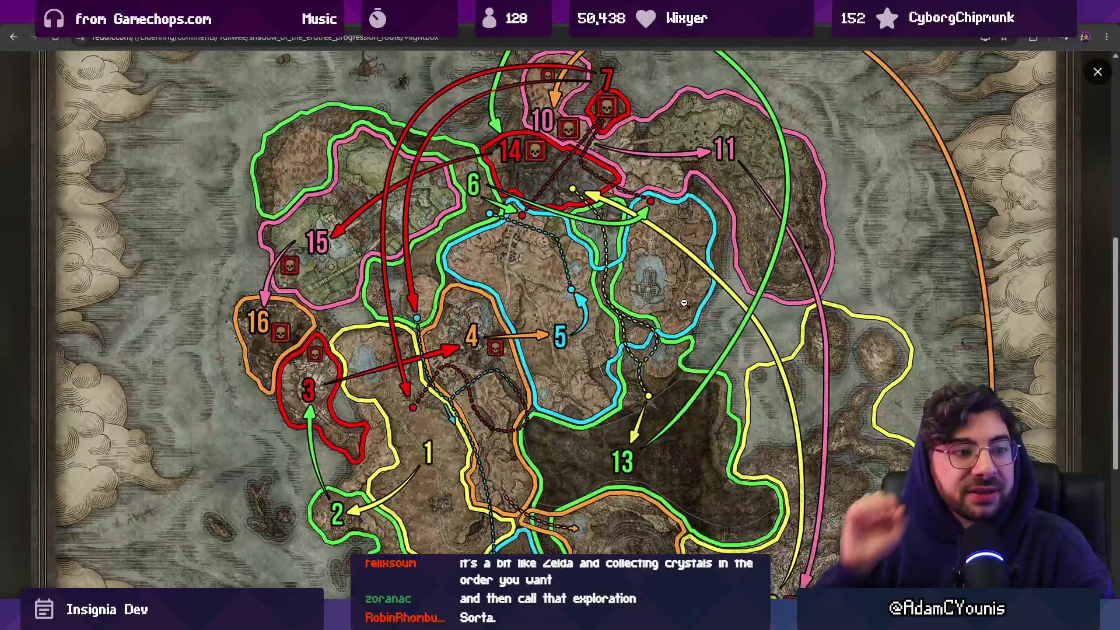